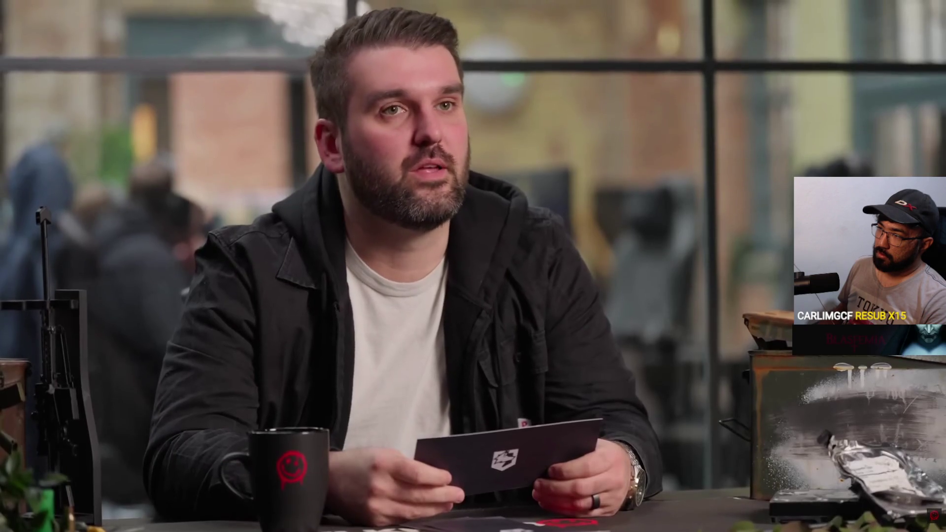
Pause and resume the WARDOGS video a couple of times around the 9:37 mark.
left_click(537, 197)
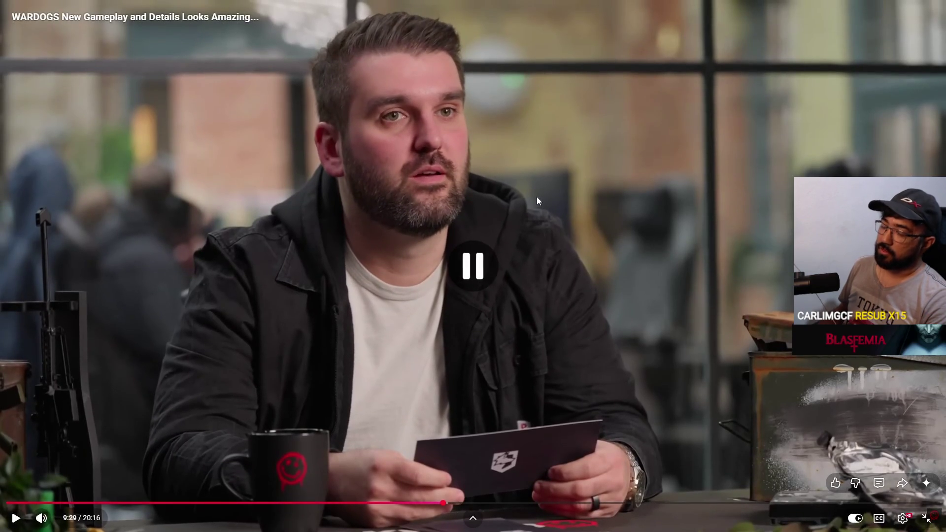
left_click(538, 197)
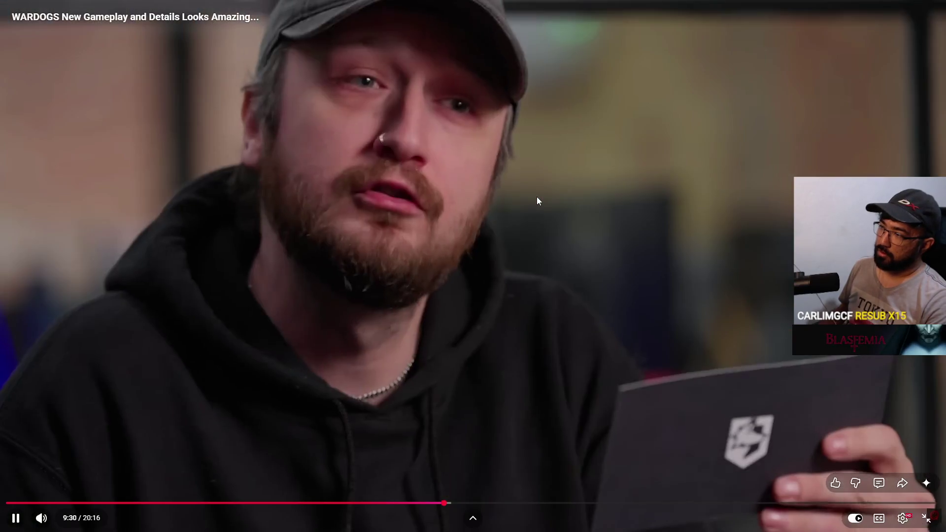
left_click(537, 198)
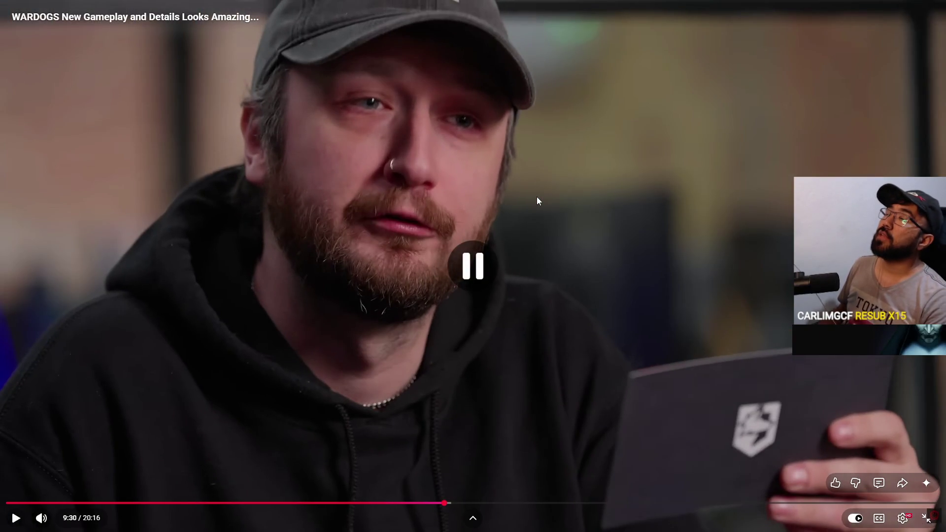
left_click(537, 196)
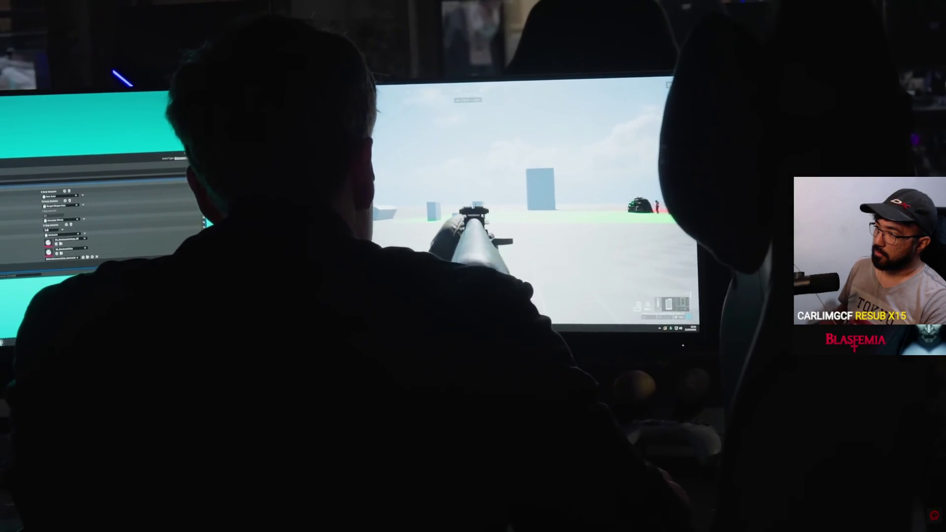
Pause the WARDOGS video at 9:37, then resume it into the pre-alpha footage.
left_click(536, 197)
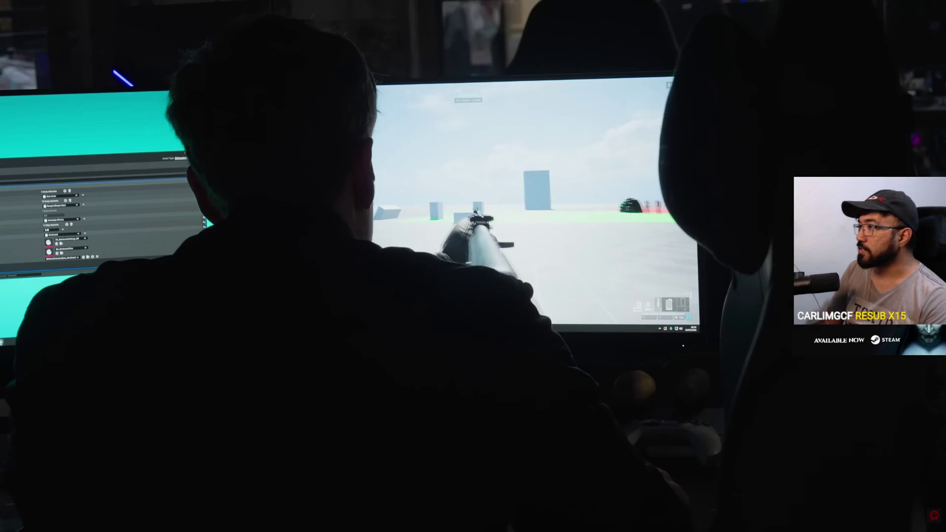
left_click(537, 196)
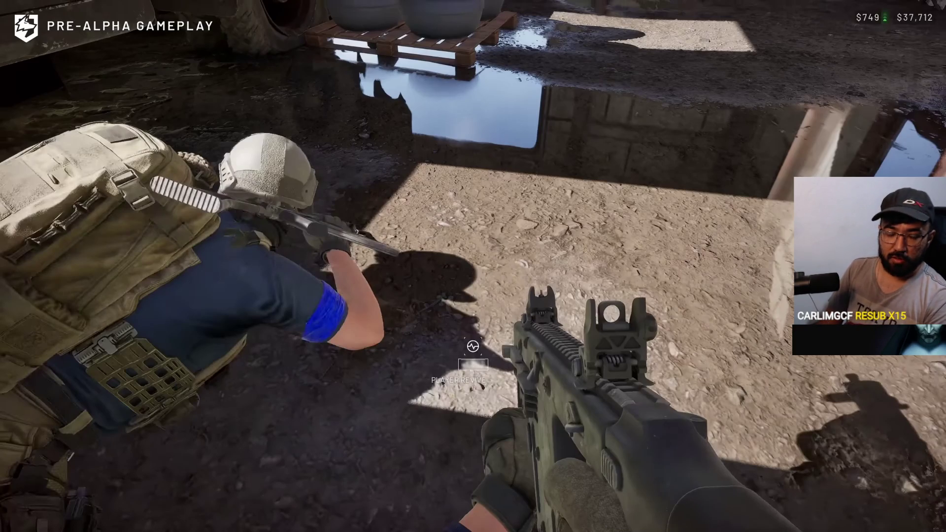
Keep the WARDOGS video running through the pre-alpha gameplay to past 11:43.
left_click(537, 197)
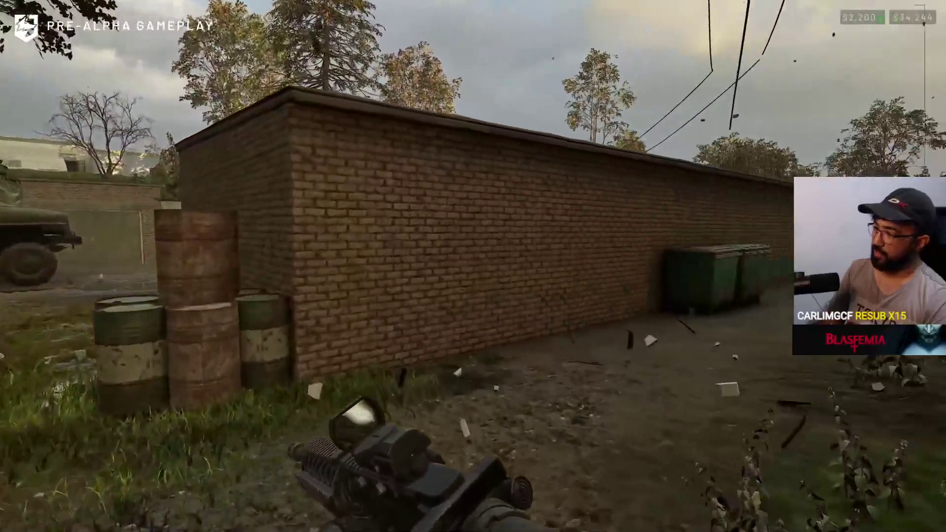
mouse_move(537, 196)
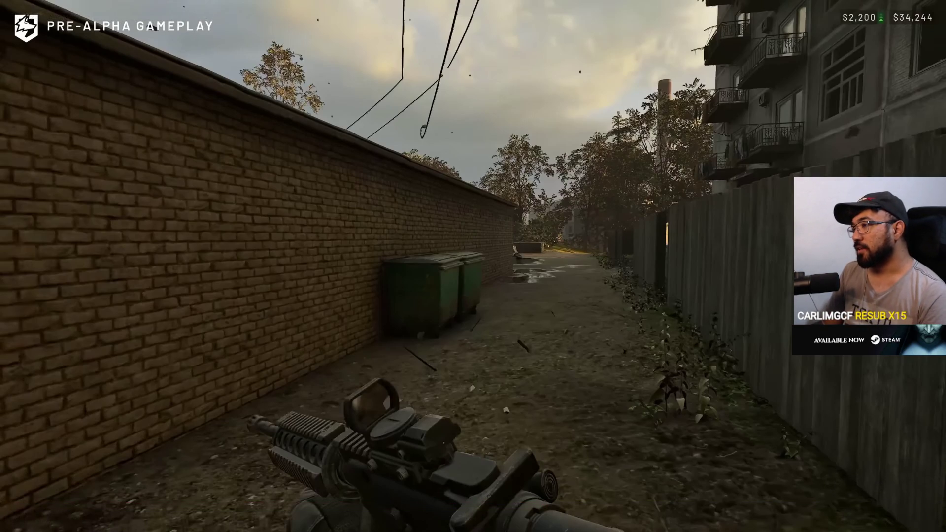
left_click(537, 196)
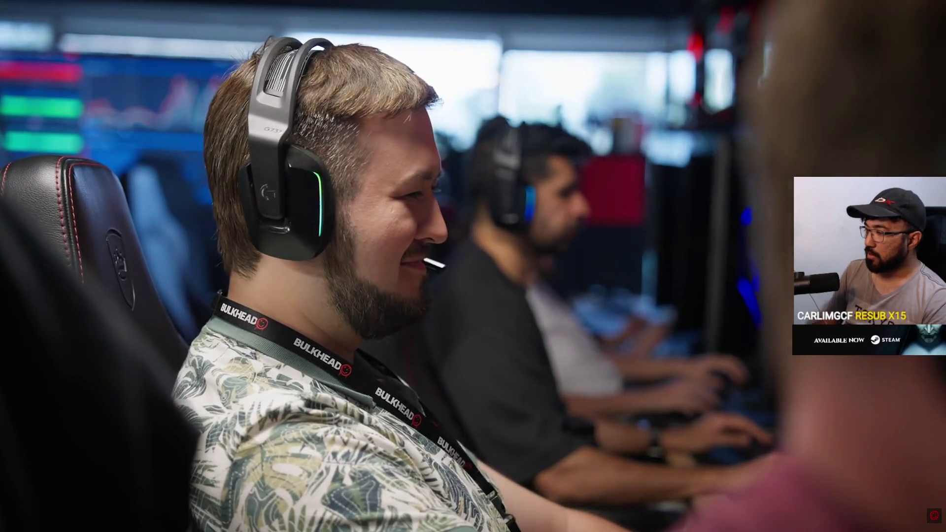
Pause at 11:51, step back frame by frame and rewind to 11:43, then resume playback.
mouse_move(536, 197)
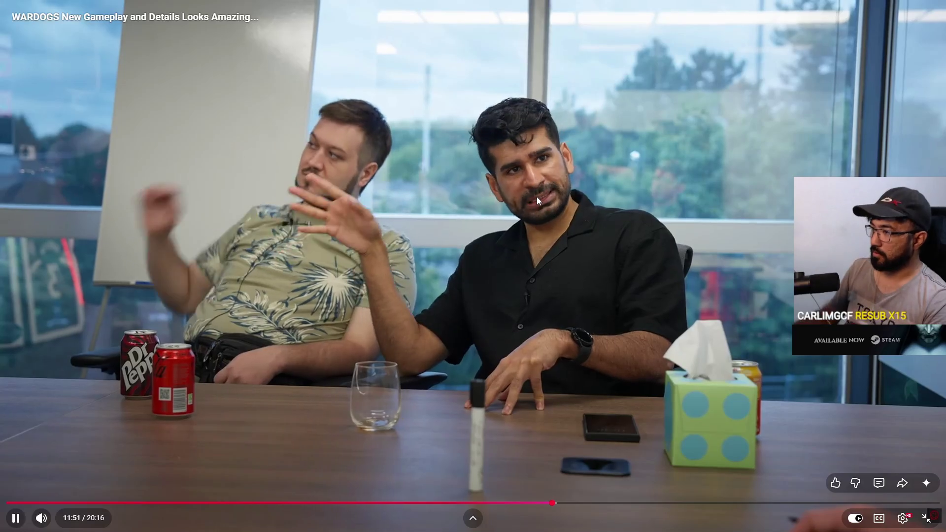
left_click(537, 197)
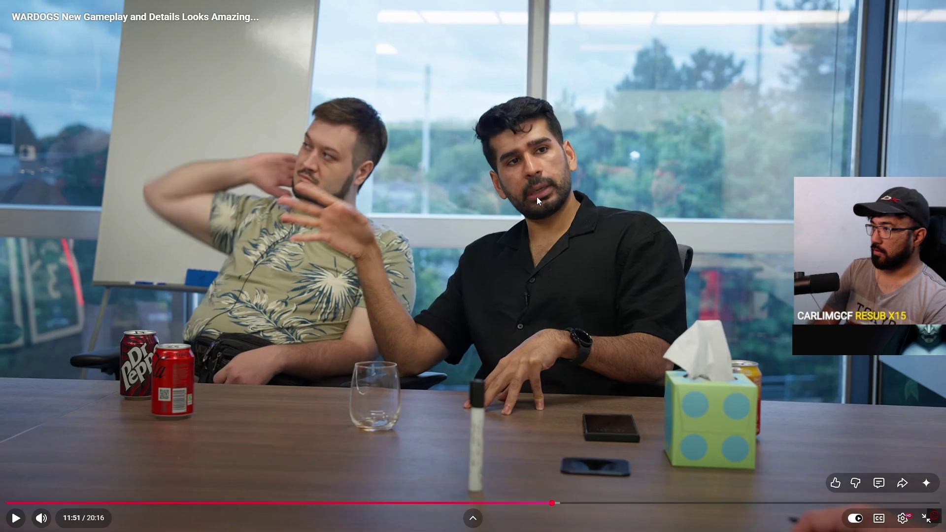
key("comma")
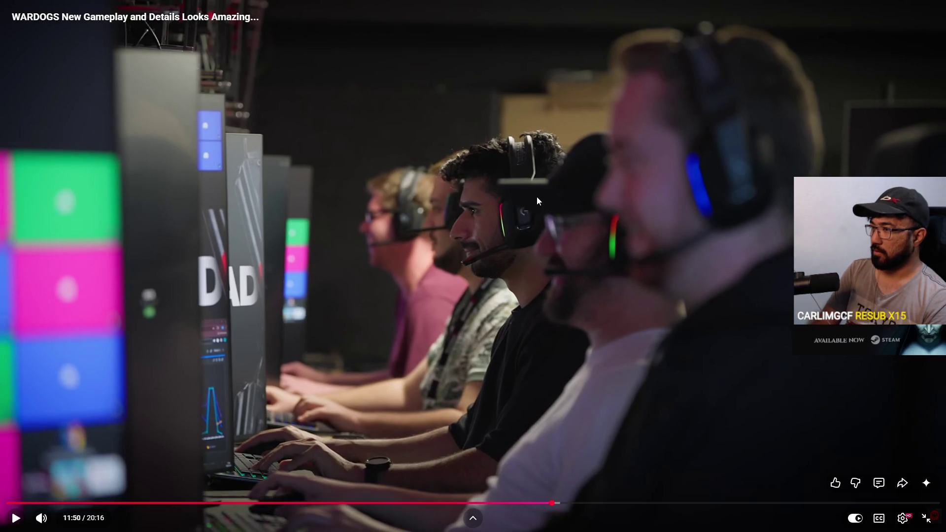
key("comma")
key("comma")
key("comma")
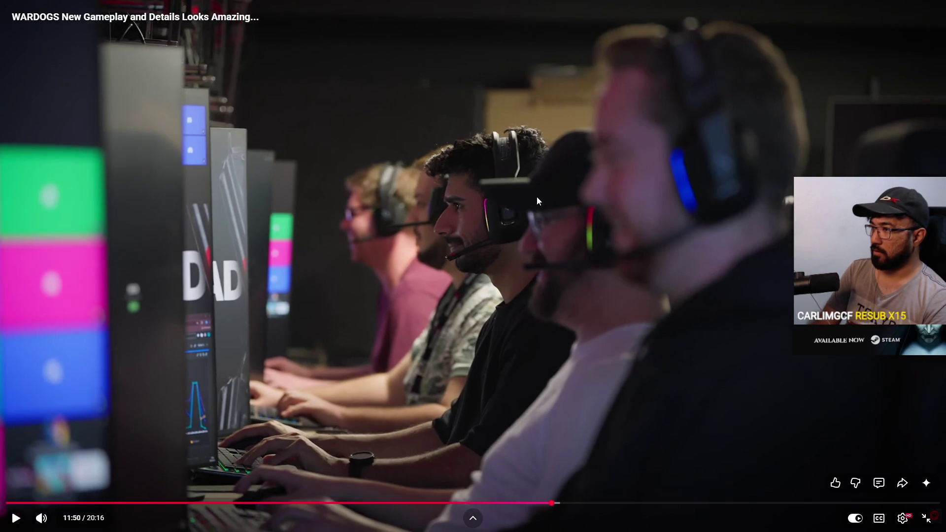
key("comma")
key("comma")
key("comma")
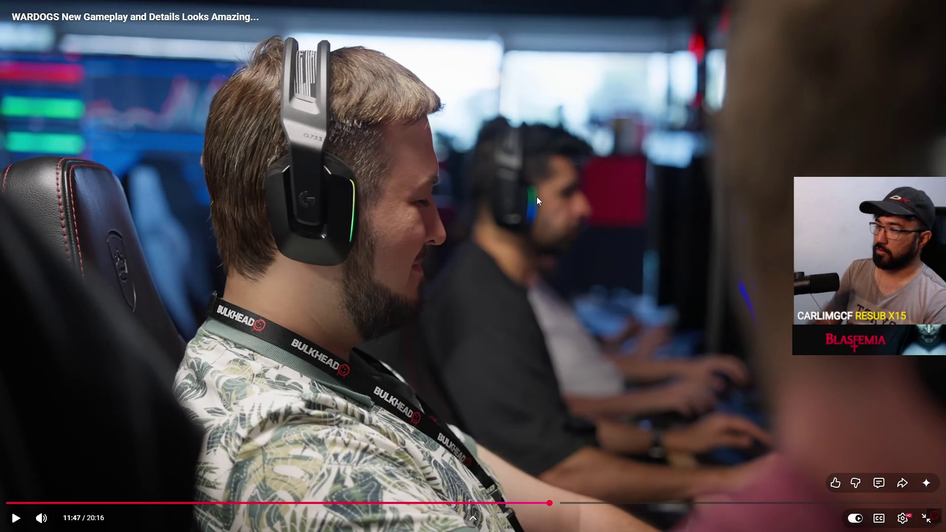
key("Left")
key("k")
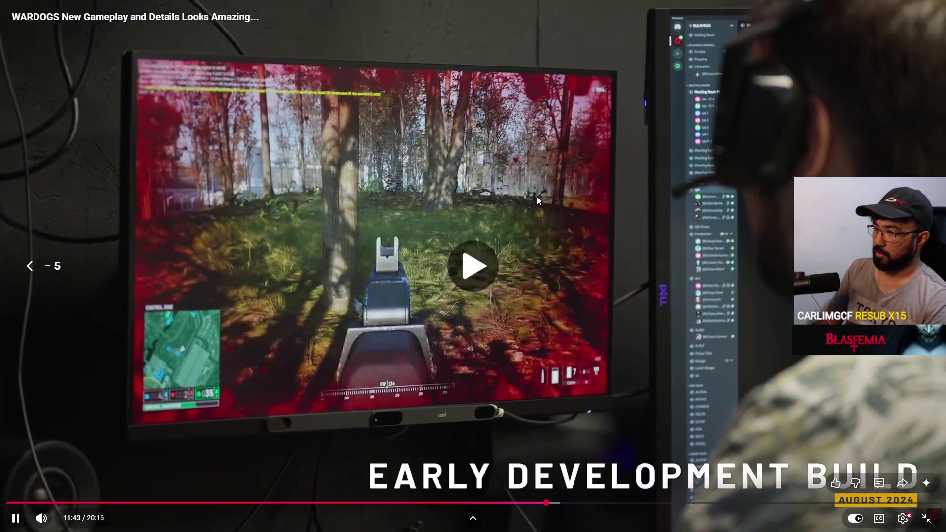
key("k")
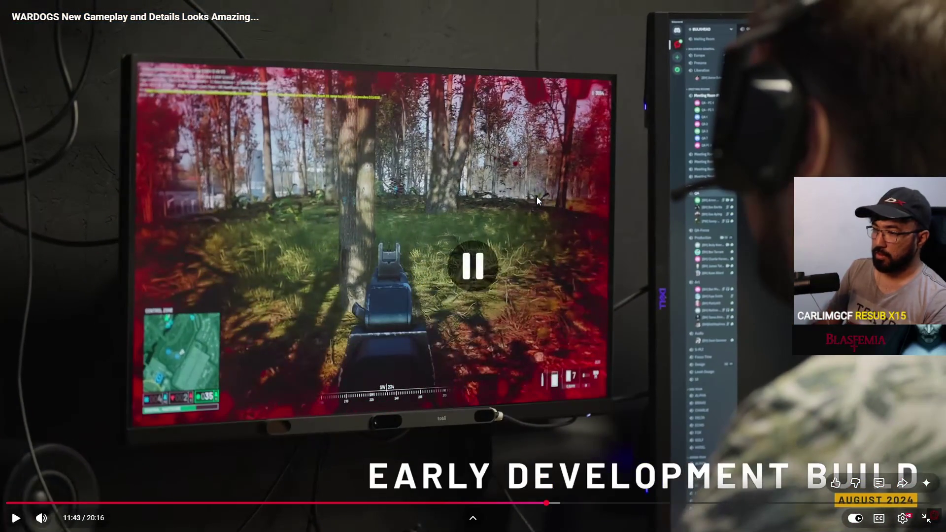
key("k")
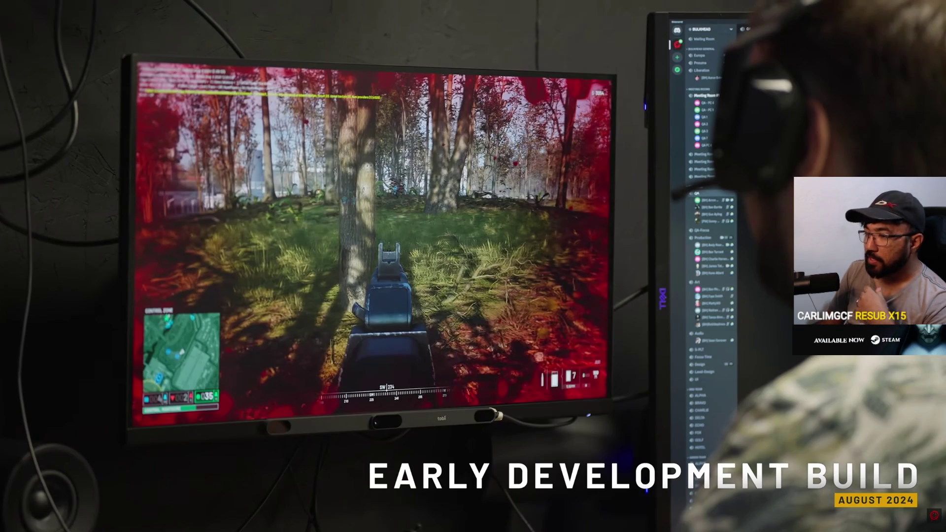
left_click(537, 196)
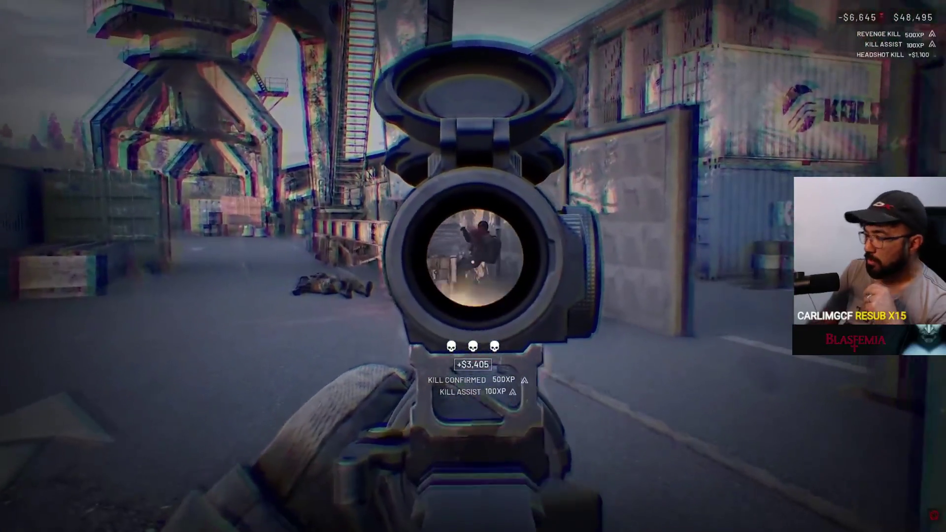
Seek the WARDOGS video back and forth with the arrow keys to around 13:10.
key("Left")
key("Left")
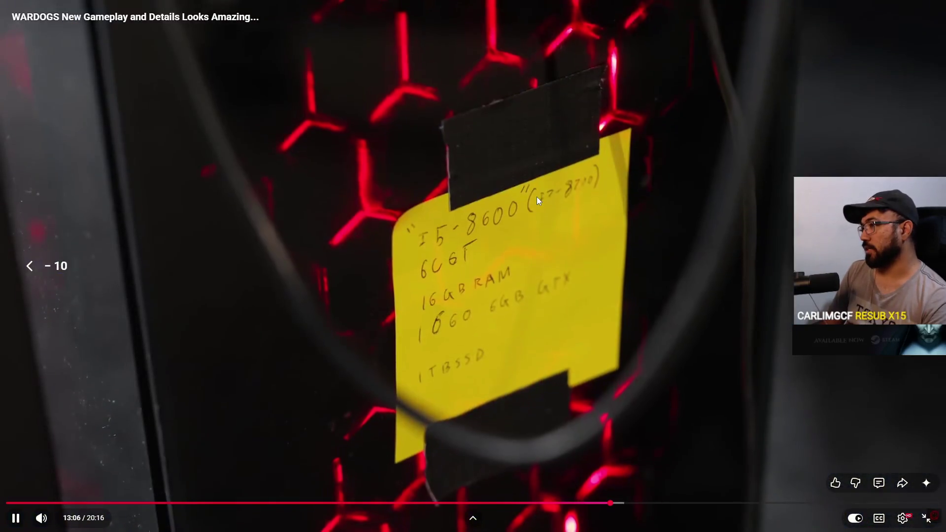
key("space")
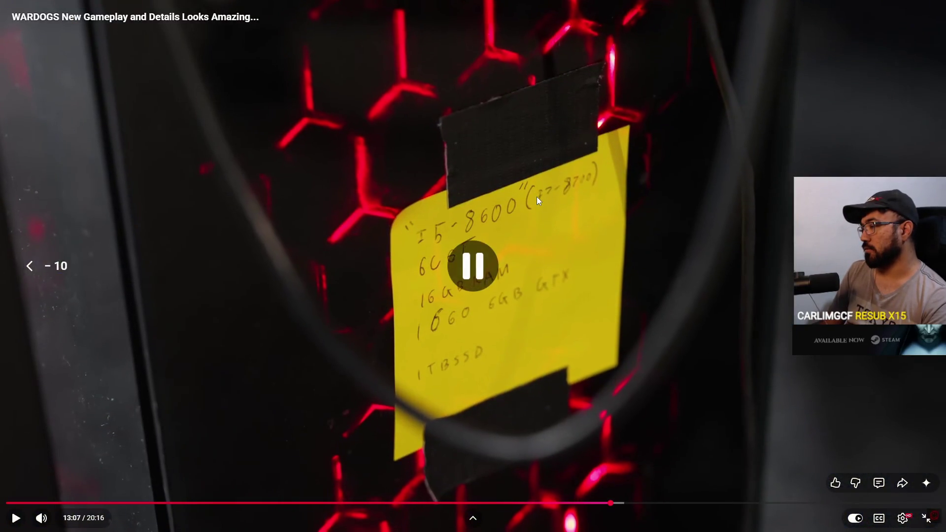
key("space")
key("Left")
key("Left")
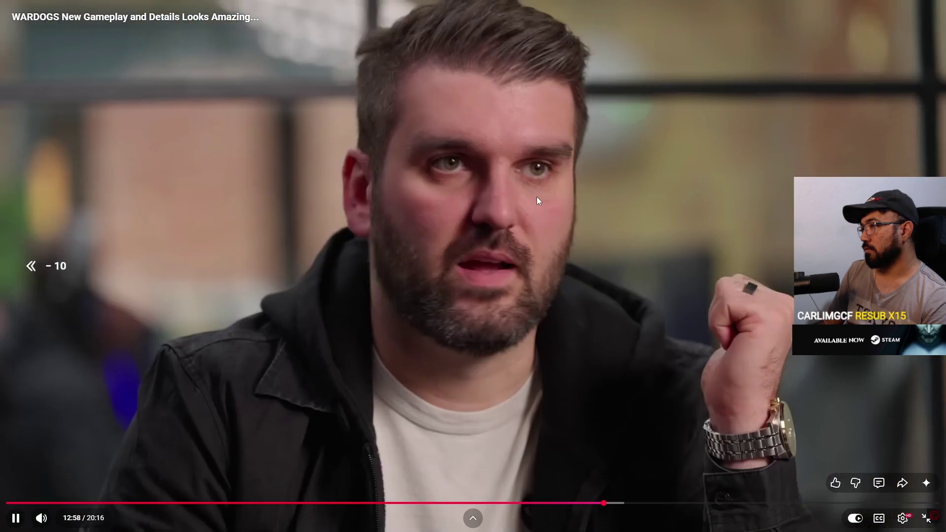
key("Left")
key("Right")
key("Right")
key("Right")
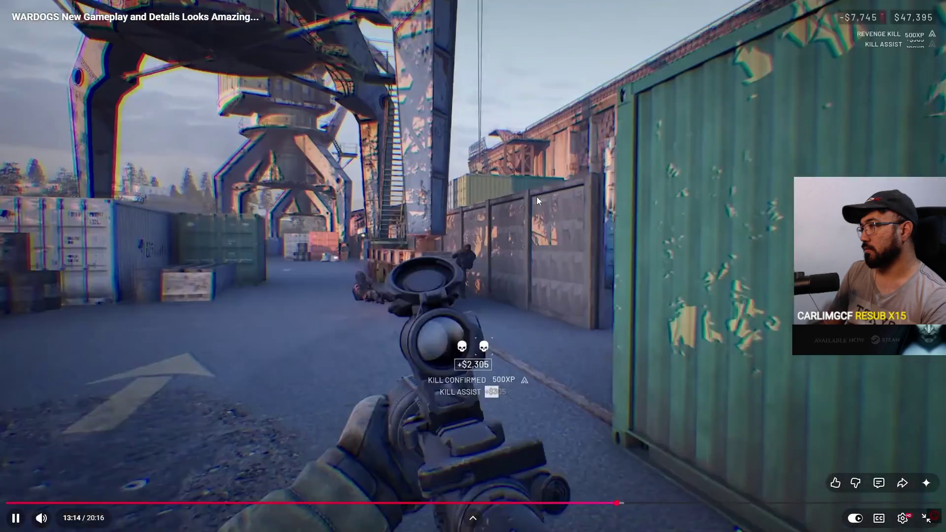
key("Left")
Pause at 13:10, then play on and pause again at 14:09 on the tank scene.
key("space")
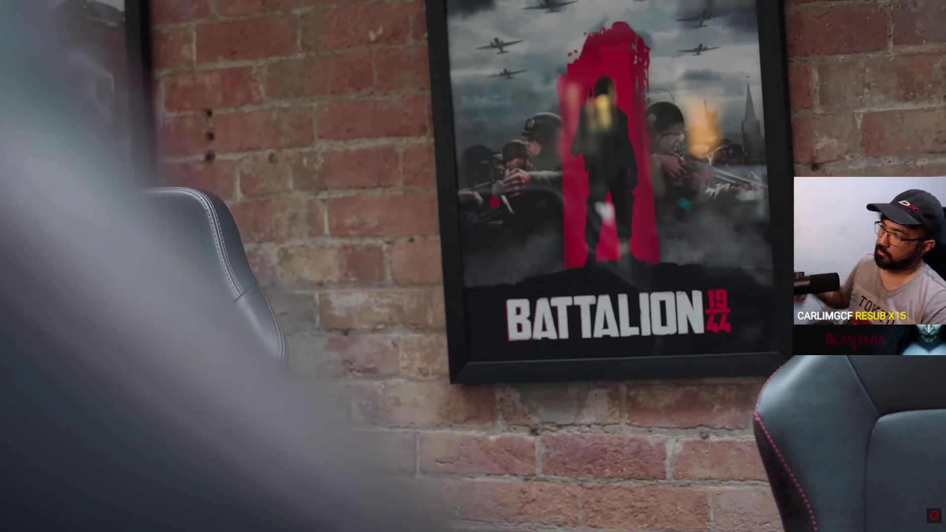
left_click(537, 196)
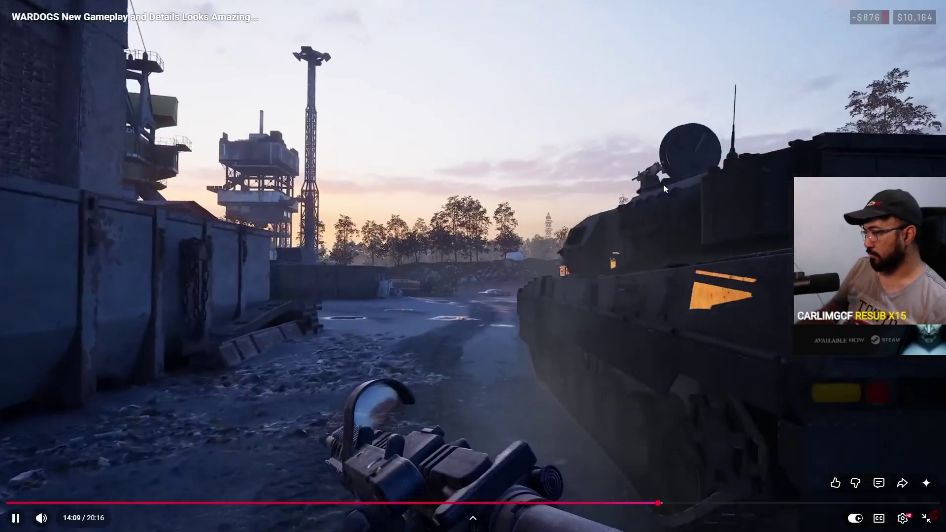
left_click(663, 185)
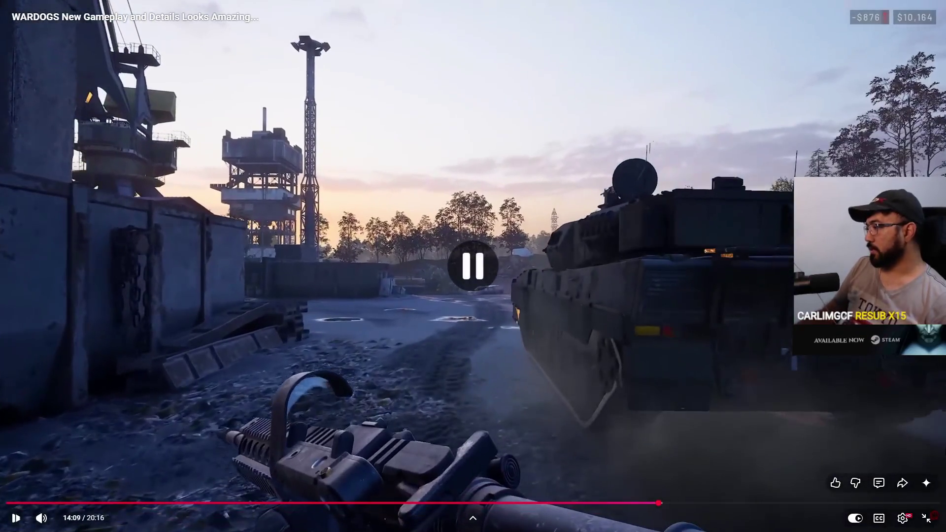
Exit fullscreen, close the WARDOGS page, and browse through the open video tabs.
left_click(926, 518)
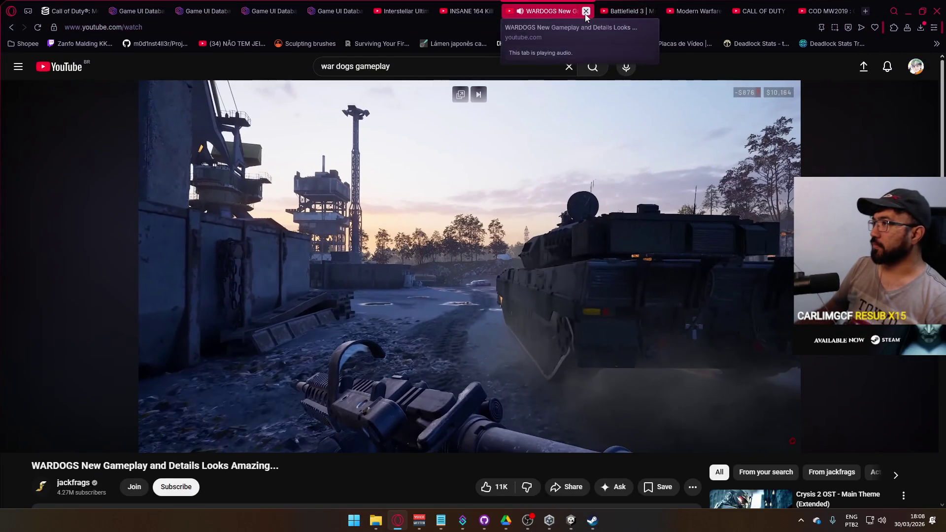
left_click(586, 11)
left_click(468, 10)
left_click(401, 11)
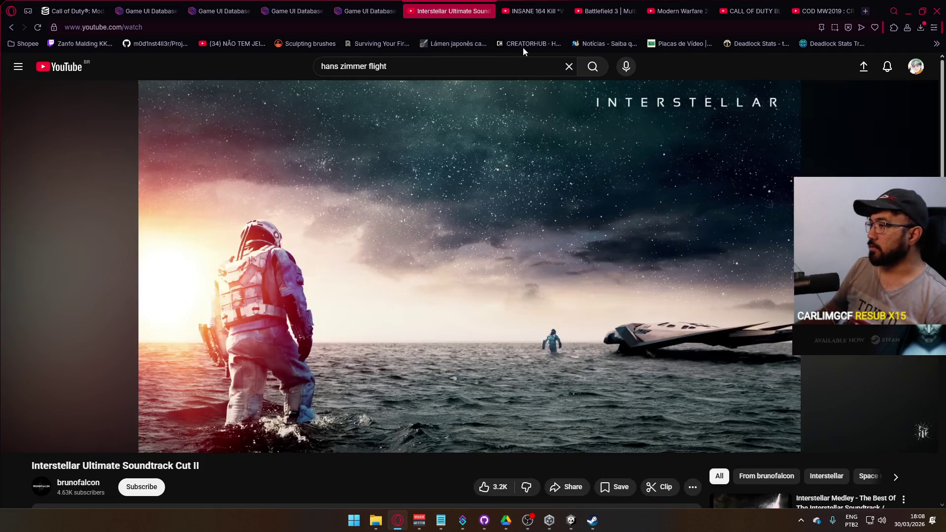
left_click(754, 11)
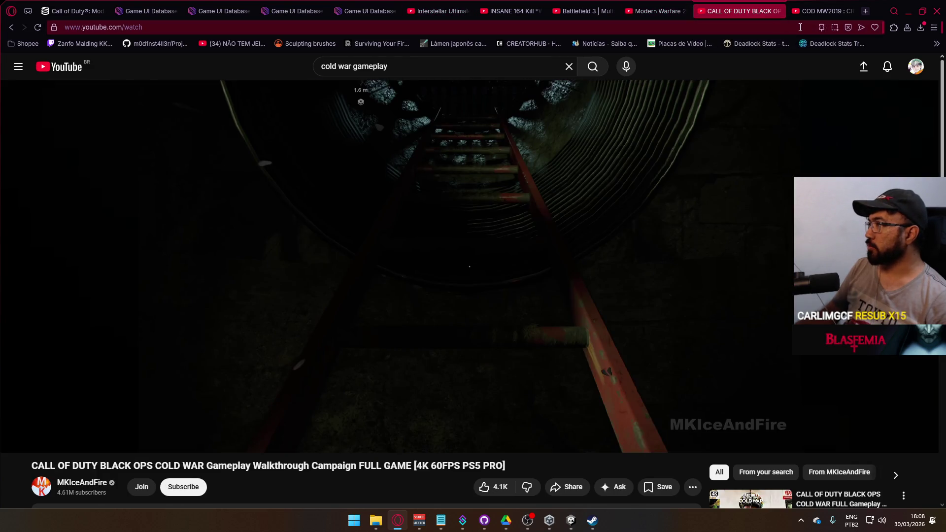
left_click(653, 6)
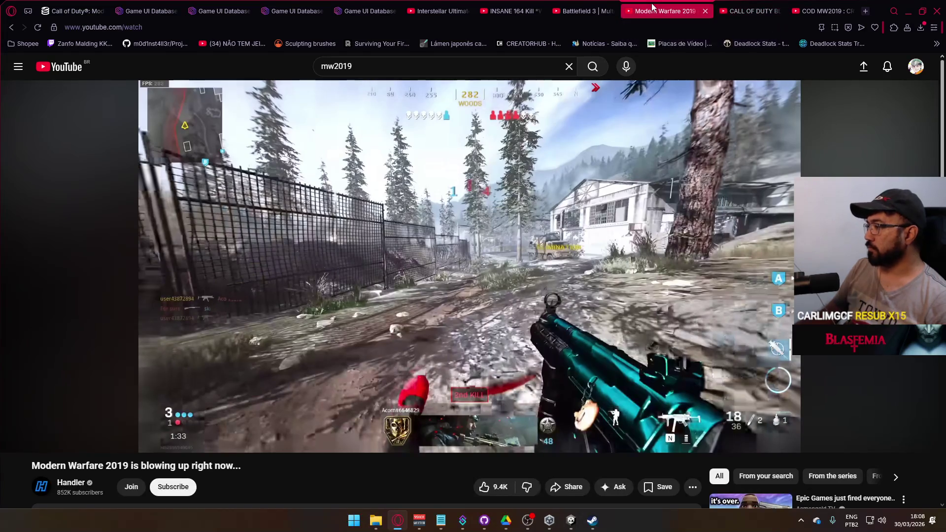
left_click(542, 6)
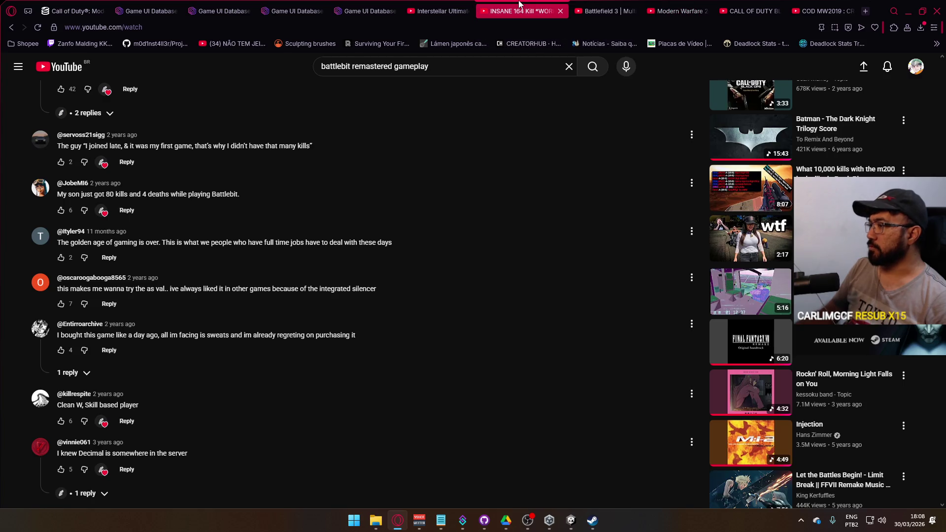
Locate the Game UI Database Battlefield HUD reference tabs and close them.
left_click(606, 11)
left_click(823, 10)
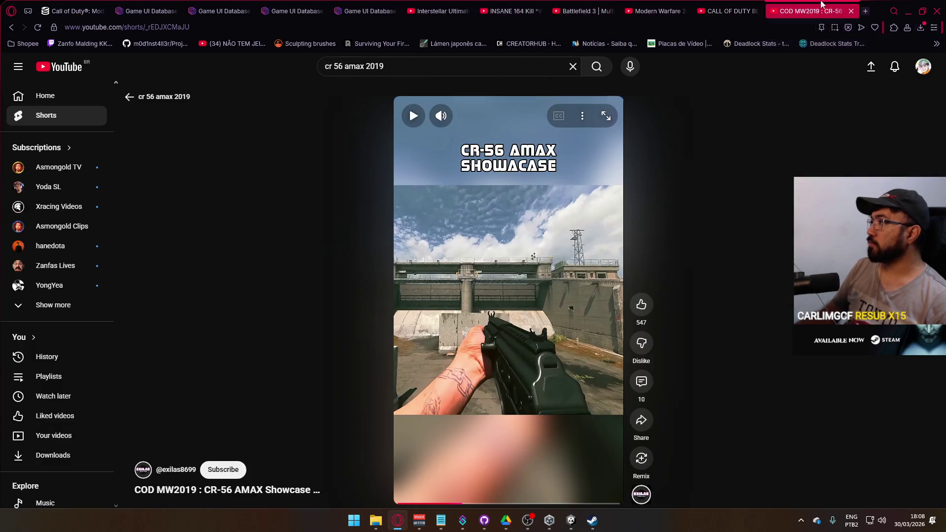
left_click(744, 11)
left_click(438, 10)
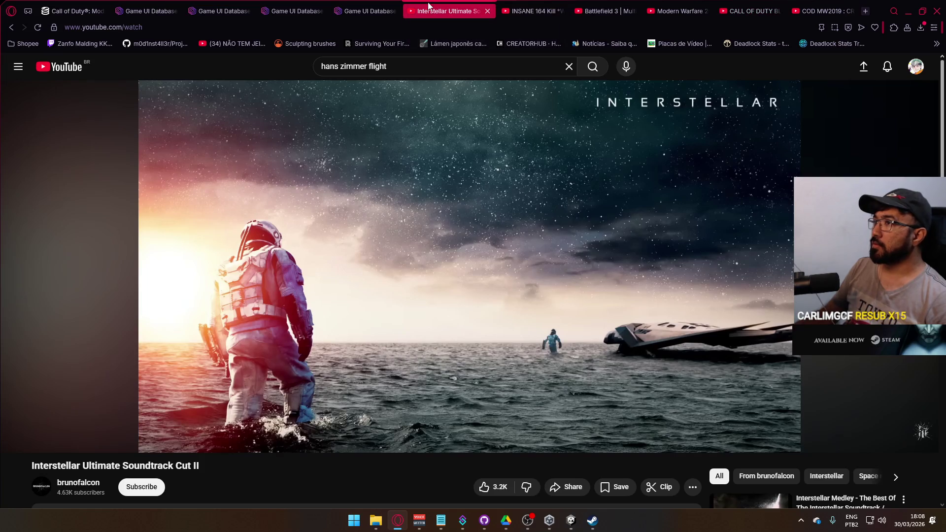
left_click(367, 11)
left_click(279, 7)
left_click(224, 10)
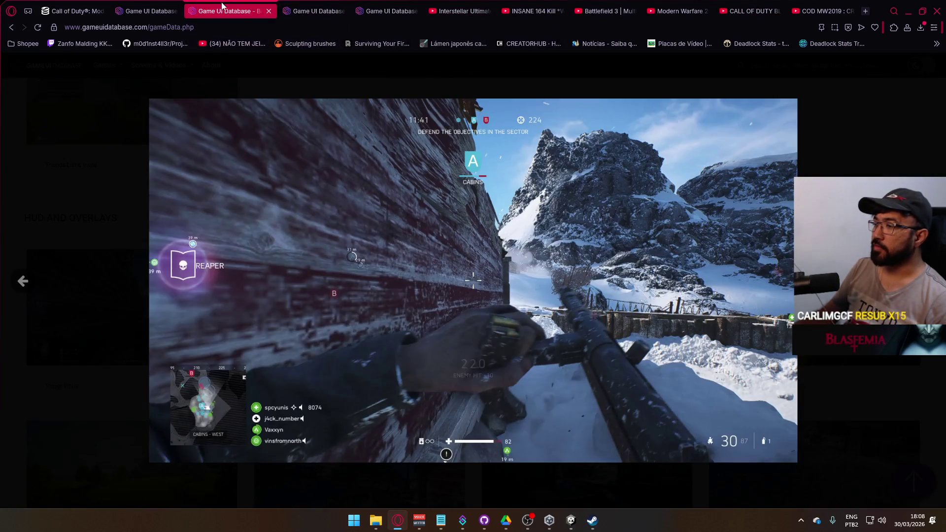
left_click(344, 11)
left_click(343, 10)
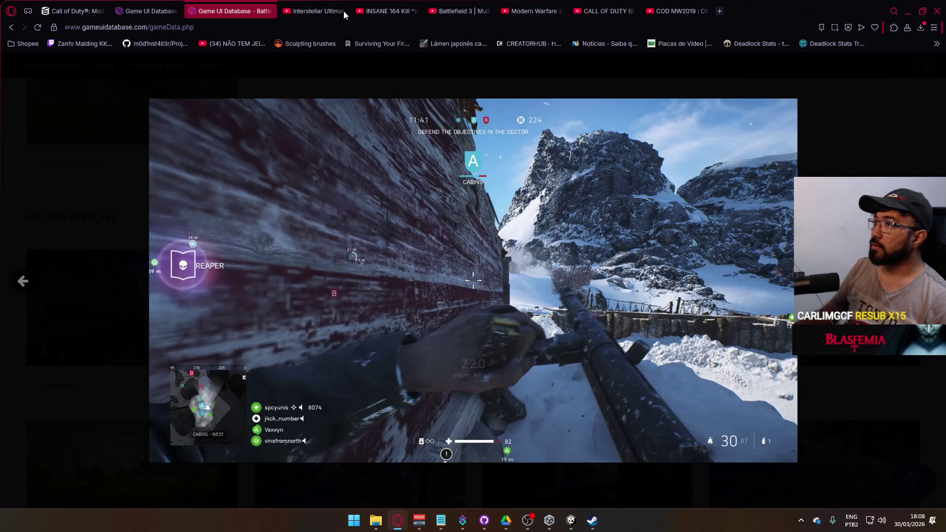
left_click(409, 11)
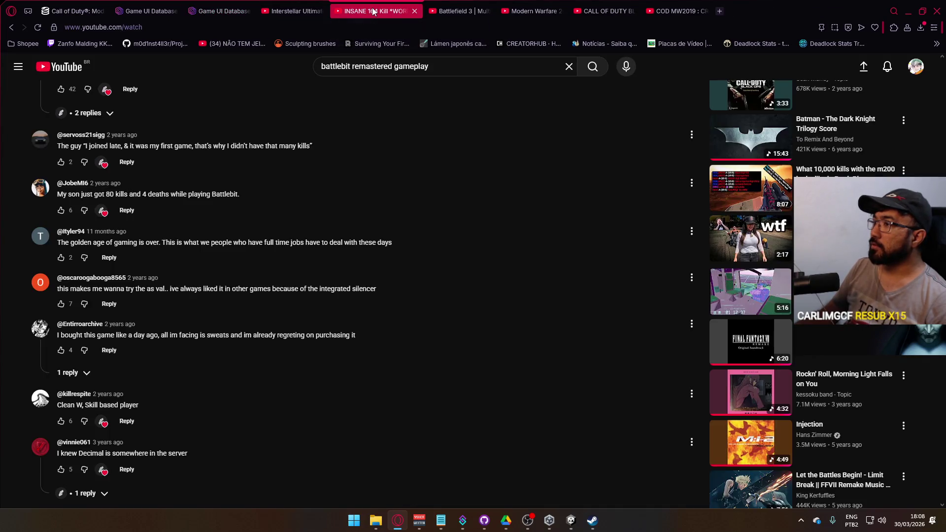
Close the Battlebit, Battlefield 3, Modern Warfare 2019 and CR-56 AMAX video tabs.
scroll(545, 276, "up", 10)
scroll(548, 295, "up", 9)
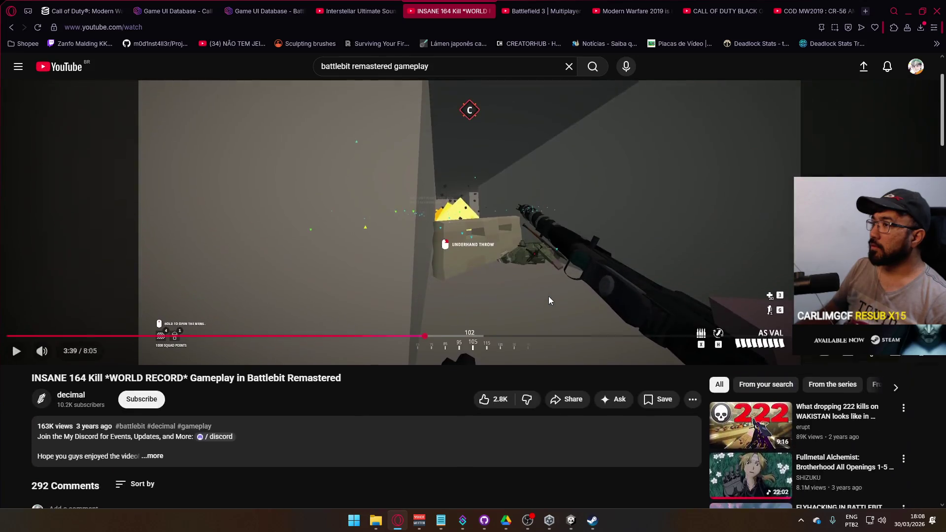
left_click(488, 11)
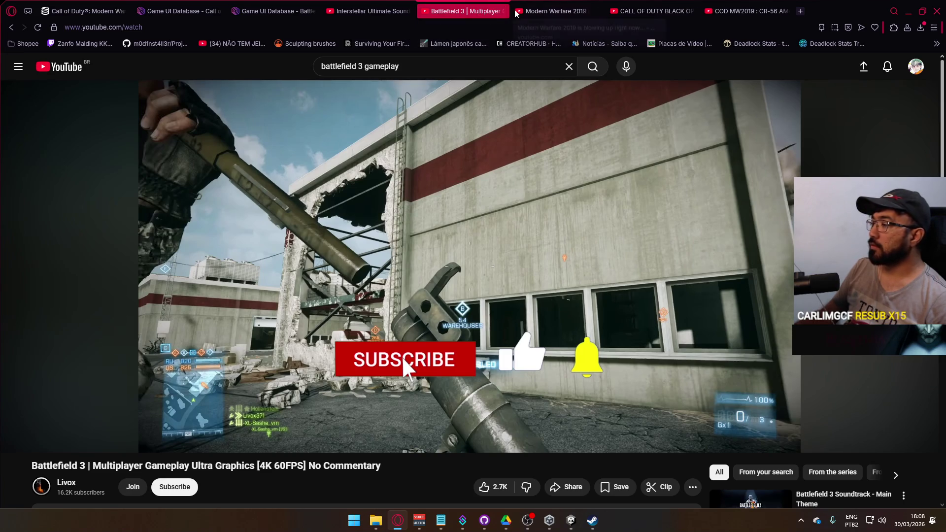
key("ctrl+w")
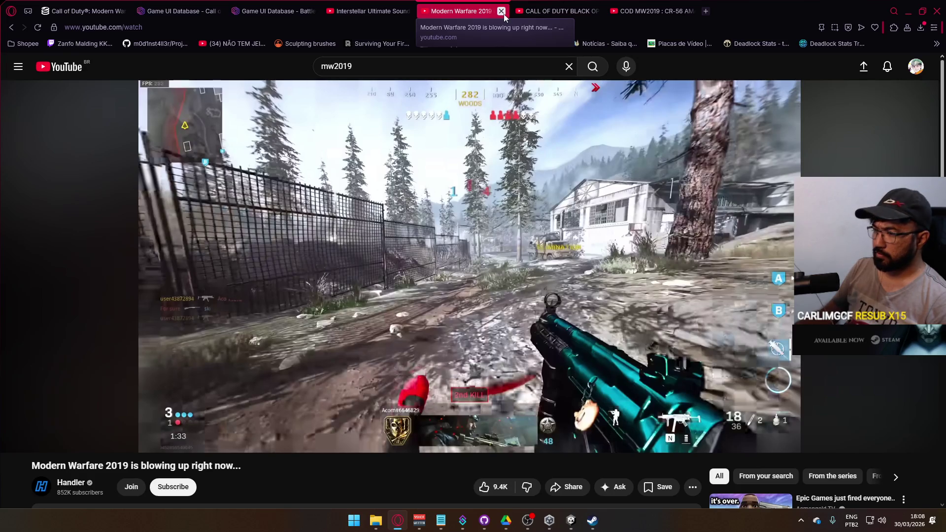
left_click(501, 12)
left_click(519, 10)
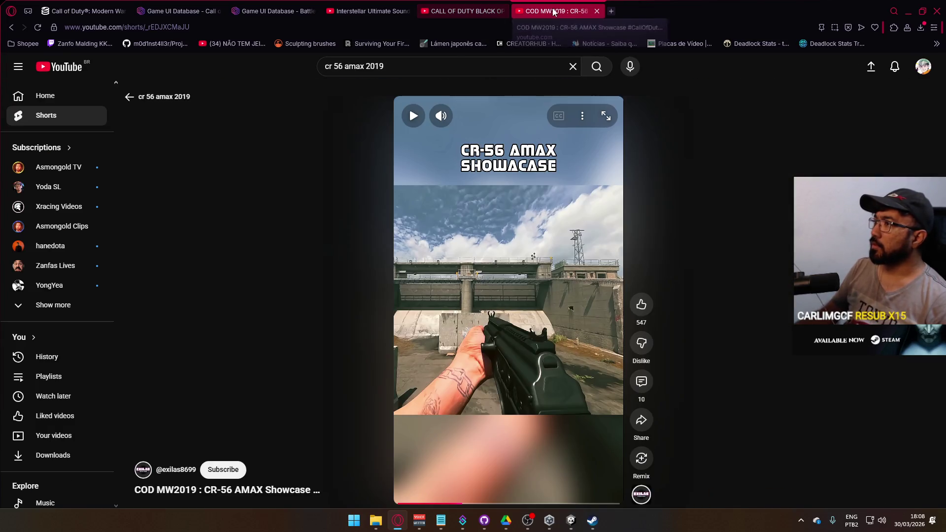
left_click(597, 12)
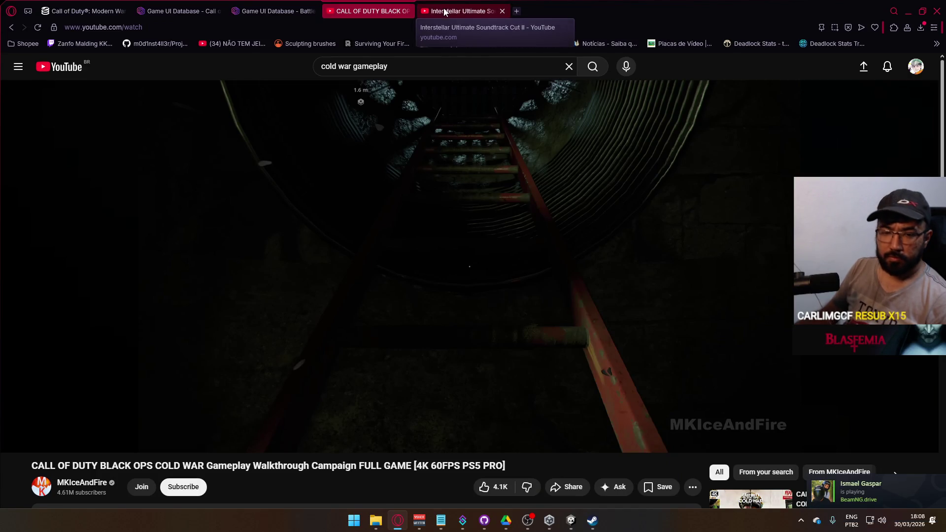
Return to the Unity editor and pan the scene to the Weapon Name label.
left_click(451, 11)
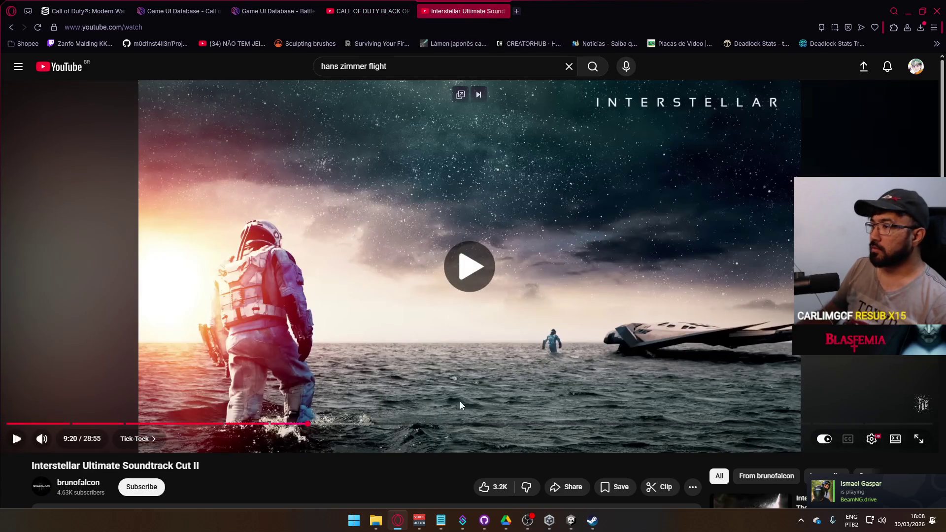
mouse_move(592, 521)
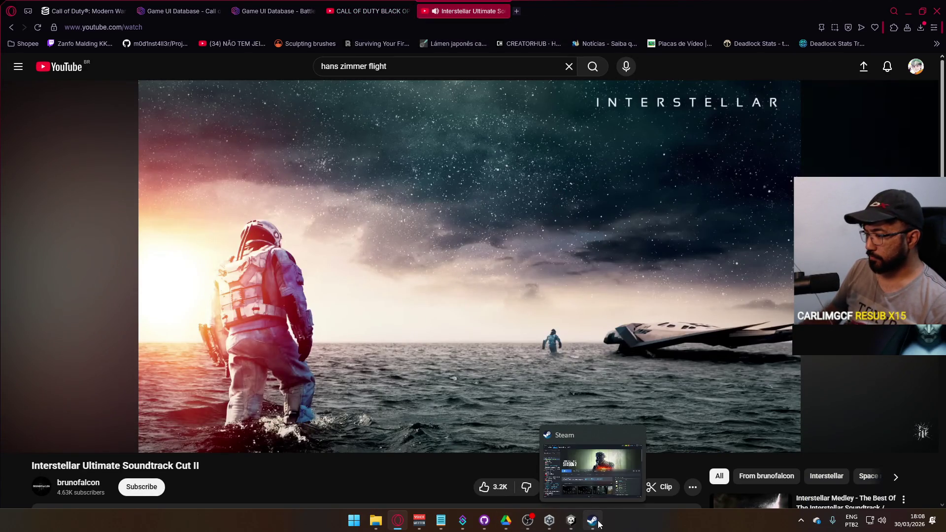
left_click(569, 525)
mouse_move(535, 167)
left_mouse_down()
mouse_move(464, 105)
mouse_move(555, 177)
mouse_move(456, 119)
mouse_move(411, 173)
mouse_move(430, 153)
left_mouse_up()
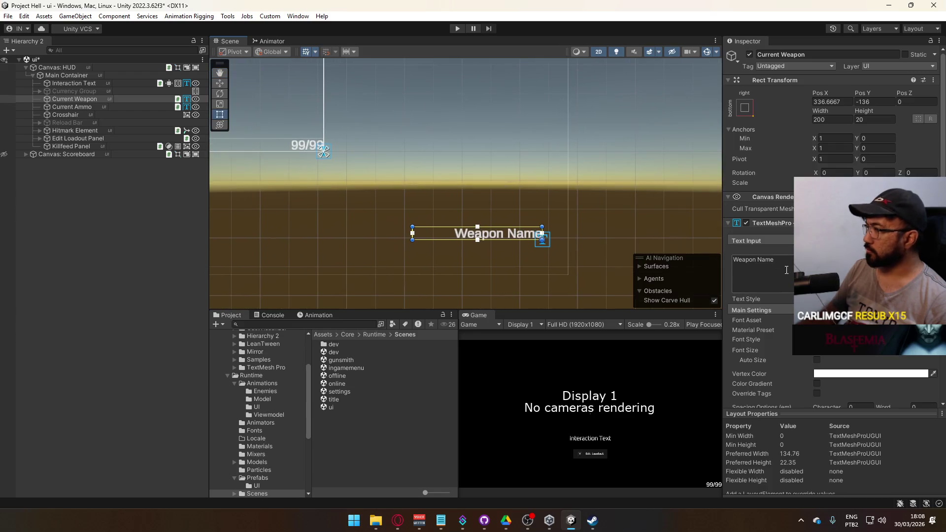
Apply Oxanium-Medium SDF and -4 character spacing to Weapon Name, then shift it left.
left_click(933, 319)
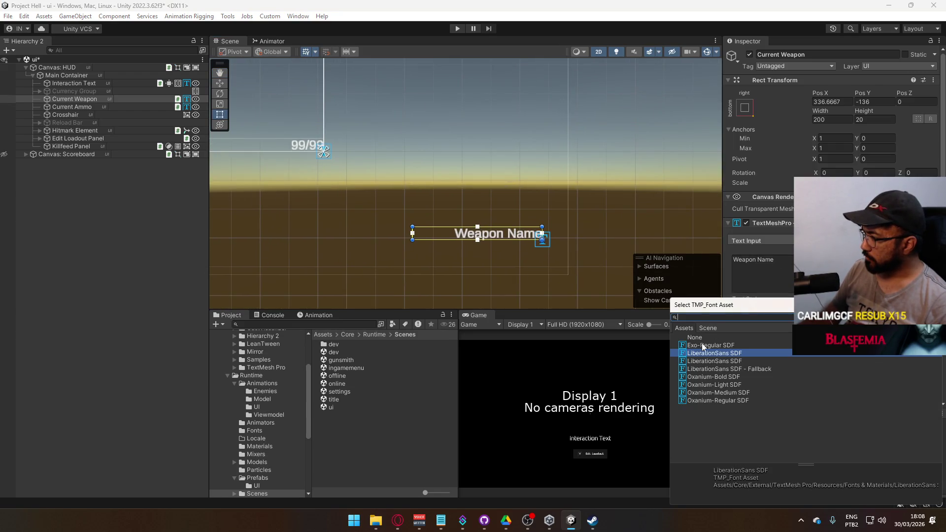
left_click(727, 395)
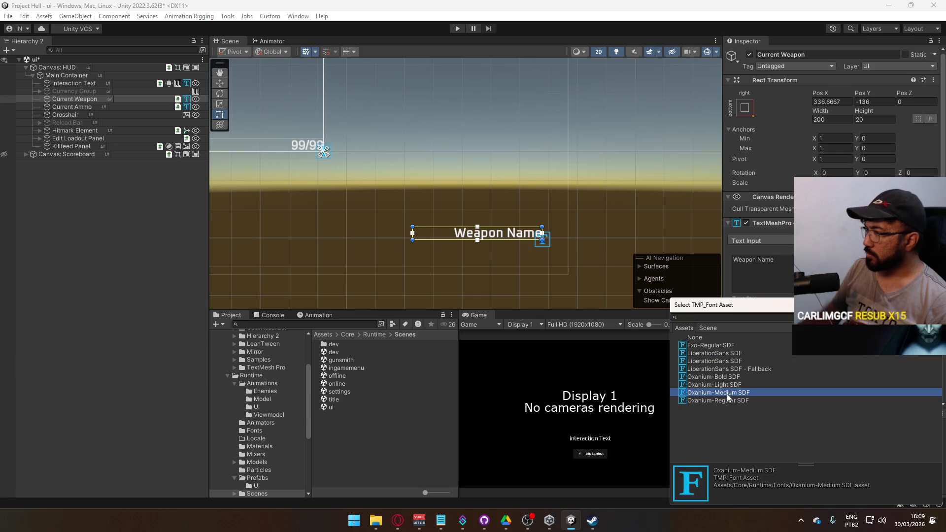
double_click(726, 394)
scroll(860, 363, "down", 3)
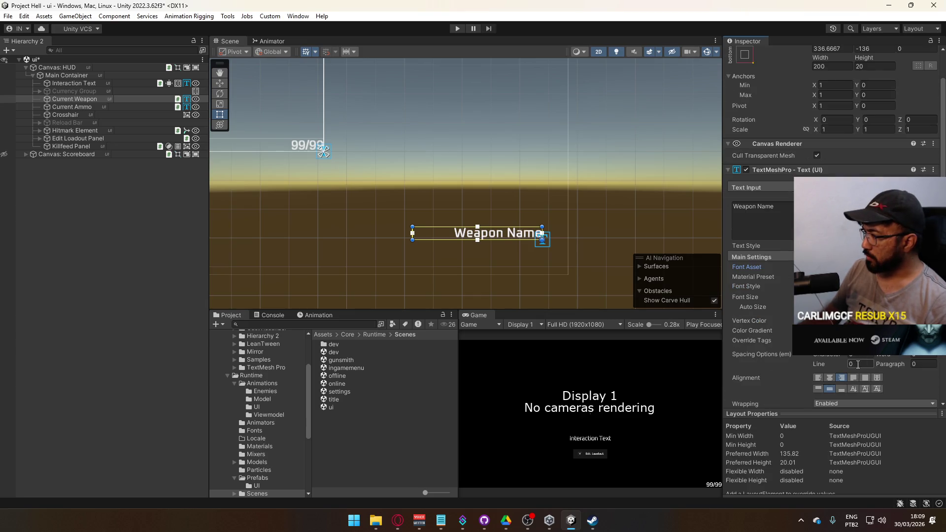
type("0")
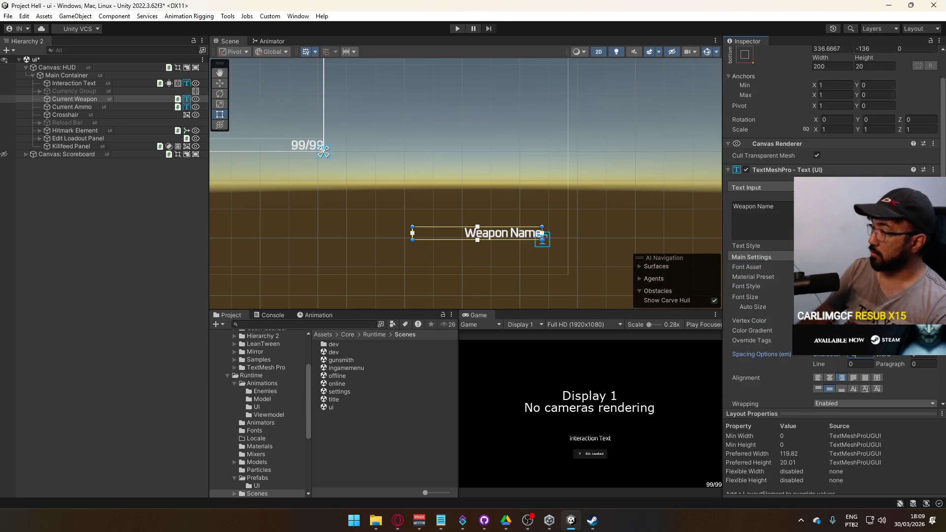
type("4")
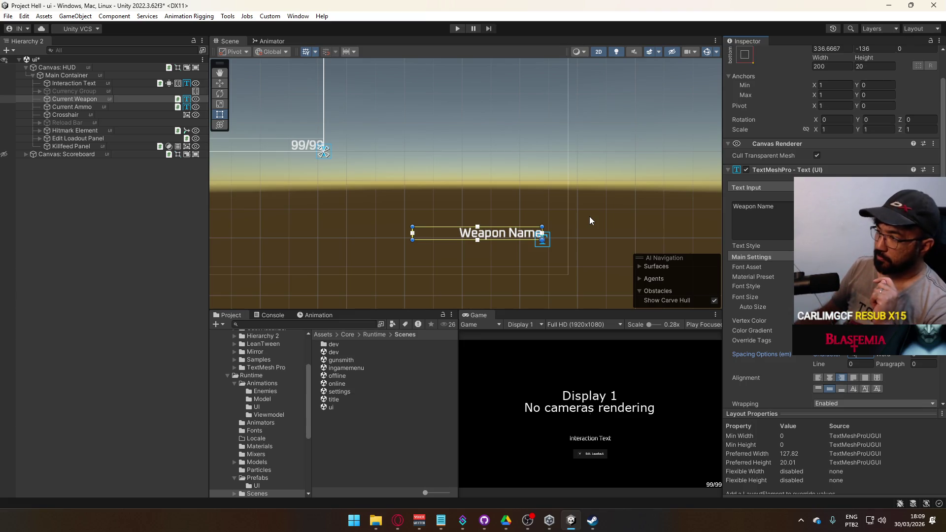
scroll(590, 235, "down", 5)
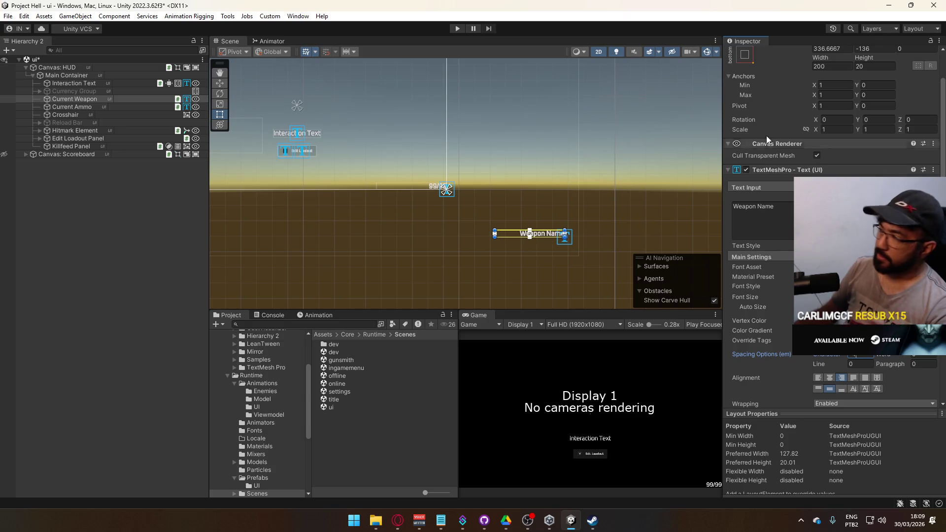
scroll(806, 69, "up", 3)
left_click_drag(831, 90, 285, 142)
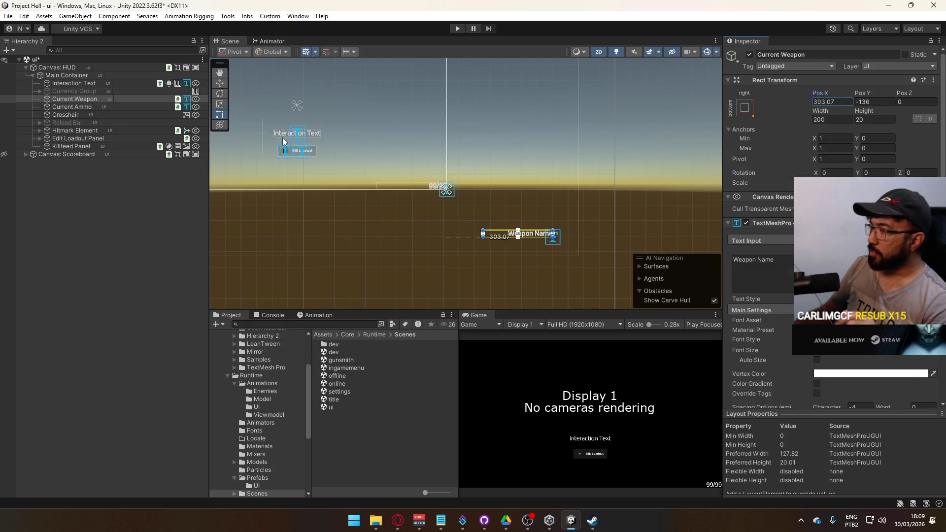
Center Weapon Name in the scene and set its Rect Transform to Pos X -20, Pos Y 6.
mouse_move(535, 235)
left_mouse_down()
mouse_move(416, 174)
mouse_move(420, 186)
left_mouse_up()
scroll(419, 197, "up", 3)
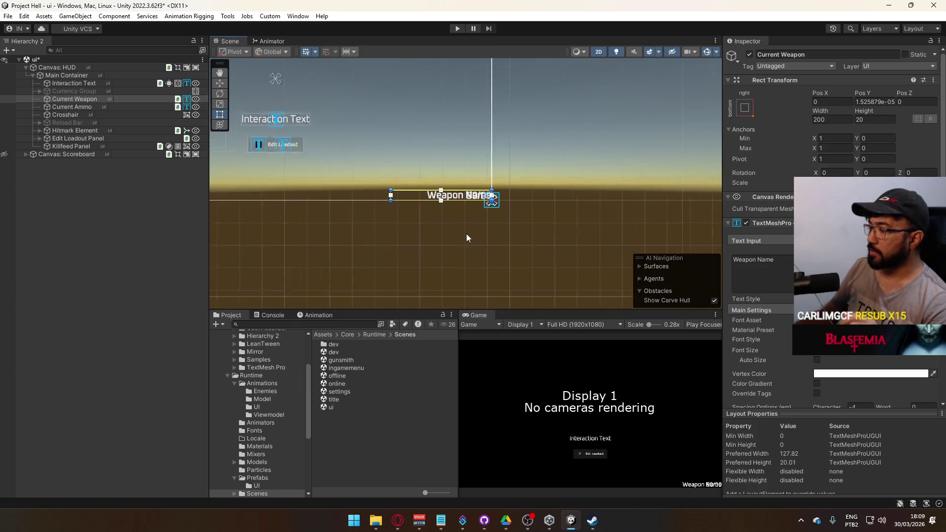
scroll(467, 243, "up", 3)
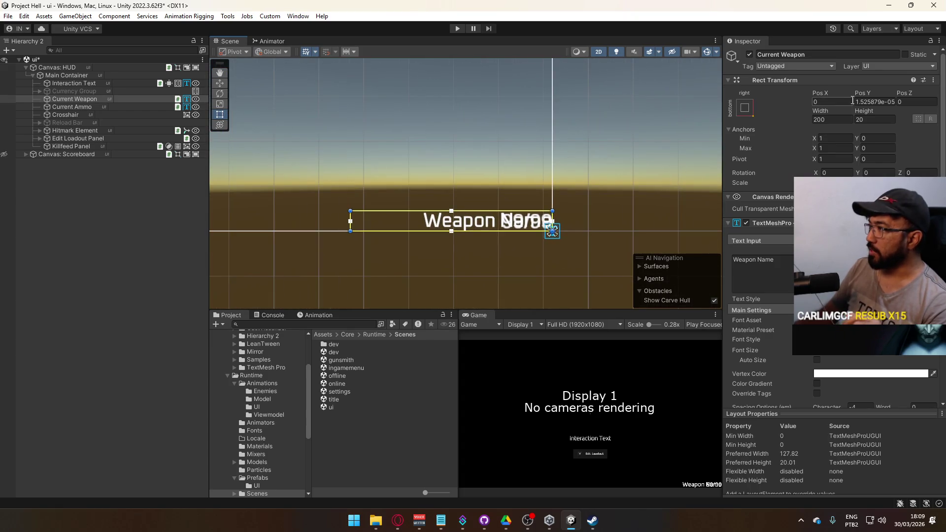
left_click(869, 101)
type("0")
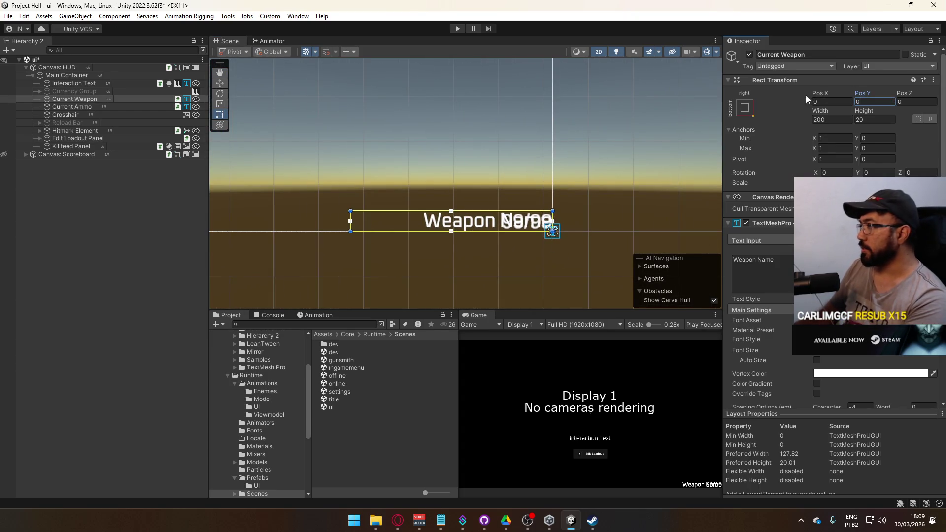
left_click_drag(818, 95, 801, 97)
type("-20")
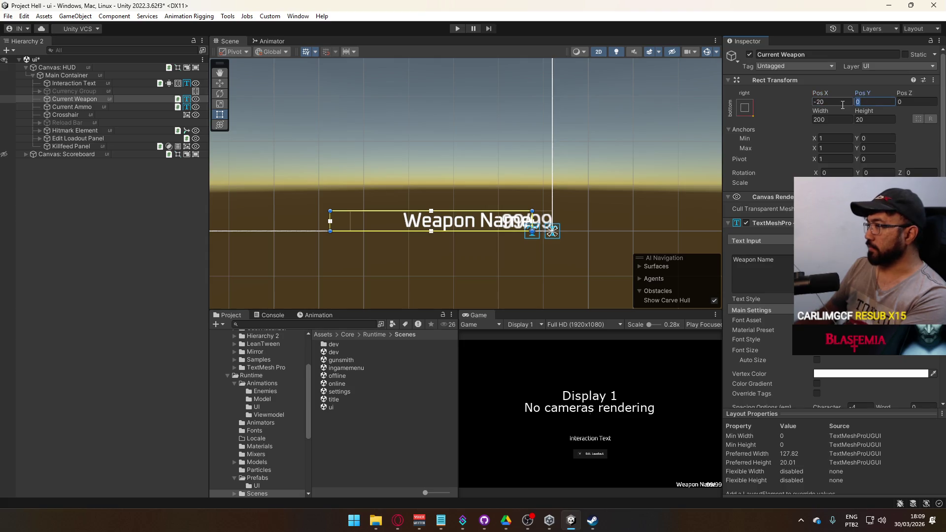
type("20")
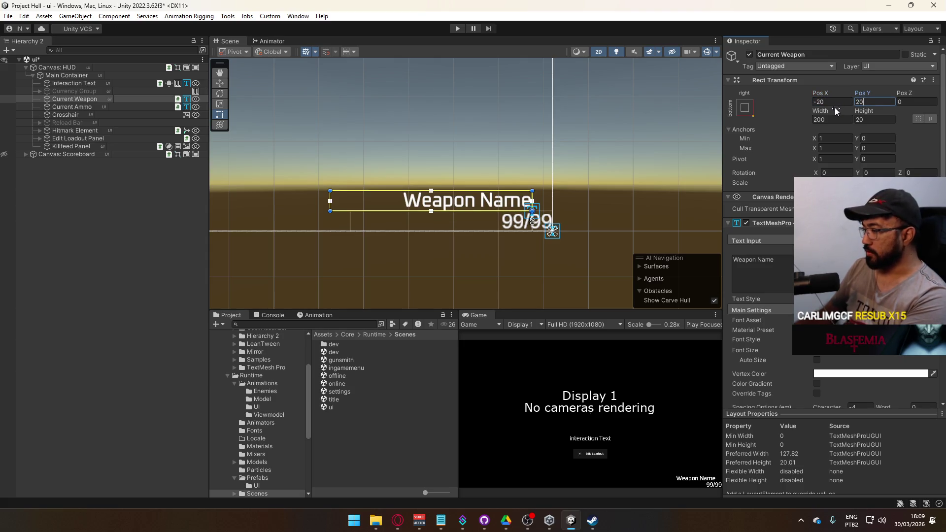
type("10")
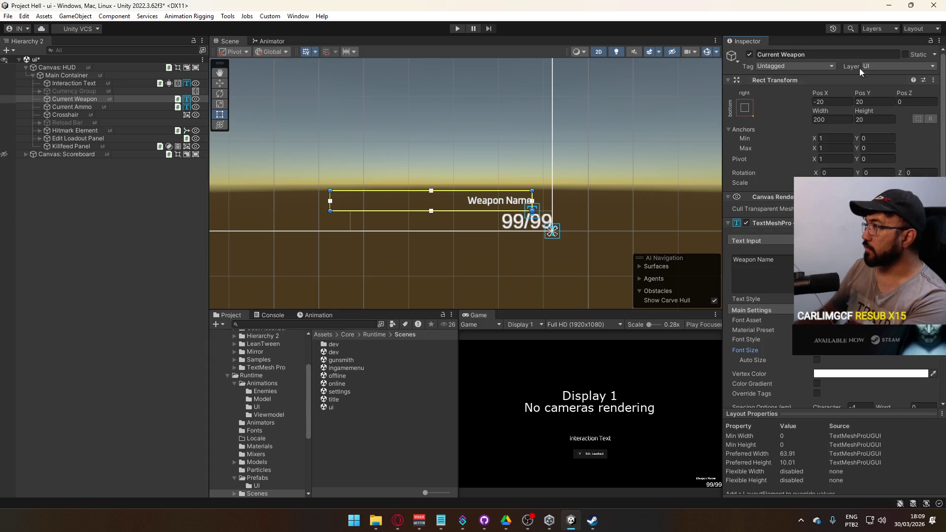
mouse_move(864, 94)
left_mouse_down()
mouse_move(631, 117)
mouse_move(834, 109)
left_mouse_up()
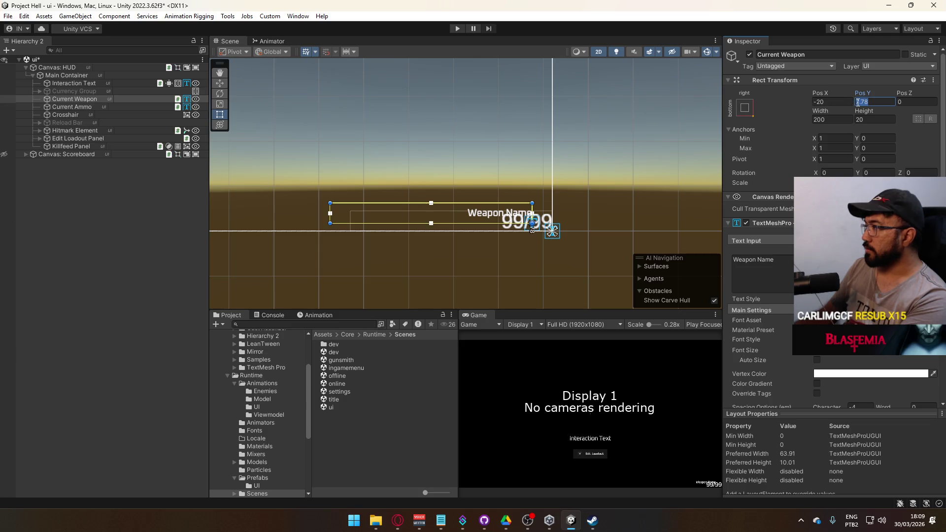
type("6")
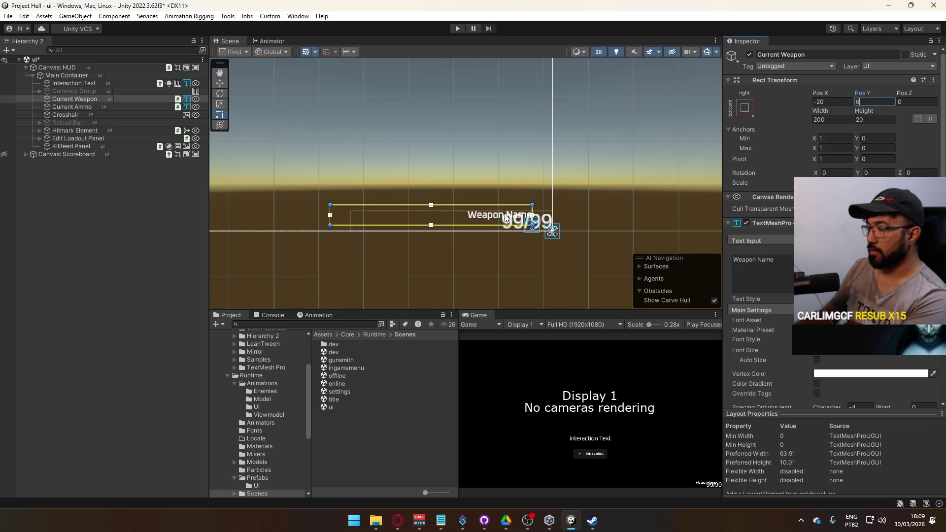
left_click(75, 104)
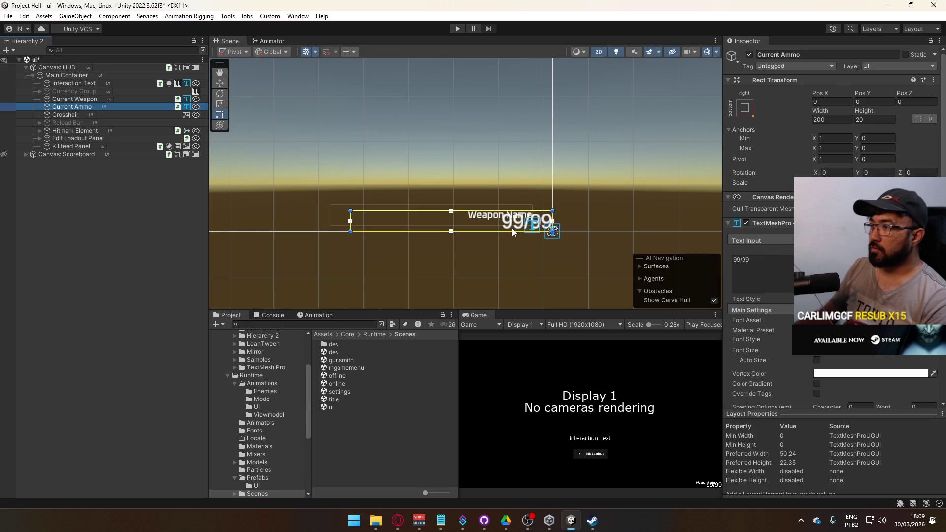
Reposition the 99/99 ammo text and duplicate it as Current Ammo (1) placed higher up.
scroll(518, 225, "up", 2)
left_click_drag(513, 224, 461, 174)
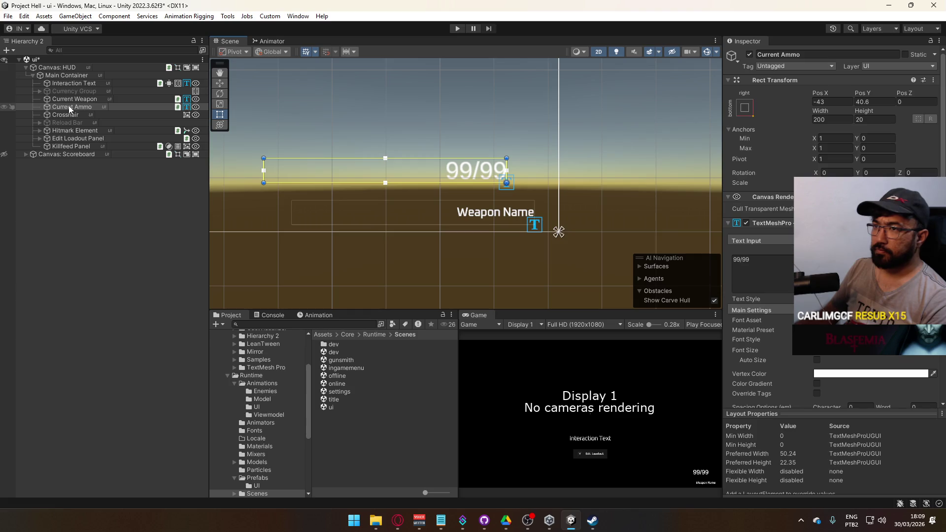
left_click_drag(377, 143, 435, 175)
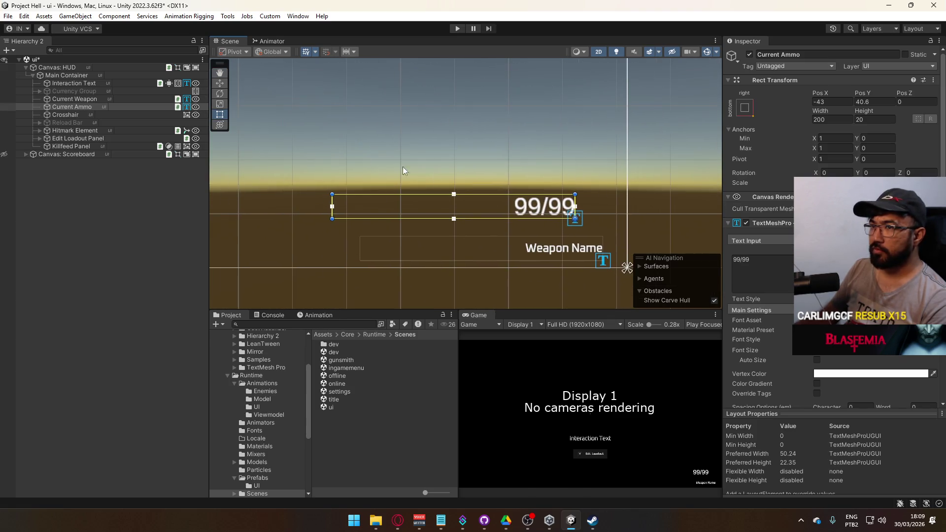
double_click(119, 109)
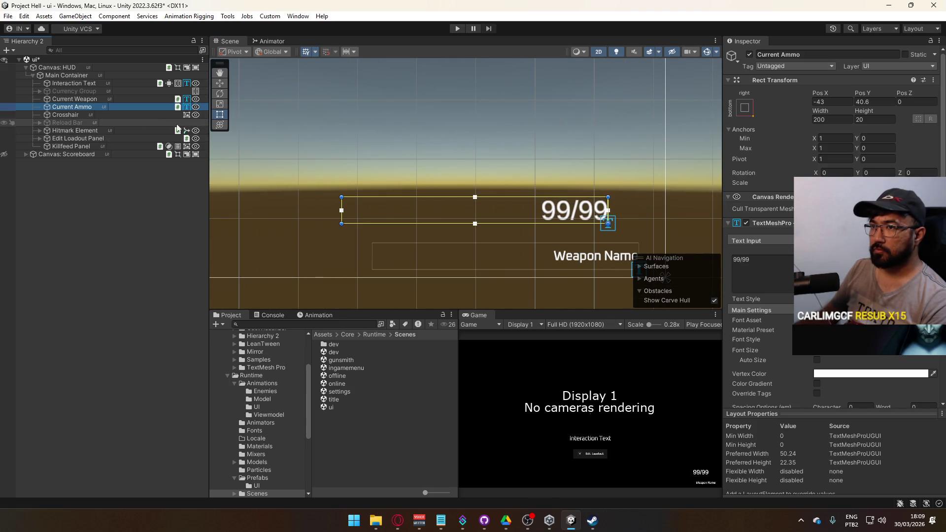
key("ctrl+d")
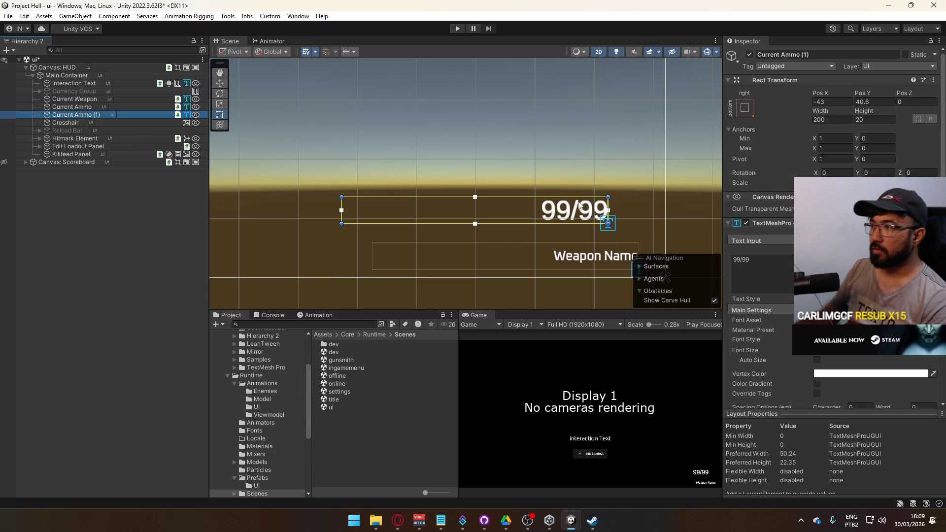
left_click_drag(556, 210, 528, 143)
left_click(73, 107)
left_click(84, 116)
left_click(89, 107)
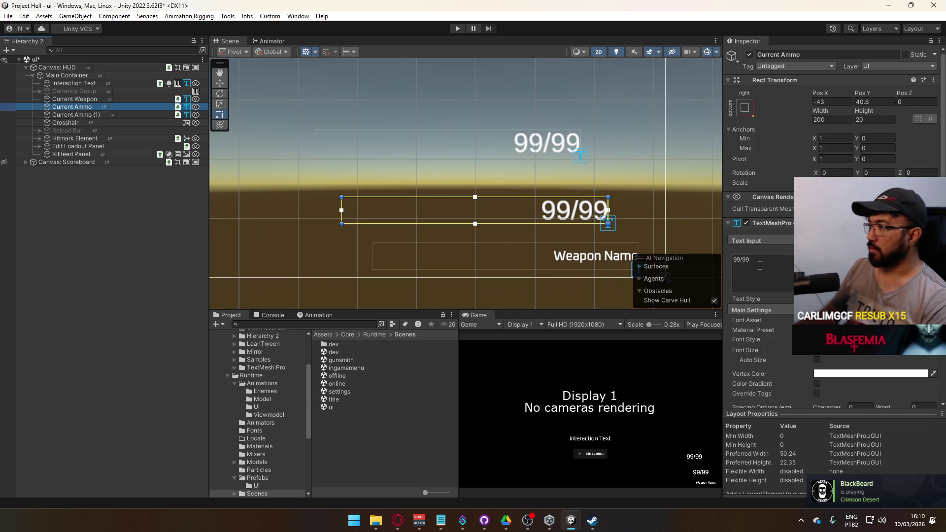
Apply the Oxanium-Regular SDF font to Current Ammo and its duplicate.
left_click(934, 320)
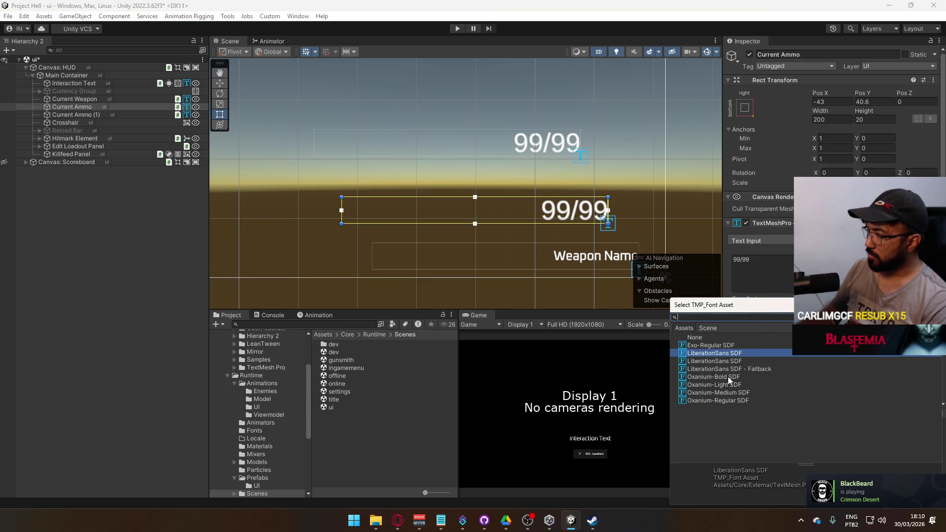
left_click(730, 377)
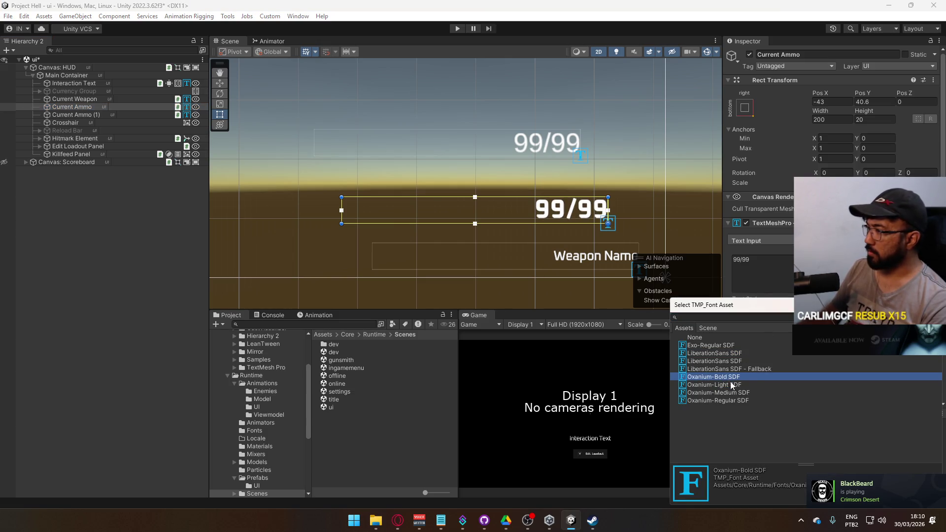
left_click(734, 393)
left_click(734, 400)
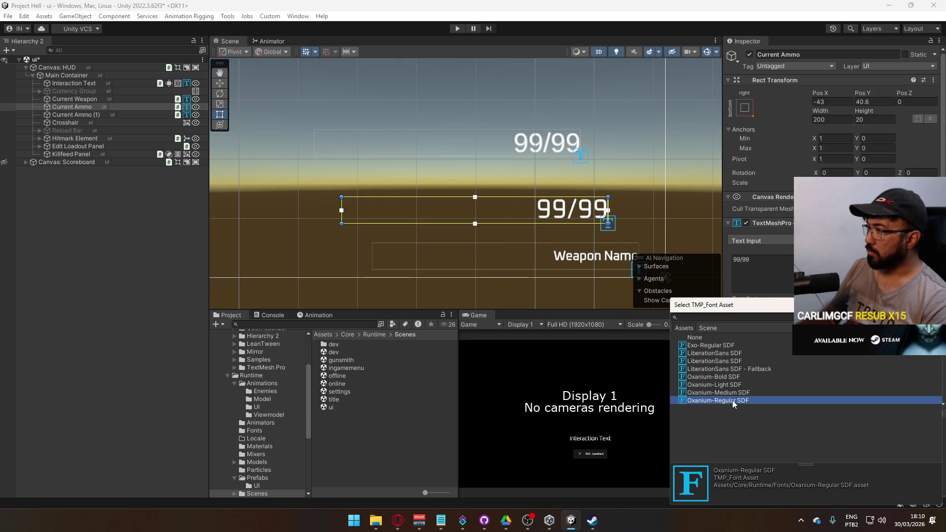
double_click(734, 400)
left_click(74, 115)
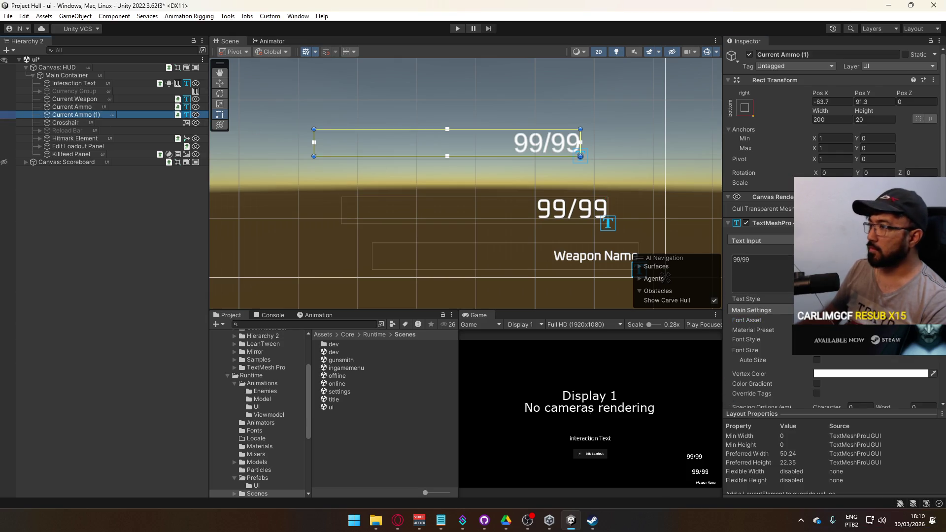
left_click(933, 320)
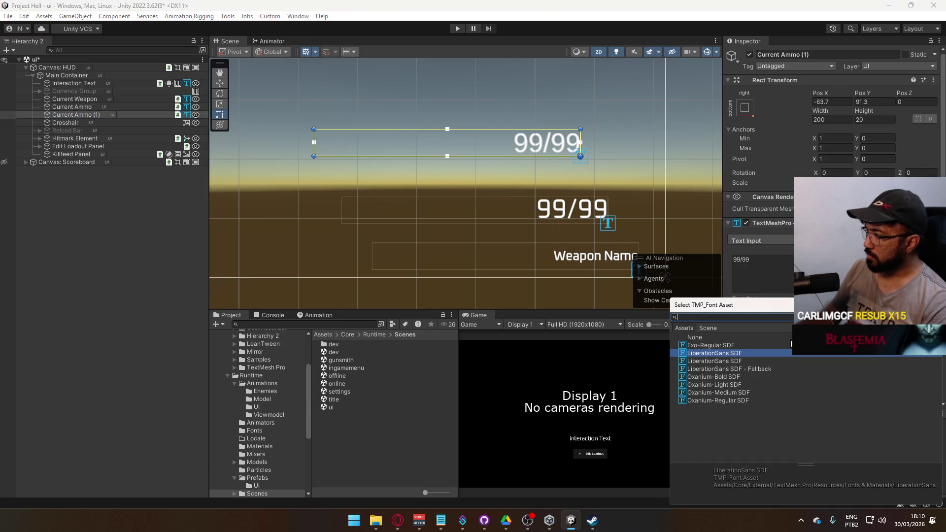
double_click(733, 400)
Change the text of both ammo labels from 99/99 to 999.
left_click_drag(576, 176, 524, 202)
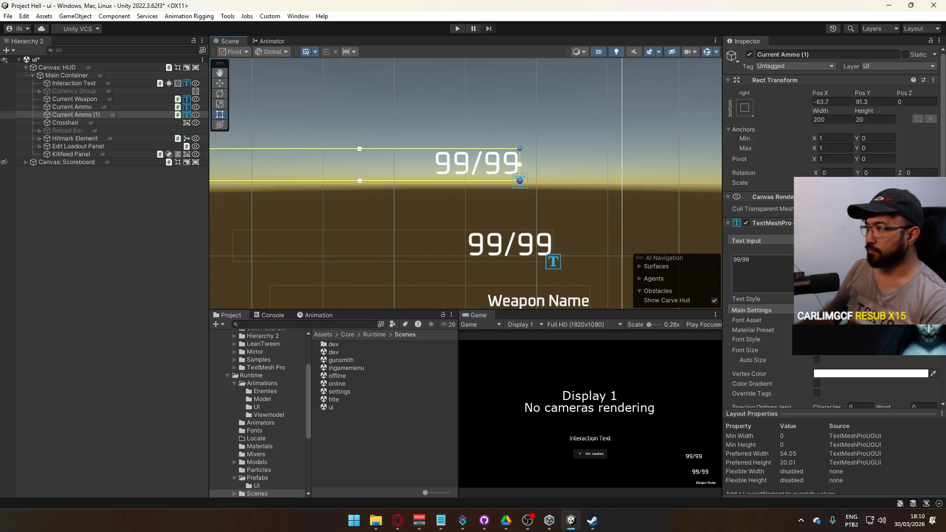
type("999")
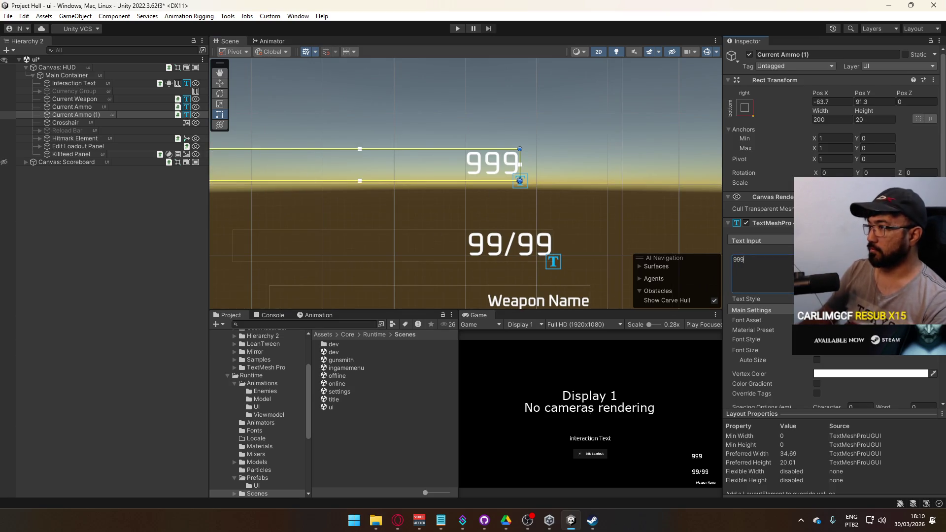
left_click(72, 107)
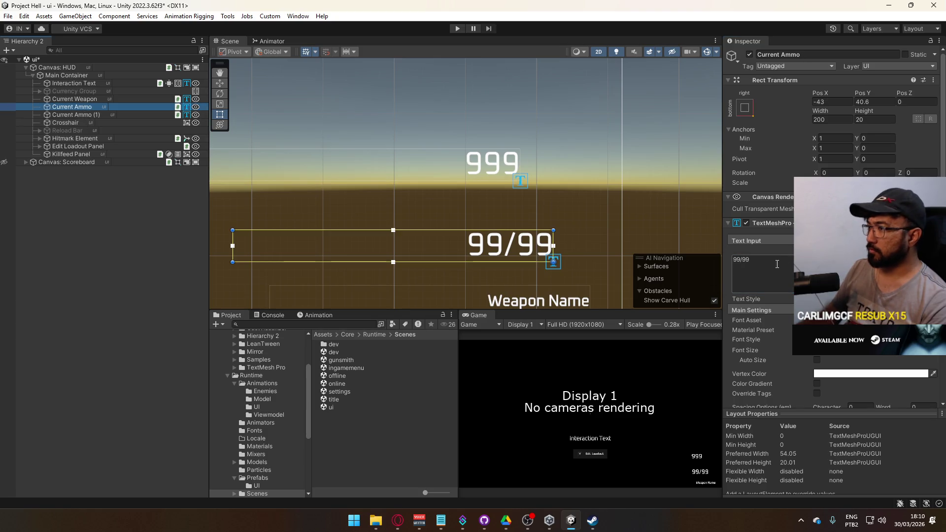
type("999")
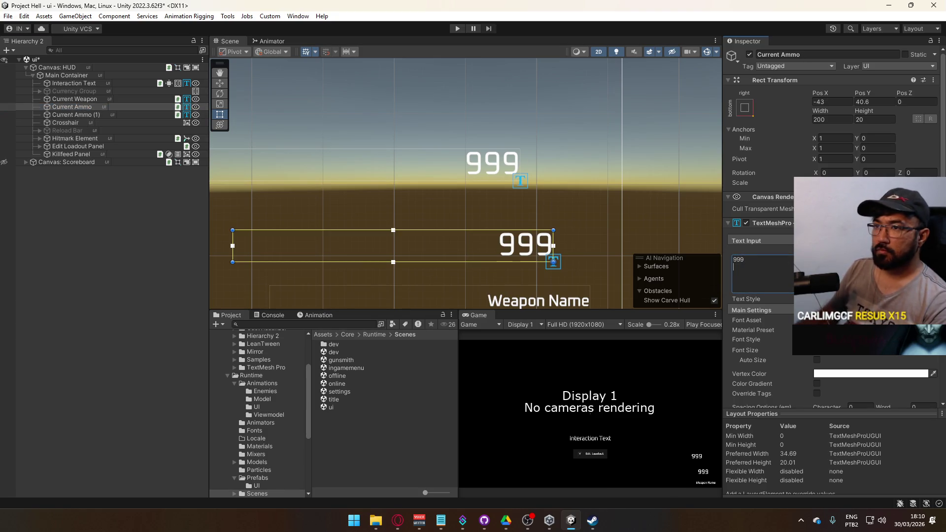
left_click(76, 115)
right_click(80, 110)
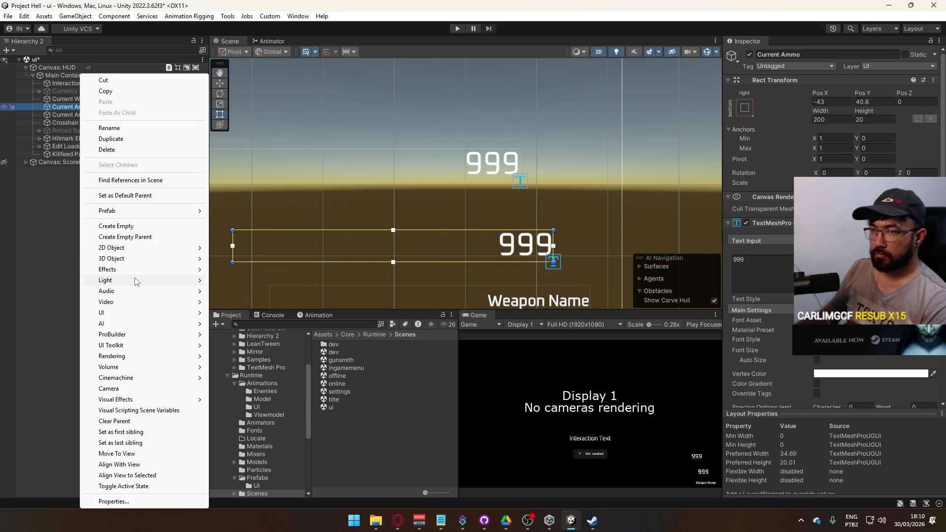
Add a new UI Image and make Current Ammo its child.
mouse_move(137, 320)
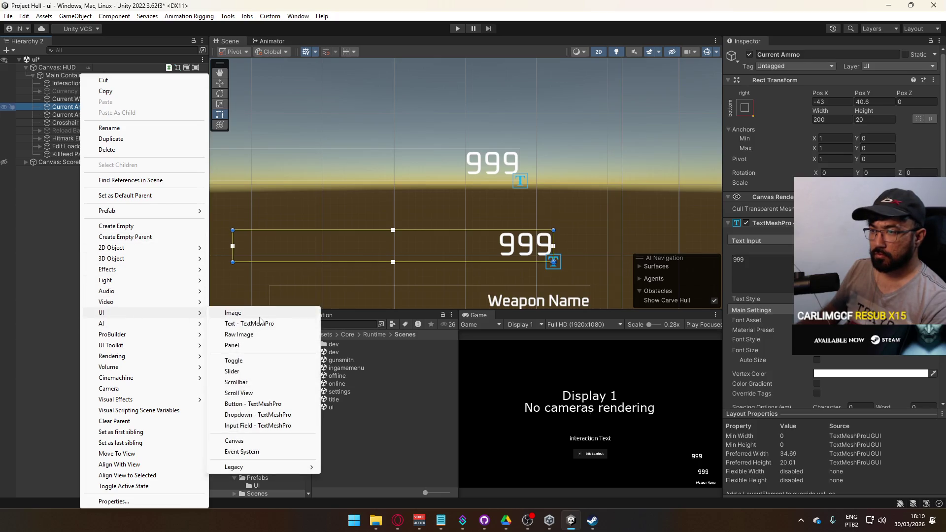
left_click(227, 313)
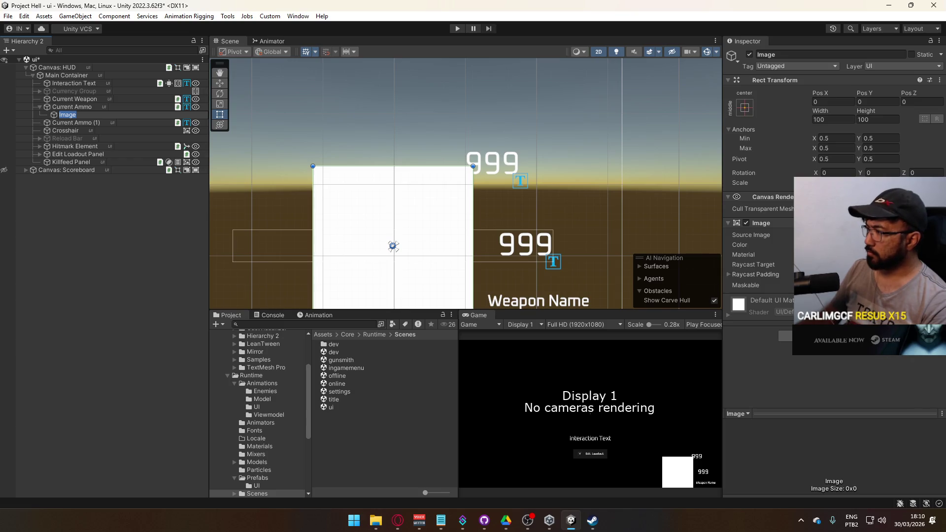
left_click(76, 116)
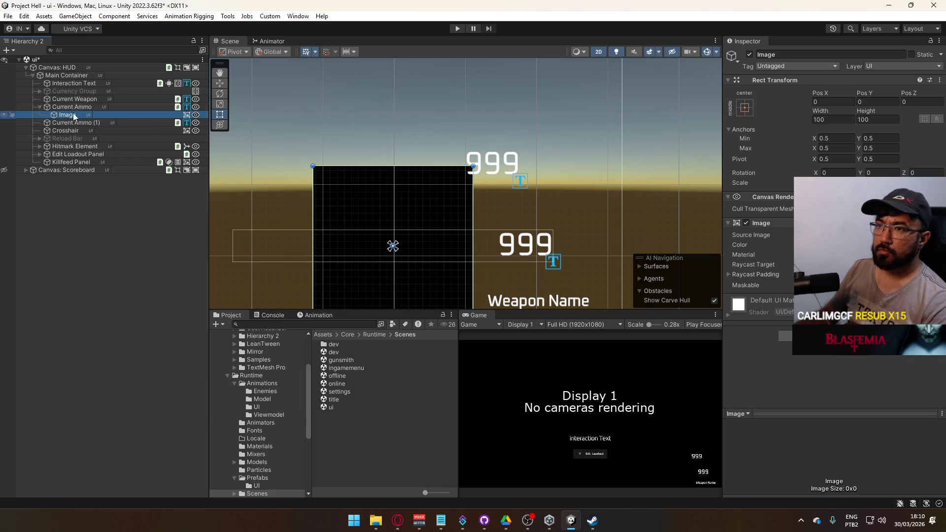
left_click_drag(75, 116, 74, 108)
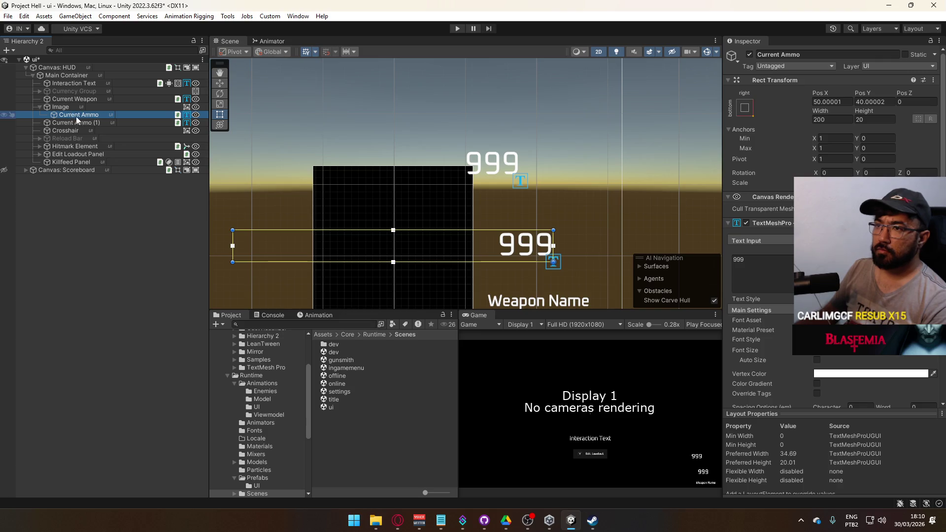
Stretch Current Ammo to fill the Image with 0 offsets and centre the 999 text.
left_click(745, 107)
left_click(846, 252)
left_click(842, 117)
type("0")
key("Tab")
type("0")
left_click(867, 102)
type("0")
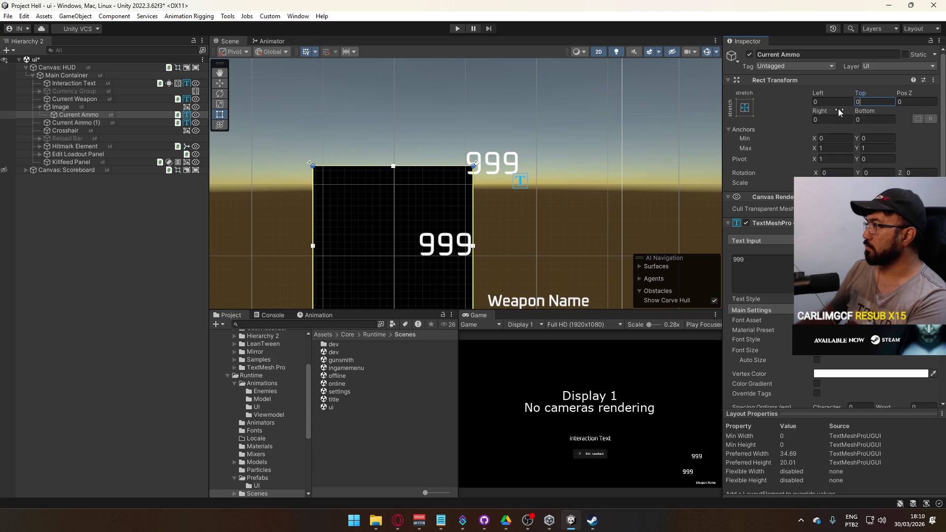
scroll(856, 383, "down", 3)
left_click(830, 362)
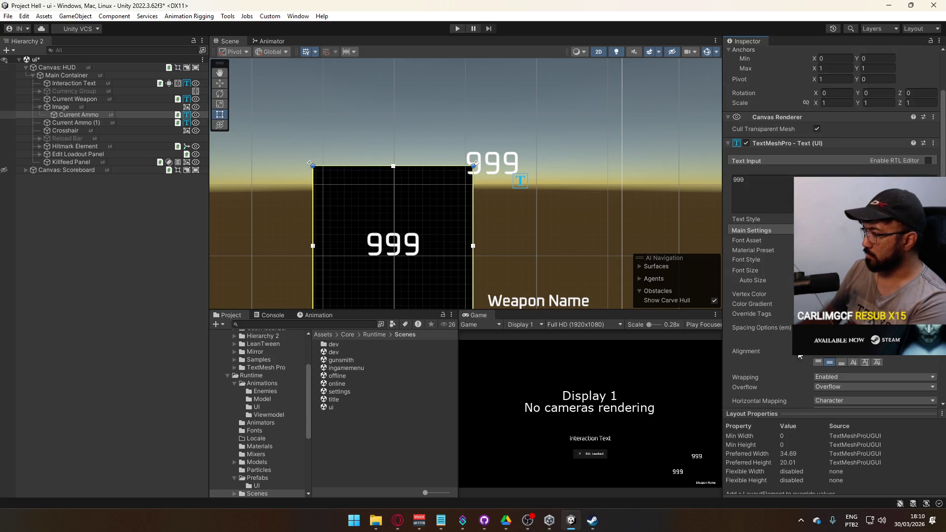
Resize the Image backdrop to 45 wide by 25 high.
mouse_move(403, 223)
left_mouse_down()
mouse_move(433, 121)
mouse_move(437, 189)
left_mouse_up()
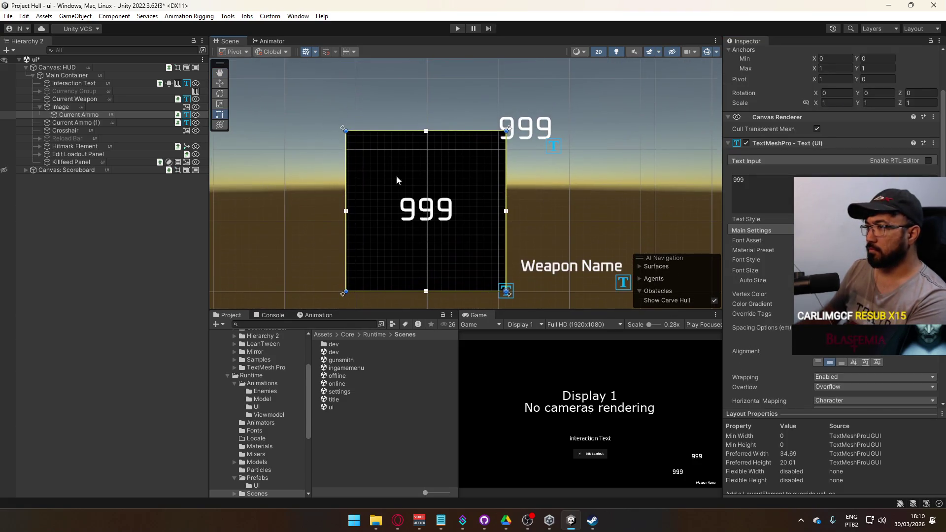
left_click(61, 107)
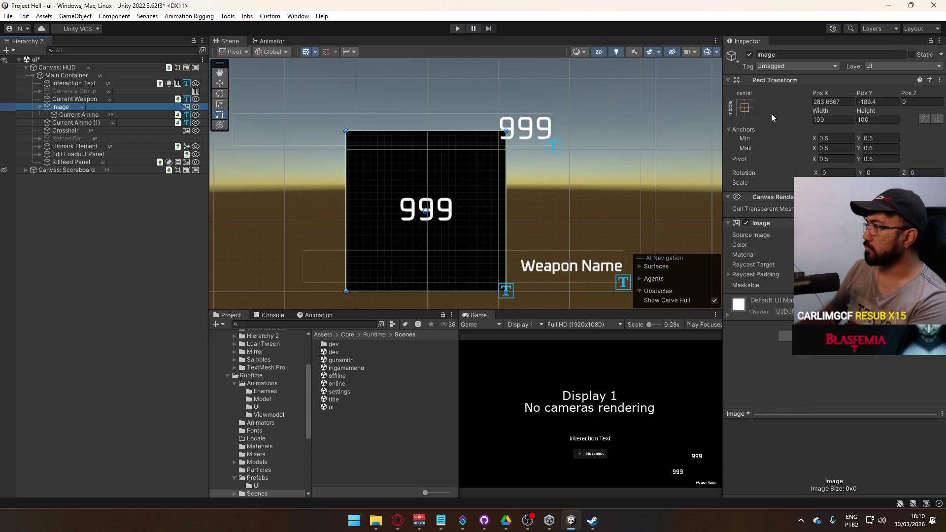
left_click_drag(821, 111, 706, 122)
left_click(823, 120)
type("45")
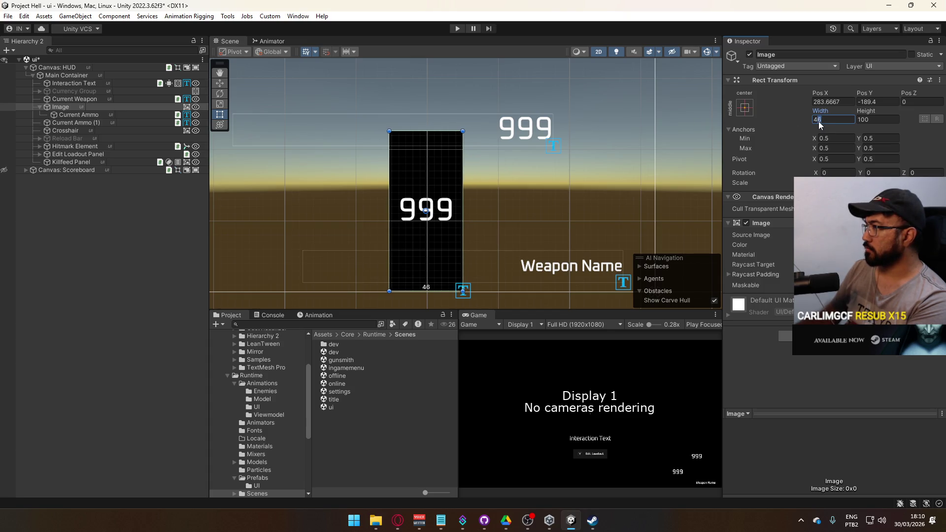
left_click_drag(882, 113, 749, 120)
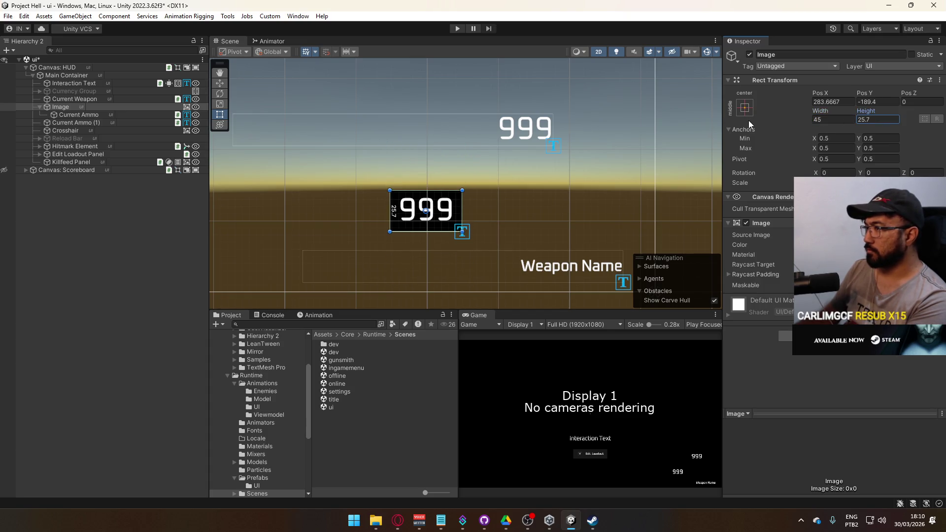
left_click(874, 120)
key("BackSpace")
key("BackSpace")
Nudge the Current Ammo text down to a Top offset of 2.
mouse_move(462, 170)
left_mouse_down()
mouse_move(507, 151)
mouse_move(524, 165)
left_mouse_up()
left_click(79, 114)
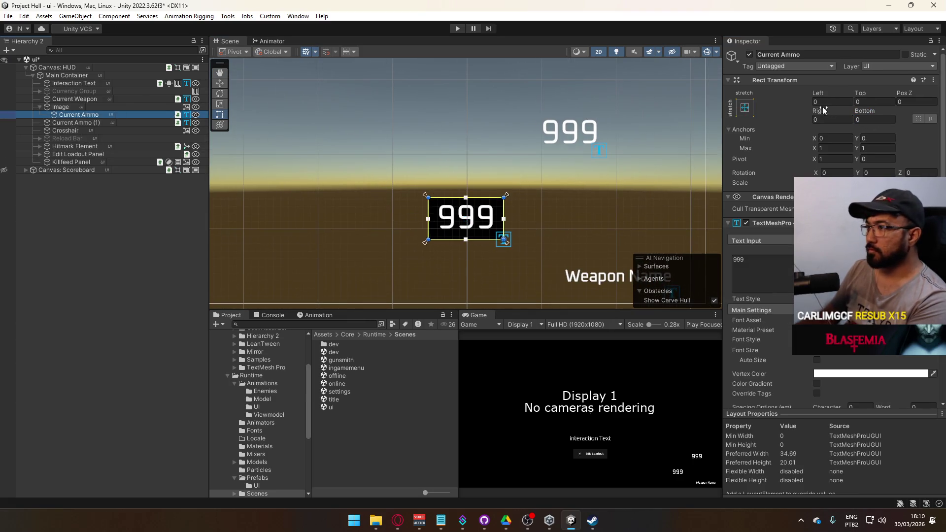
left_click_drag(855, 91, 858, 111)
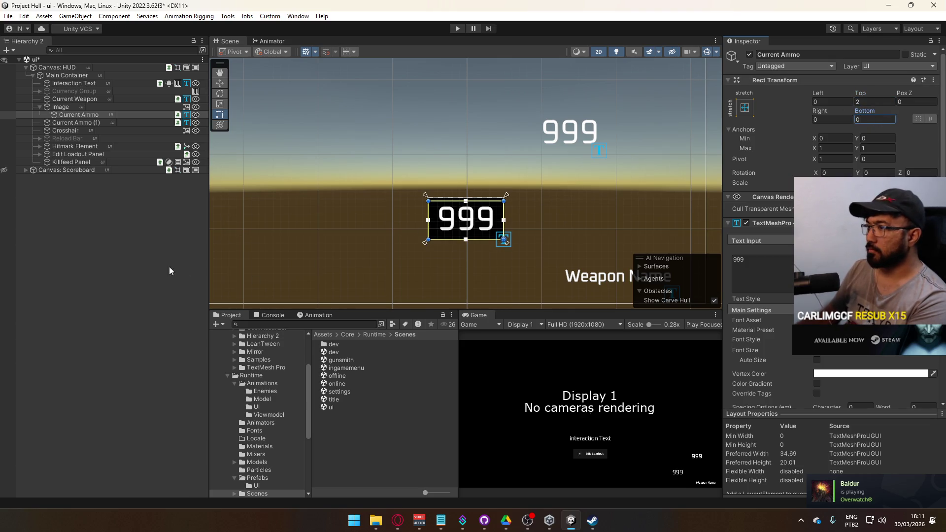
Make the 999 text grey with brightness 80 and opacity 80.
left_click(356, 253)
left_click(79, 115)
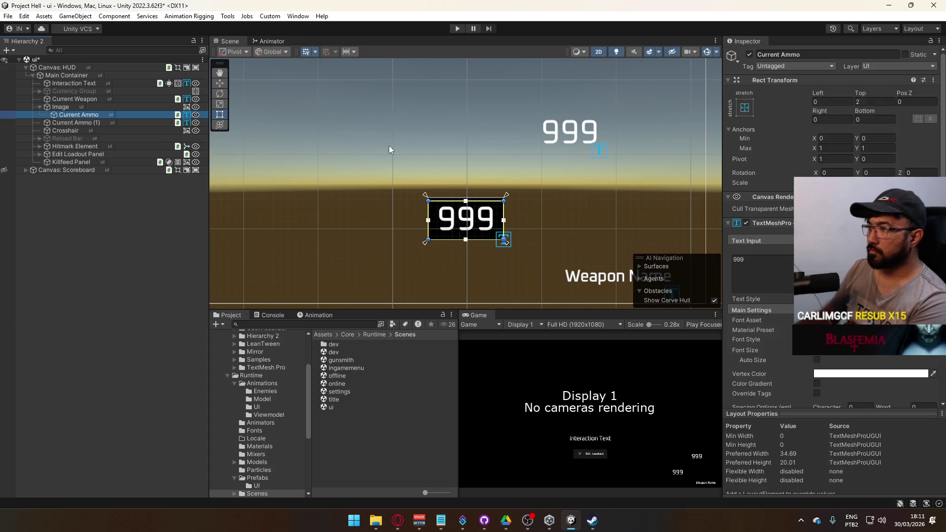
left_click(845, 373)
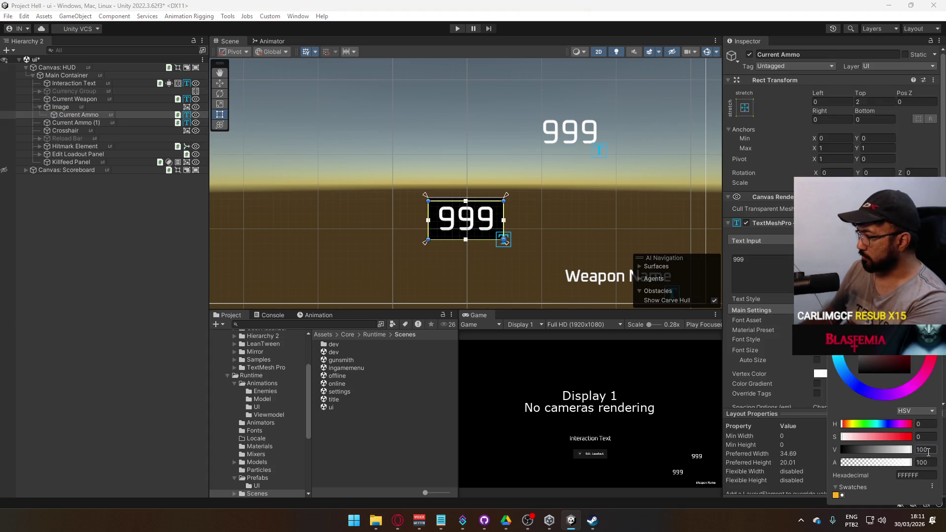
double_click(926, 450)
type("80")
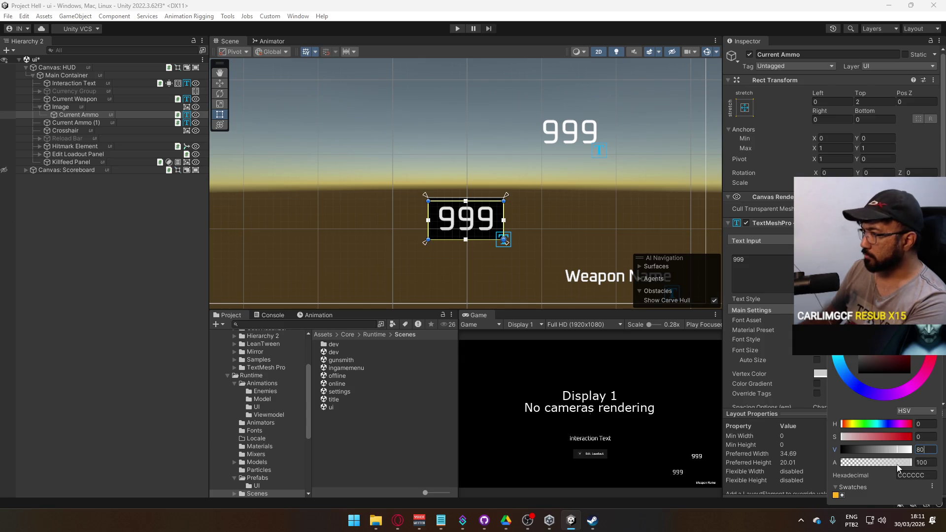
left_click_drag(898, 467, 874, 465)
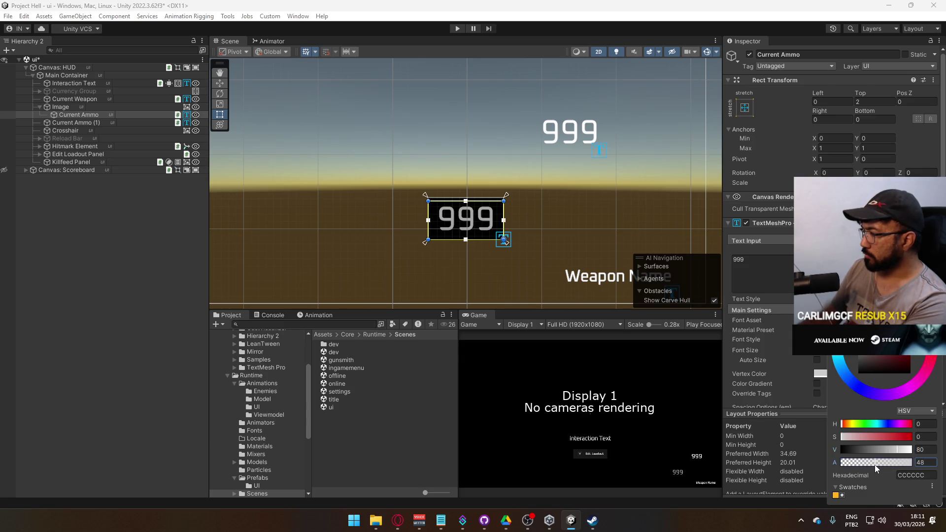
double_click(925, 463)
type("80")
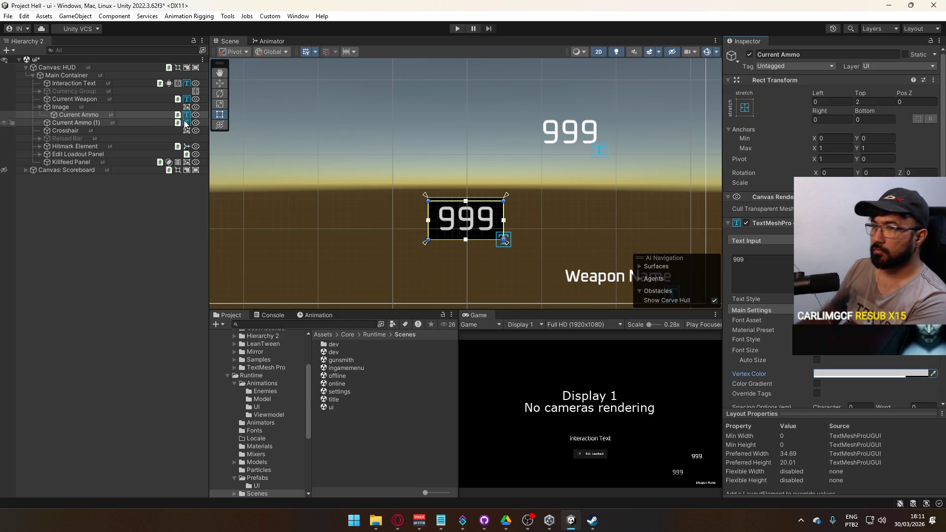
left_click(72, 108)
Rename the text 'Reserve Ammo' and its parent Image 'Reserve Ammo Container'.
left_click(85, 114)
key("F2")
type("Reserve Amm")
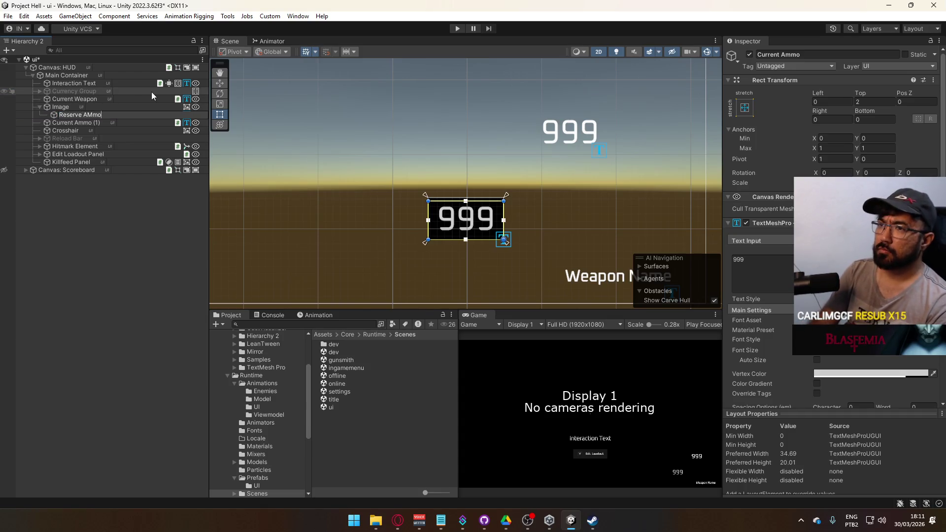
type("o")
key("Return")
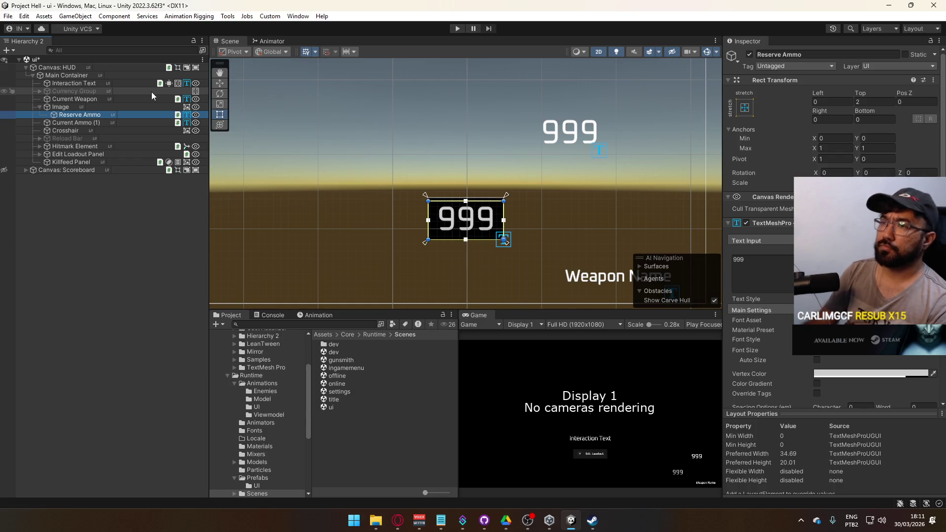
left_click(72, 107)
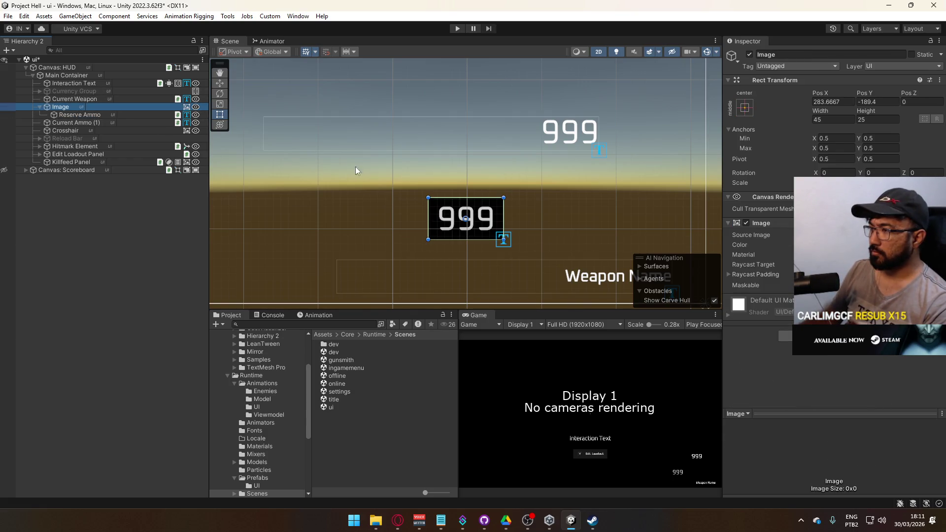
key("F2")
type("R")
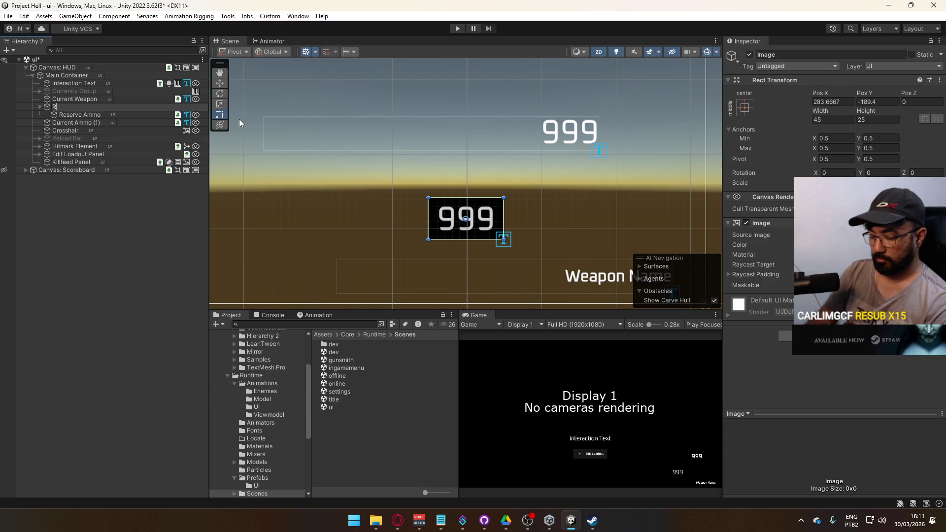
type("eserve Ammo Container")
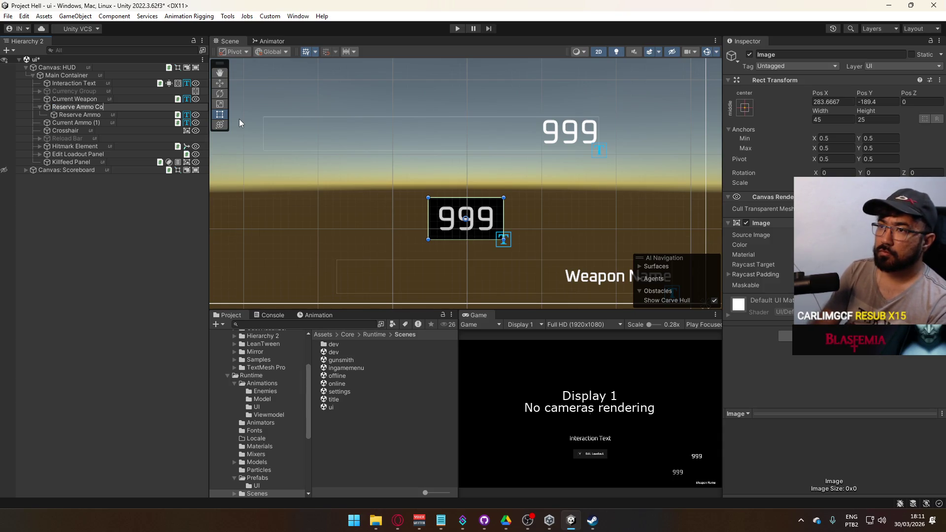
key("Return")
right_click(772, 223)
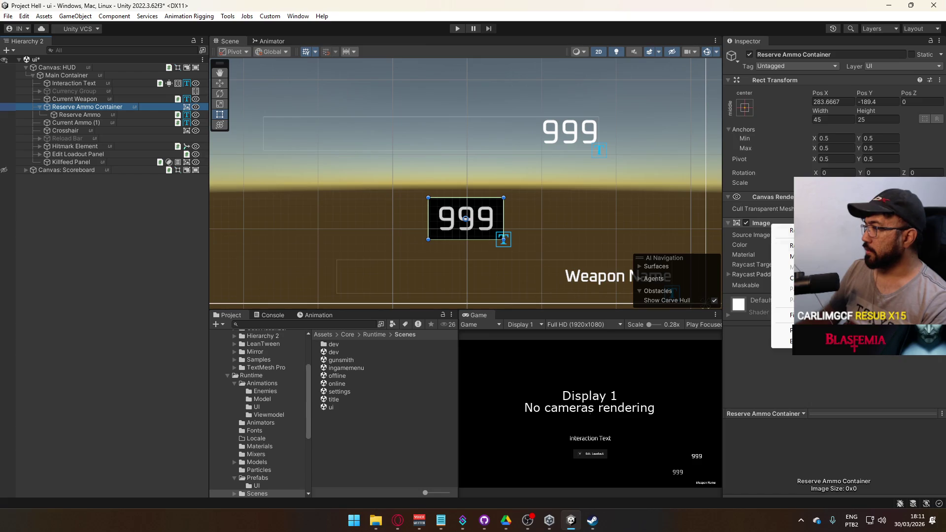
Add a new Image inside Reserve Ammo Container, placed above Reserve Ammo.
right_click(78, 107)
mouse_move(147, 313)
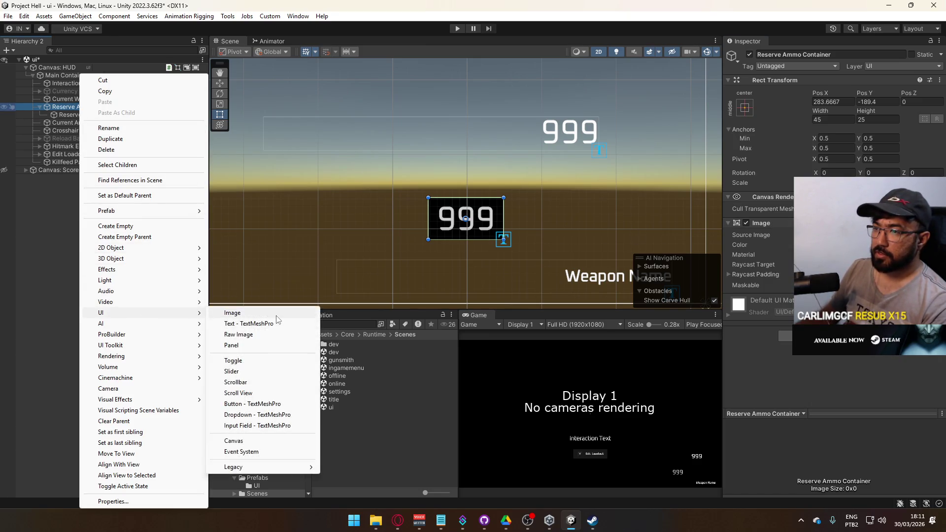
left_click(269, 312)
key("Return")
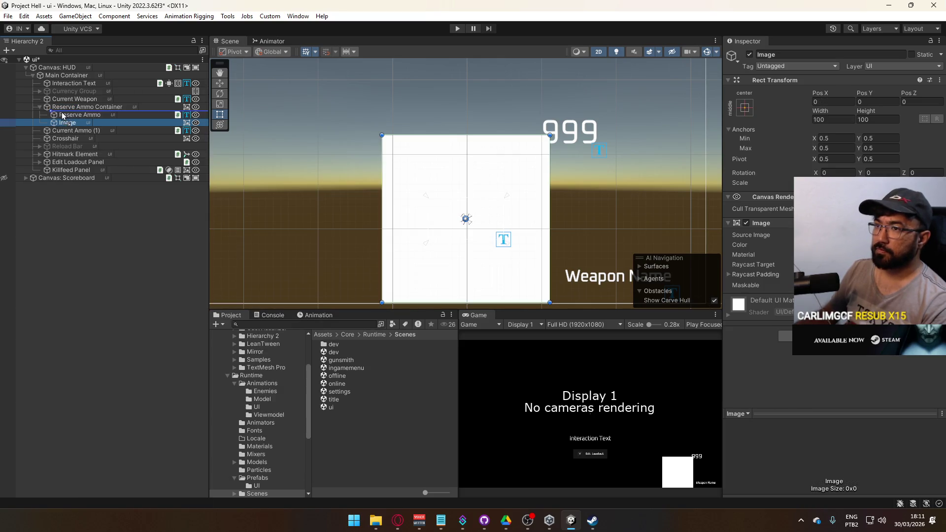
left_click_drag(64, 123, 69, 111)
Make the new image black and stretch it to fill the container with zero offsets.
right_click(780, 222)
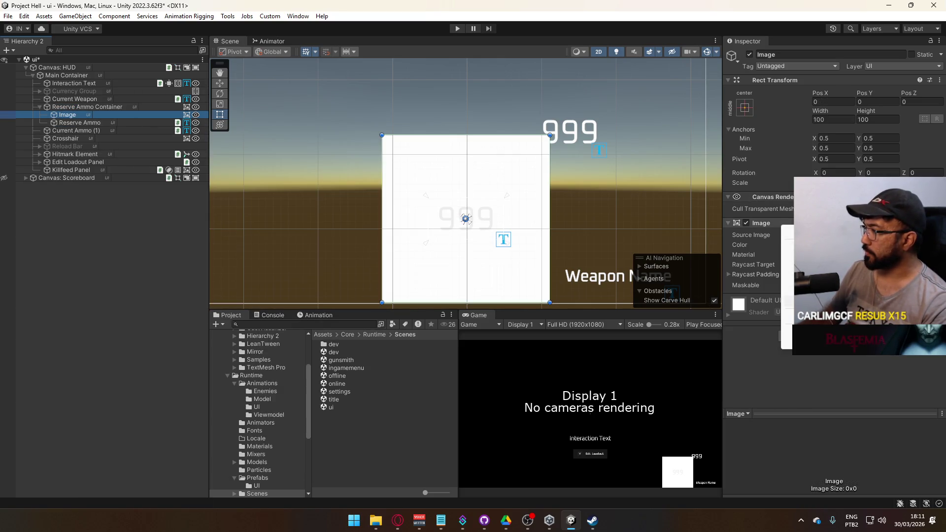
left_click(813, 295)
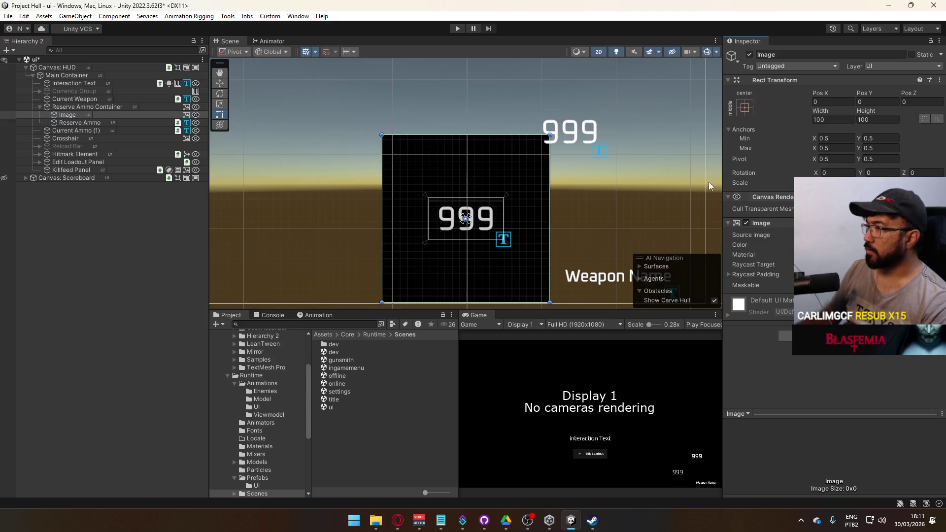
left_click(745, 108)
left_click(851, 254)
left_click(878, 119)
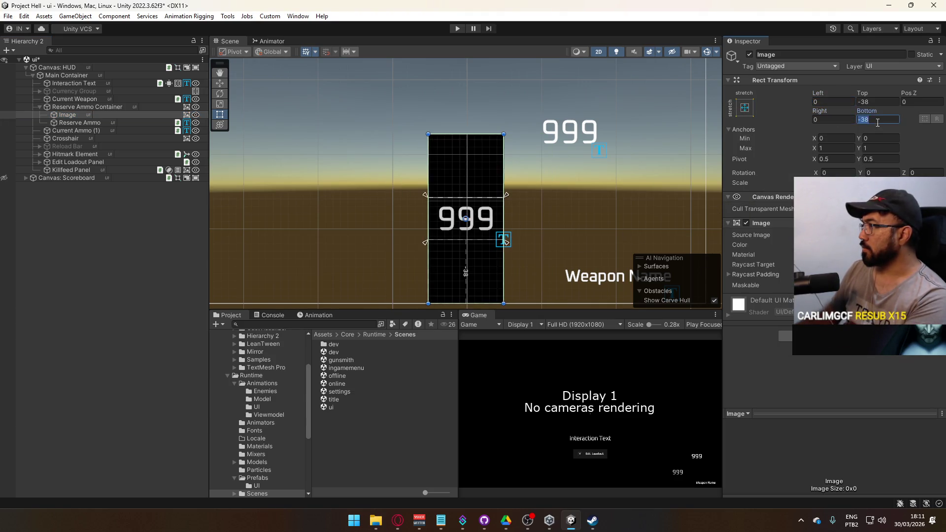
type("0")
left_click(878, 102)
type("0")
left_click(101, 107)
Rename the new image to Background.
left_click(76, 114)
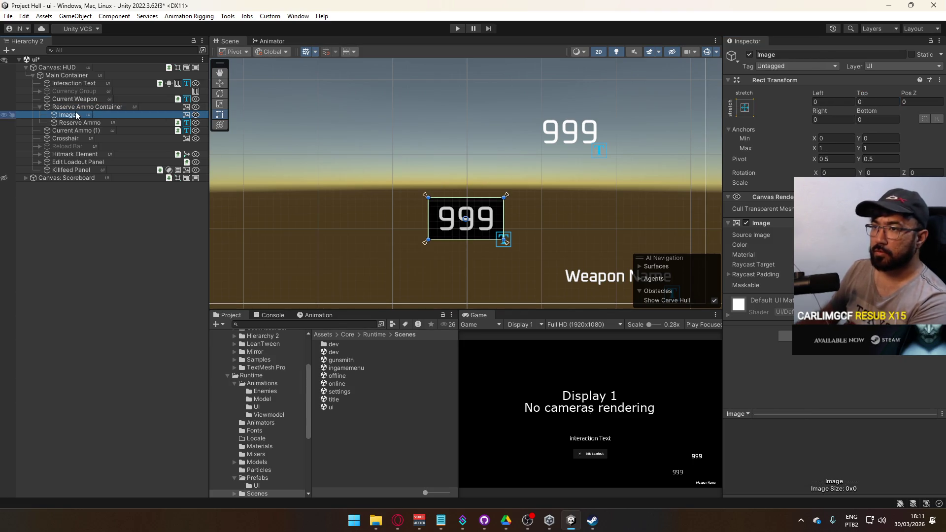
left_click(102, 116)
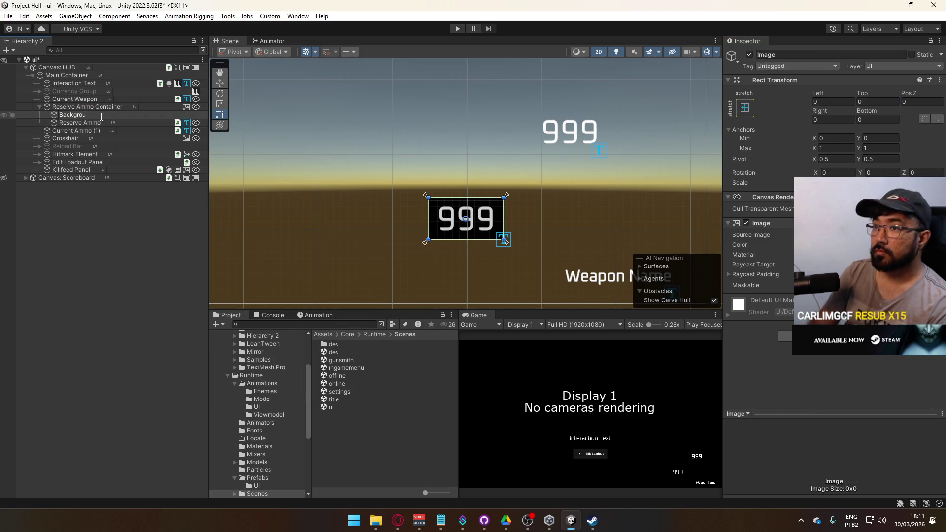
type("und")
key("Return")
Set the Background image colour to dark grey 1A1A1A.
left_click(111, 105)
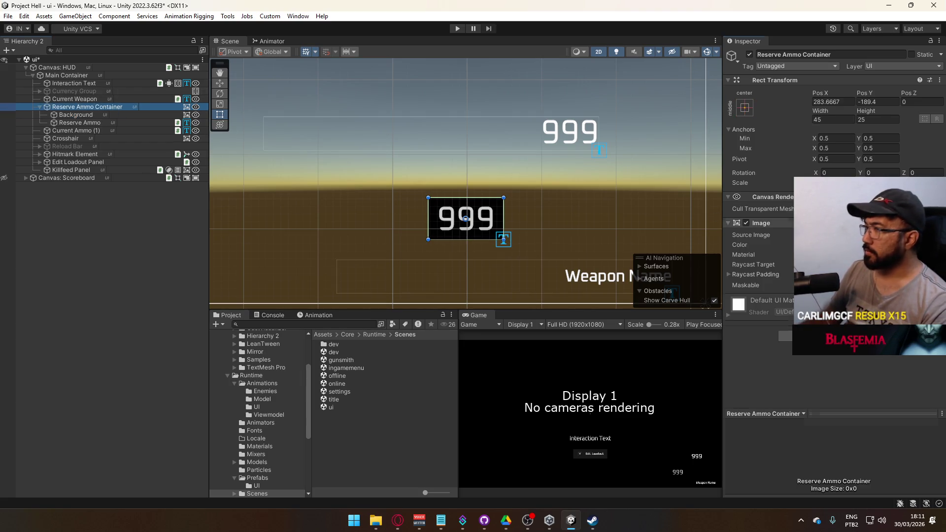
left_click(76, 114)
left_click(837, 235)
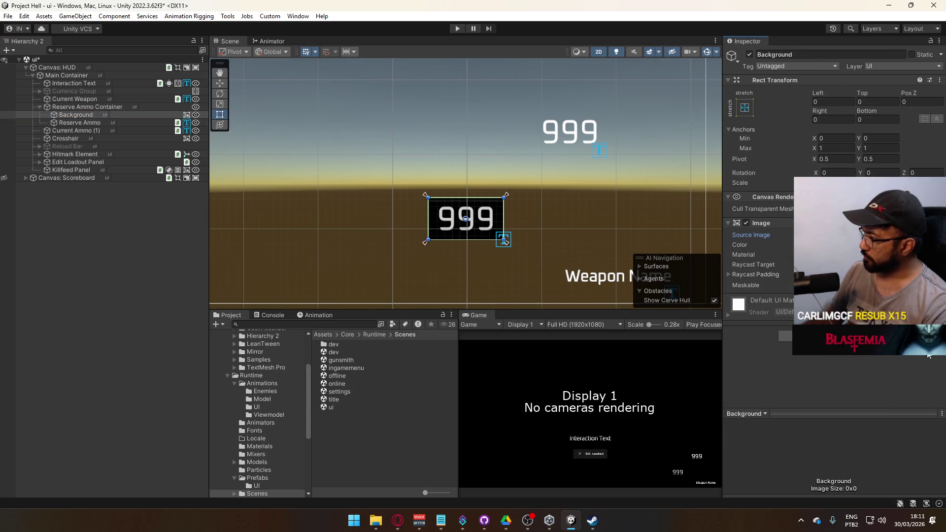
left_click(868, 245)
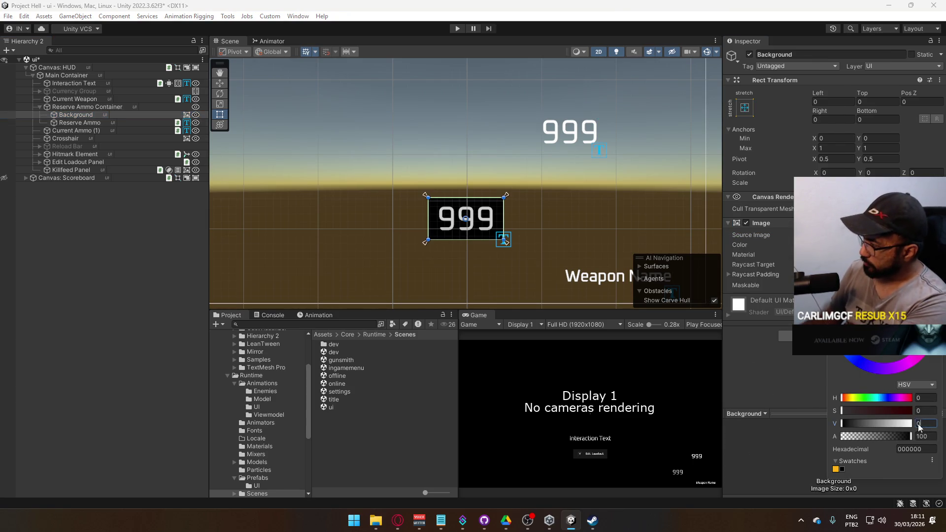
type("10")
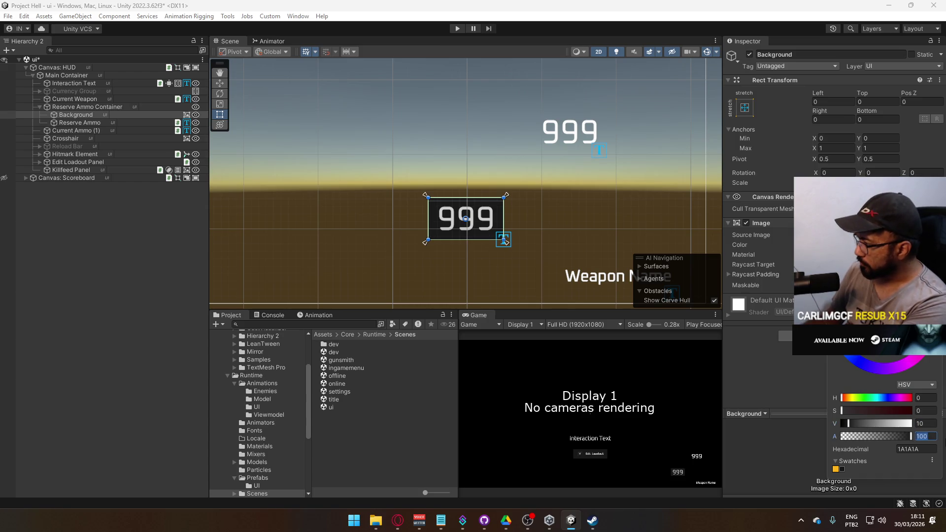
type("90")
left_click(132, 256)
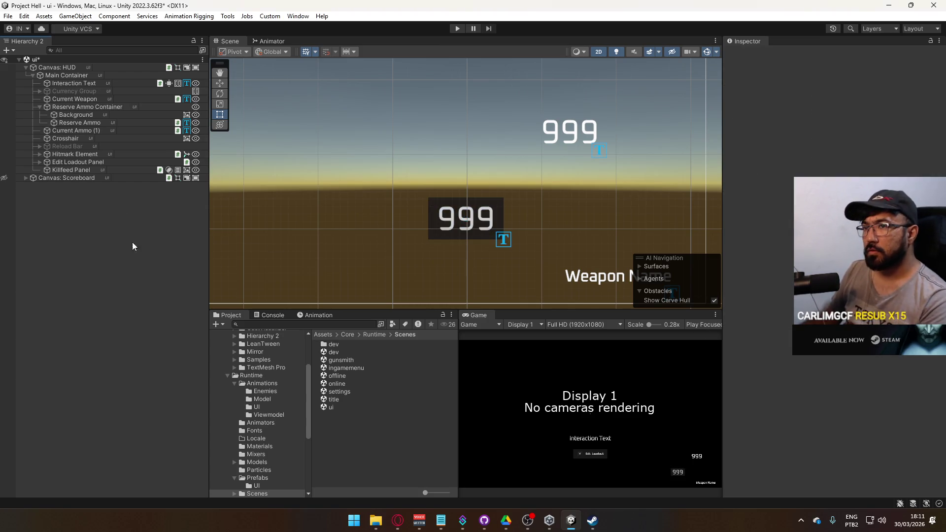
left_click(78, 123)
left_click(73, 131)
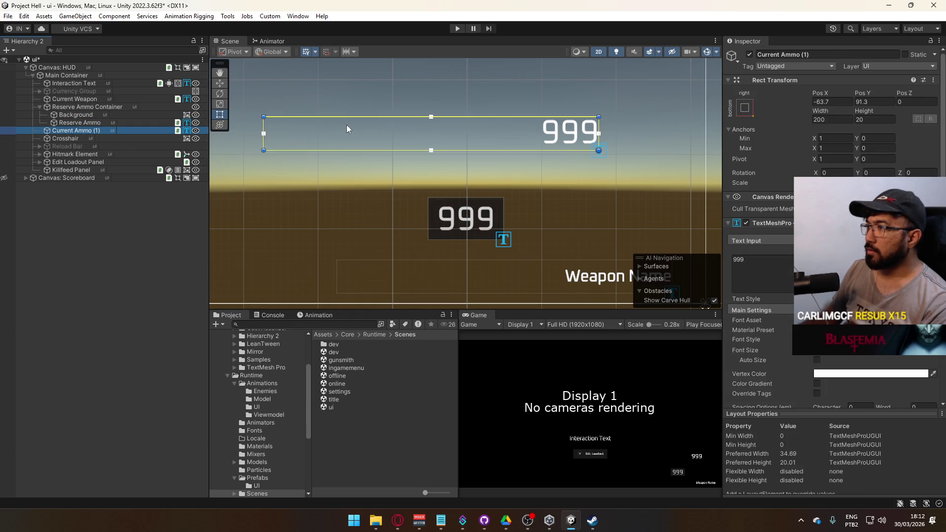
Wrap Reserve Ammo Container in a new empty parent named Ammo Panel.
left_click(69, 115)
left_click(53, 108)
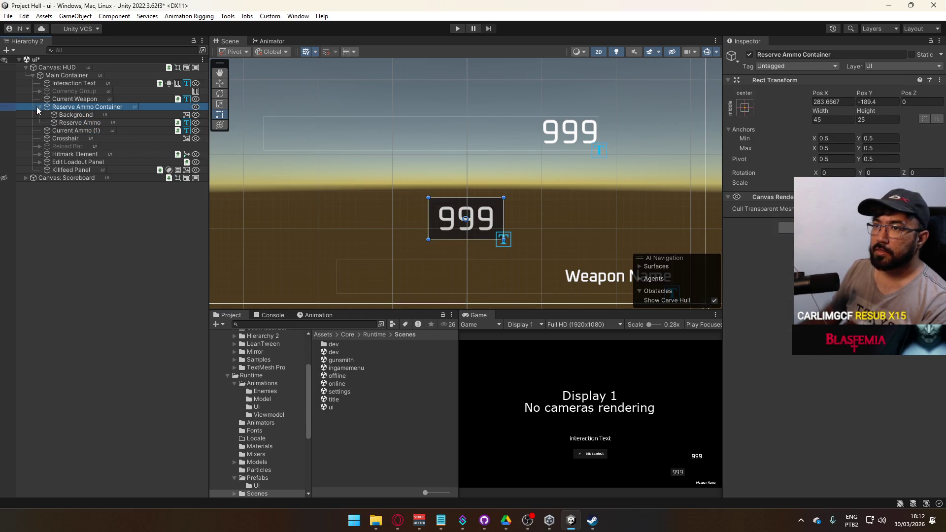
left_click(40, 108)
right_click(78, 109)
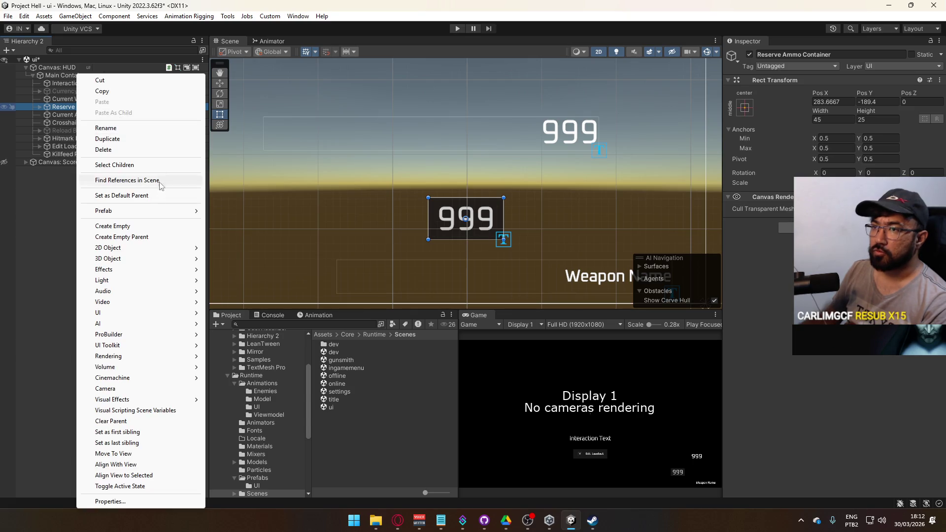
left_click(109, 228)
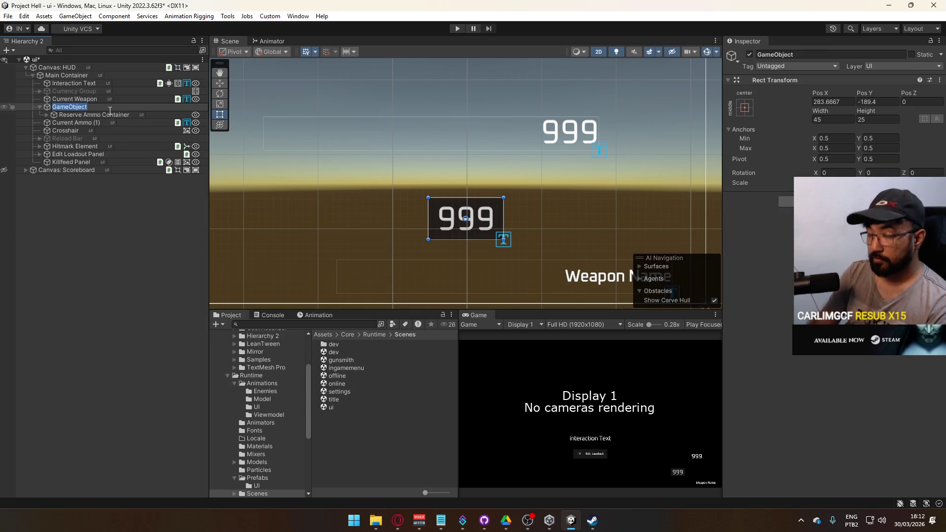
type("Am")
type("l")
key("Return")
Move Current Ammo (1) into Ammo Panel and add a Horizontal Layout Group.
left_click_drag(78, 123, 80, 115)
left_click(835, 201)
type("anhorizontal")
key("Return")
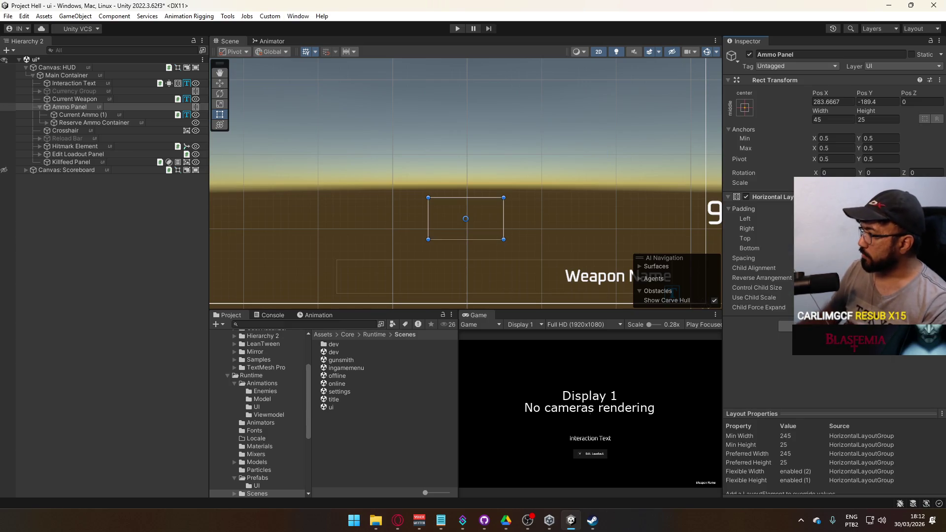
left_click(856, 268)
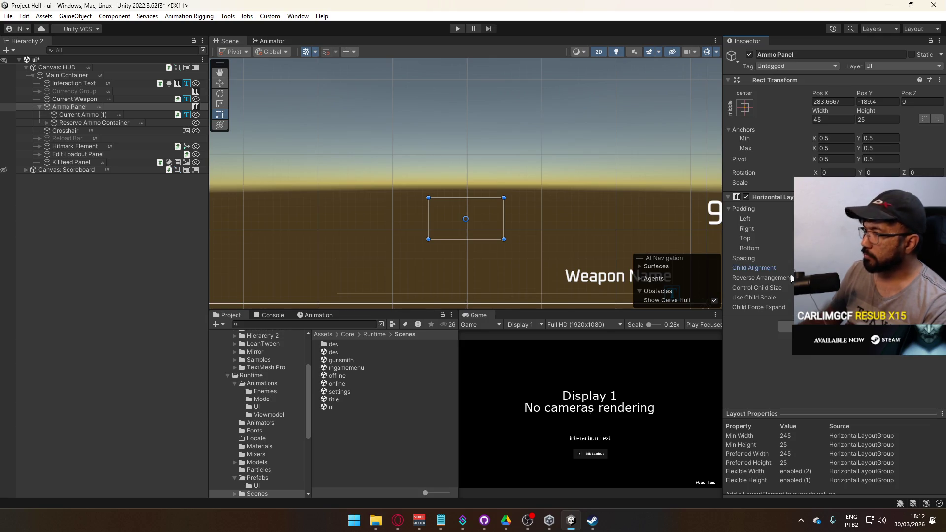
left_click(91, 116)
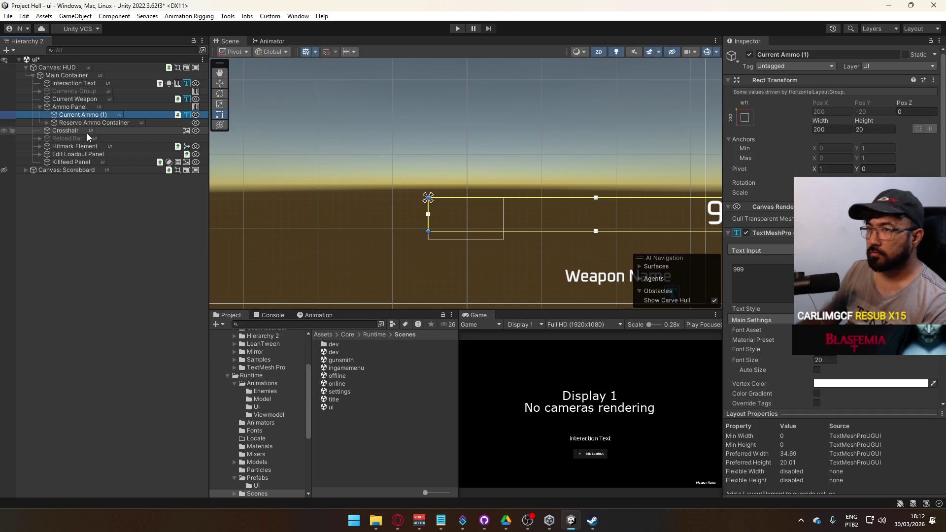
Narrow Current Ammo (1) so its width fits the 999 text.
left_click(105, 124)
left_click(47, 122)
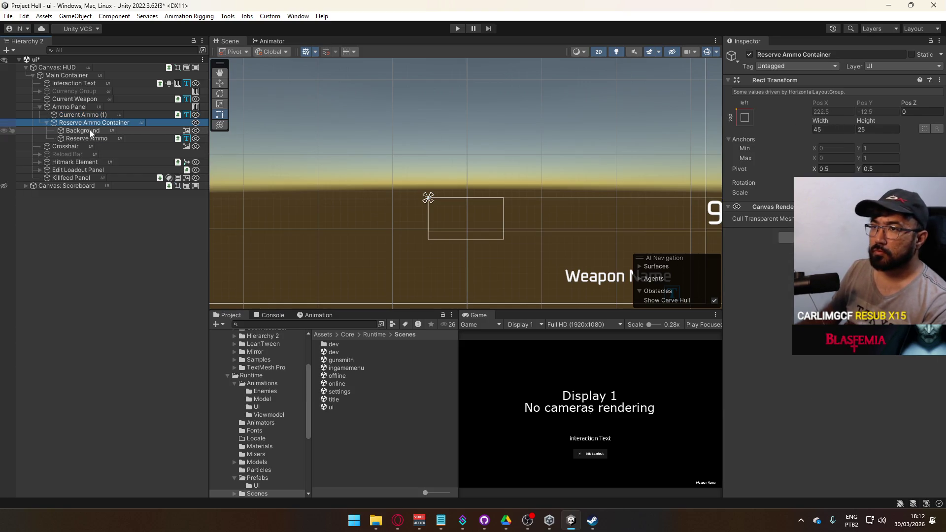
left_click(92, 138)
key("Up")
key("Up")
key("Up")
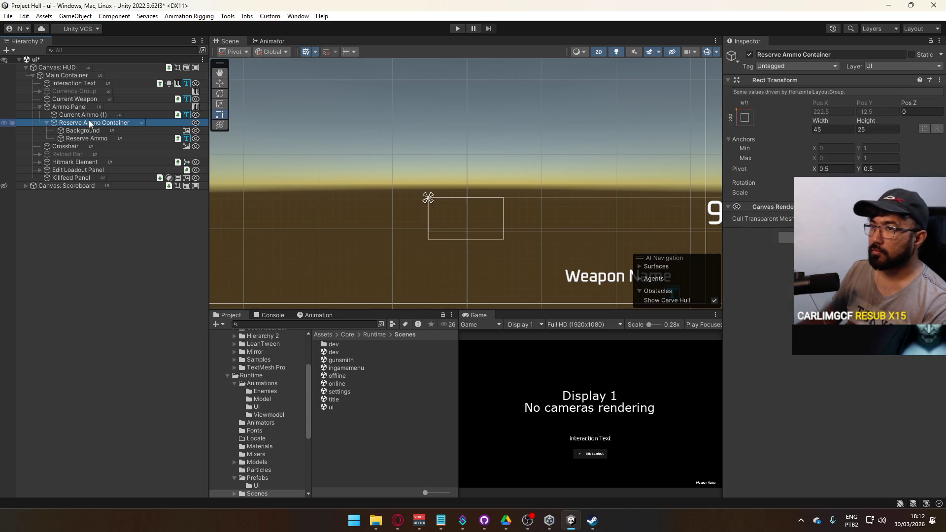
mouse_move(828, 123)
left_mouse_down()
mouse_move(532, 129)
mouse_move(200, 180)
mouse_move(58, 170)
mouse_move(87, 170)
left_mouse_up()
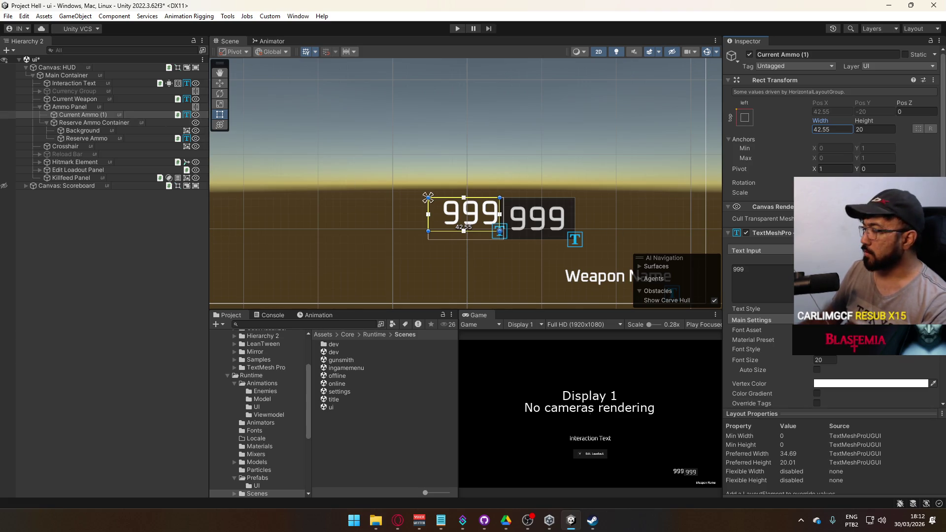
scroll(893, 355, "down", 4)
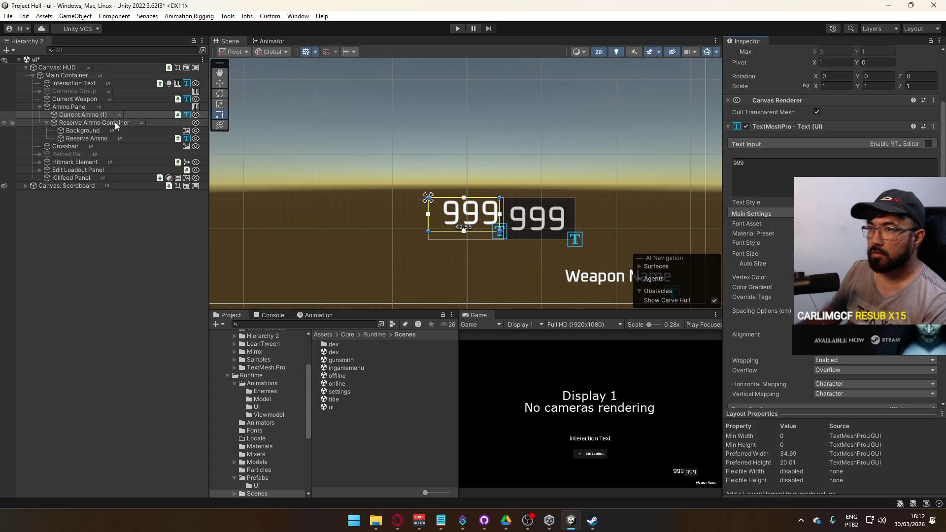
Centre Ammo Panel's children vertically and wrap Current Ammo (1) in an empty parent.
left_click(92, 107)
left_click(856, 267)
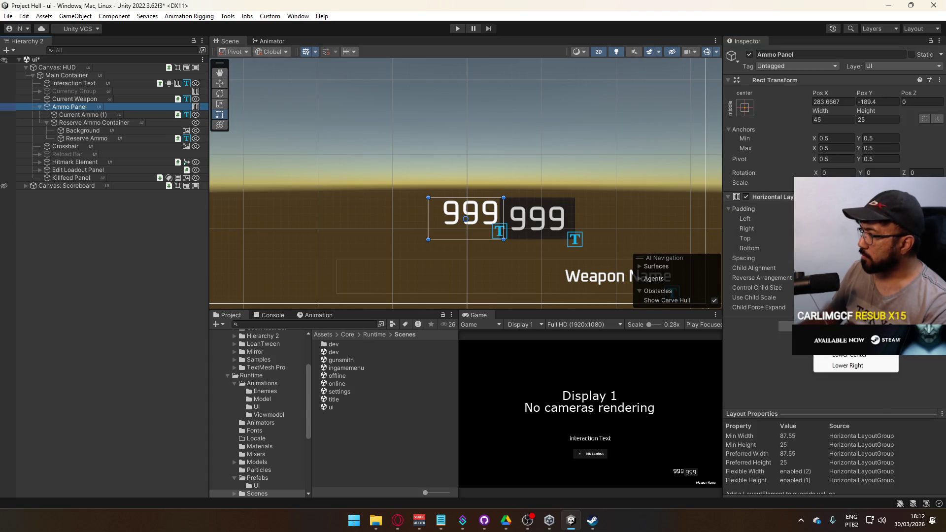
left_click(847, 365)
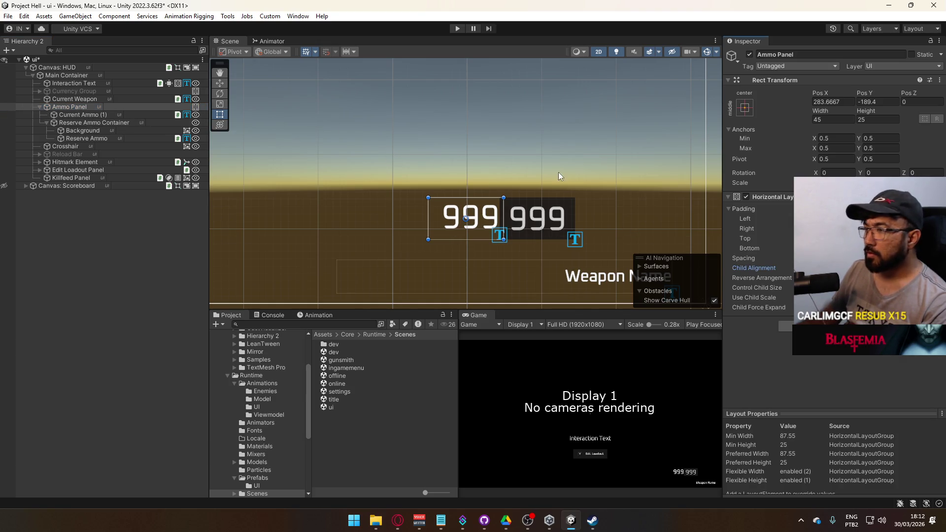
left_click(73, 114)
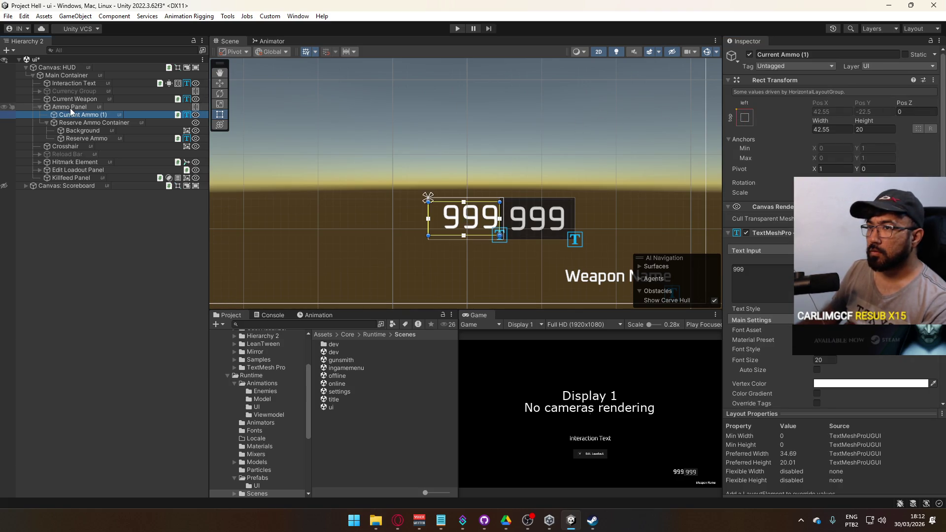
key("ctrl+shift+g")
Set the Left offset of Current Ammo (1) to 0.
left_click(596, 206)
left_click(873, 103)
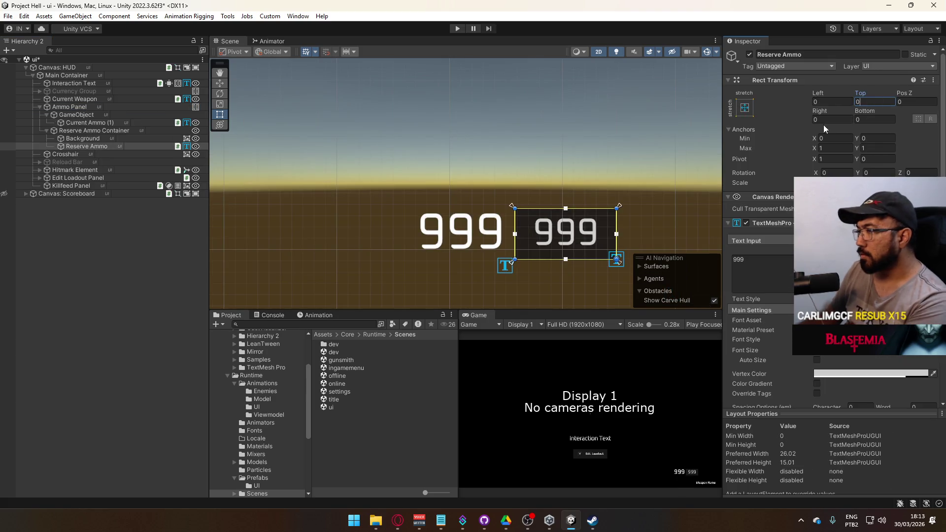
left_click(94, 122)
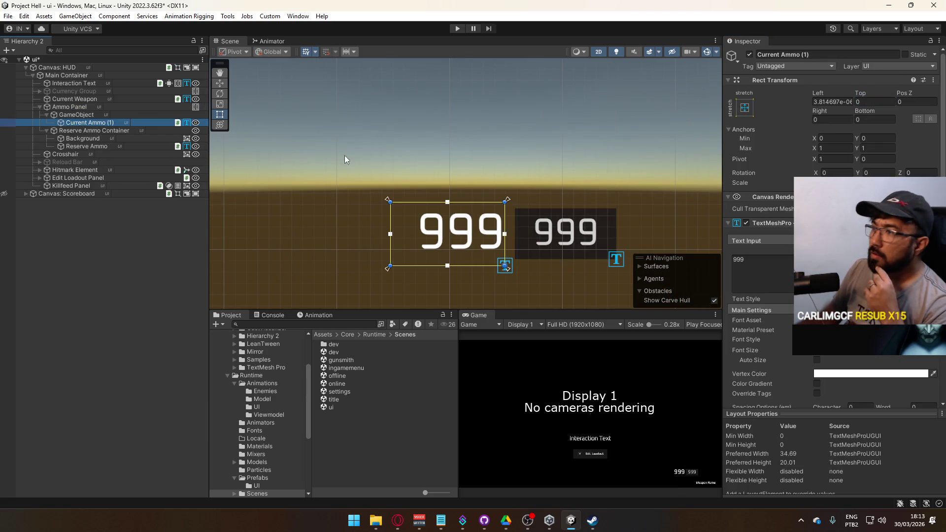
left_click(832, 102)
type("0")
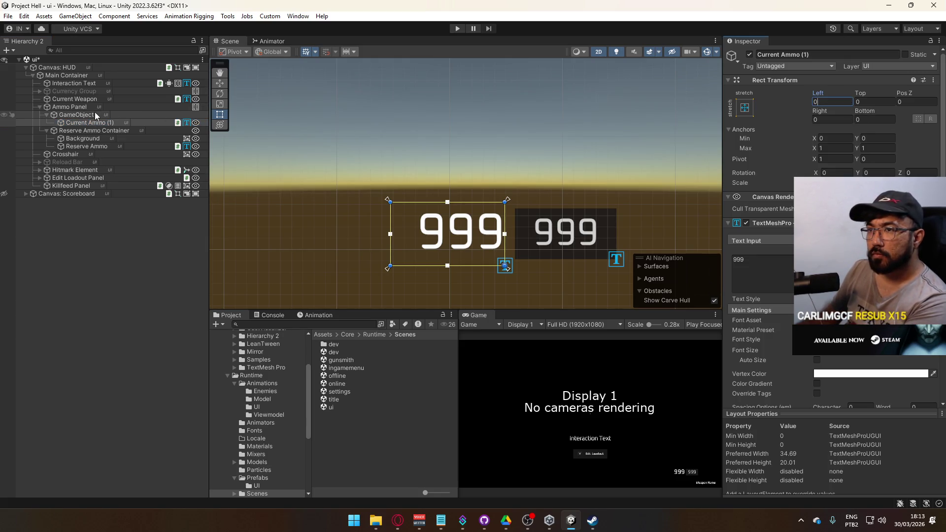
Try a height of 20 for the new parent GameObject.
left_click(93, 113)
left_click(863, 129)
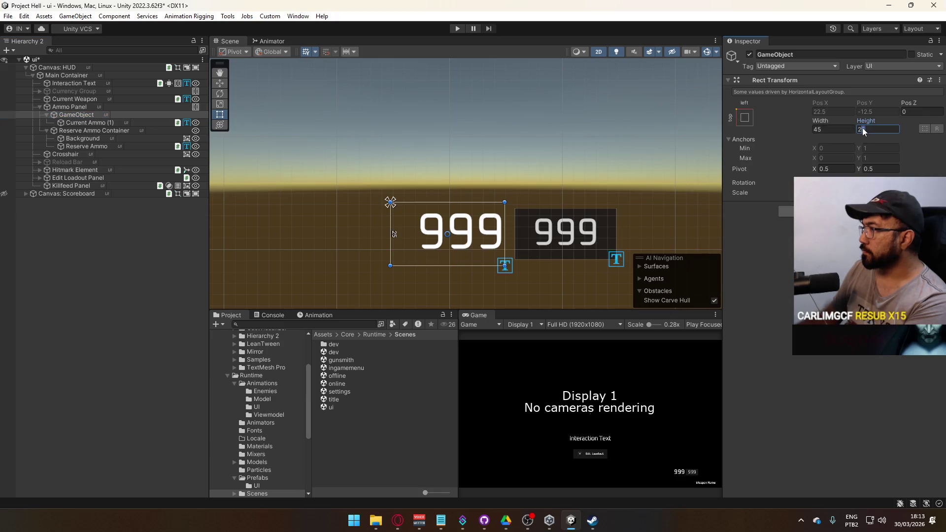
type("20")
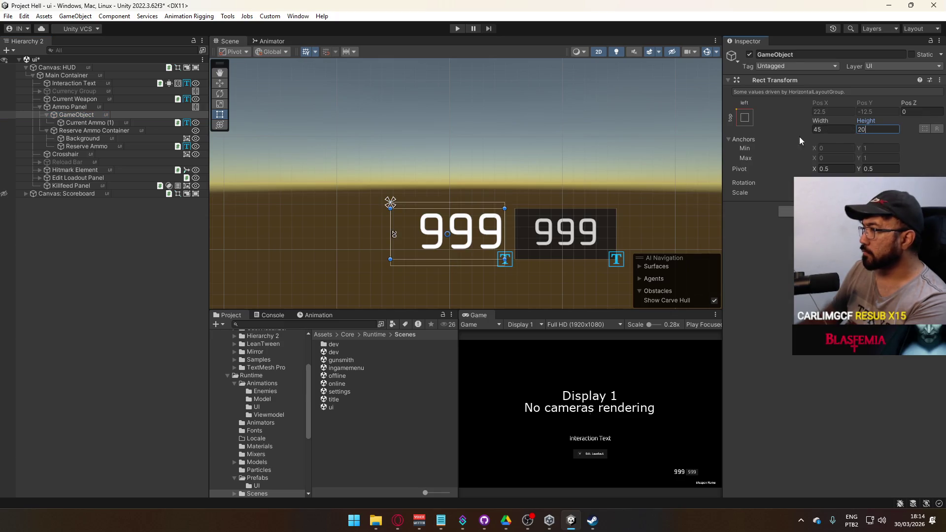
left_click(87, 122)
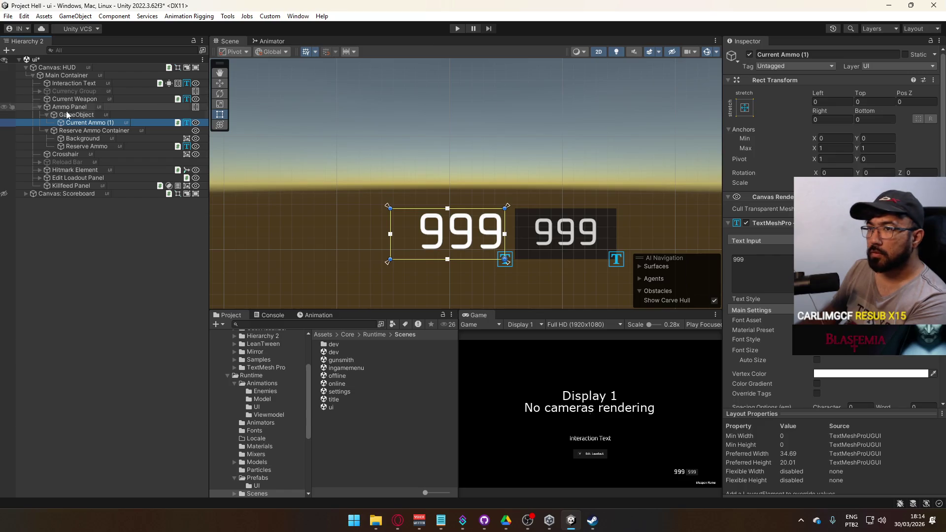
left_click(82, 115)
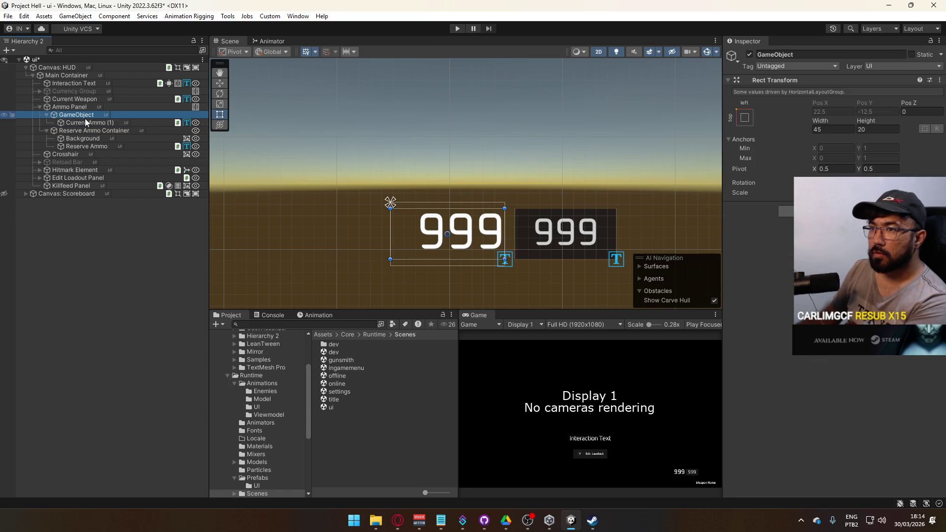
left_click(86, 122)
left_click(90, 115)
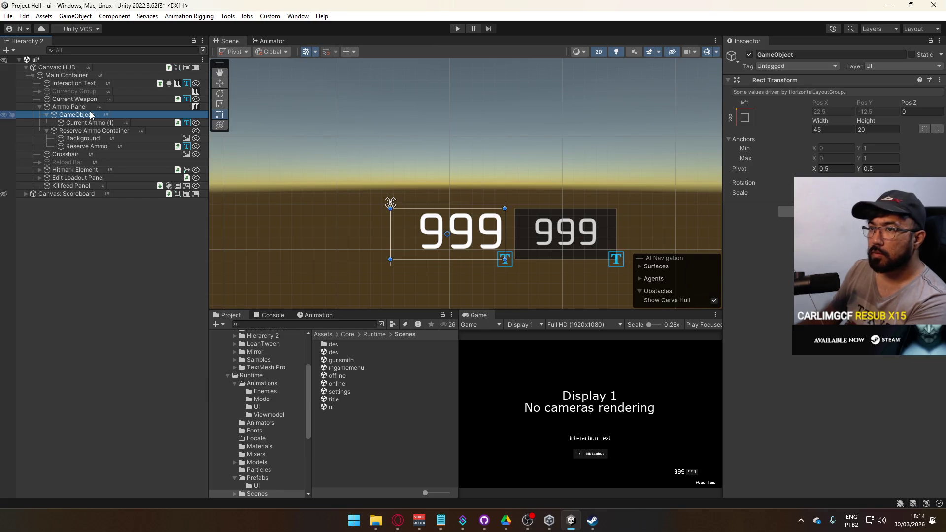
Set the parent GameObject height to 25 and slightly reduce the current ammo font size.
left_click(108, 115)
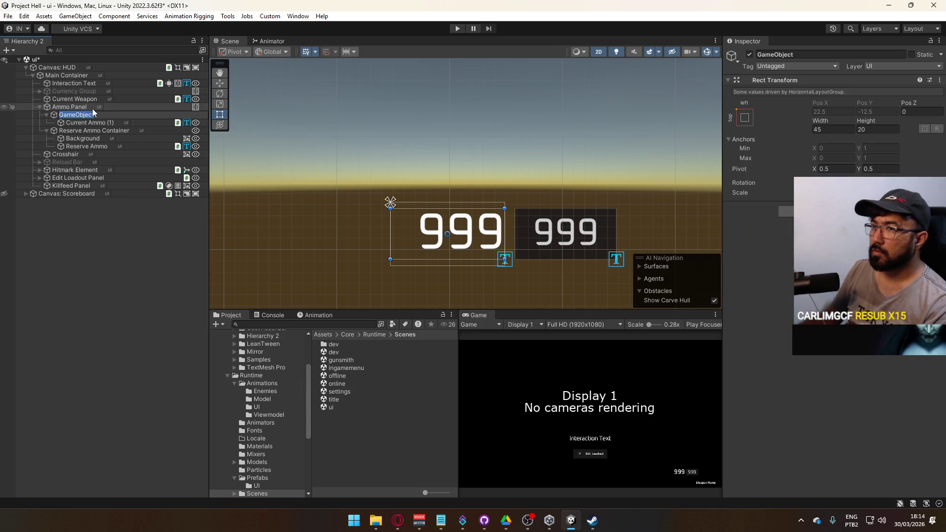
left_click(91, 107)
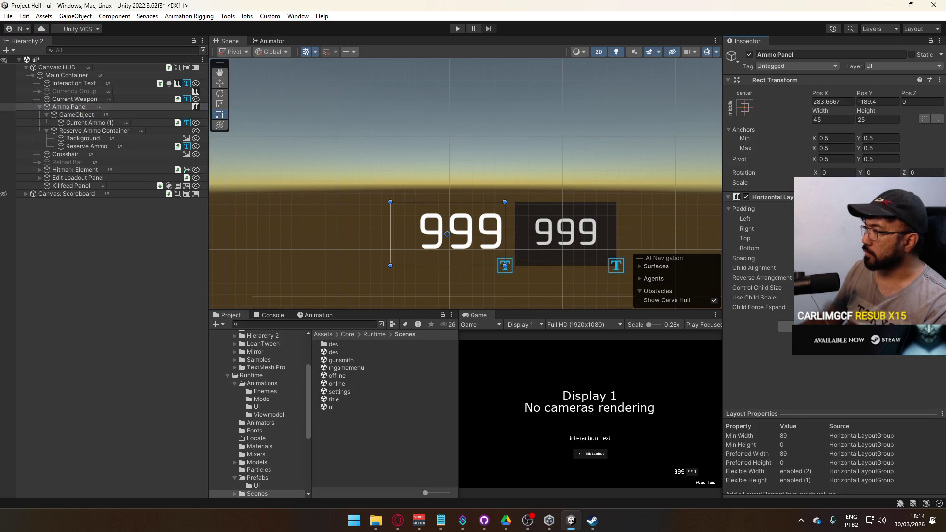
left_click(97, 115)
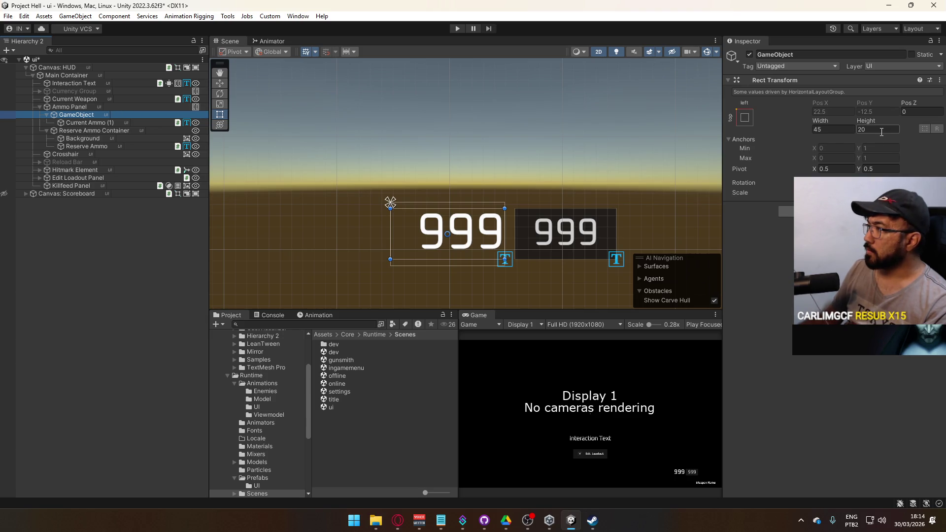
left_click(101, 123)
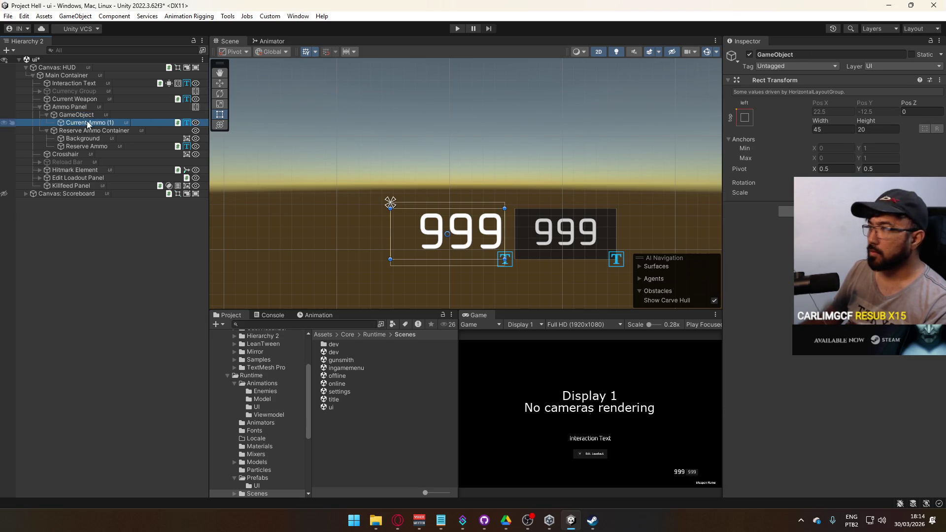
left_click(79, 115)
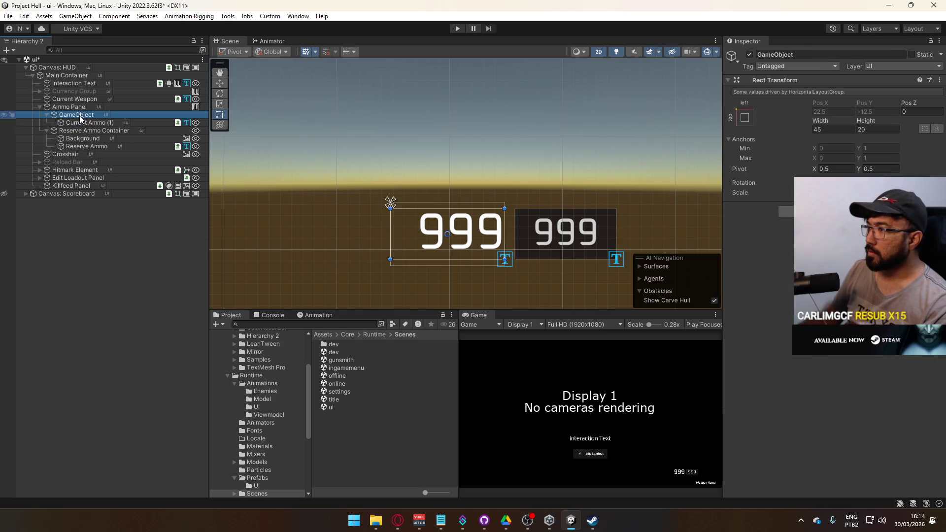
left_click(878, 130)
type("24.5")
left_click(882, 129)
type("25")
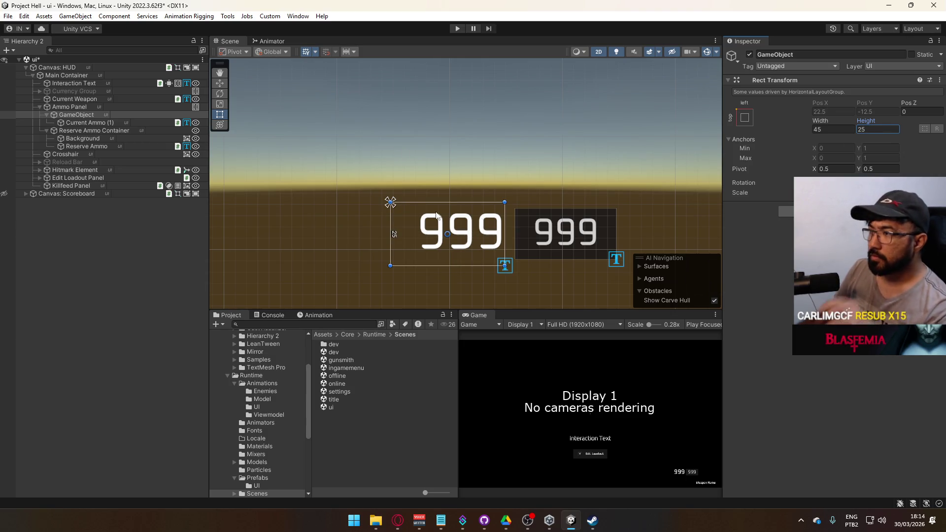
left_click(86, 123)
left_click_drag(745, 349, 758, 342)
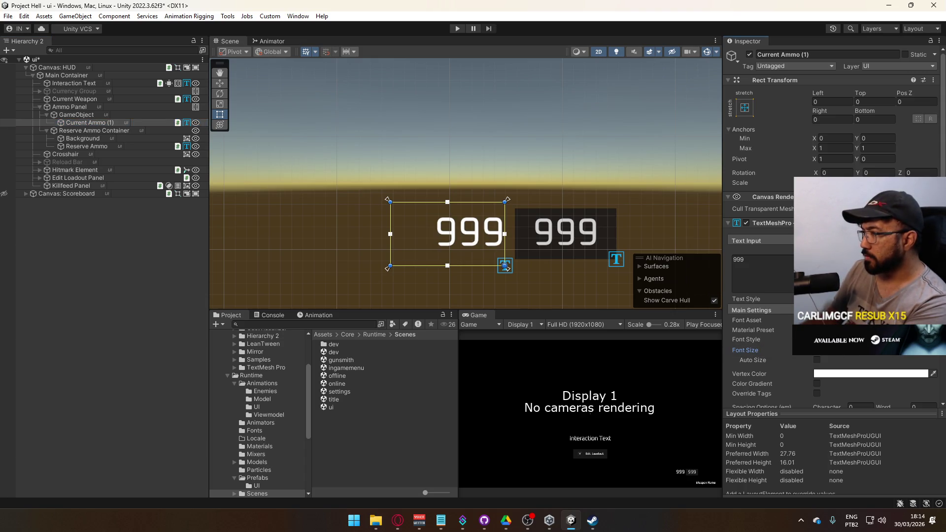
left_click(398, 520)
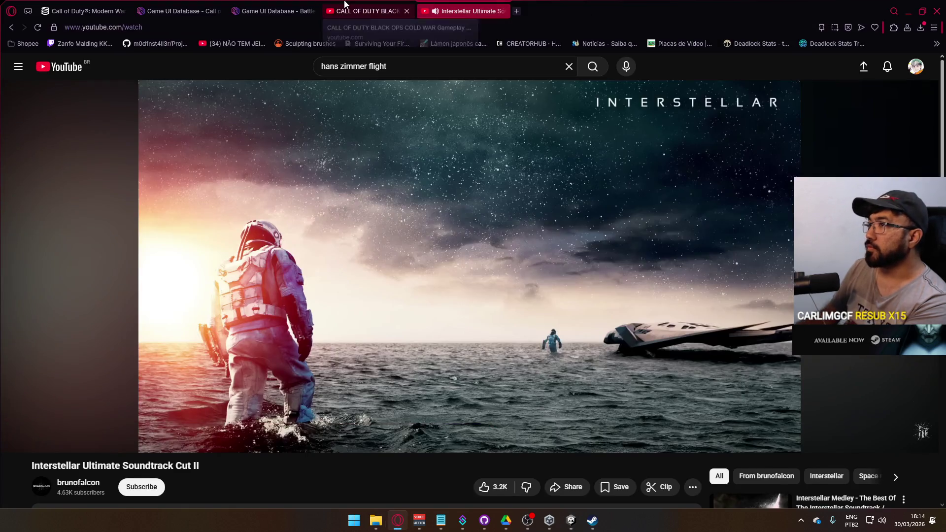
left_click(369, 11)
left_click(453, 333)
key("Left")
key("Left")
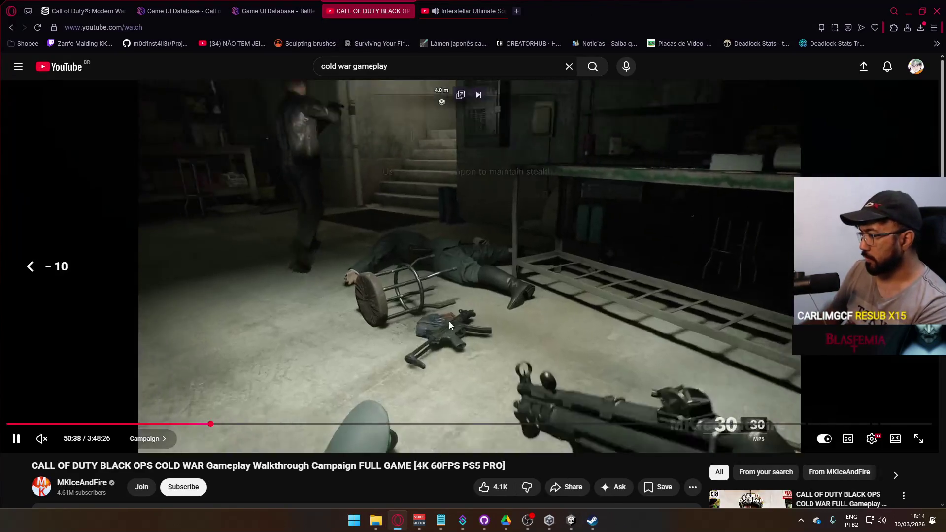
key("space")
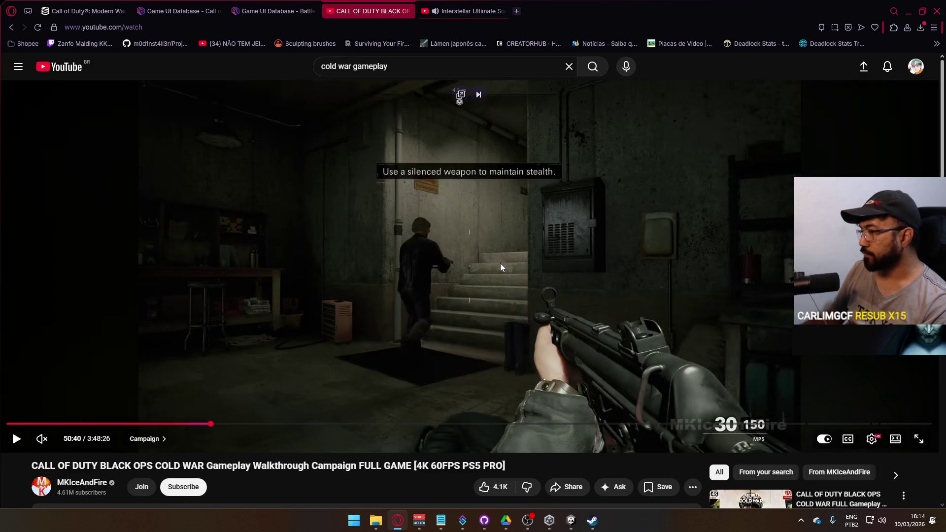
key("alt+Tab")
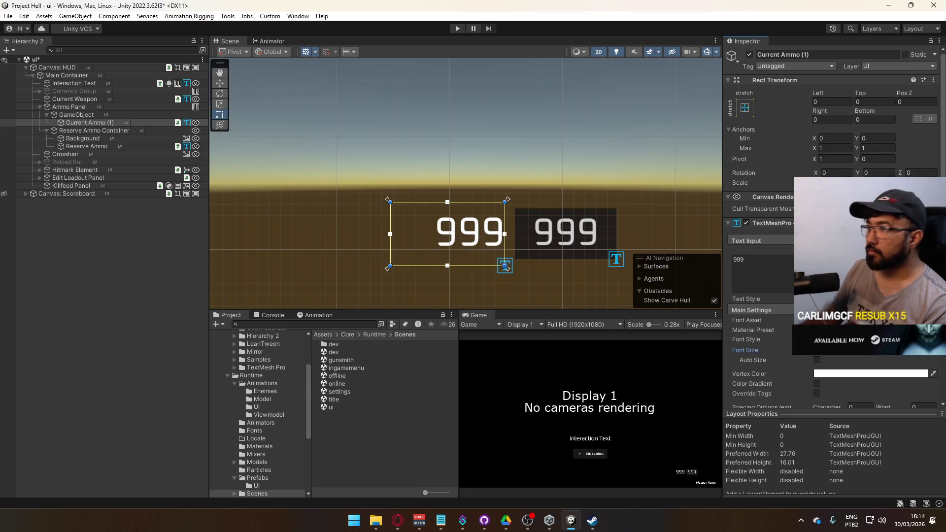
Enlarge the current ammo font again and set Reserve Ammo Container height to 16.
left_click_drag(780, 350, 791, 343)
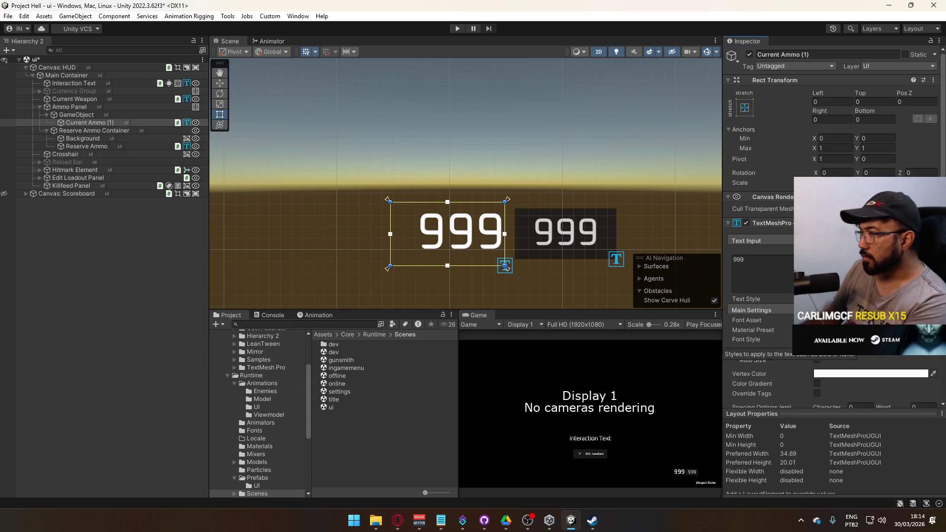
left_click(101, 138)
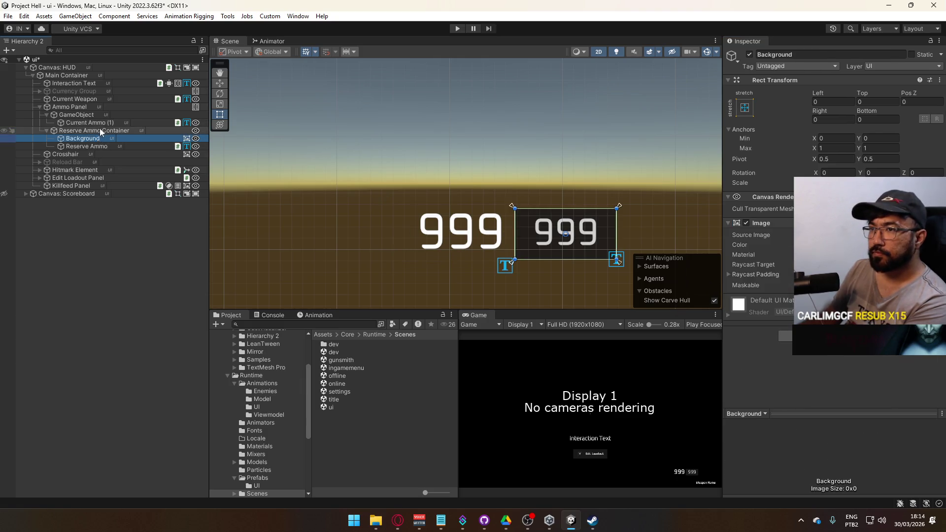
left_click(98, 130)
left_click(860, 129)
type("16")
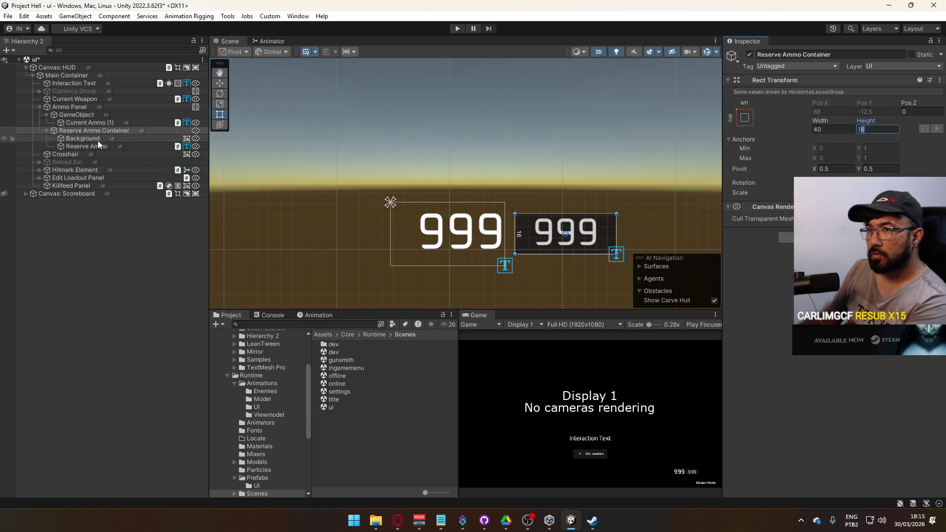
Set the Top offset of Current Ammo (1) to 2.
left_click(89, 123)
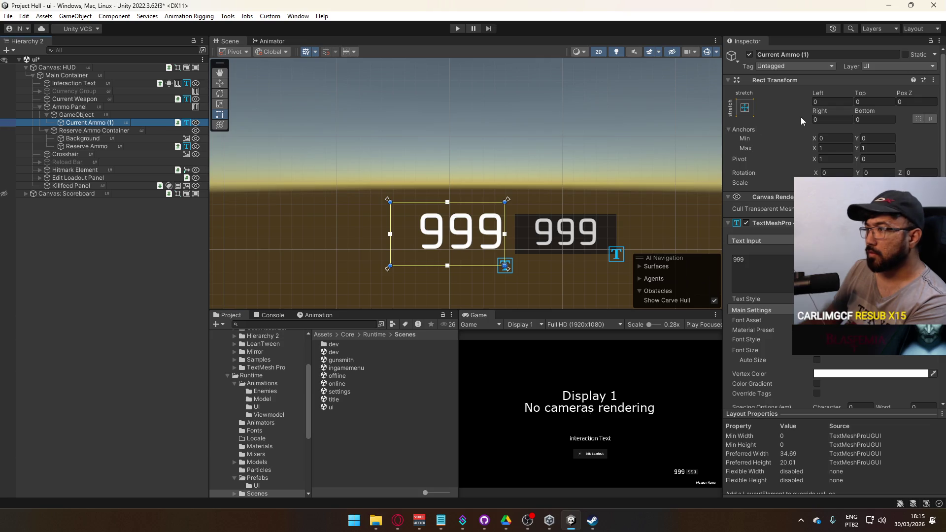
left_click(864, 100)
type("1.7")
key("BackSpace")
key("BackSpace")
key("BackSpace")
type("2")
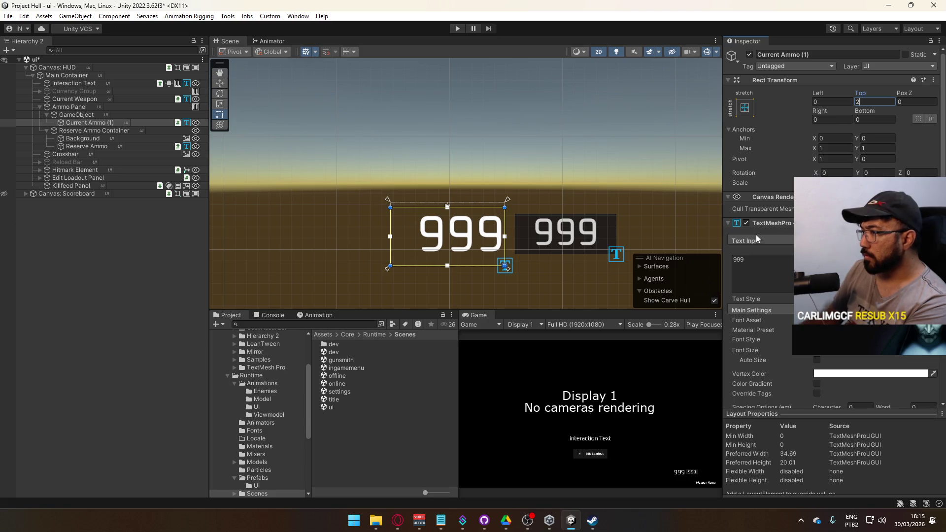
left_click(101, 141)
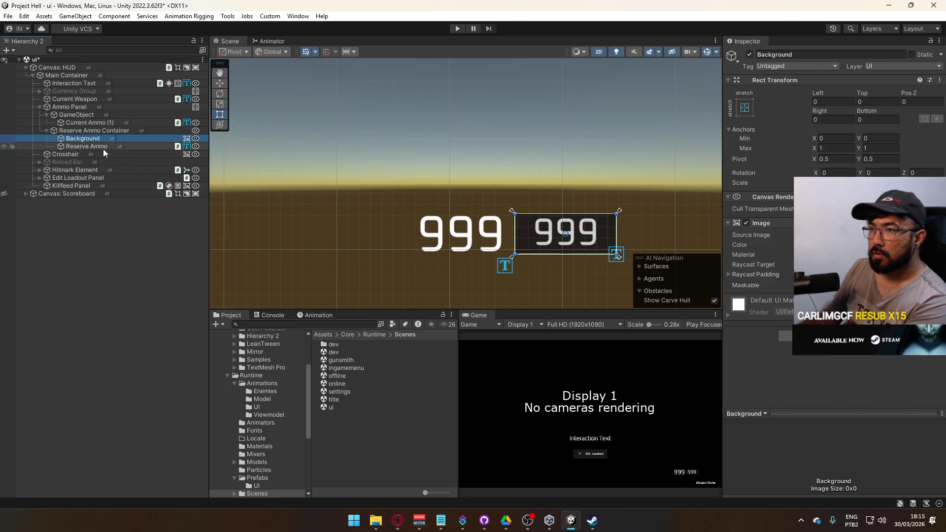
Set the Reserve Ammo text's Rect Transform Top inset to 0 so it fills its background.
left_click(102, 147)
left_click(875, 102)
type("2")
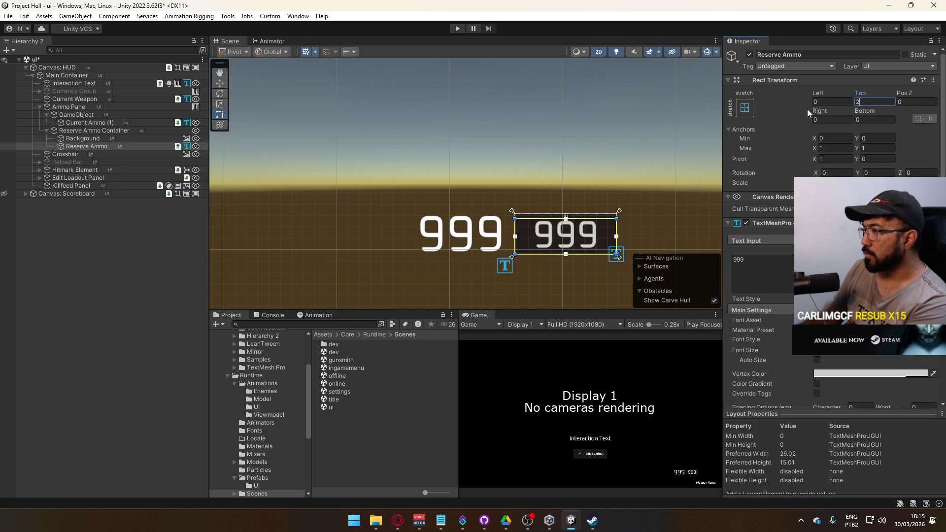
left_click(821, 351)
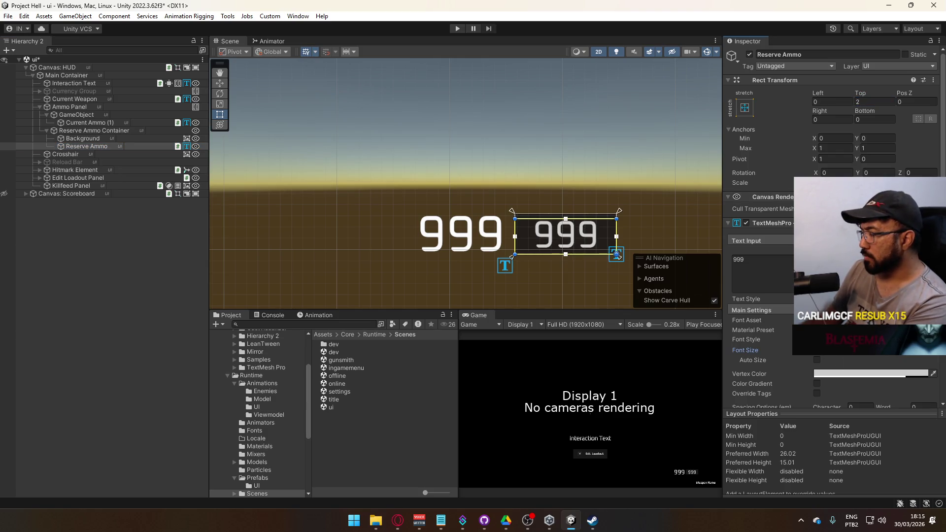
type("14")
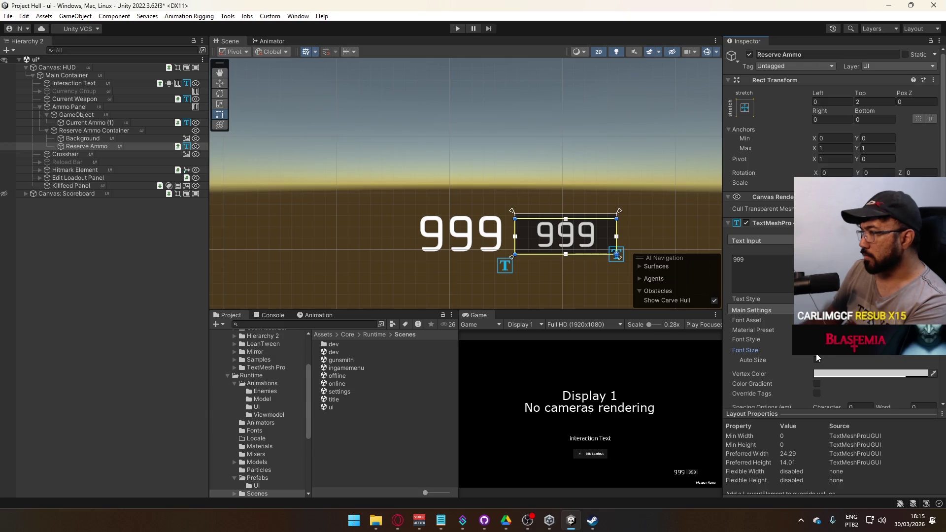
key("BackSpace")
type("2")
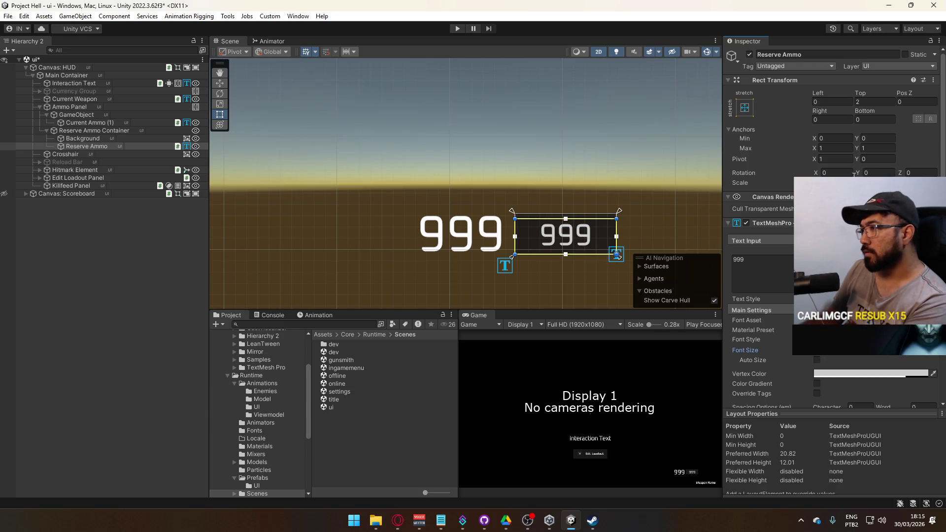
left_click(875, 102)
type("1")
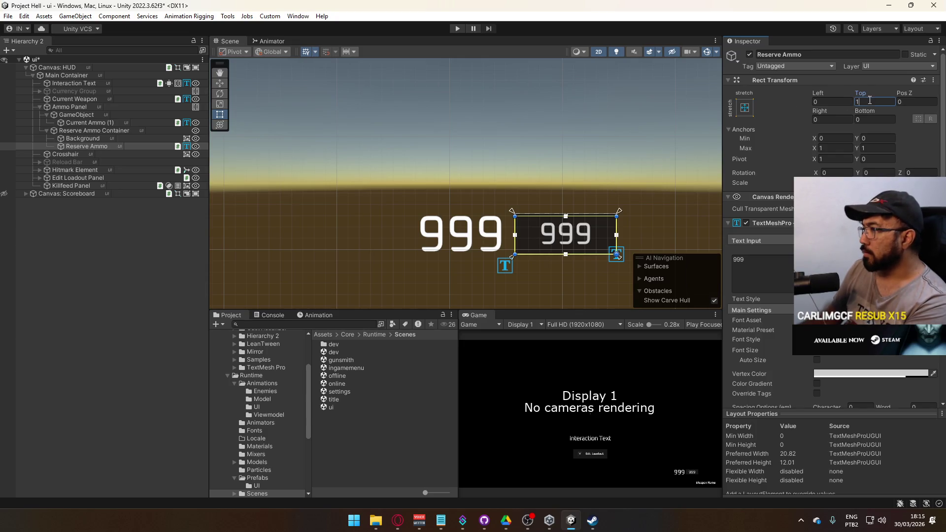
type("0")
key("BackSpace")
key("BackSpace")
type("0")
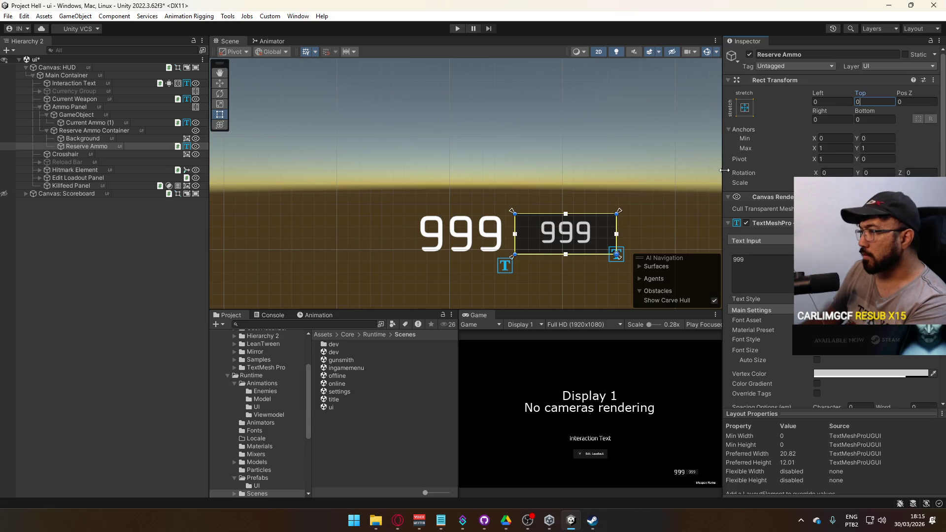
Narrow the Reserve Ammo Container to a width of 32.
left_click(79, 138)
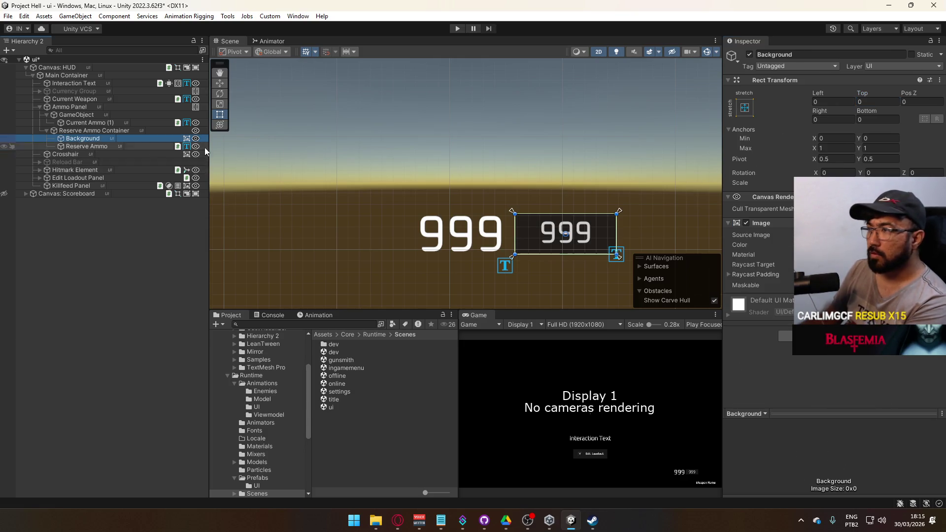
left_click(94, 130)
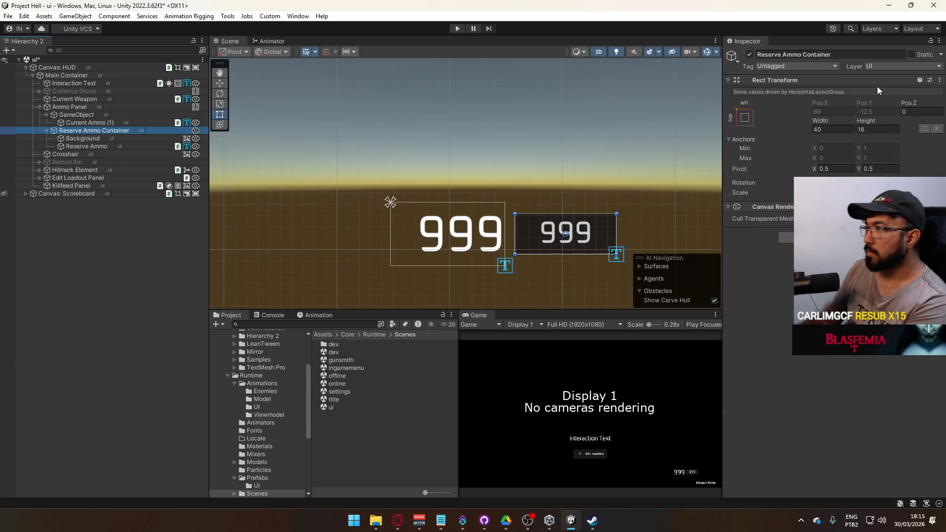
mouse_move(821, 121)
left_mouse_down()
mouse_move(596, 143)
mouse_move(681, 149)
mouse_move(836, 129)
left_mouse_up()
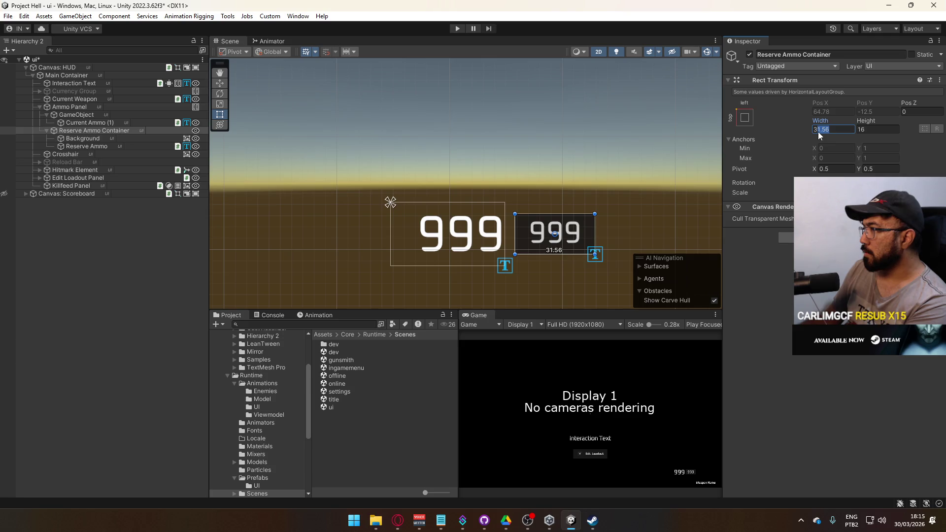
Raise the alpha of the Reserve Ammo text's vertex colour in the colour picker.
left_click(102, 145)
key("Up")
key("Up")
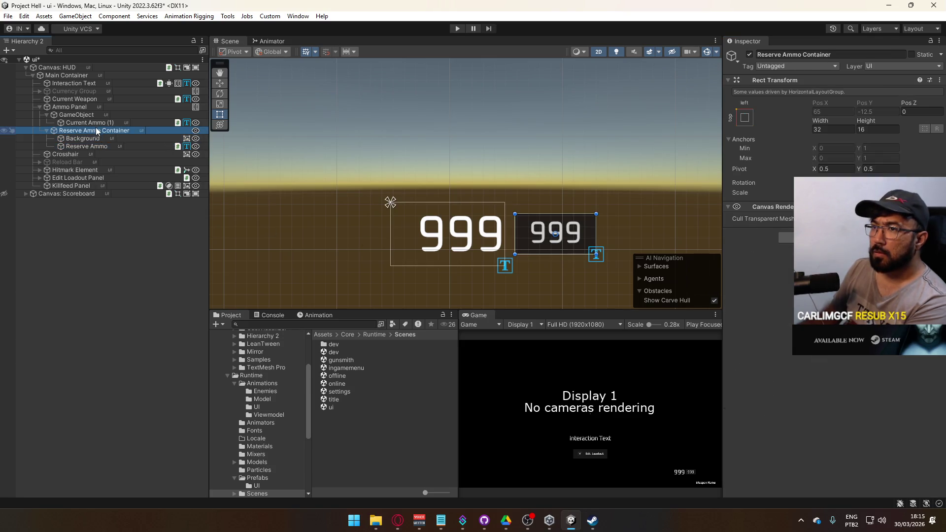
scroll(356, 191, "down", 2)
mouse_move(542, 199)
left_mouse_down()
mouse_move(463, 143)
mouse_move(500, 166)
mouse_move(450, 147)
mouse_move(505, 201)
left_mouse_up()
left_click(505, 202)
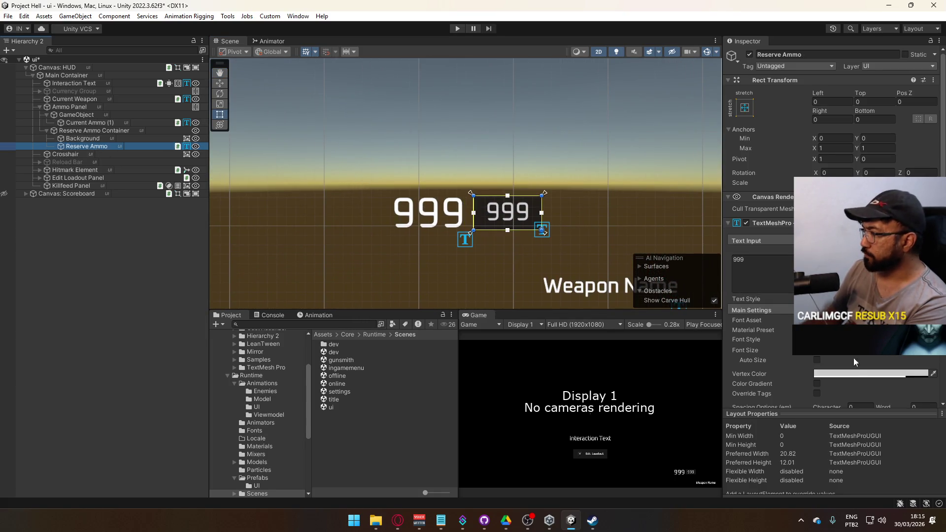
left_click(870, 374)
mouse_move(910, 463)
left_mouse_down()
mouse_move(857, 449)
mouse_move(871, 448)
left_mouse_up()
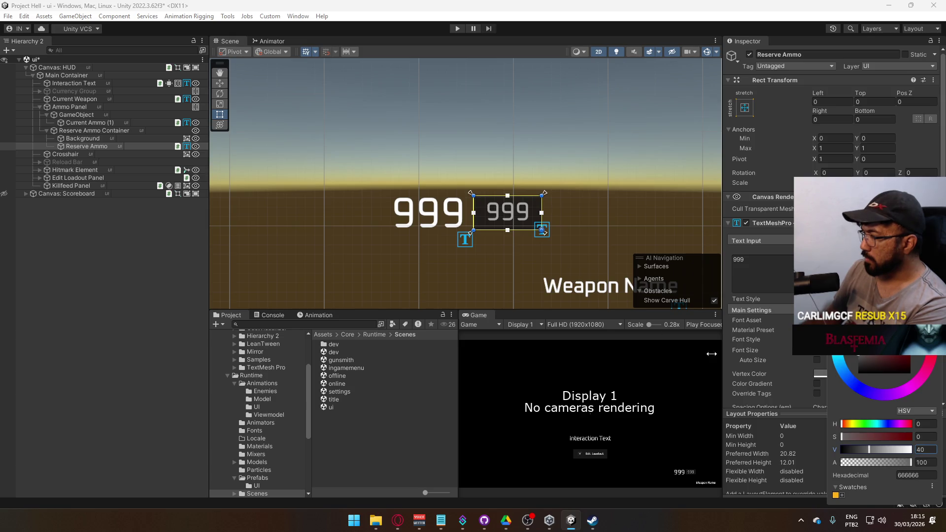
Check the reference gameplay video and review the reserve and current ammo objects.
left_click(118, 138)
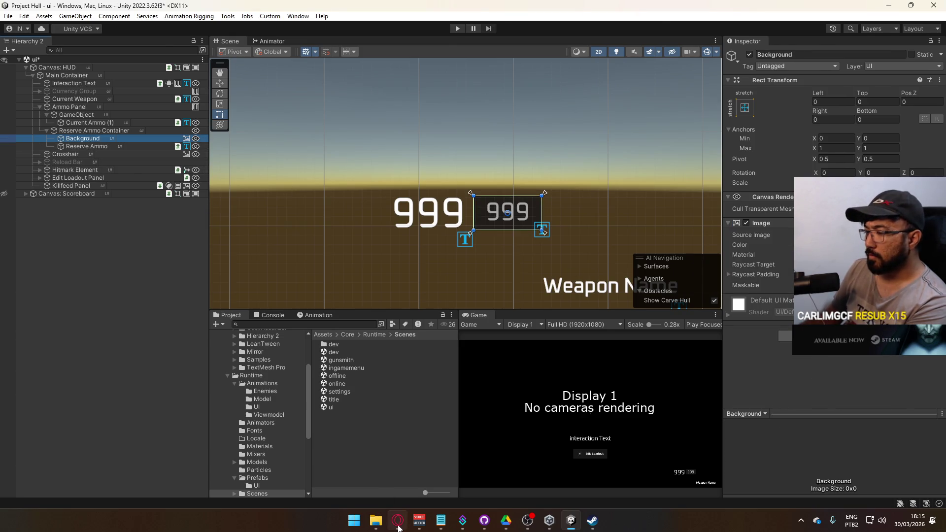
left_click(399, 525)
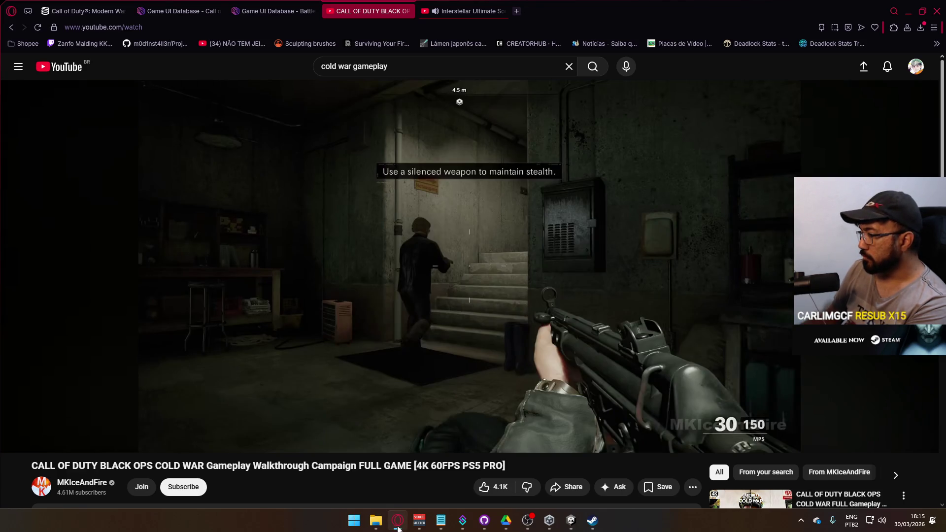
left_click(399, 526)
left_click(118, 146)
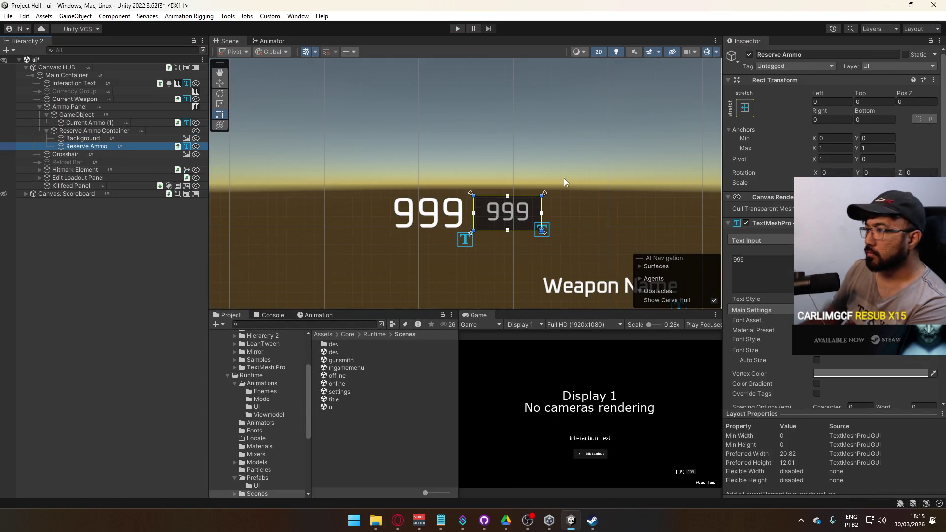
left_click(92, 130)
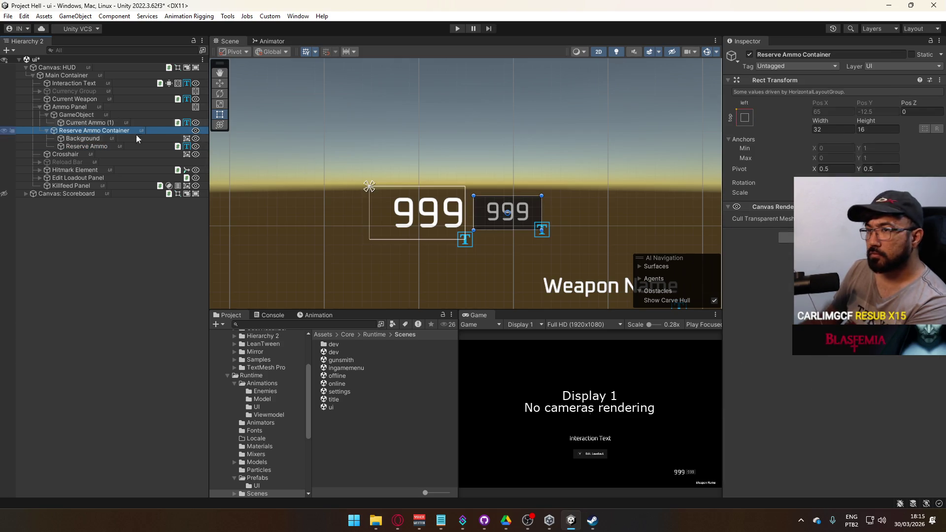
left_click(465, 240)
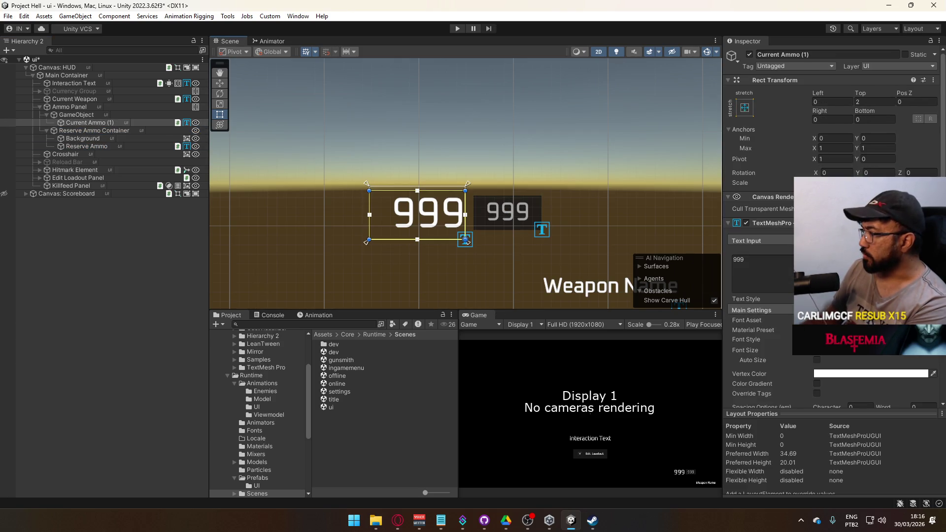
Set the Current Ammo (1) font asset to Oxanium-Bold SDF.
left_click(935, 320)
left_click(732, 377)
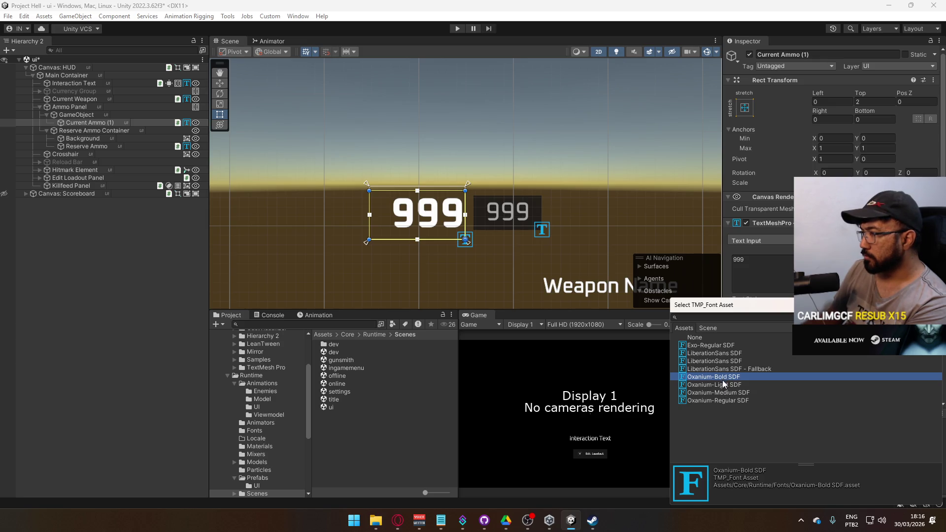
double_click(724, 377)
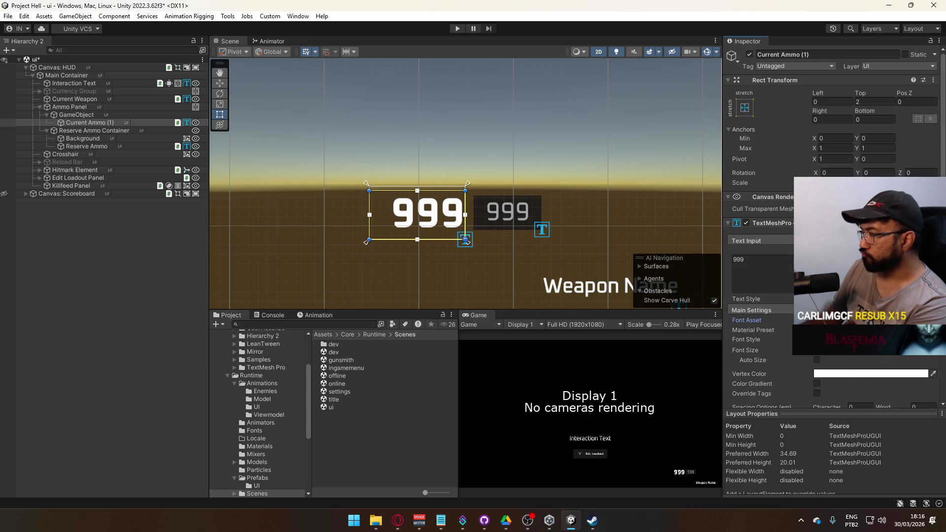
Duplicate the Oxanium-Bold SDF material in Fonts, naming the copy 'Oxanium-Bold SDF Soft Shadow'.
scroll(876, 363, "down", 3)
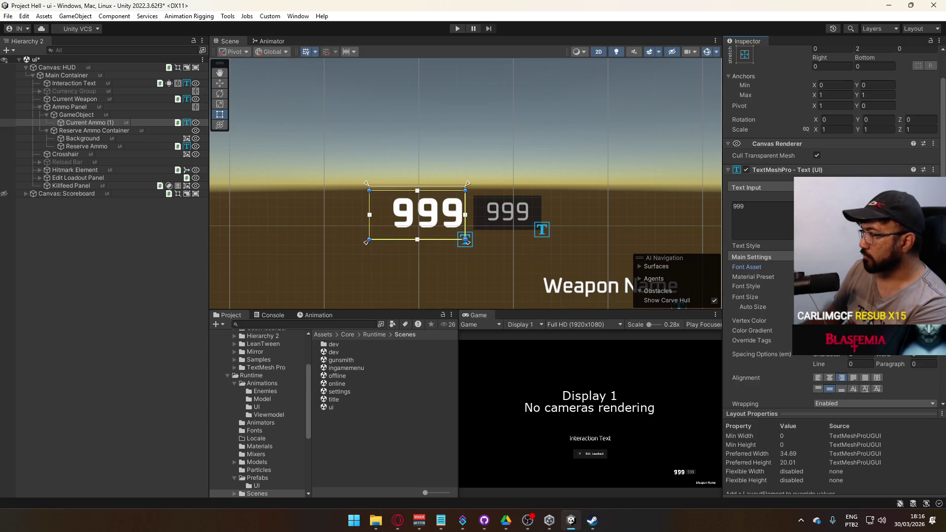
left_click(808, 267)
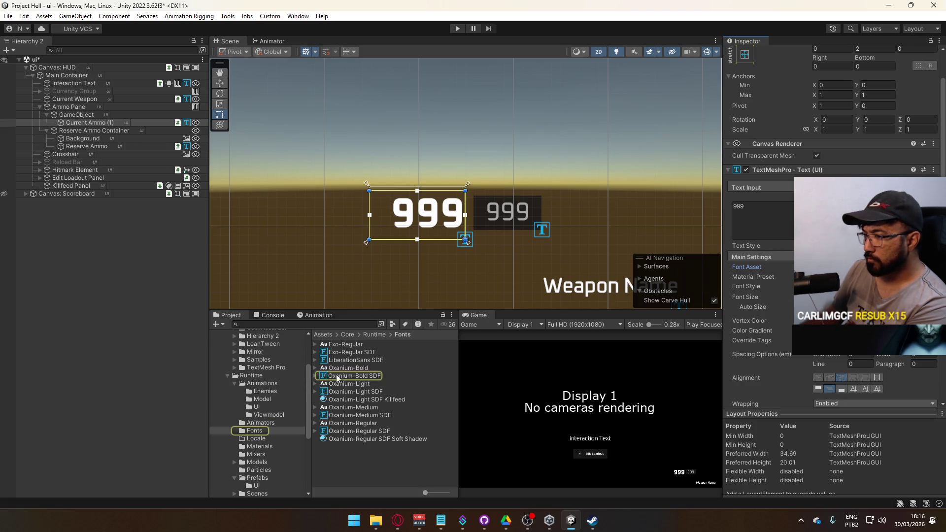
left_click(316, 376)
left_click(398, 393)
key("ctrl+d")
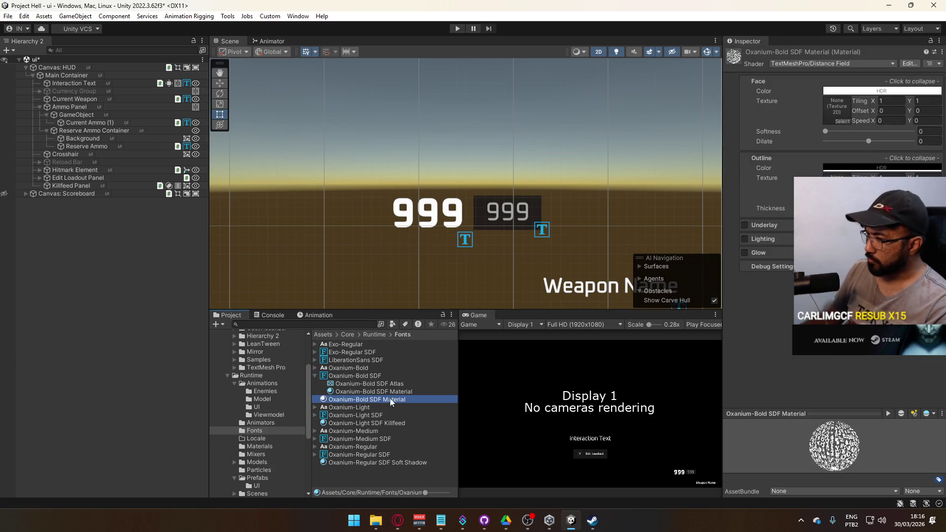
left_click(386, 401)
double_click(386, 401)
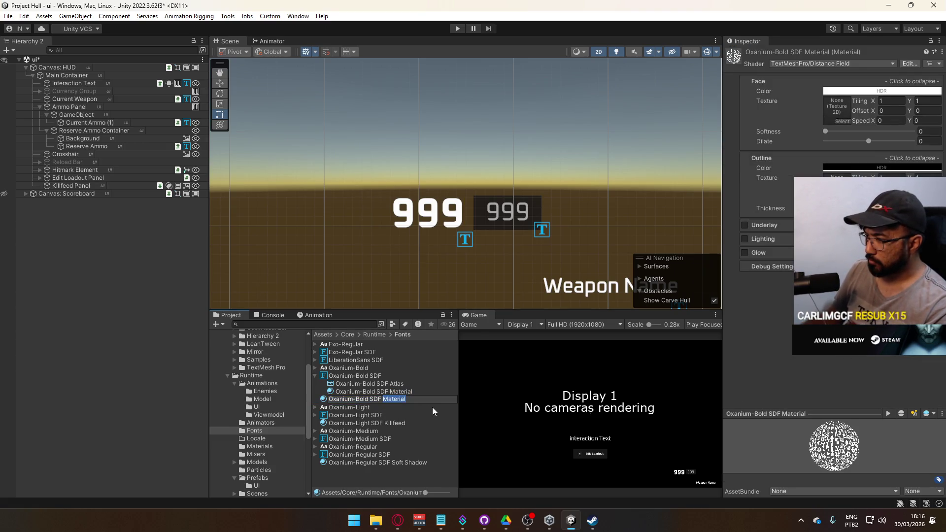
type("Soft Shadow")
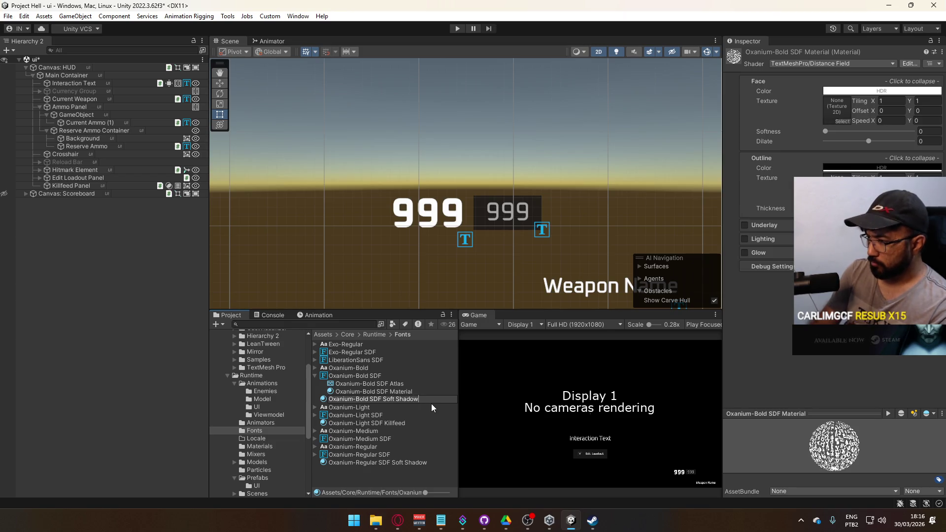
key("Return")
left_click(385, 216)
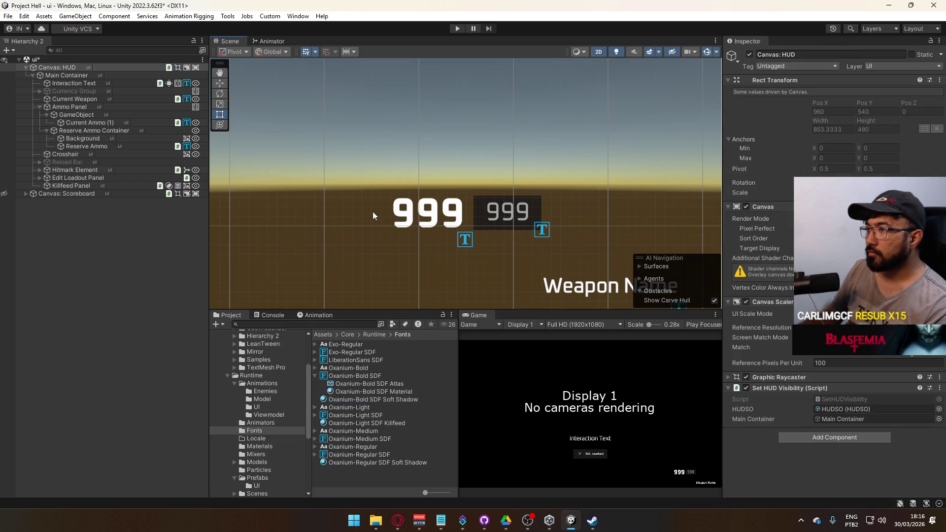
Apply the Oxanium-Bold SDF Soft Shadow material preset to the Current Ammo (1) text.
left_click(466, 247)
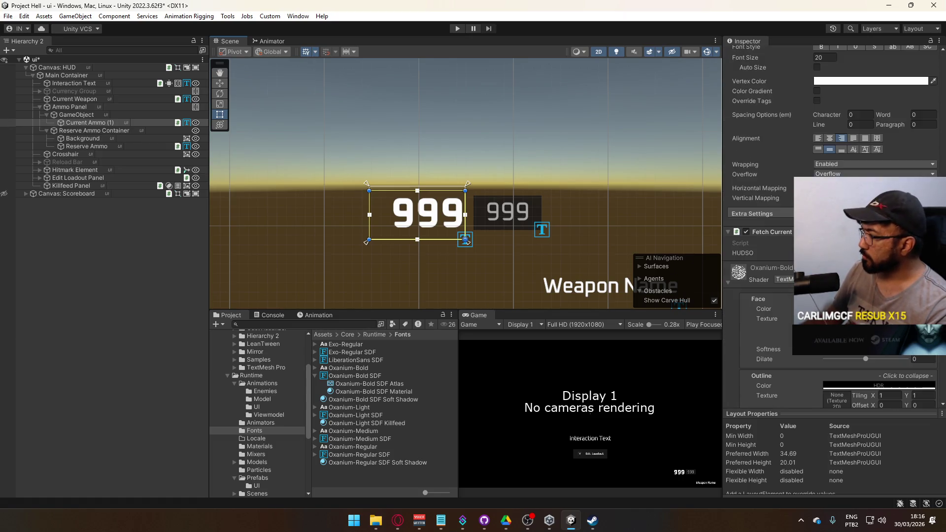
scroll(832, 147, "up", 3)
left_click(873, 143)
left_click(867, 165)
Enable Underlay and raise the Underlay Color alpha to 74 for a semi-transparent shadow.
scroll(773, 348, "down", 10)
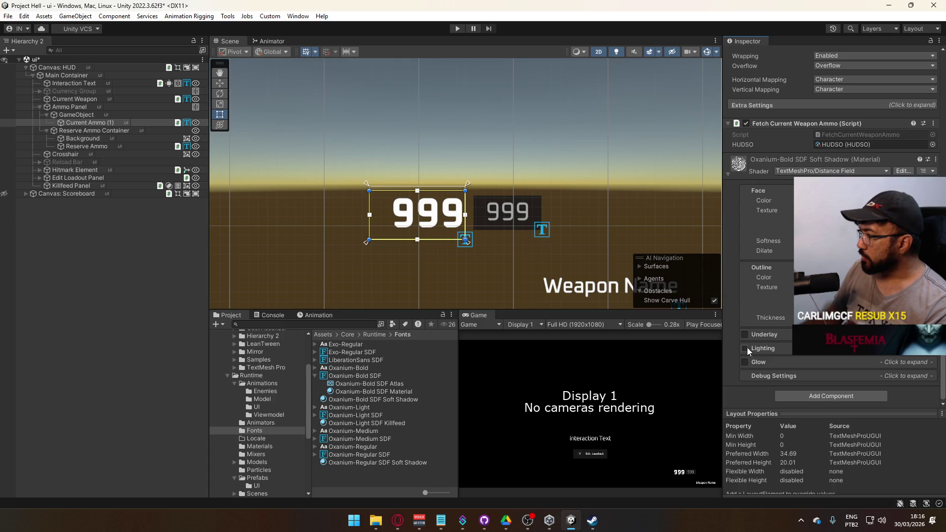
left_click(745, 335)
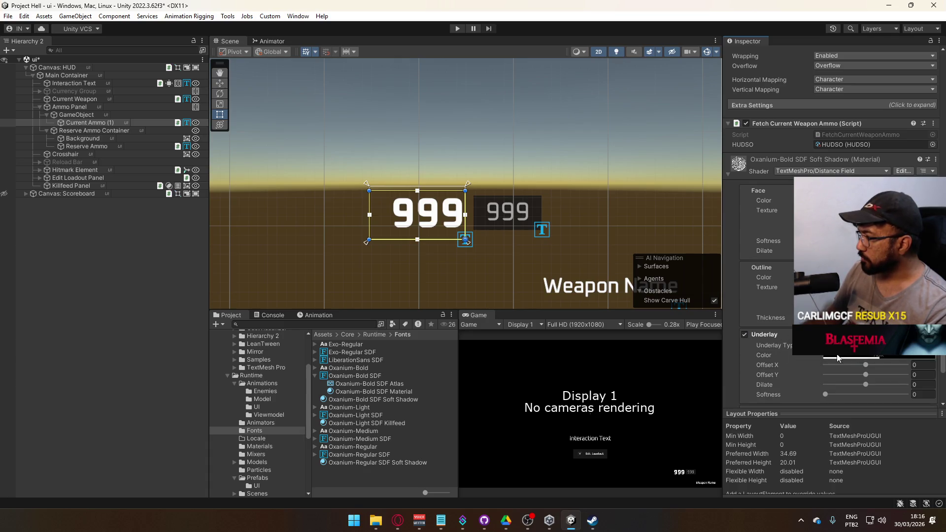
scroll(841, 358, "down", 3)
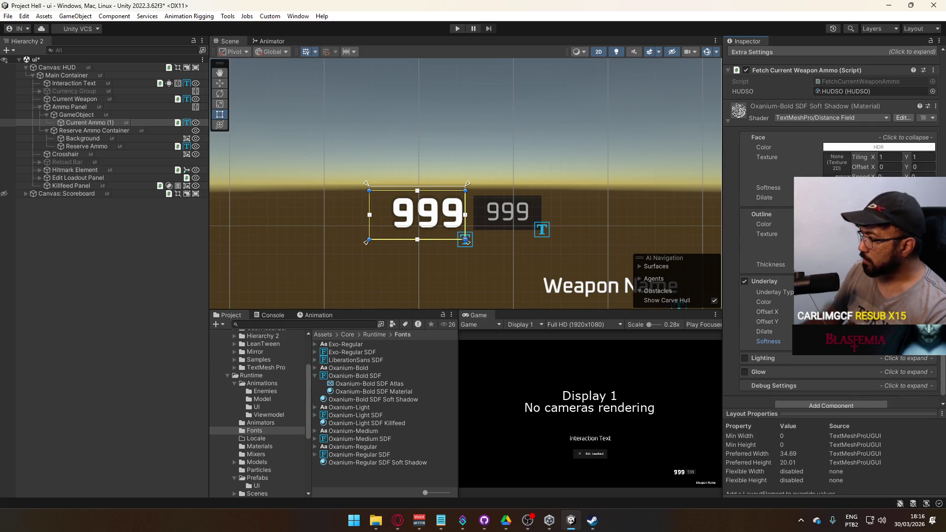
left_click(878, 301)
left_click_drag(883, 460, 893, 453)
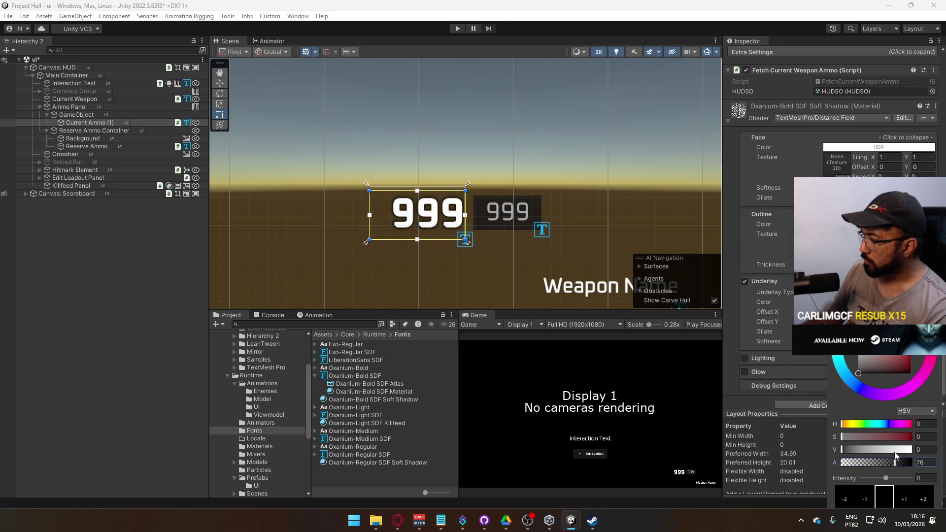
left_click(778, 295)
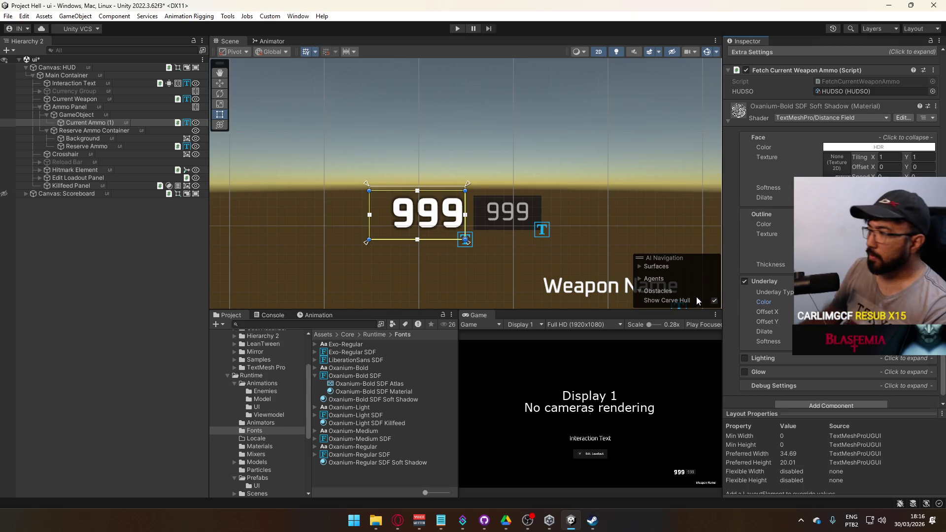
scroll(498, 253, "up", 3)
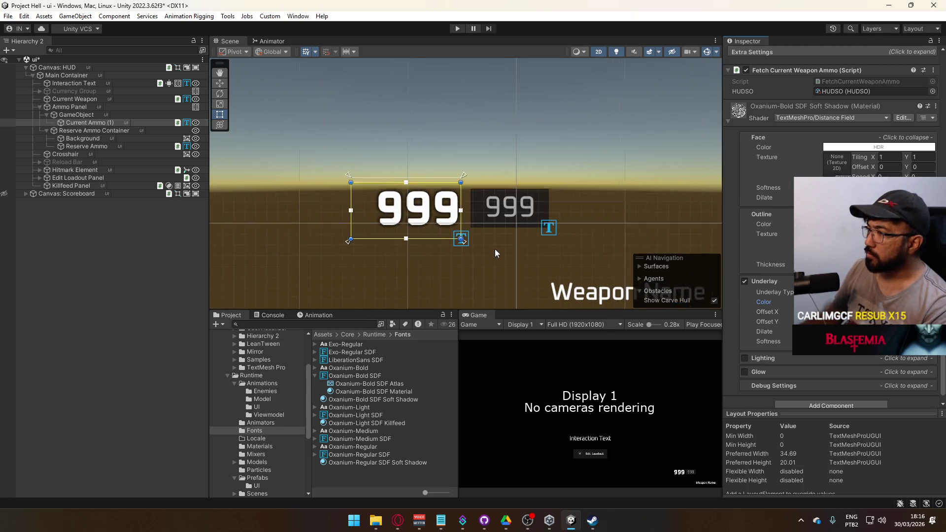
left_click(94, 145)
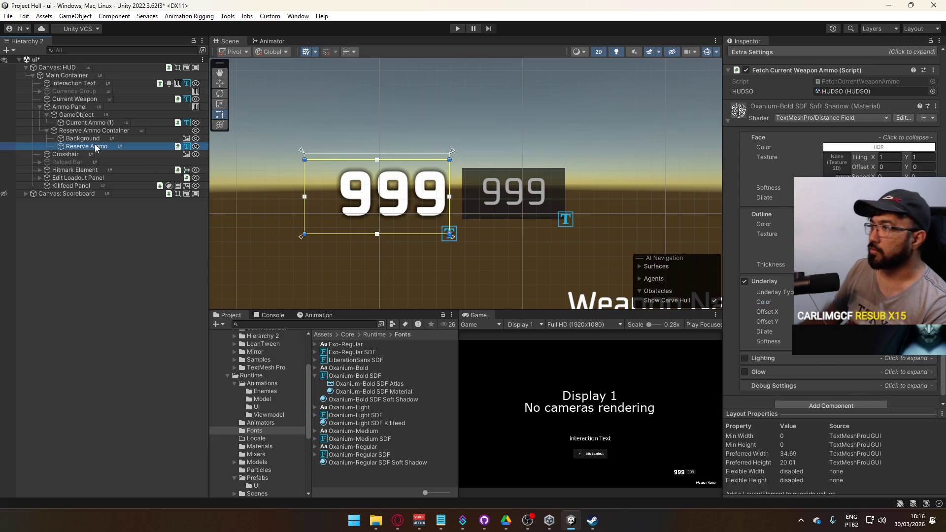
Give the reserve ammo the Oxanium-Bold SDF font, grey 8F8F8F vertex colour and Top inset 1.
left_click(75, 140)
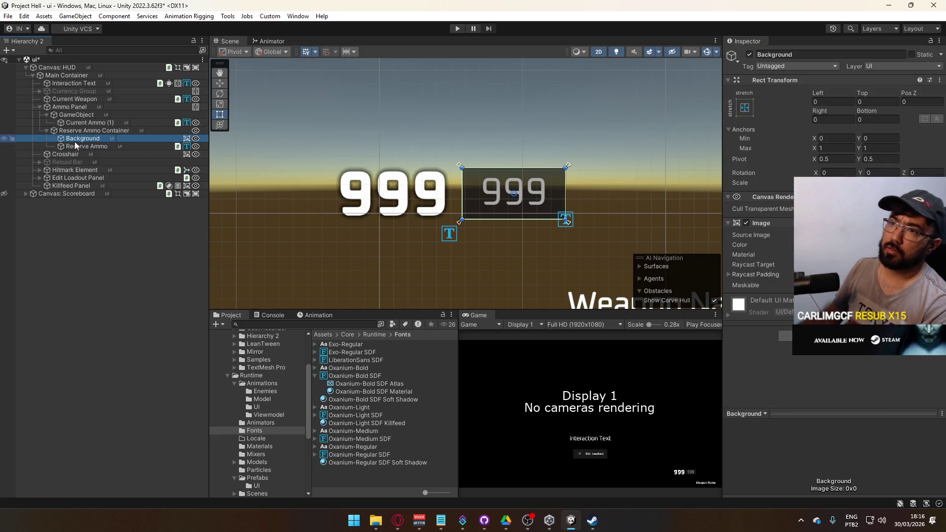
left_click(143, 147)
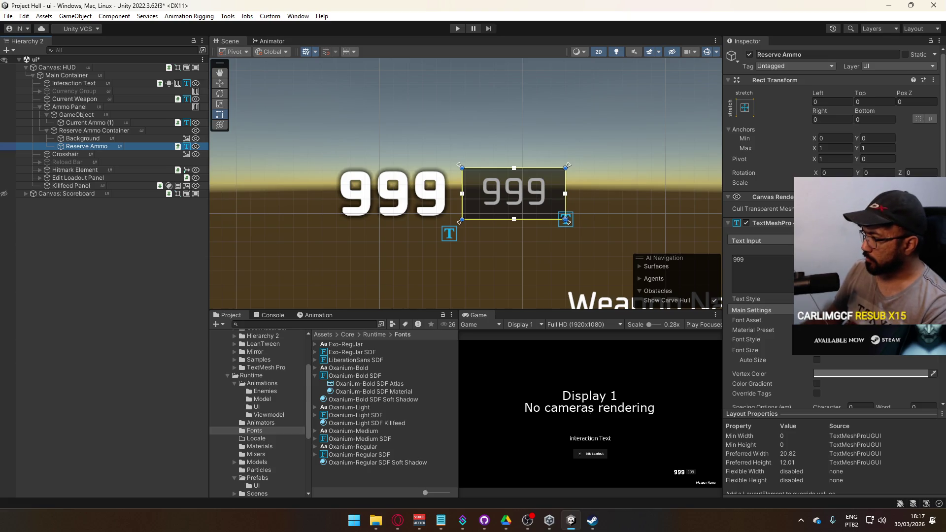
left_click(935, 320)
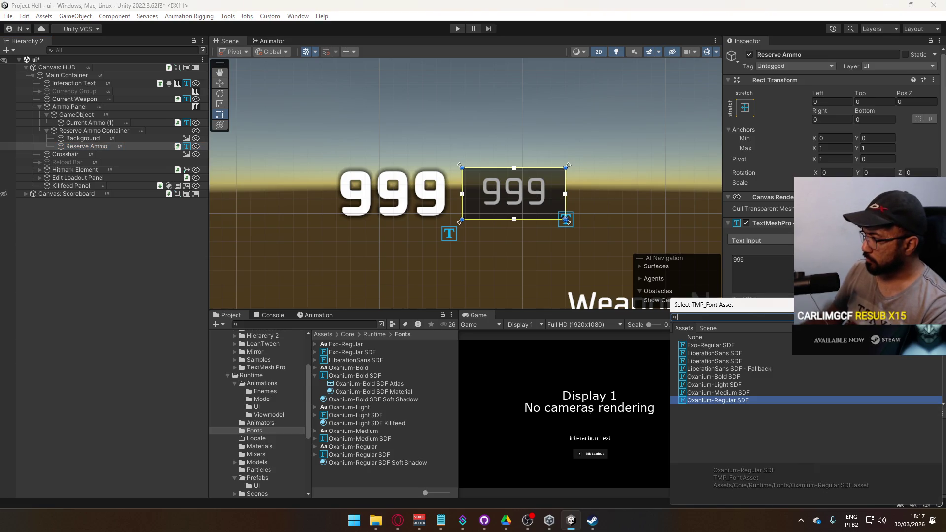
double_click(762, 376)
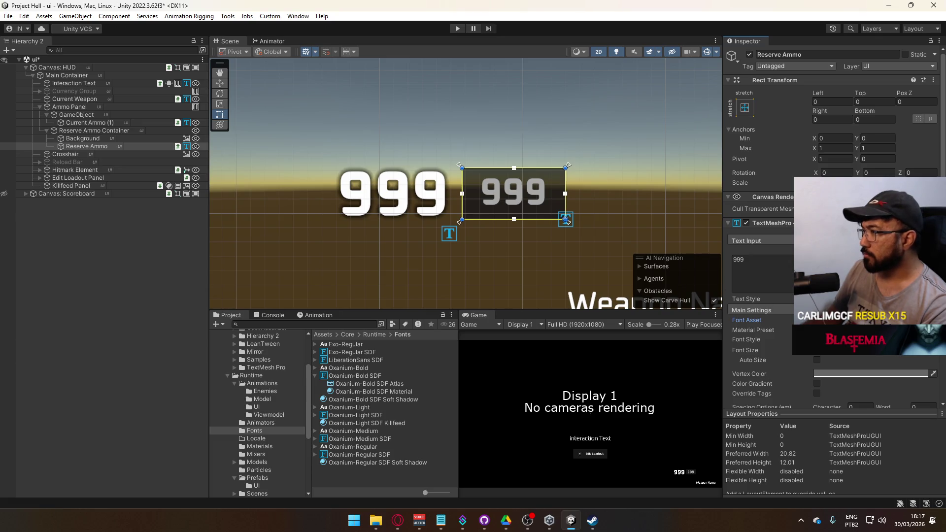
left_click(829, 373)
left_click_drag(868, 412, 880, 418)
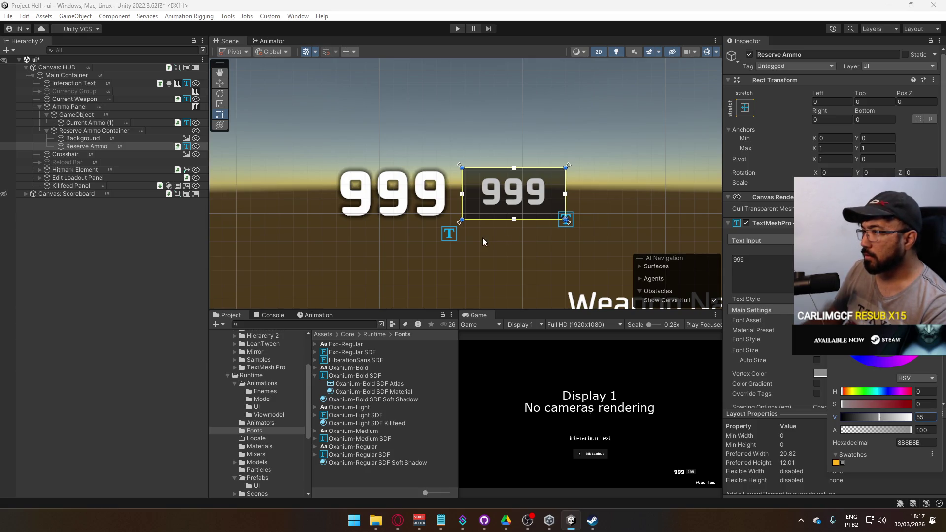
left_click(874, 101)
type("1")
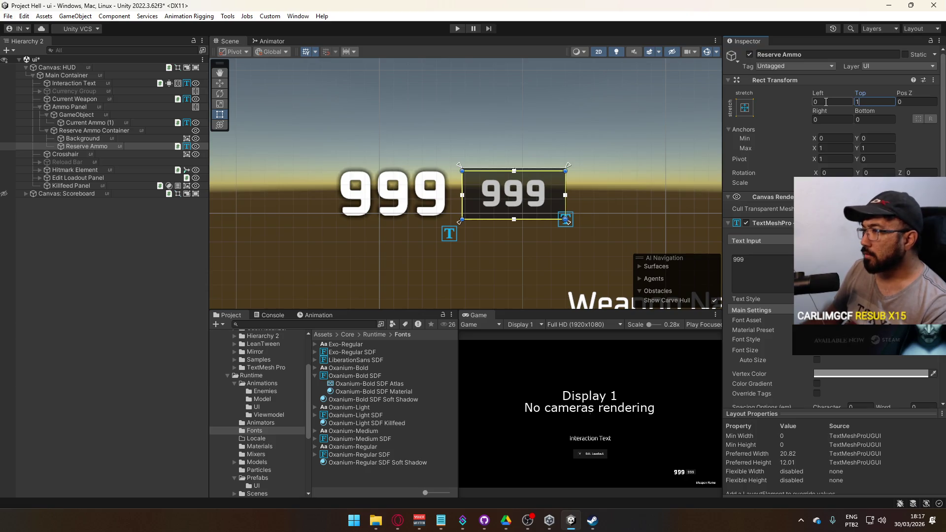
scroll(626, 247, "down", 3)
left_click(456, 256)
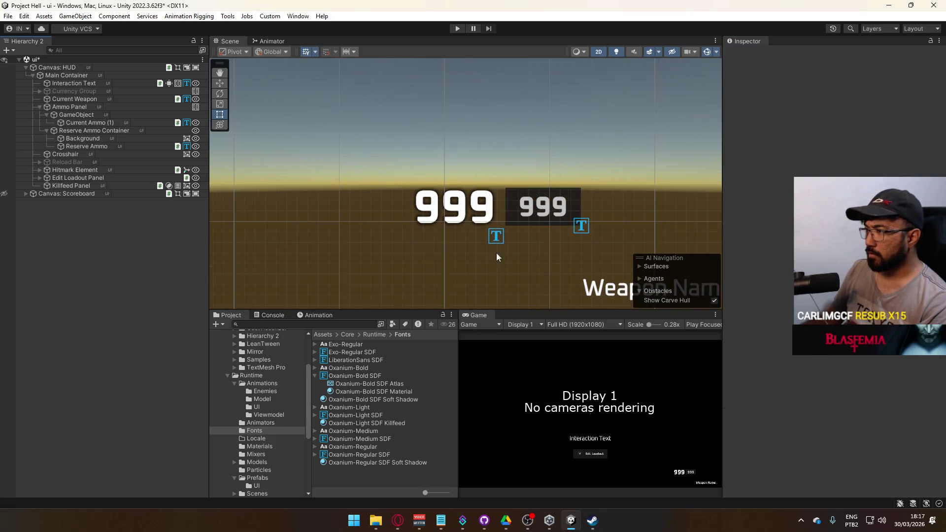
Collapse the current and reserve ammo entries under Ammo Panel in the Hierarchy.
scroll(552, 254, "down", 2)
scroll(552, 250, "down", 3)
scroll(554, 253, "up", 4)
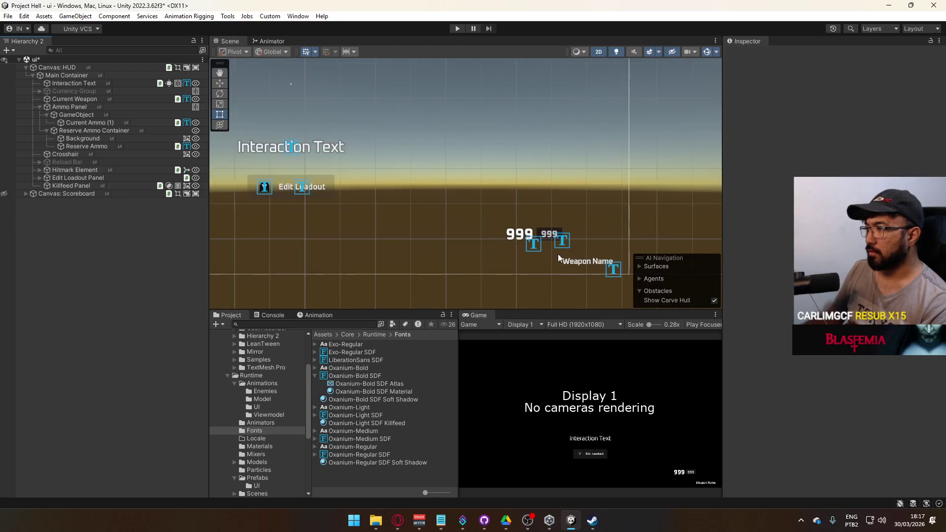
scroll(558, 253, "up", 1)
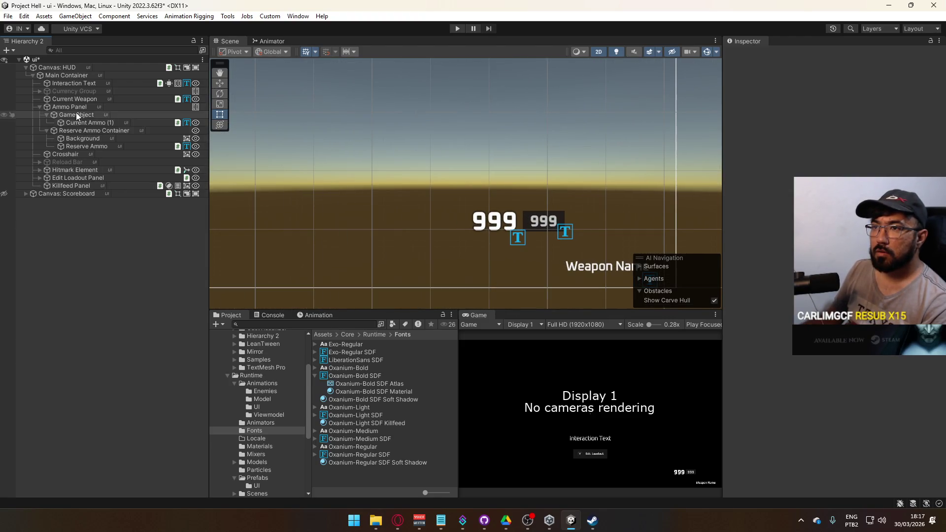
left_click(64, 107)
left_click(47, 114)
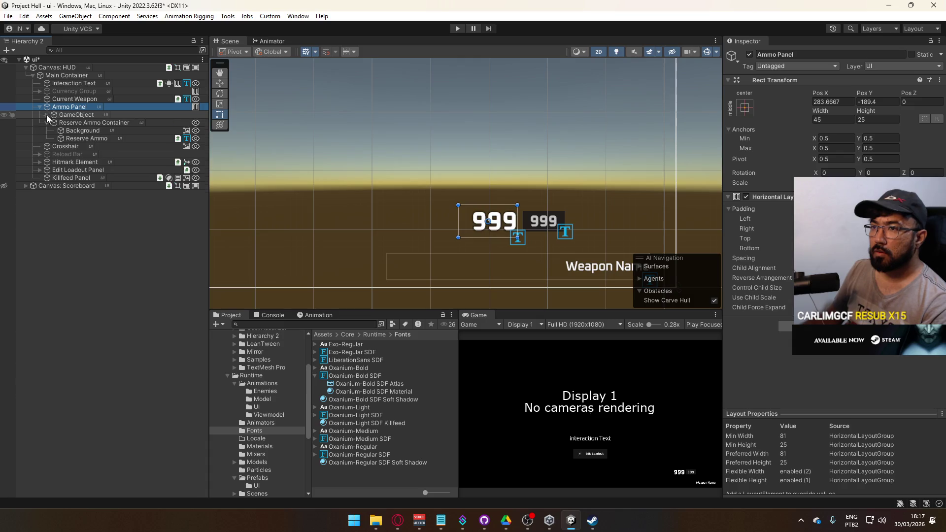
left_click(70, 121)
left_click(47, 123)
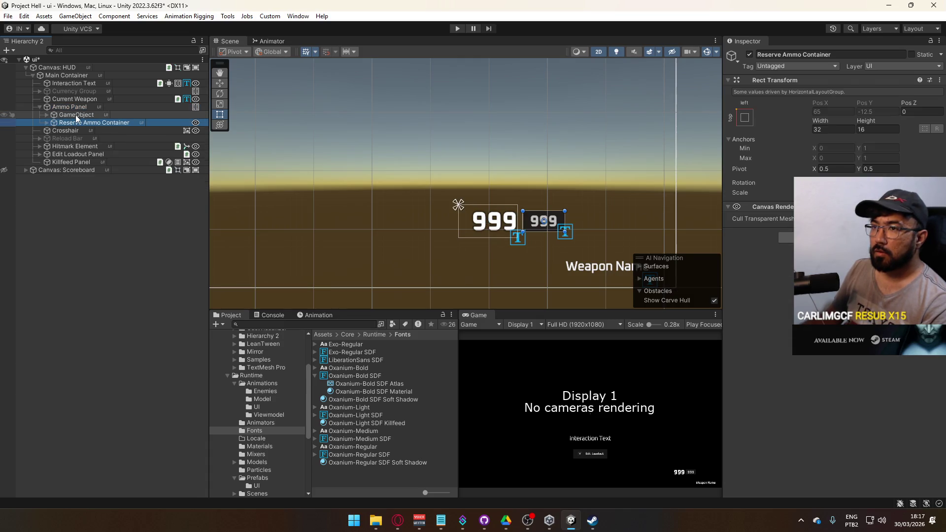
Rename the unnamed current ammo container to 'Active Ammo Container'.
left_click(75, 115)
key("F2")
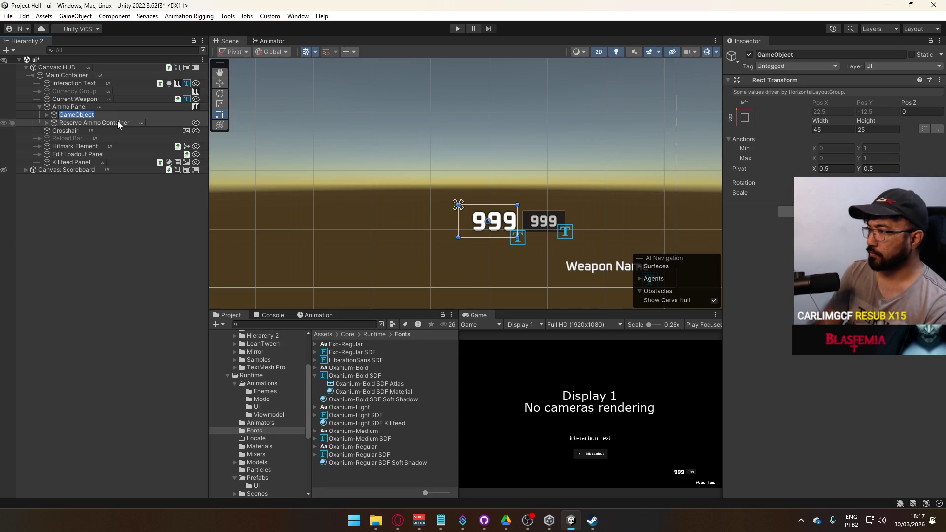
type("Actuve A")
key("BackSpace")
key("BackSpace")
key("BackSpace")
type("ive Am")
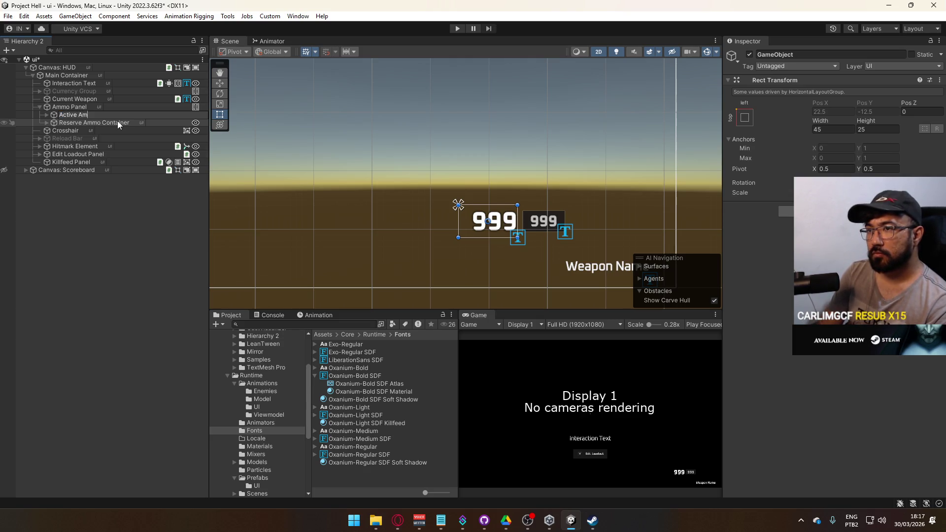
type("mo Container")
key("Return")
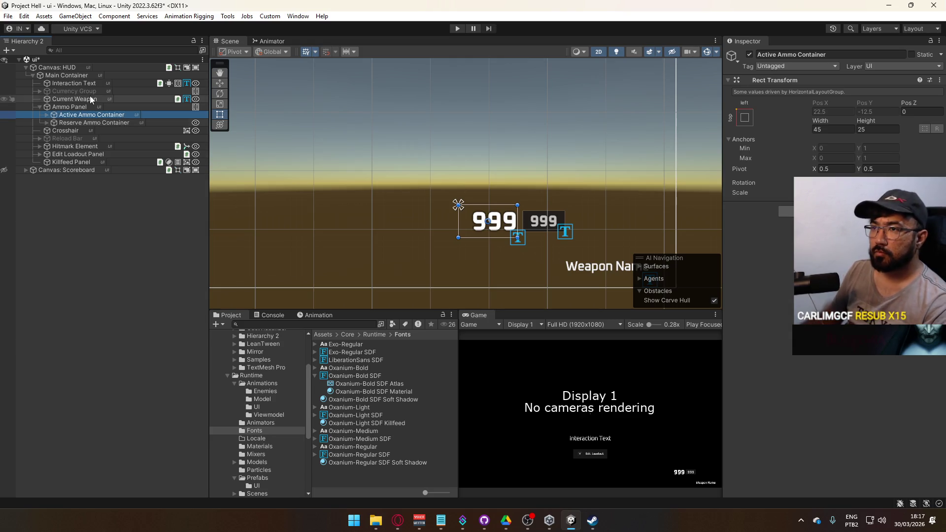
left_click(93, 106)
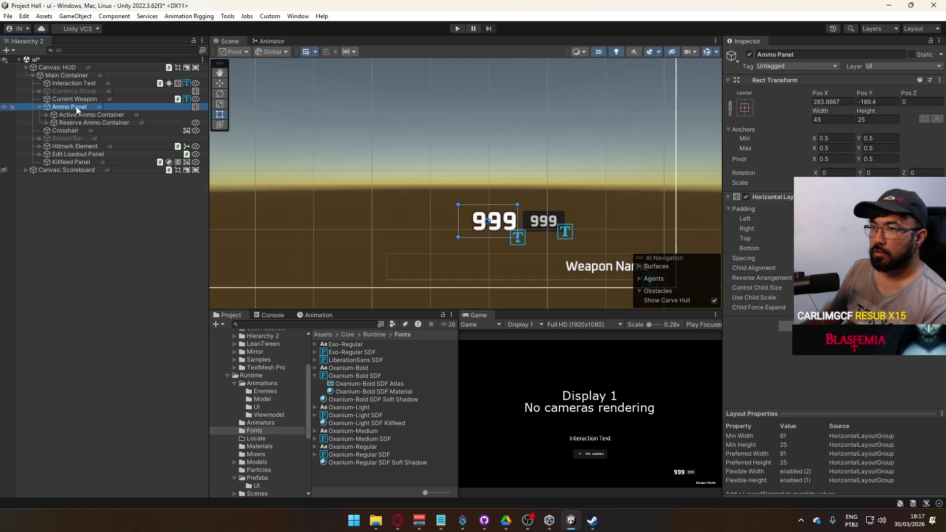
left_click(40, 107)
scroll(518, 203, "down", 5)
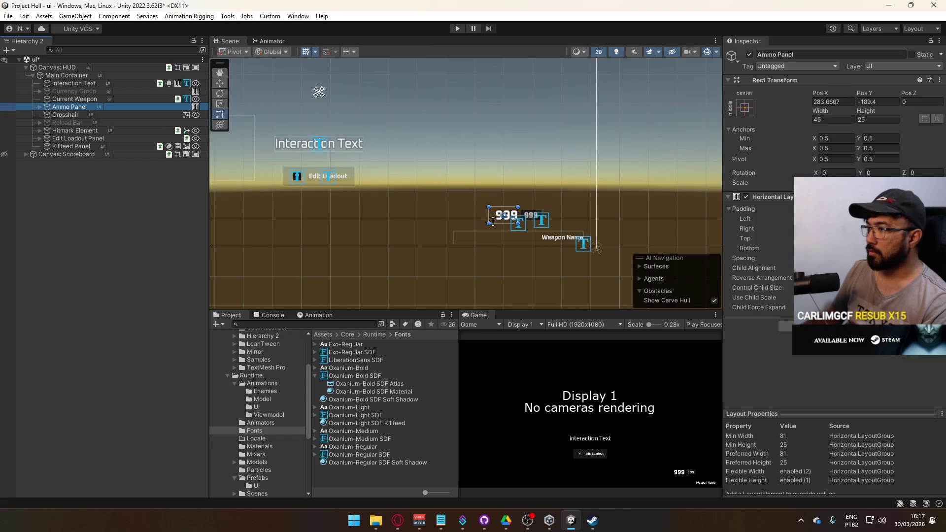
scroll(392, 187, "up", 3)
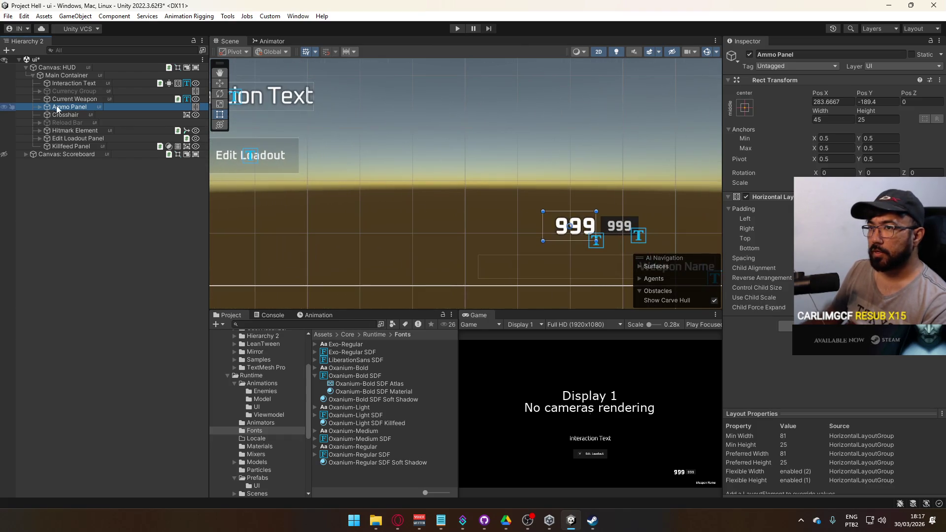
Slide the Ammo Panel left to Pos X 255.3.
left_click_drag(818, 92, 750, 106)
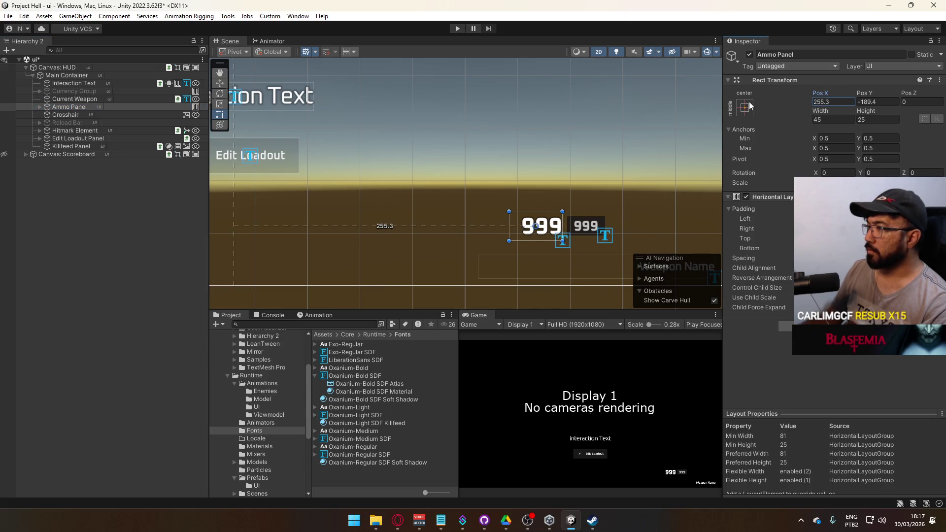
left_click(40, 107)
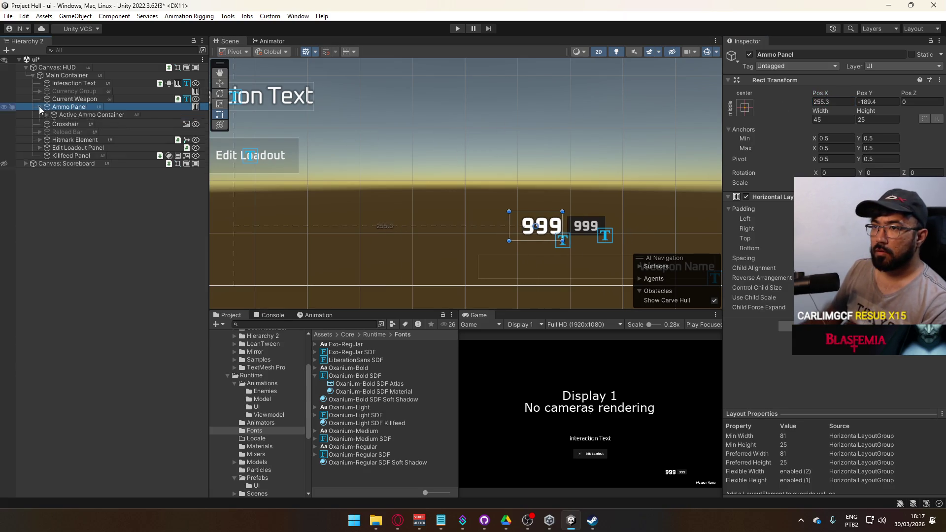
left_click(80, 123)
left_click(85, 115)
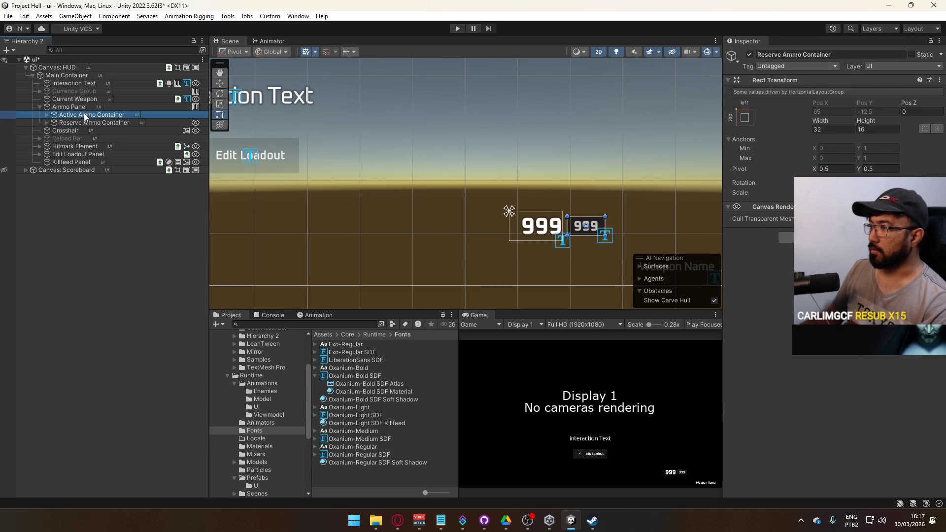
key("Up")
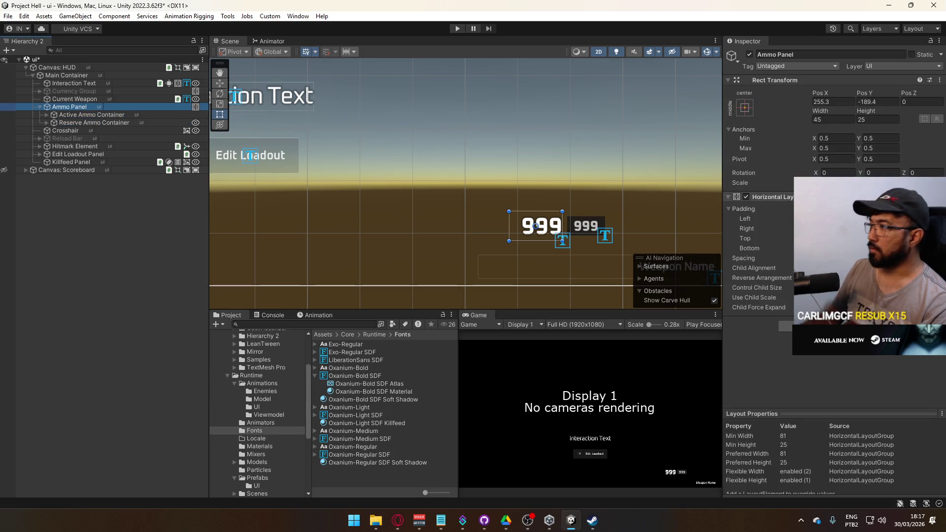
Set the Ammo Panel width to 82.
mouse_move(817, 110)
left_mouse_down()
mouse_move(882, 115)
mouse_move(858, 121)
left_mouse_up()
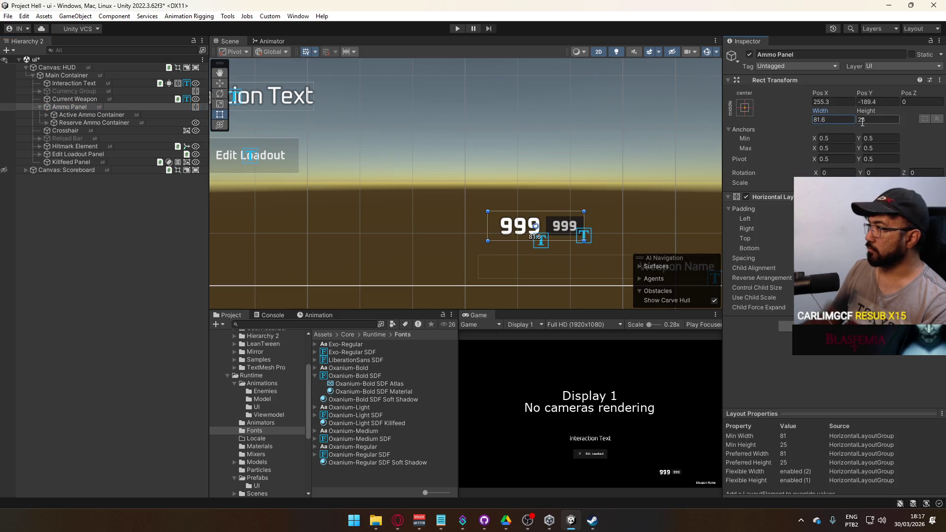
double_click(818, 123)
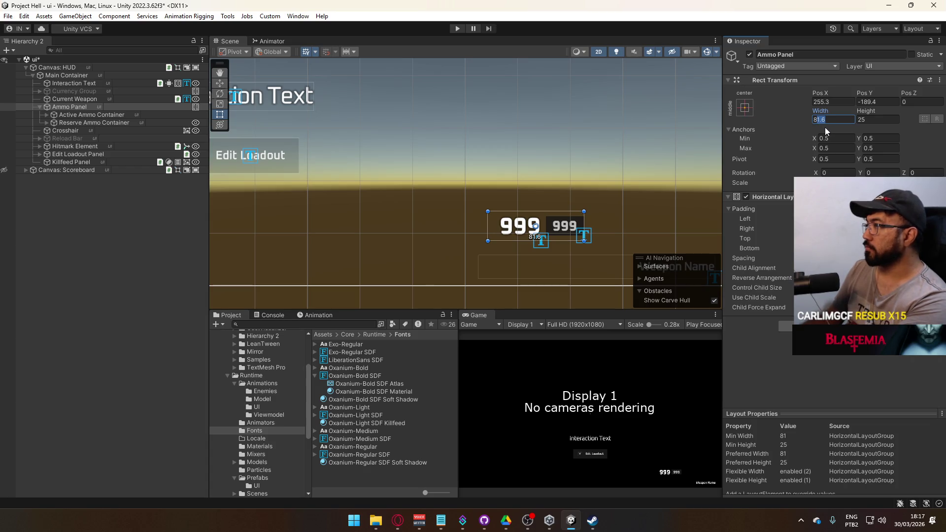
type("81")
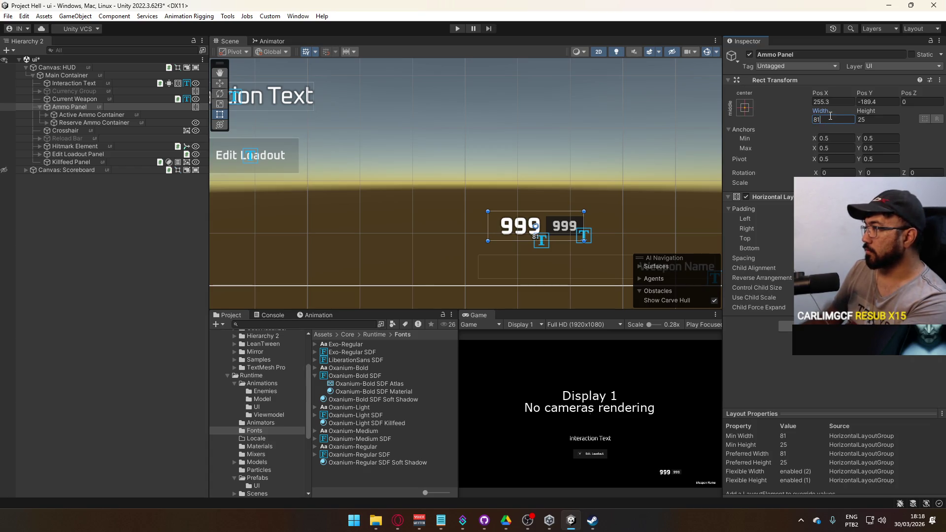
key("BackSpace")
type("2")
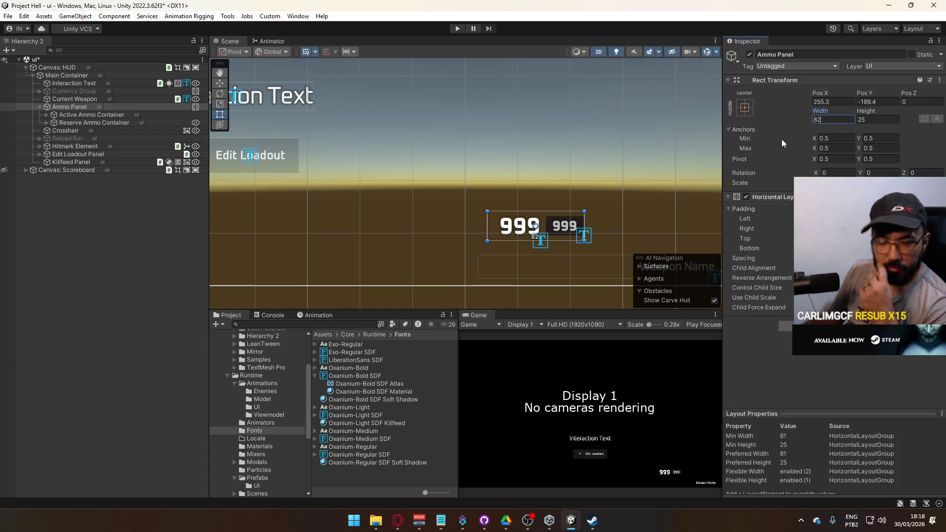
left_click(102, 114)
left_click(89, 130)
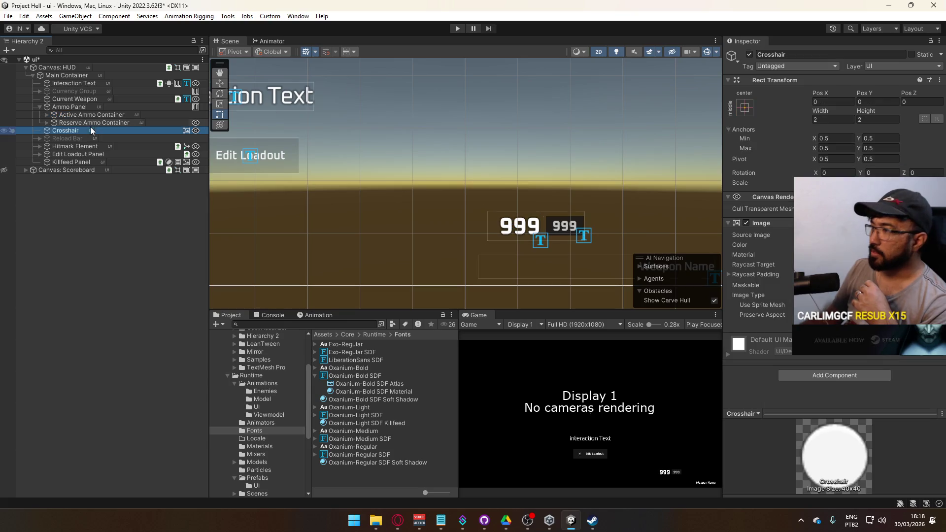
left_click(91, 123)
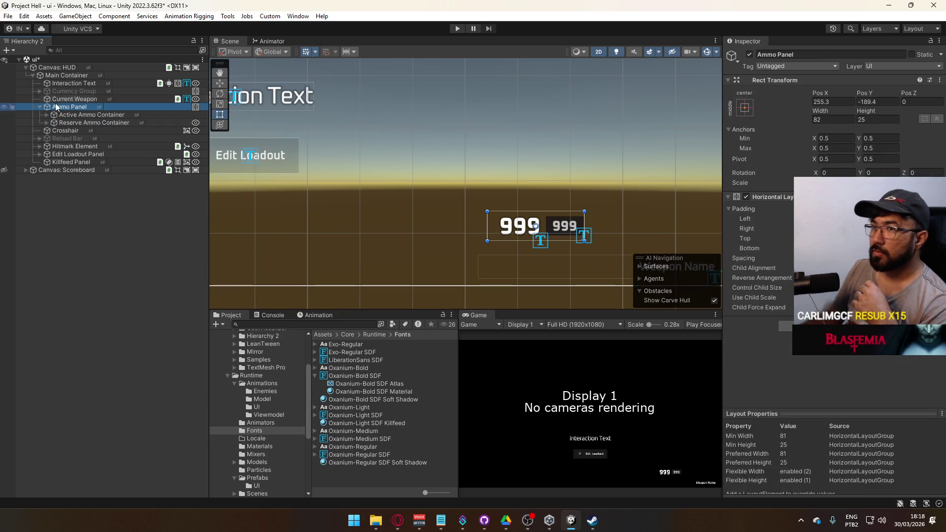
left_click(39, 107)
Wrap the Ammo Panel in a new empty parent GameObject and move Current Weapon into it.
right_click(71, 107)
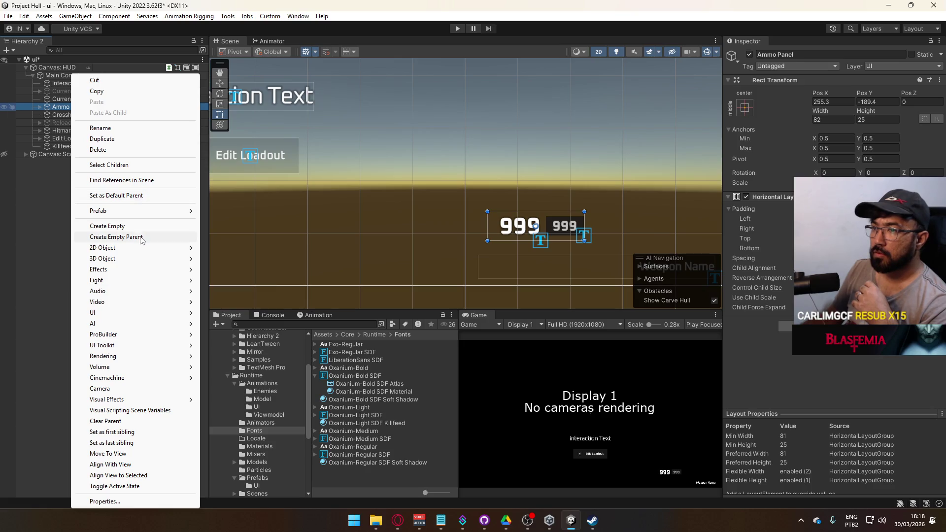
left_click(117, 237)
left_click(93, 104)
left_click_drag(74, 99, 69, 107)
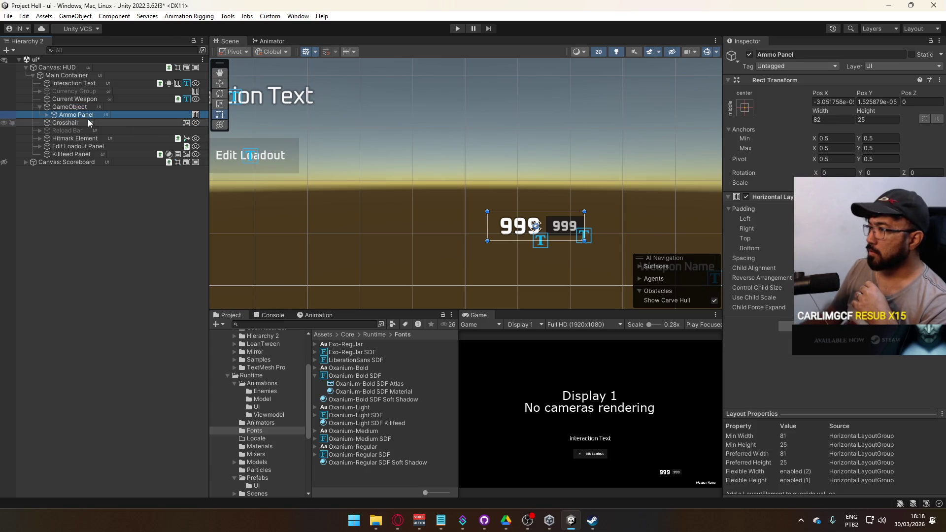
key("f")
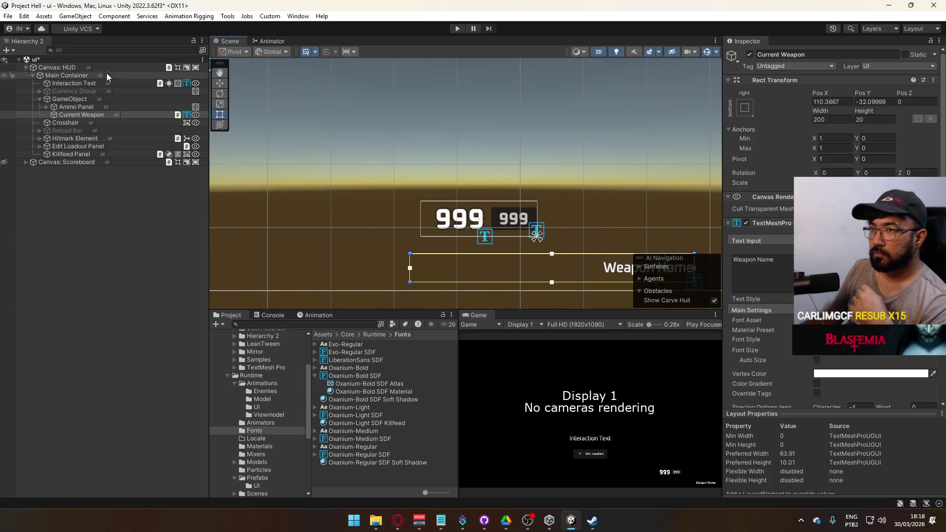
left_click(86, 99)
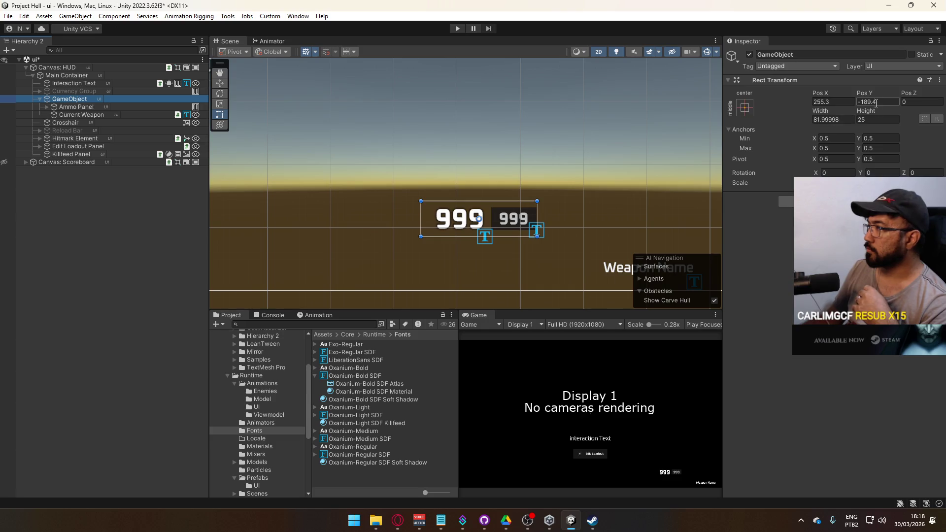
Set the new parent GameObject's height to 59.9.
left_click(816, 120)
key("Tab")
type("82")
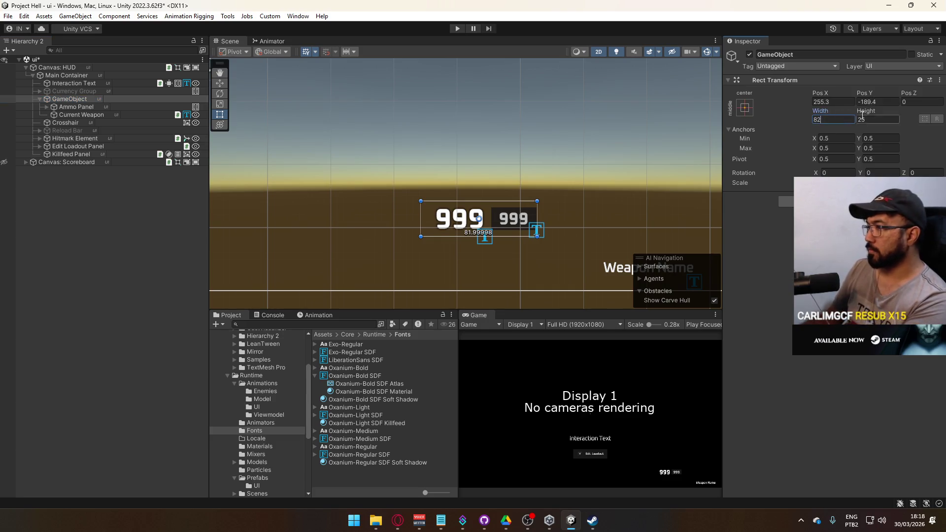
type("52.8")
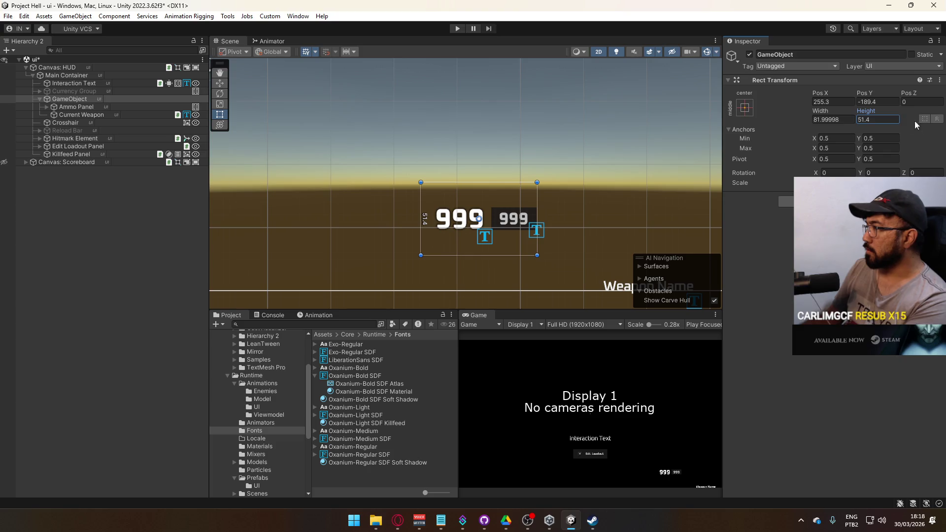
key("ctrl+z")
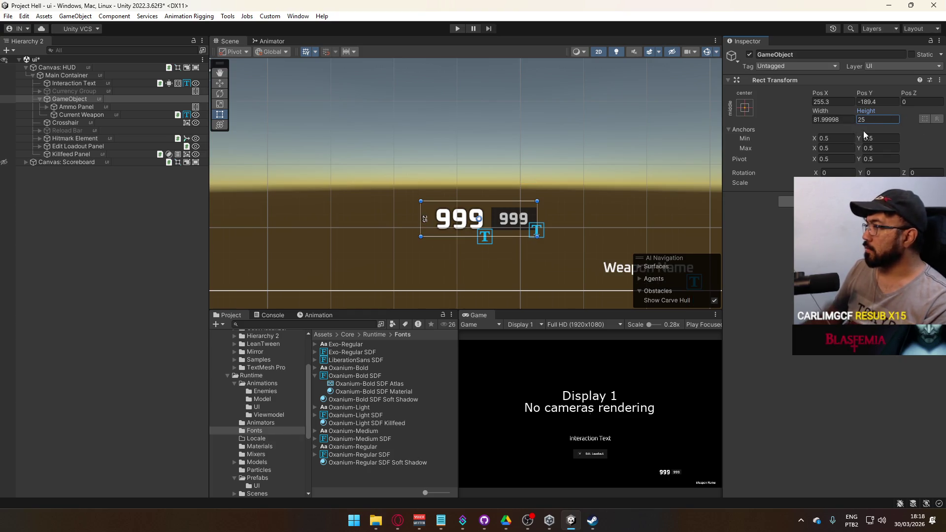
left_click_drag(867, 114, 890, 112)
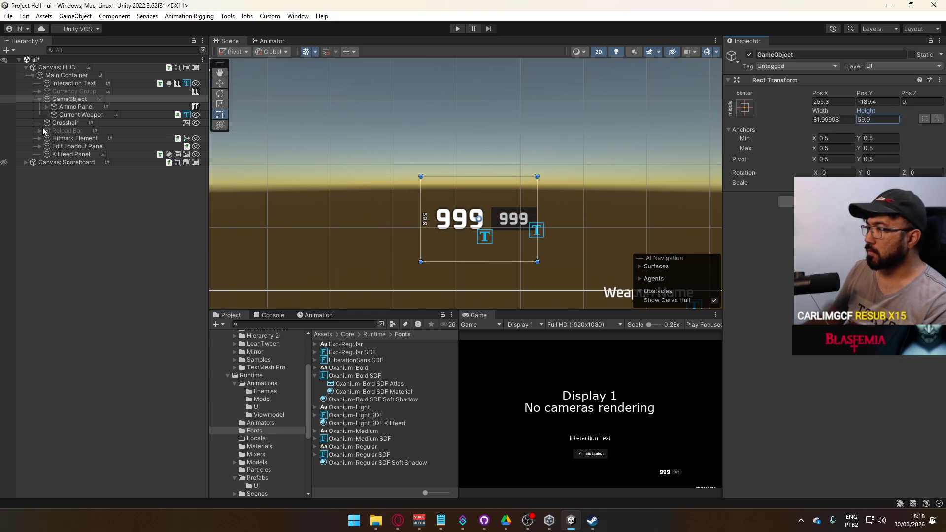
left_click(101, 107)
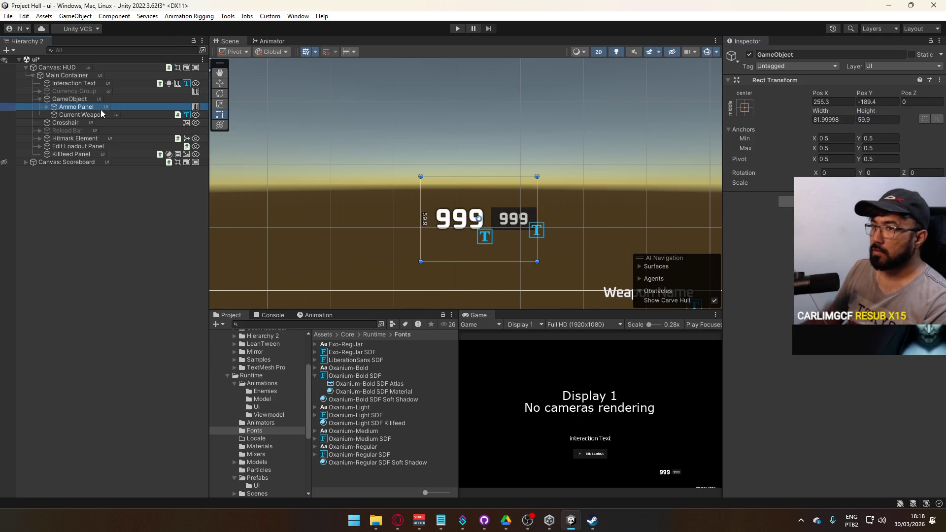
Anchor the Ammo Panel top-centre with pivot Y 1 and Pos X/Y 0.
left_click(744, 112)
left_click(784, 157)
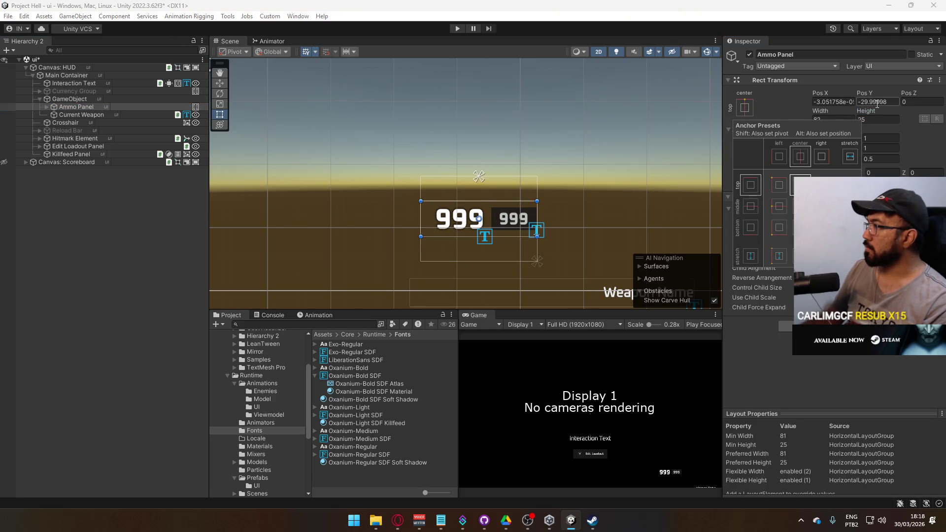
left_click(870, 102)
type("0")
left_click(881, 159)
type("1")
key("Return")
left_click(833, 102)
type("0")
left_click(873, 102)
type("0")
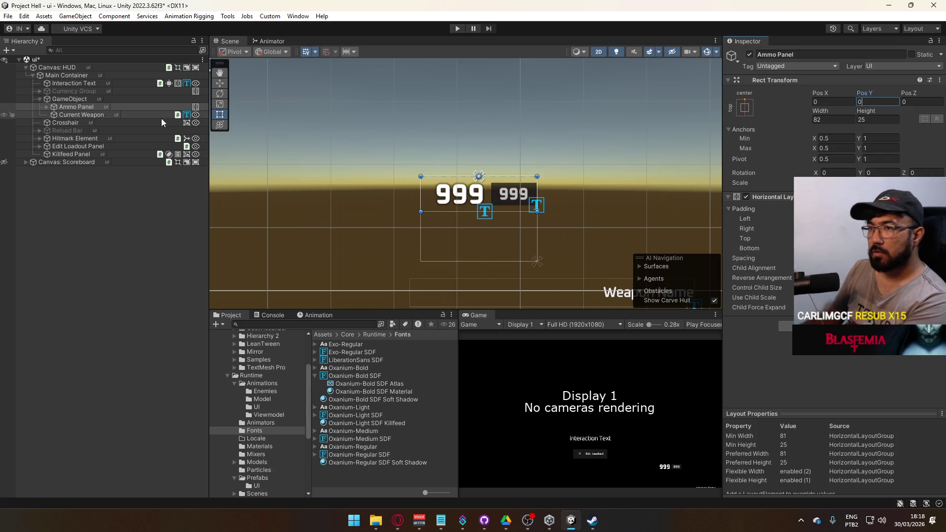
Switch the Ammo Panel to the top-right anchor with pivot X 1 and Pos X 0.
left_click(744, 108)
left_click(811, 154)
left_click(838, 102)
left_click(833, 159)
type("1")
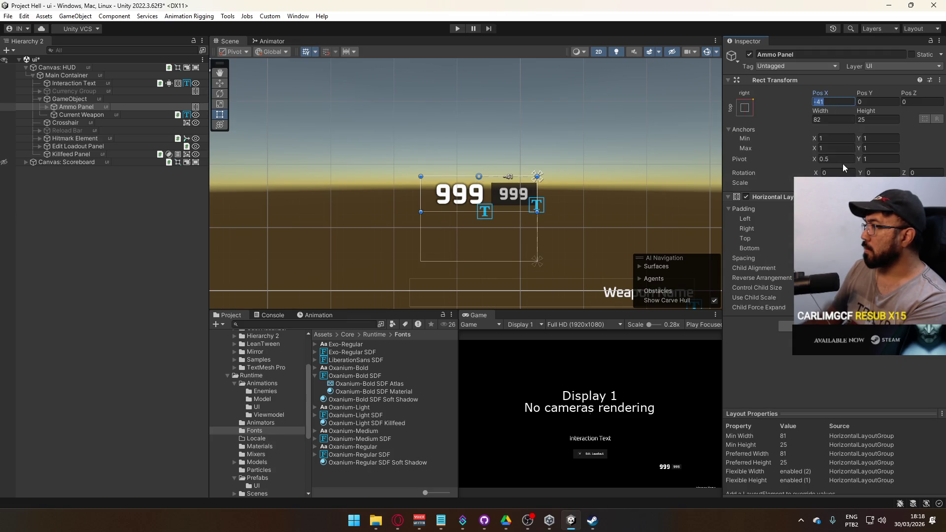
key("Return")
left_click(833, 102)
type("0")
key("Tab")
type("0")
key("Return")
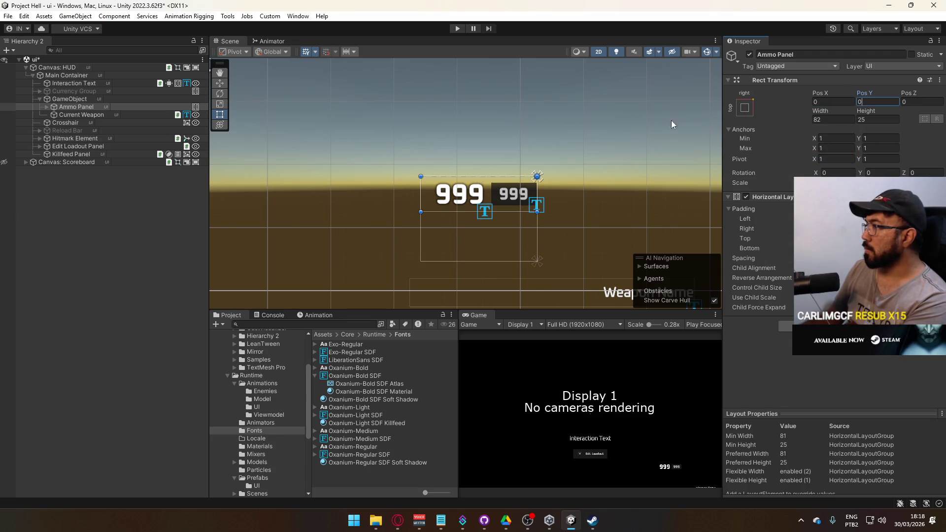
left_click(87, 116)
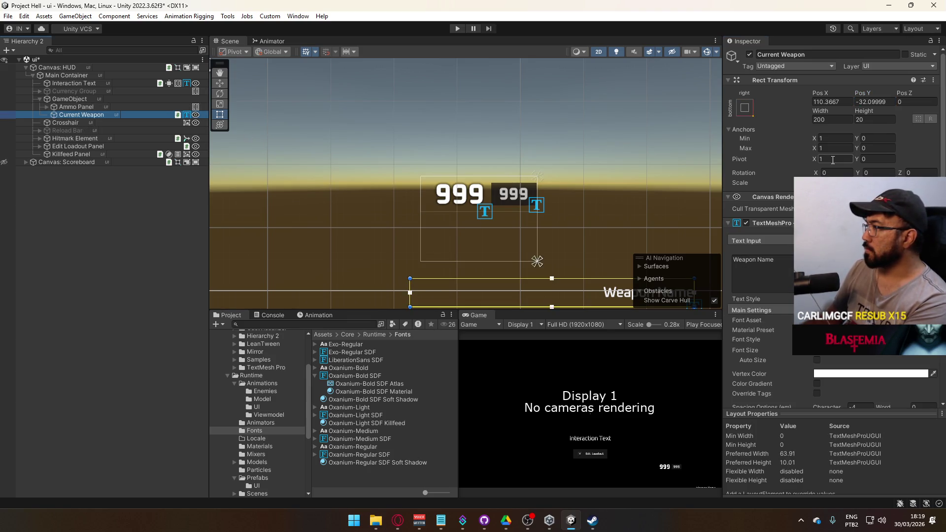
Set the Current Weapon label's pivot Y to 0 and zero its X and Y positions.
left_click(869, 159)
type("1")
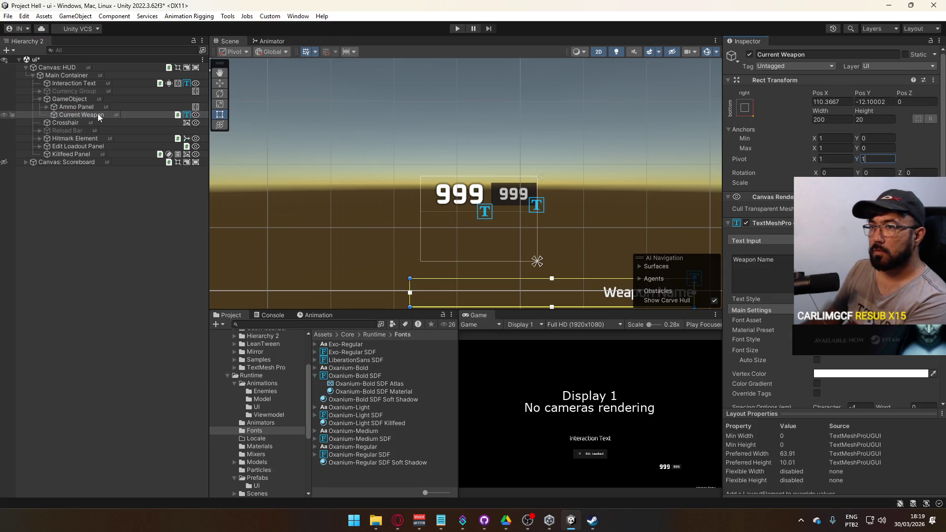
left_click(832, 101)
type("0")
left_click(879, 101)
type("0")
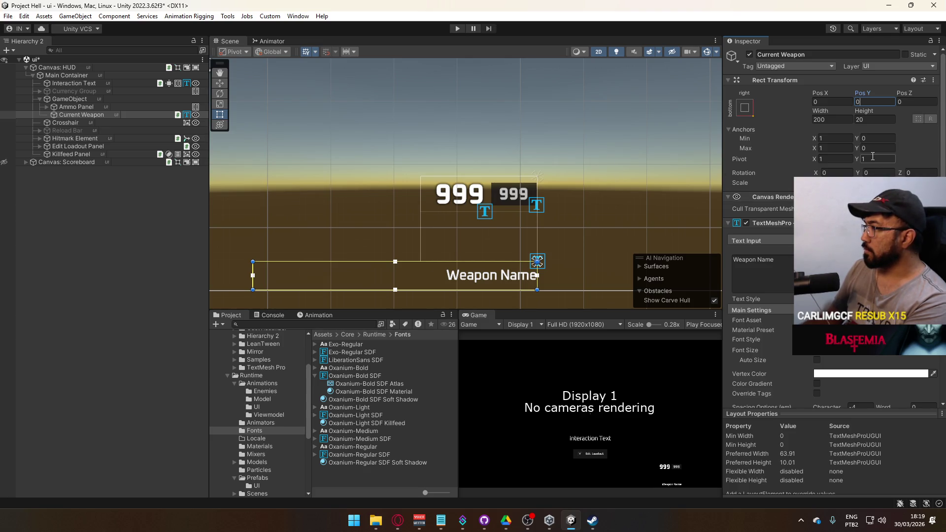
type("0")
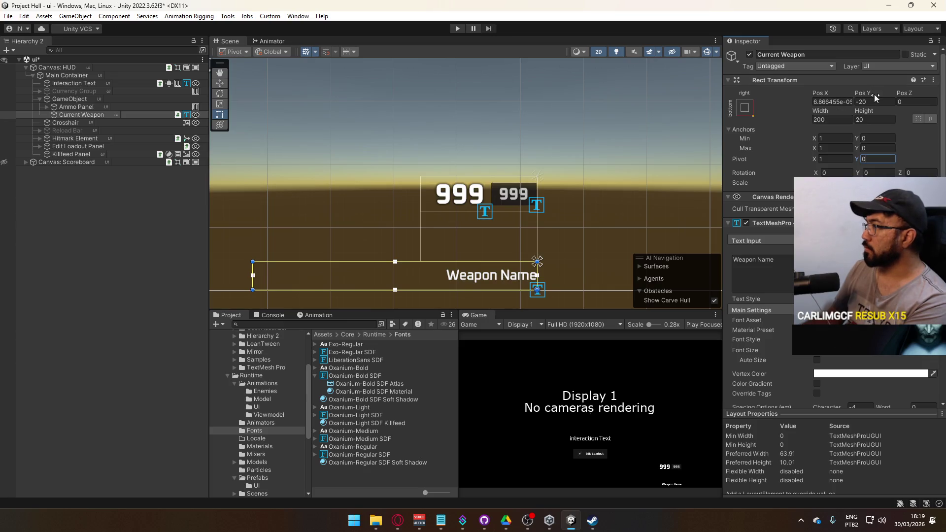
left_click(832, 102)
type("0")
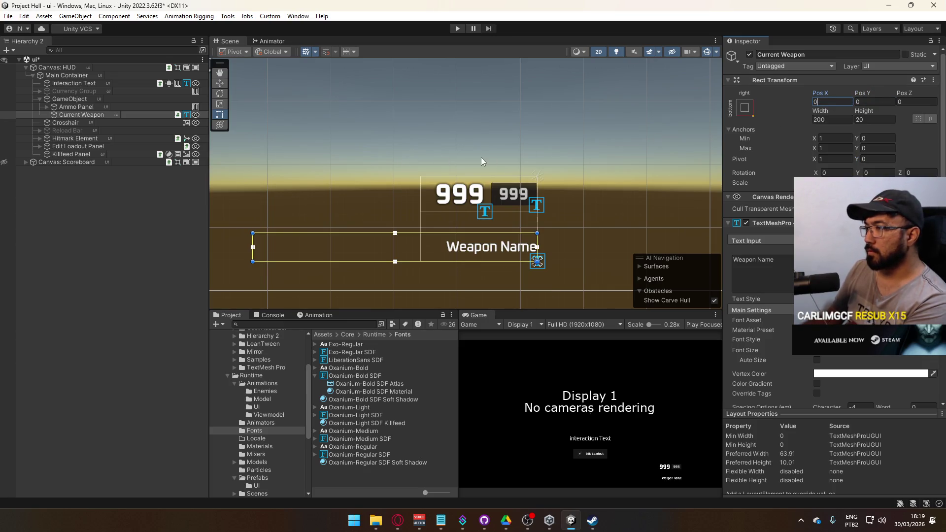
Shrink the container's height to about 43 and anchor the weapon label with bottom-stretch.
left_click(81, 99)
mouse_move(865, 111)
left_mouse_down()
mouse_move(801, 125)
mouse_move(810, 126)
left_mouse_up()
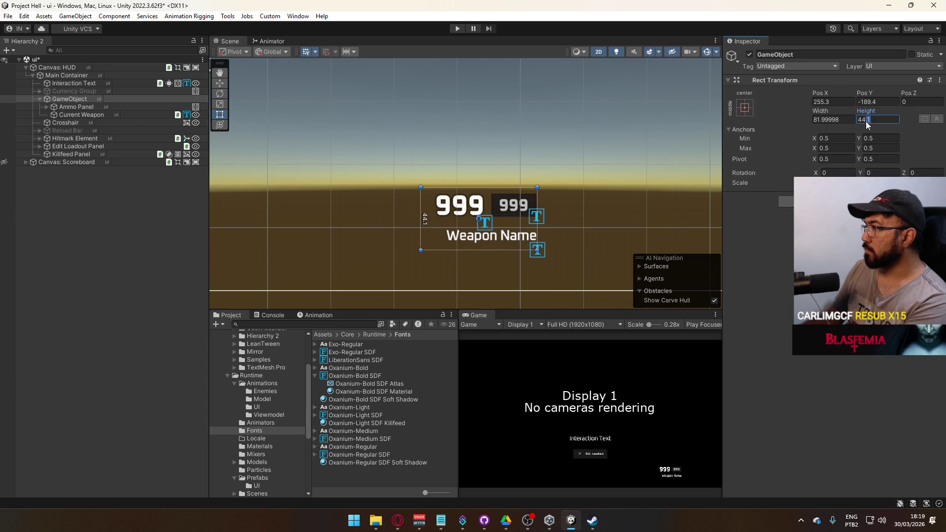
left_click(81, 114)
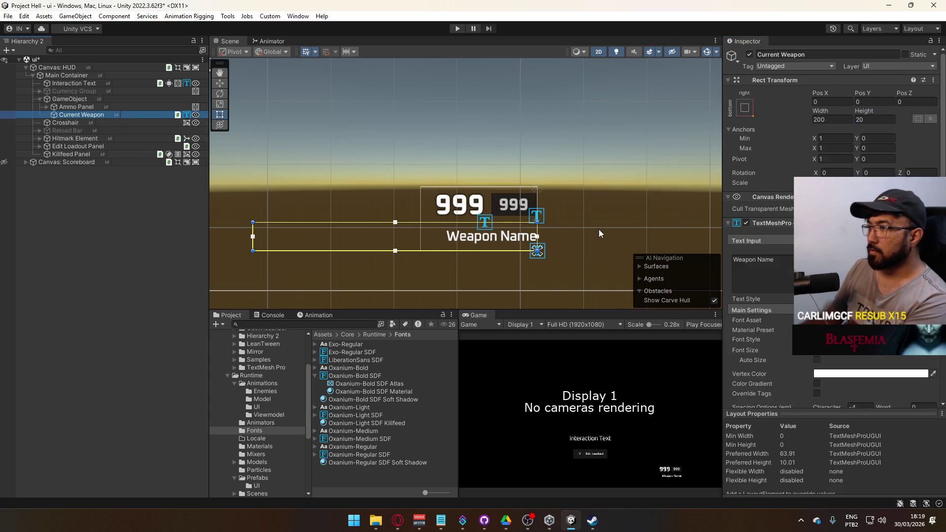
left_click(745, 107)
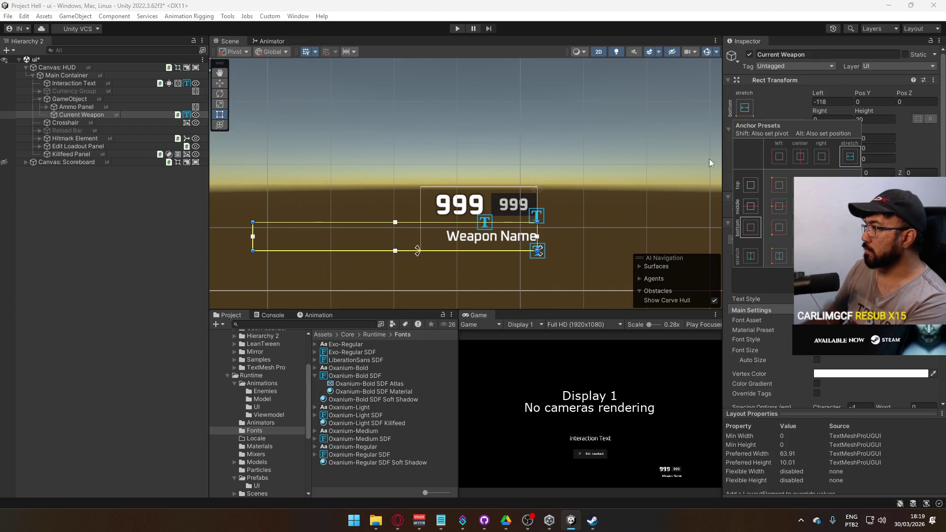
left_click(850, 156)
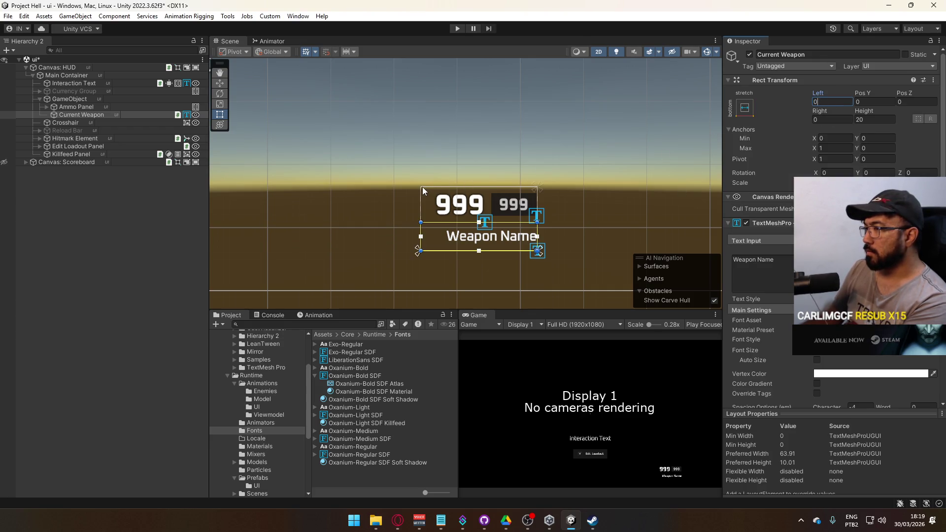
Widen the ammo container to 140 so it measures 140 by 45.
left_click(63, 101)
mouse_move(819, 113)
left_mouse_down()
mouse_move(826, 122)
mouse_move(929, 134)
left_mouse_up()
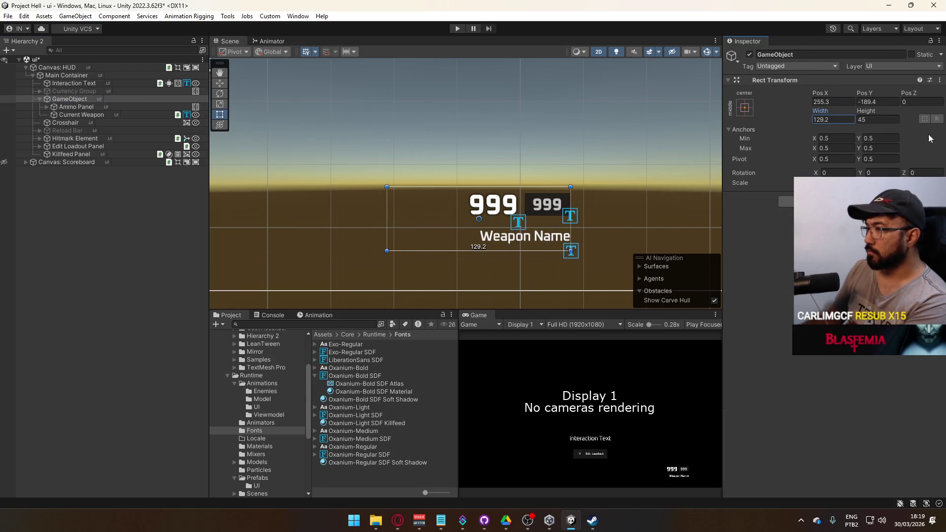
type("140")
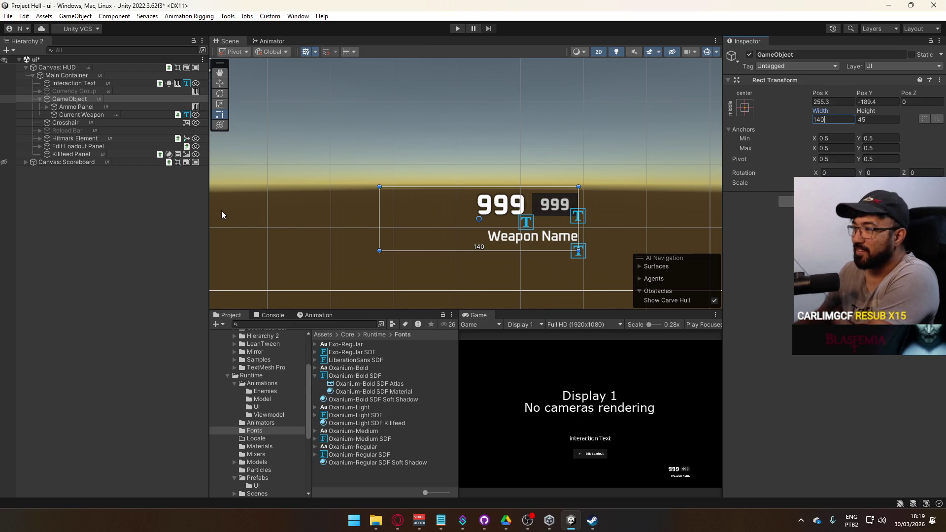
left_click(84, 115)
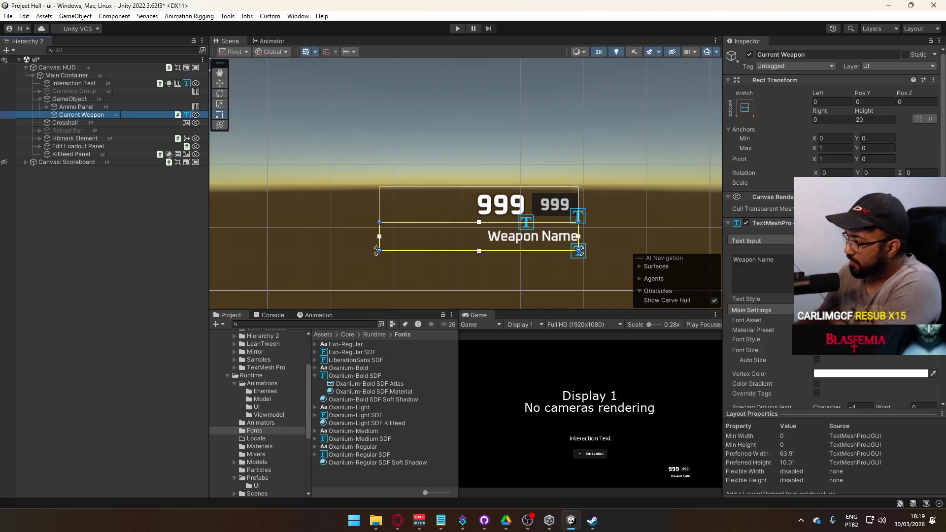
left_click(862, 320)
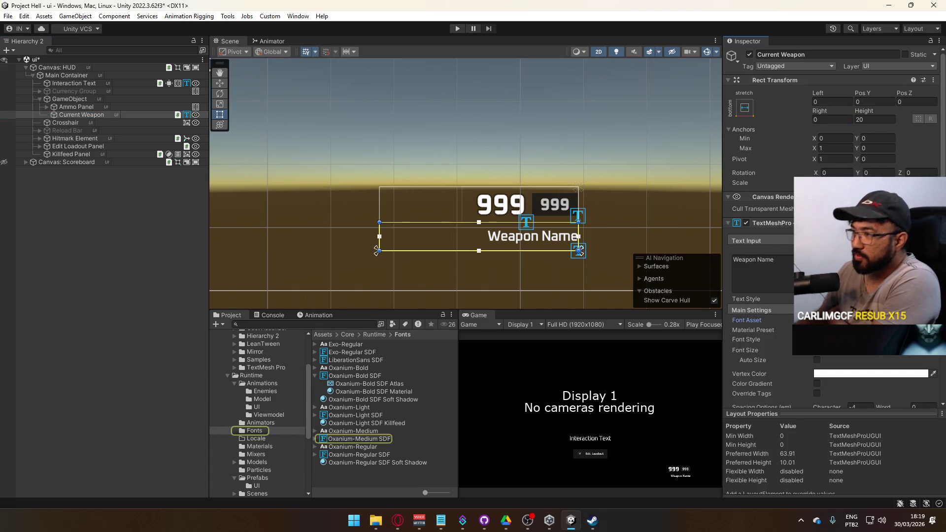
Duplicate the Oxanium-Medium SDF material and name the copy 'Oxanium-Medium SDF Soft Shadow'.
left_click(316, 439)
left_click(389, 452)
key("ctrl+d")
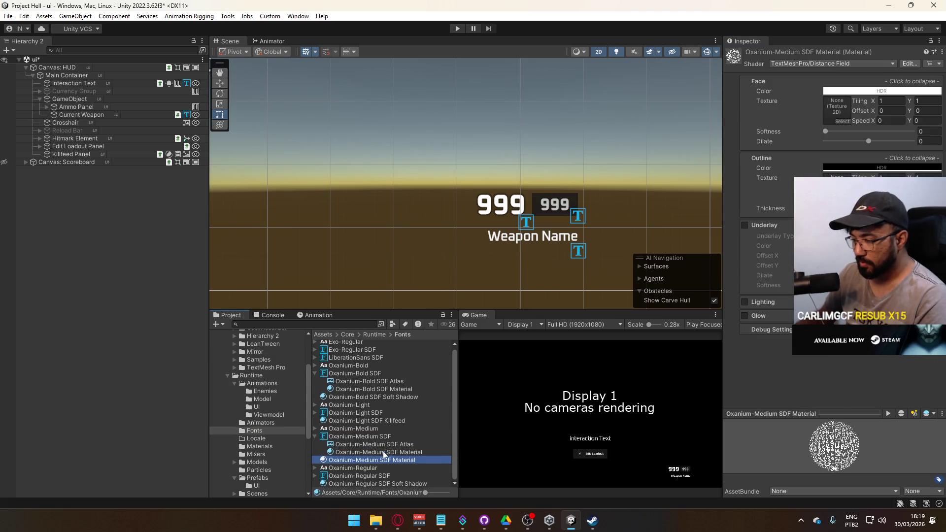
left_click(376, 461)
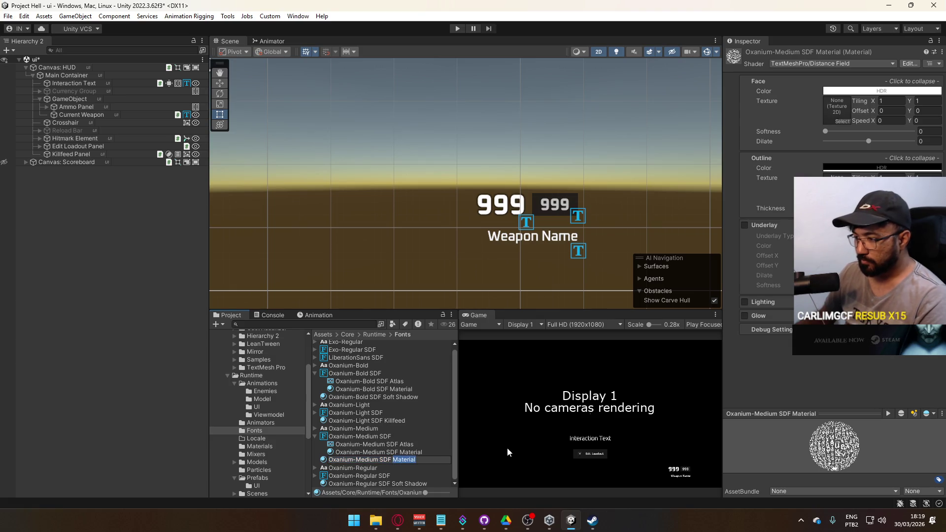
type("Soft Shadw")
key("BackSpace")
type("ow")
key("Return")
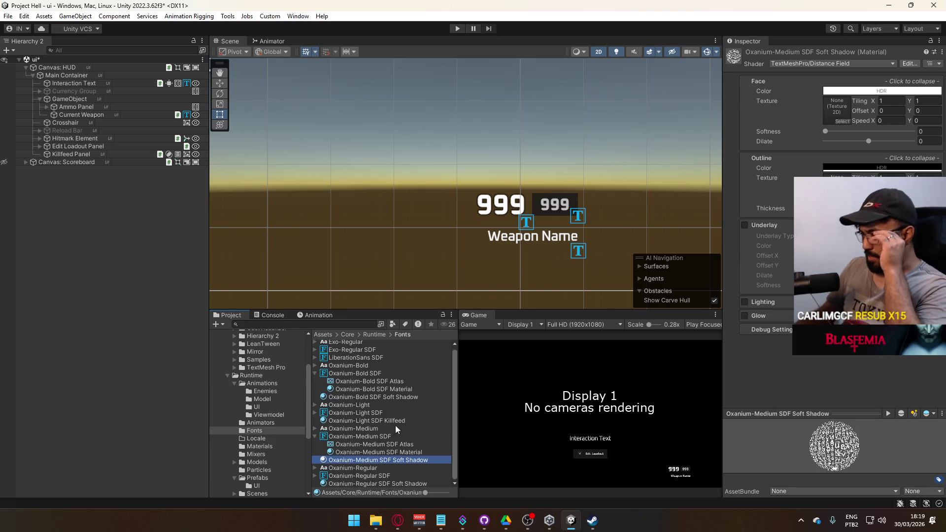
left_click(375, 436)
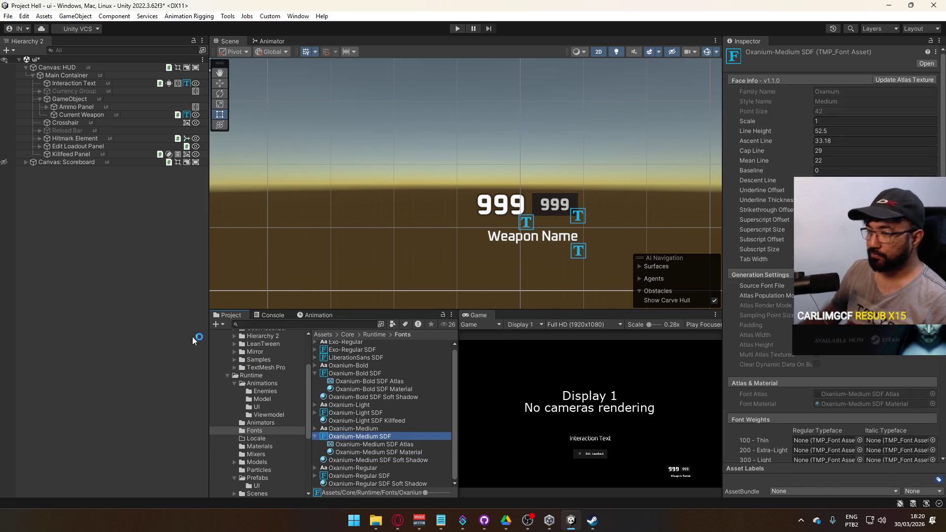
left_click_drag(88, 158, 540, 213)
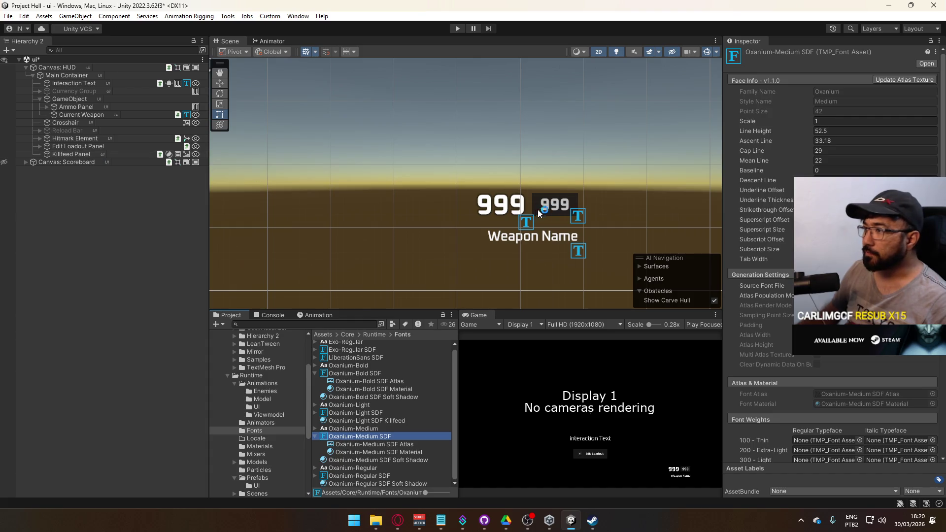
left_click(588, 254)
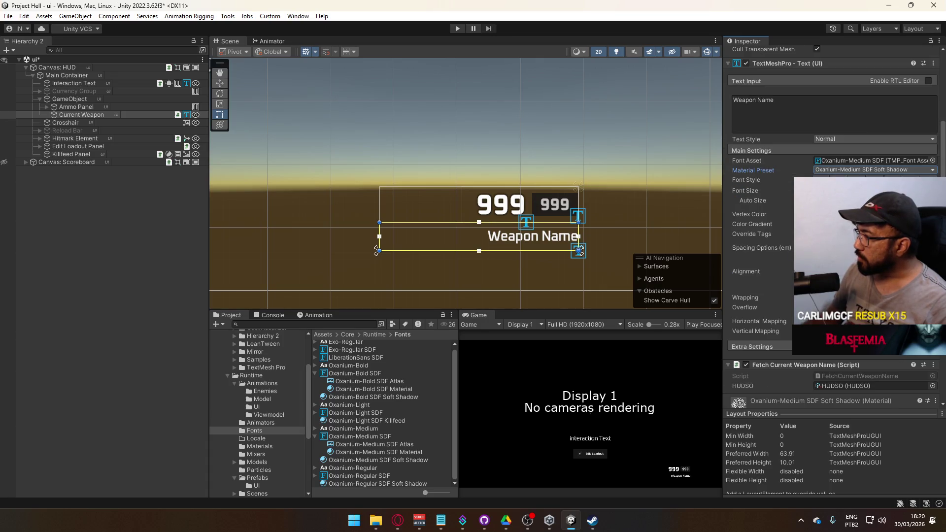
Enable Underlay on the soft-shadow material and adjust its Dilate and Softness.
scroll(833, 227, "down", 10)
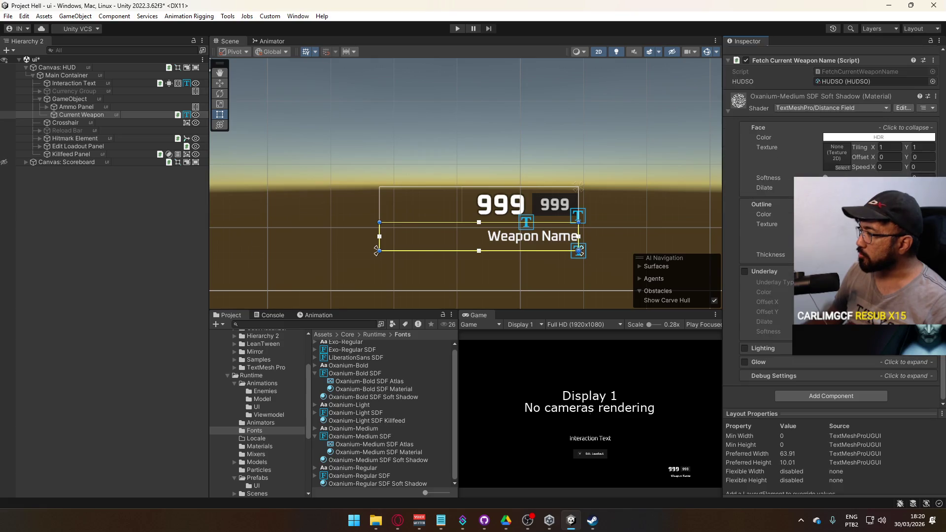
left_click(746, 376)
left_click(756, 376)
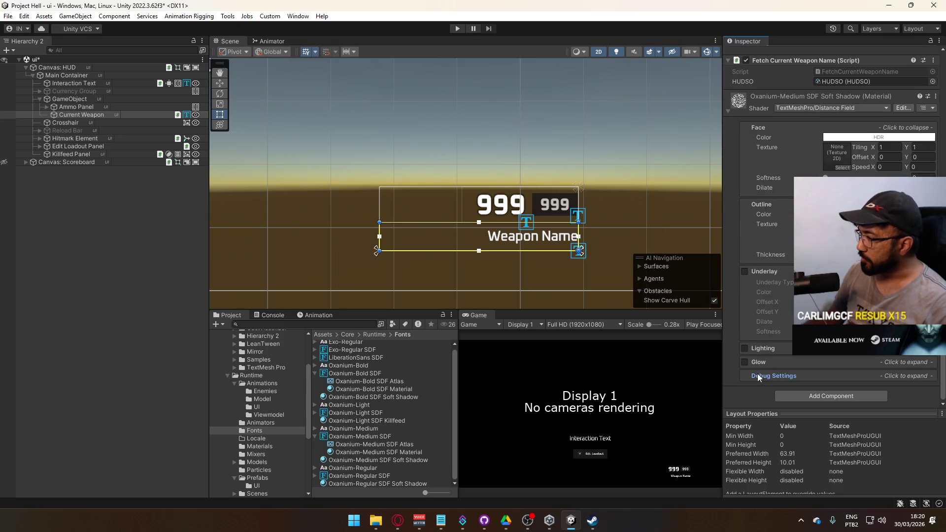
left_click(745, 271)
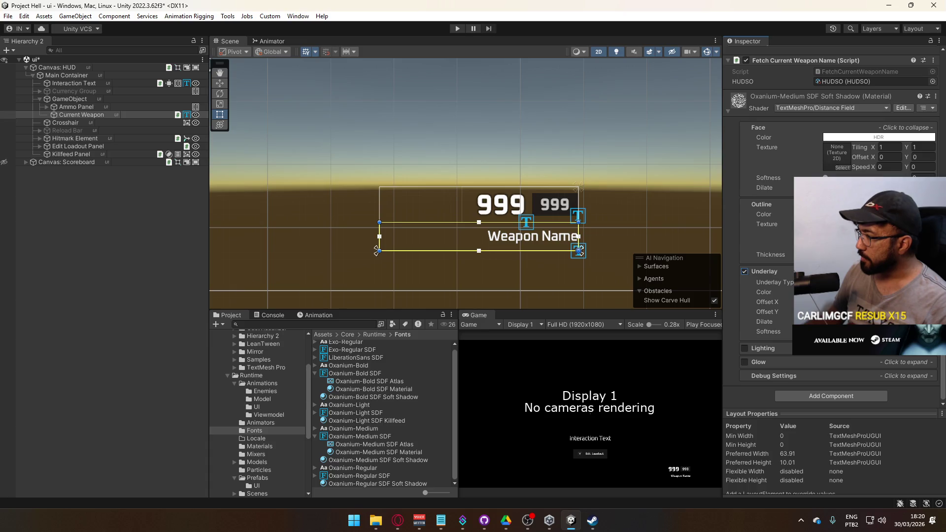
left_click(863, 321)
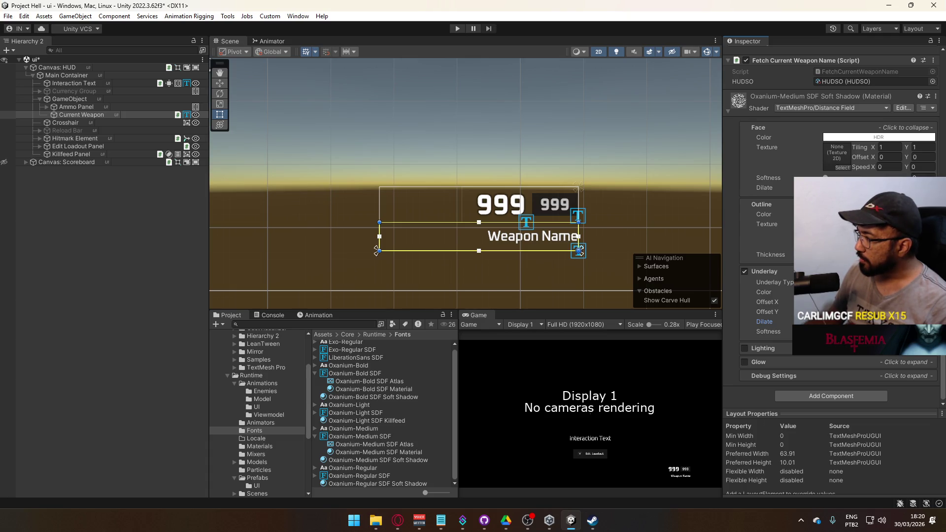
left_click(862, 331)
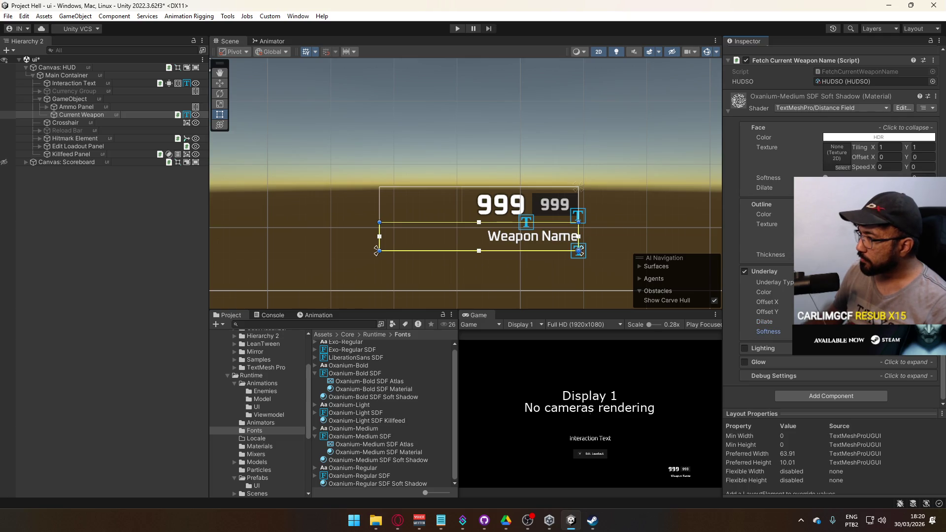
Raise the Underlay Color alpha to about 80 for a darker shadow.
scroll(505, 214, "up", 10)
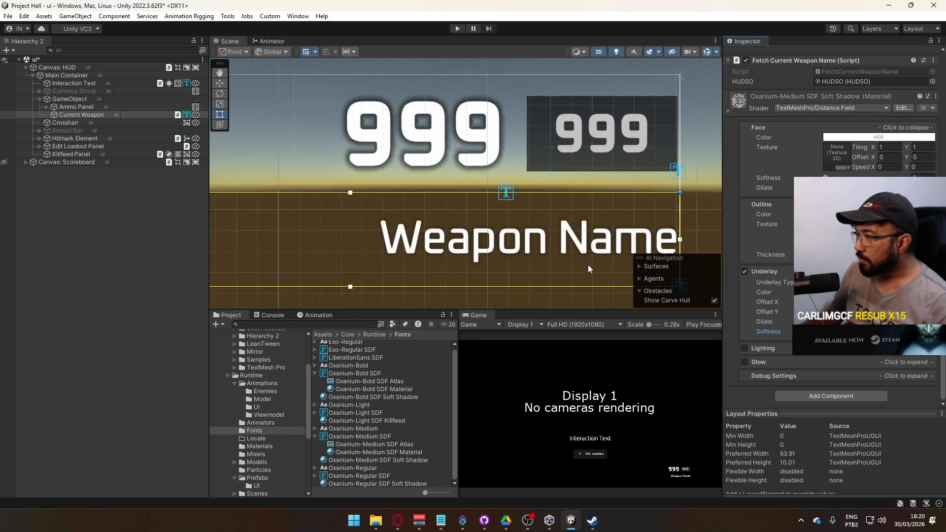
scroll(594, 271, "up", 2)
left_click(877, 292)
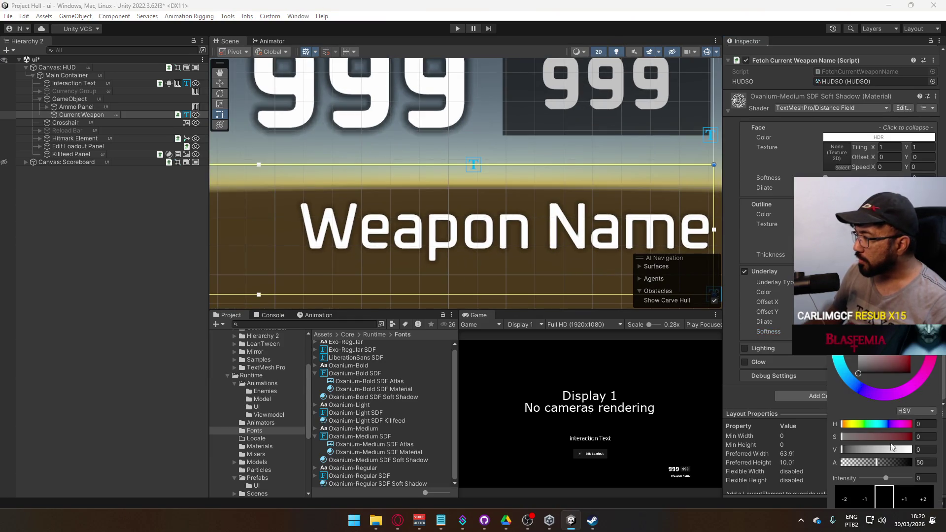
mouse_move(882, 463)
left_mouse_down()
mouse_move(907, 464)
mouse_move(898, 465)
left_mouse_up()
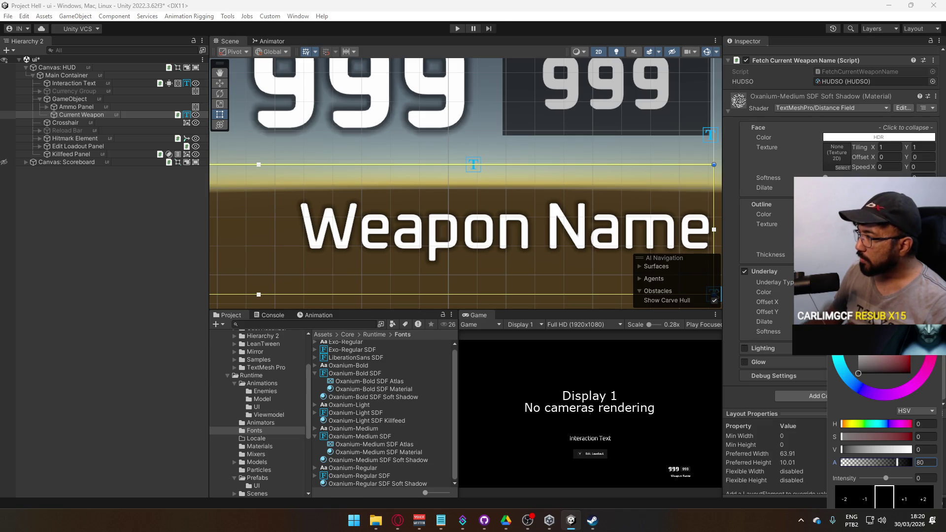
key("Escape")
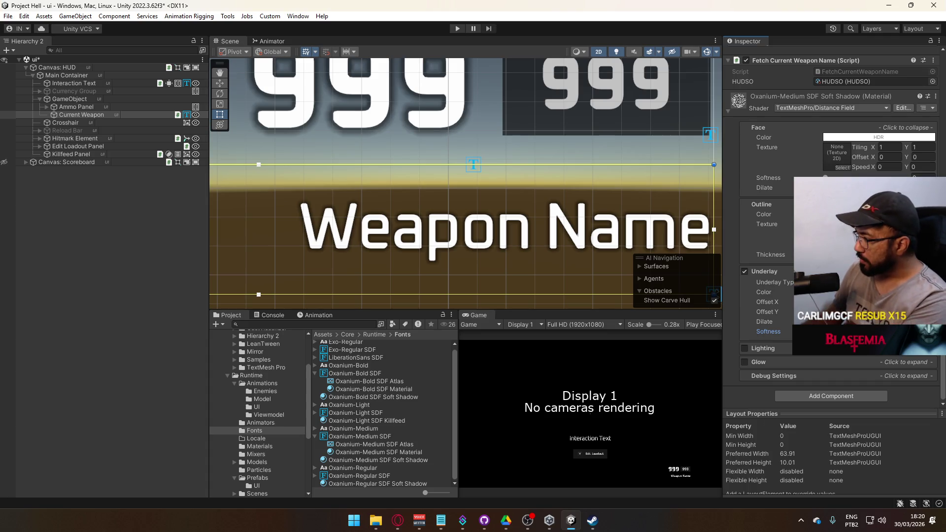
scroll(461, 246, "down", 5)
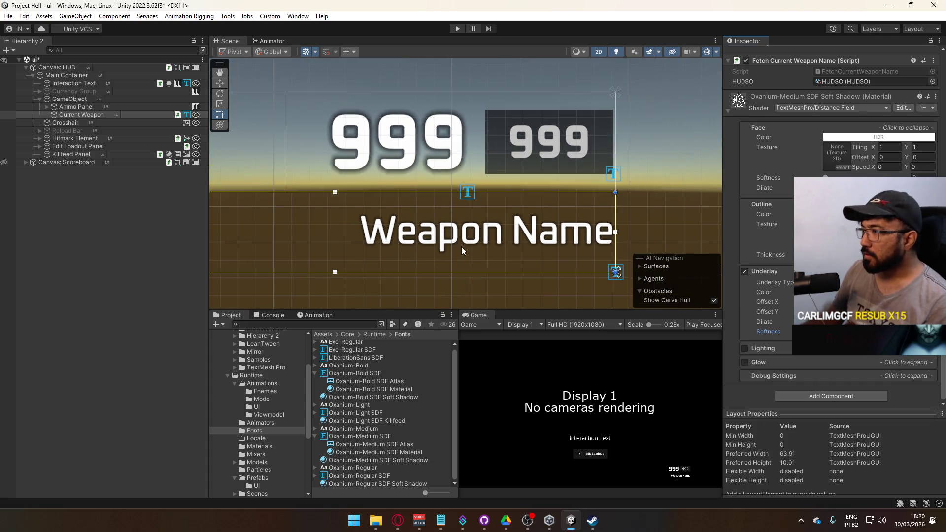
left_click(95, 100)
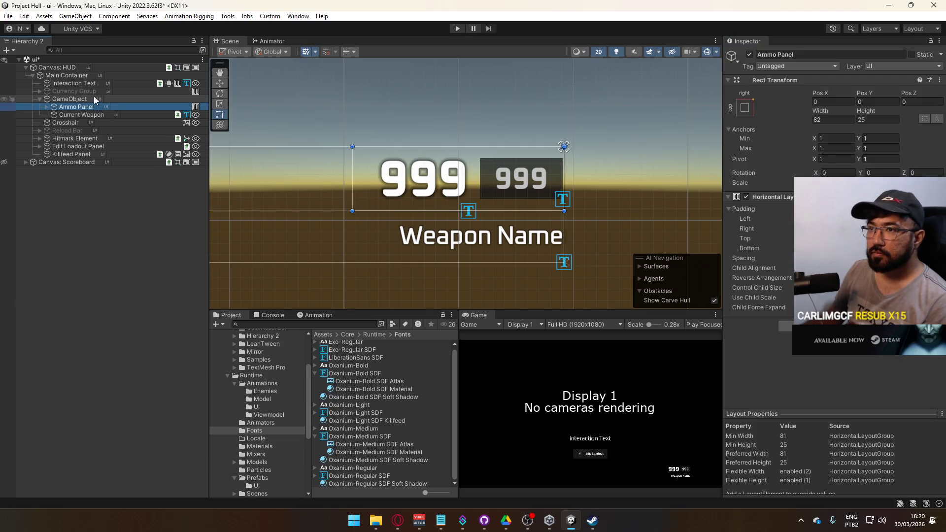
Add a UI Image under the ammo container with a height of 1.
right_click(95, 101)
mouse_move(149, 314)
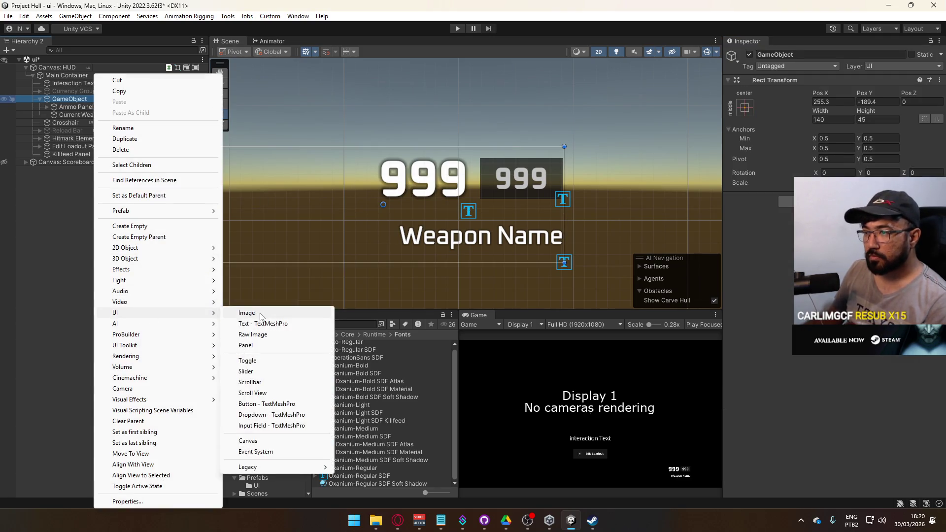
left_click(236, 312)
double_click(877, 120)
type("1")
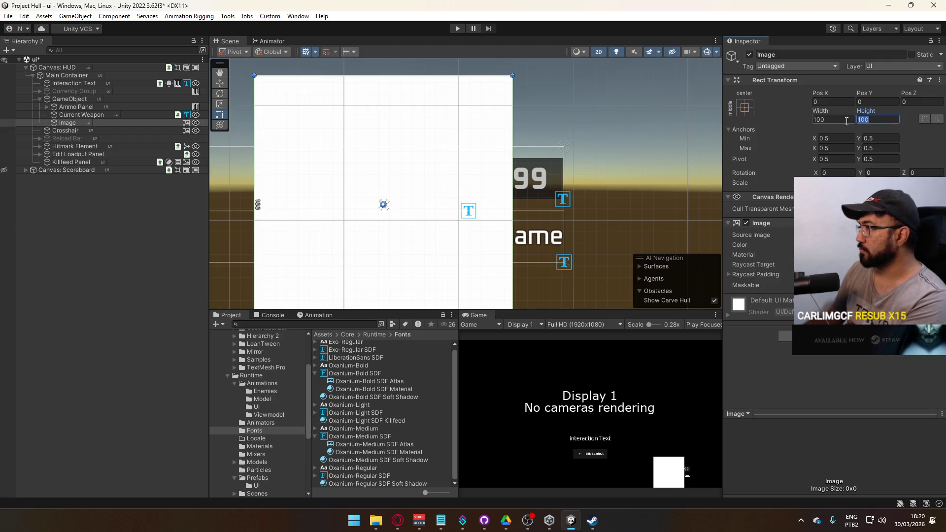
key("Return")
Anchor the line with middle-stretch and set its Left and Right offsets to 0.
left_click(745, 107)
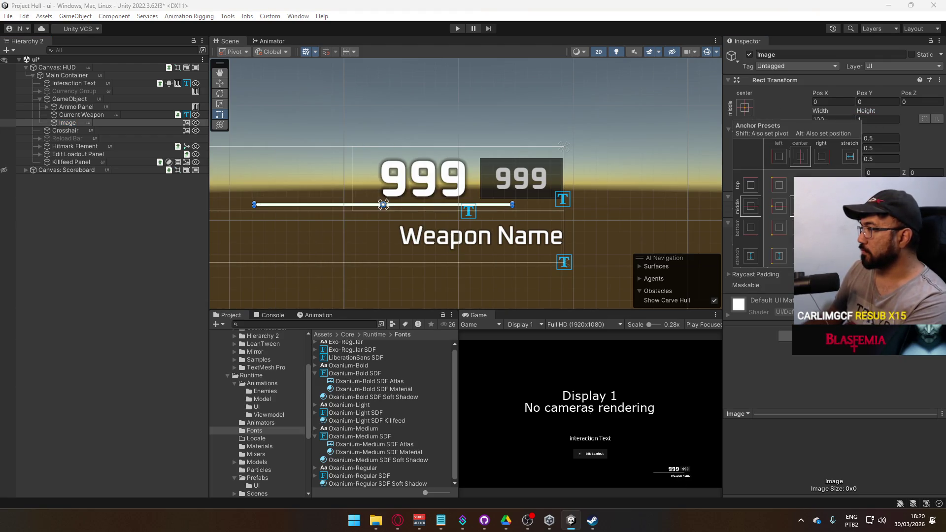
left_click(850, 157)
double_click(833, 102)
type("0")
double_click(833, 119)
type("0")
Move the line just below the 999 counters, at Pos Y -3.
mouse_move(491, 173)
left_mouse_down()
mouse_move(647, 133)
mouse_move(519, 209)
mouse_move(568, 152)
left_mouse_up()
left_click_drag(863, 93, 852, 96)
double_click(864, 102)
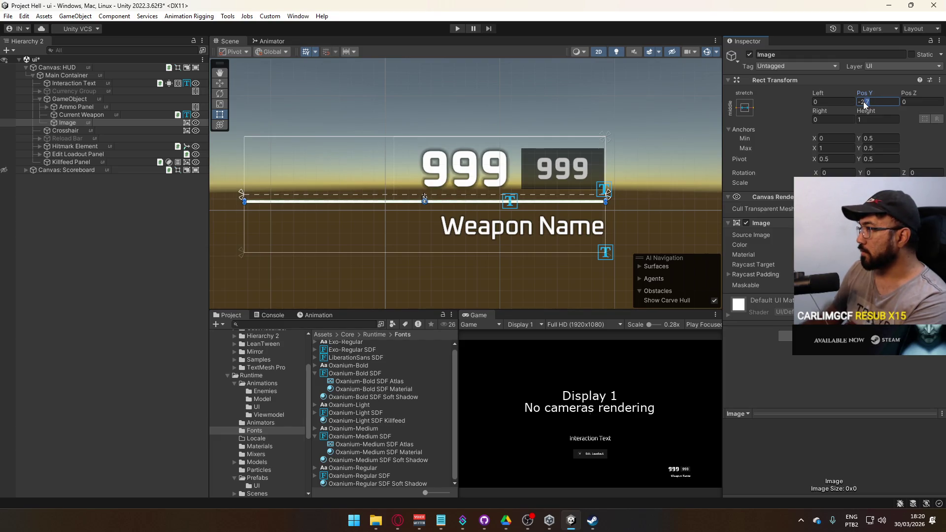
key("BackSpace")
double_click(863, 104)
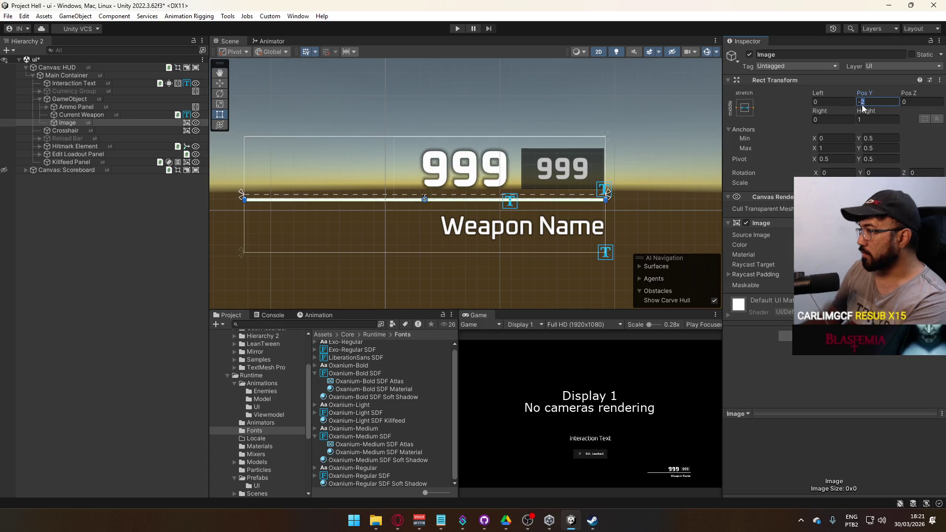
type("4")
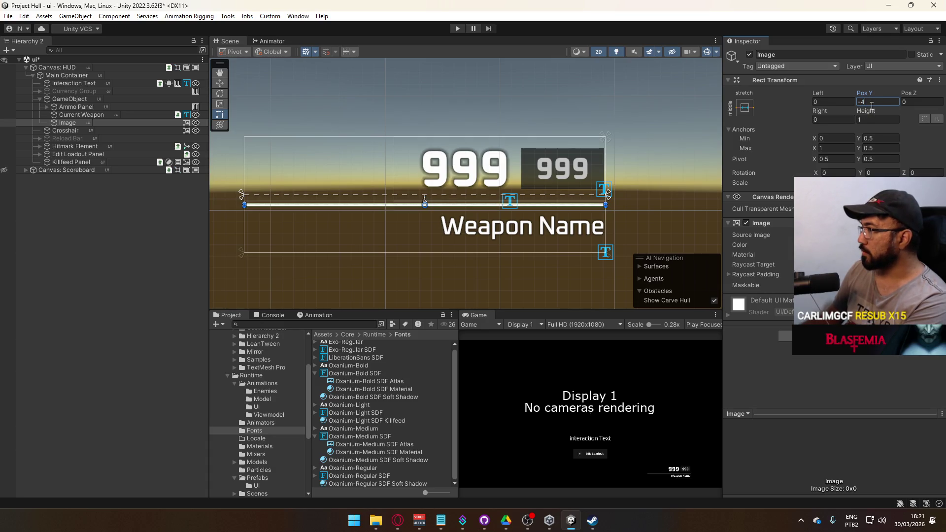
type("3")
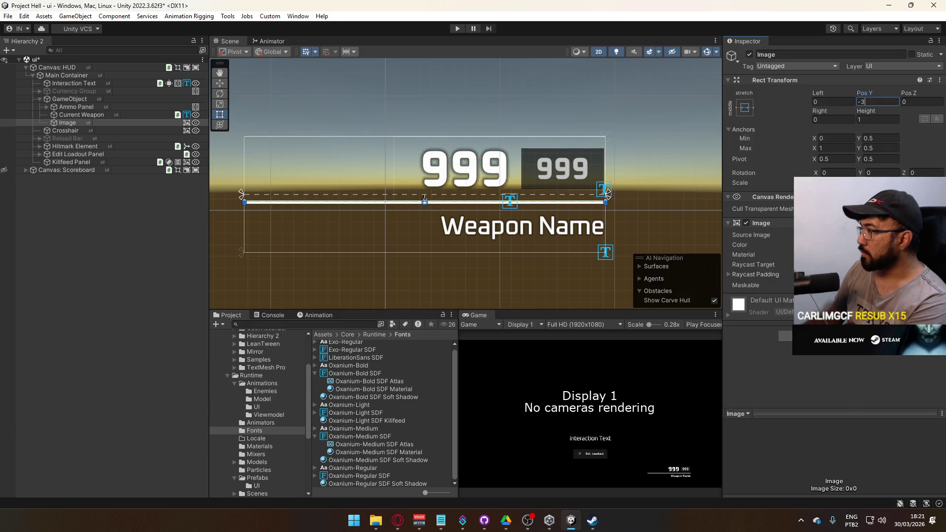
left_click(939, 235)
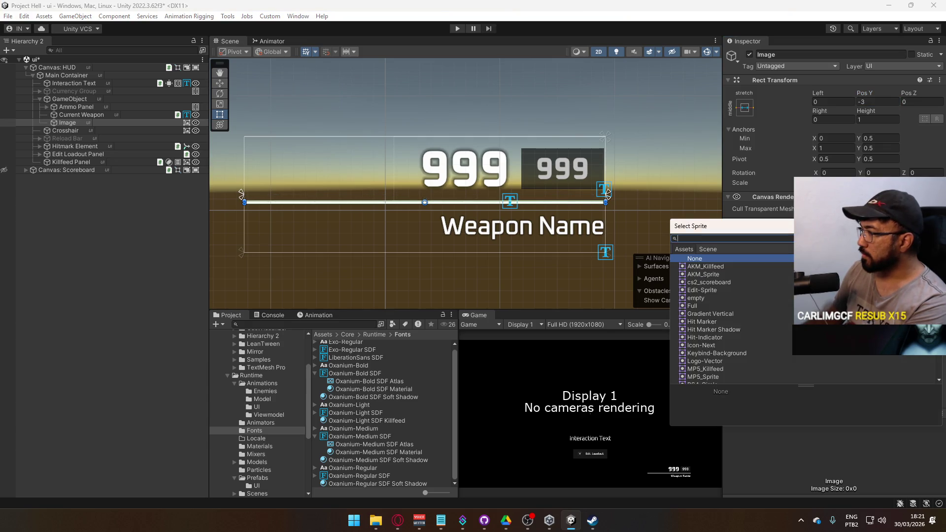
Assign the Gradient Vertical sprite to the line and reveal the texture in Explorer.
type("grad")
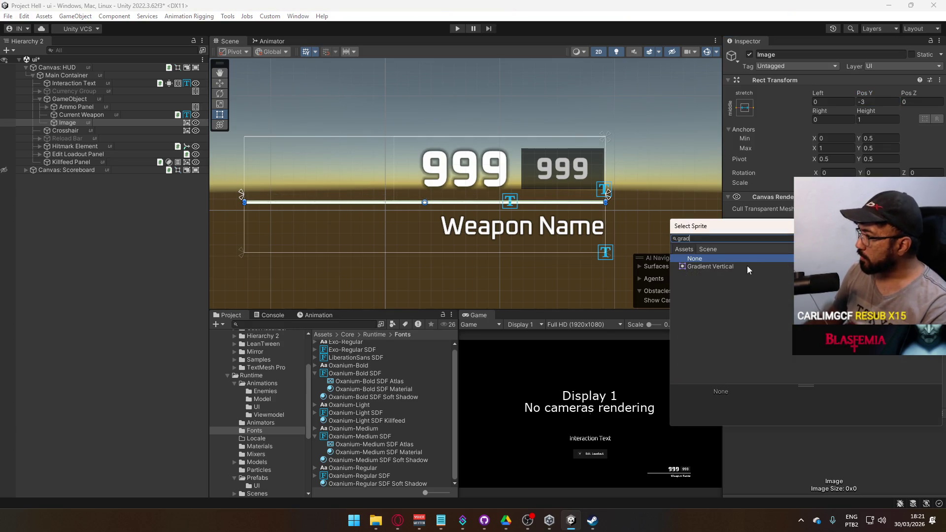
double_click(747, 266)
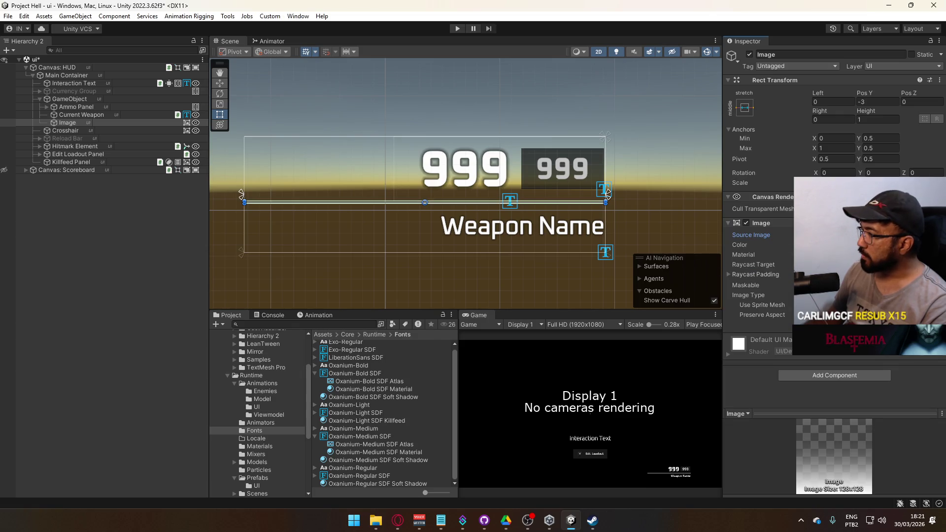
left_click(346, 402)
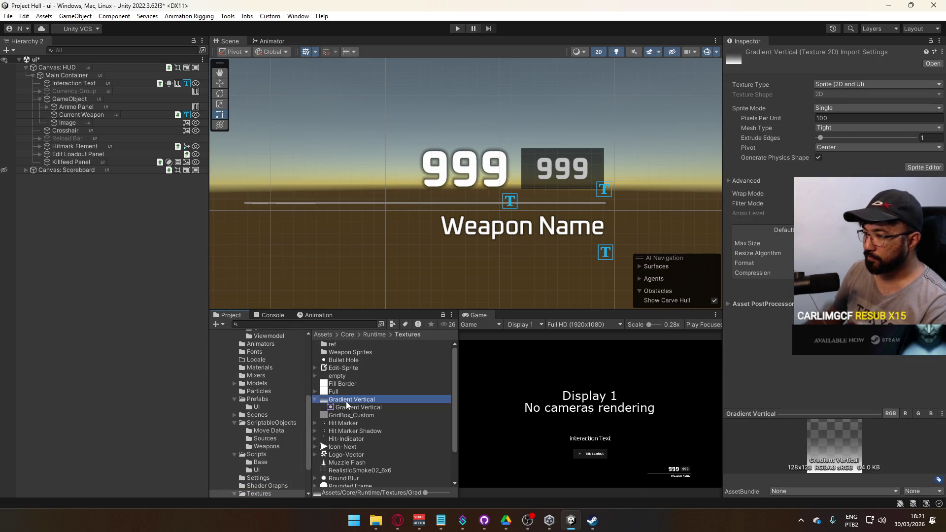
right_click(346, 401)
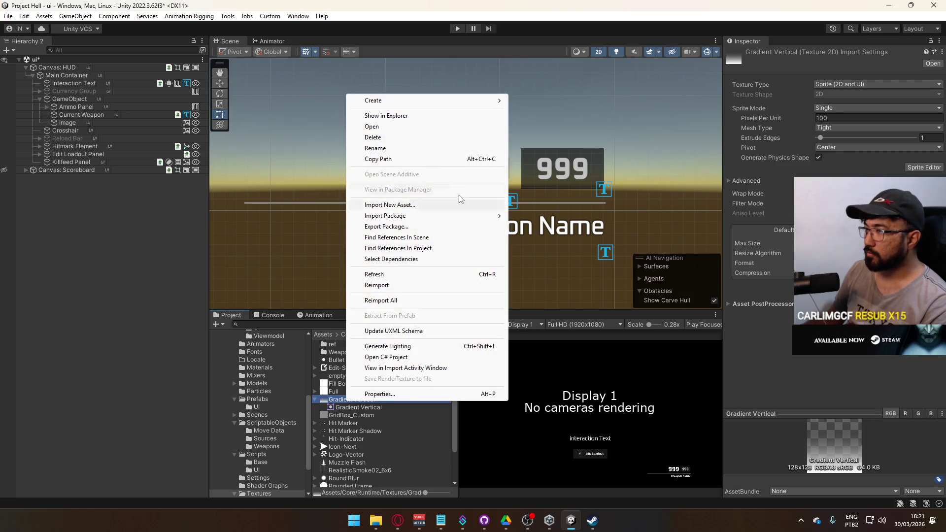
left_click(428, 118)
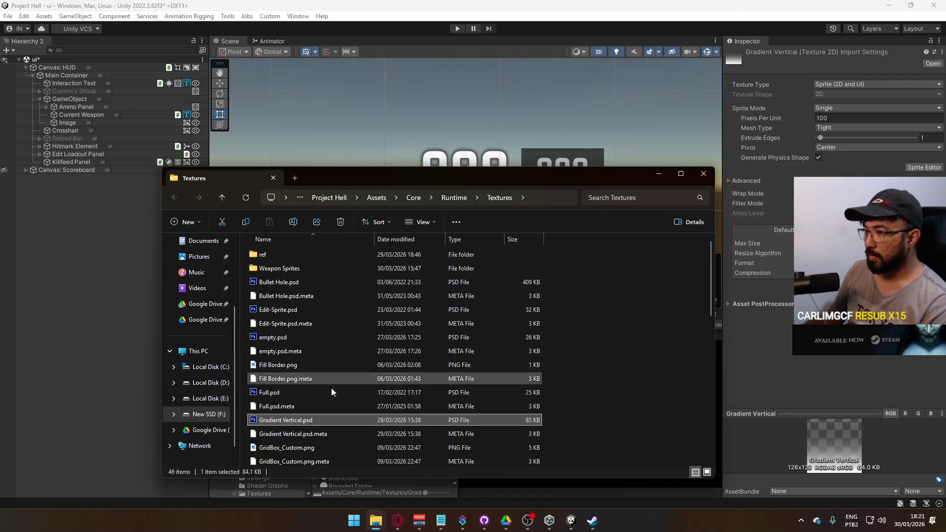
Open Gradient Vertical.psd in Photoshop, dismiss its language prompt, and return to Unity.
scroll(300, 423, "down", 2)
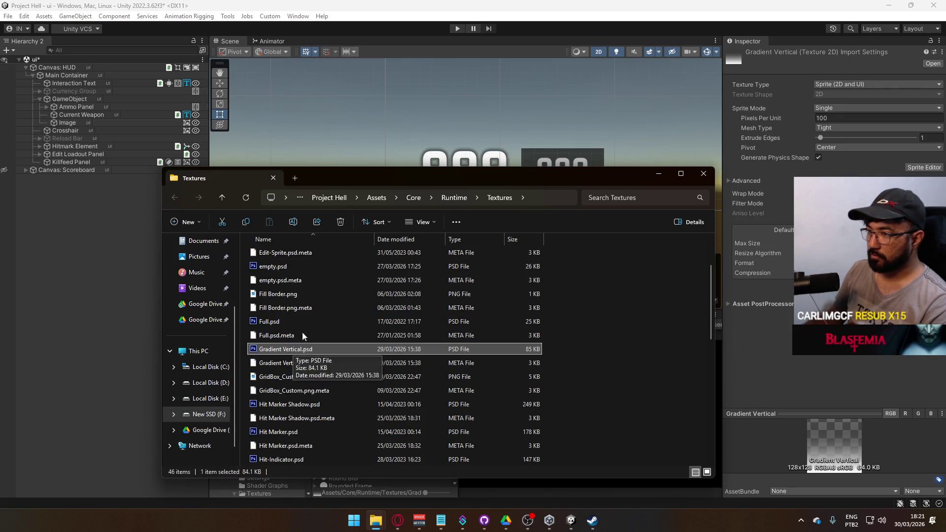
mouse_move(479, 174)
left_mouse_down()
mouse_move(207, 211)
mouse_move(396, 167)
mouse_move(455, 136)
left_mouse_up()
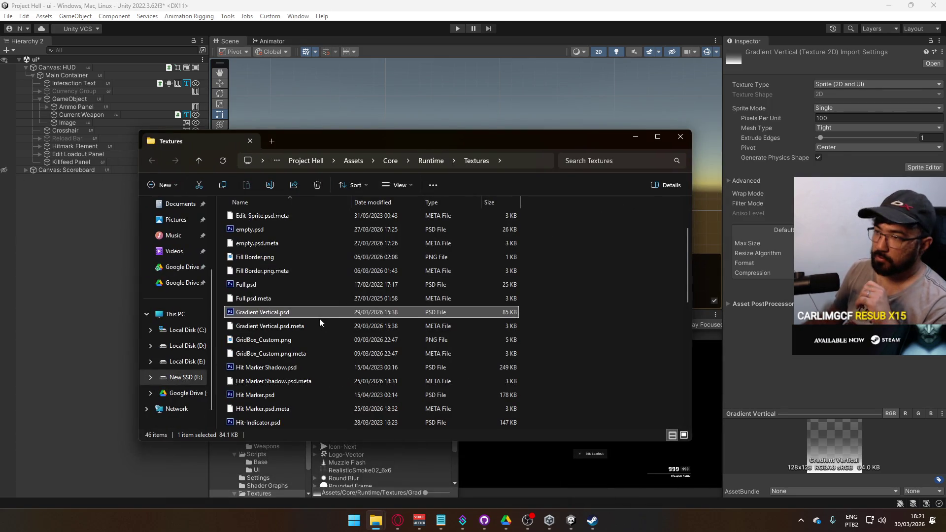
double_click(291, 312)
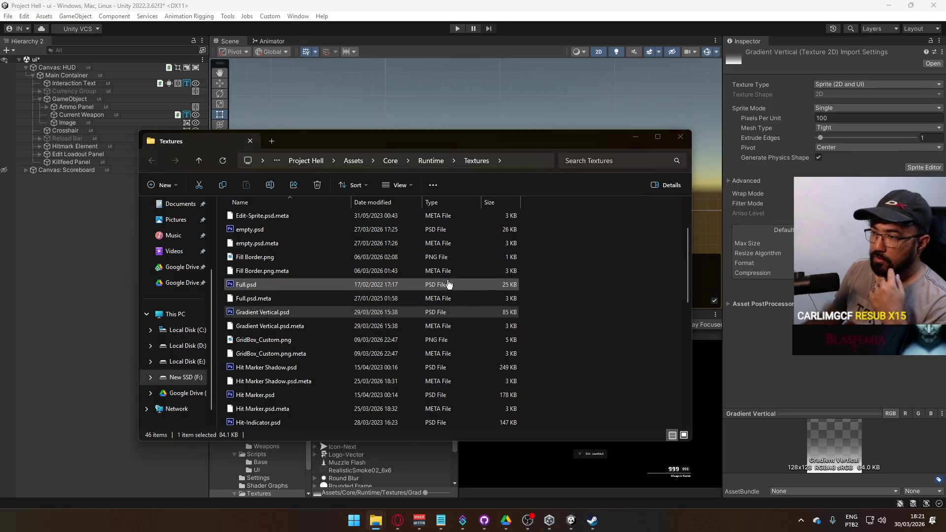
left_click(570, 237)
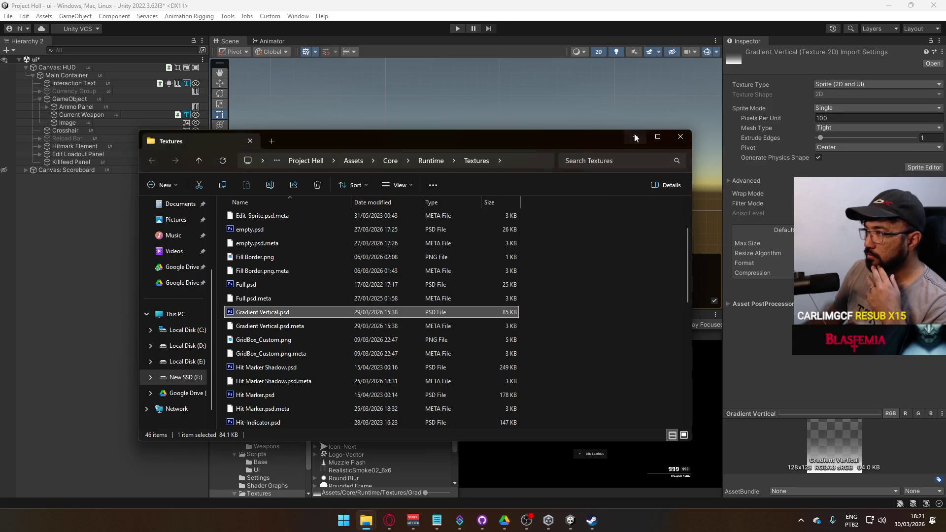
left_click(421, 220)
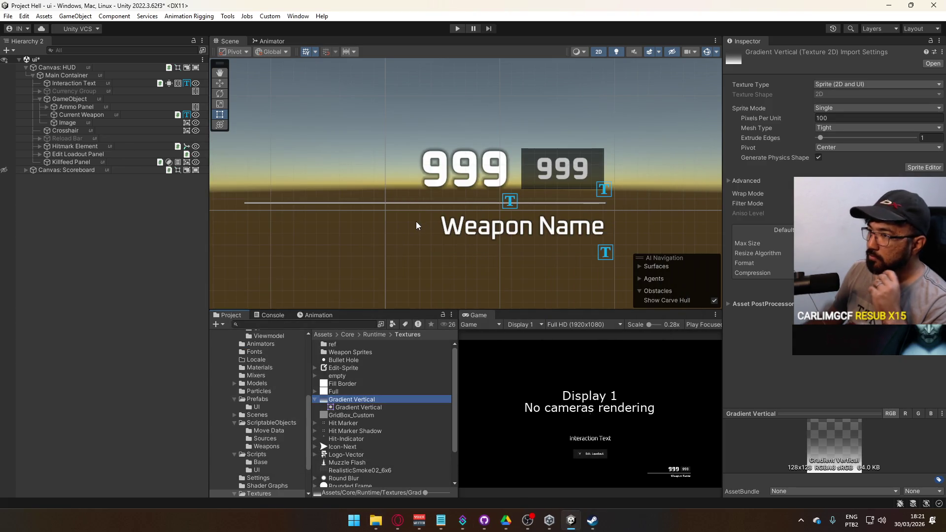
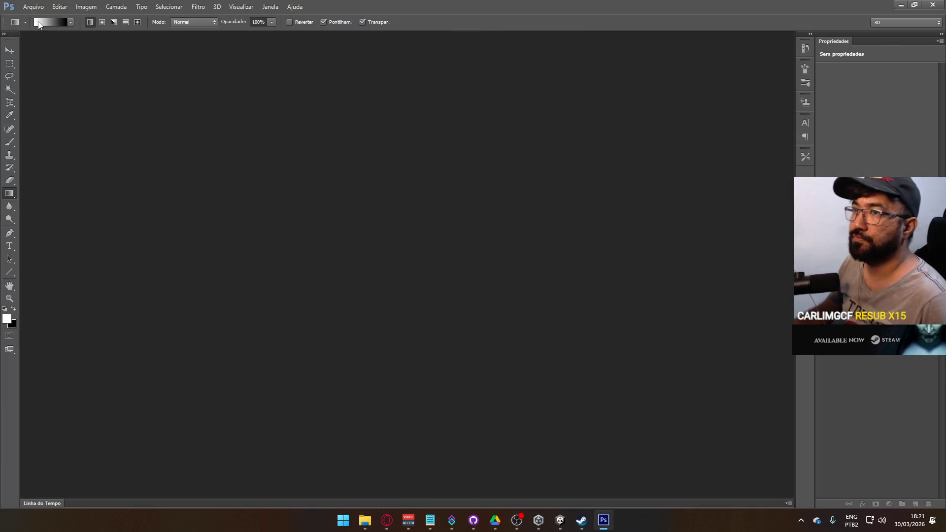
Open Gradient Vertical.psd from the Textures folder in Photoshop.
left_click(33, 7)
left_click(383, 238)
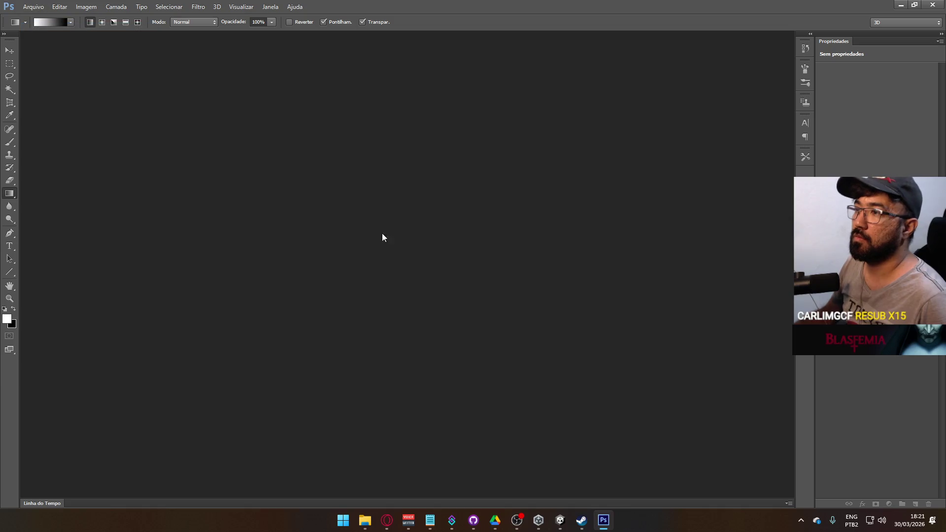
double_click(383, 238)
left_click(431, 163)
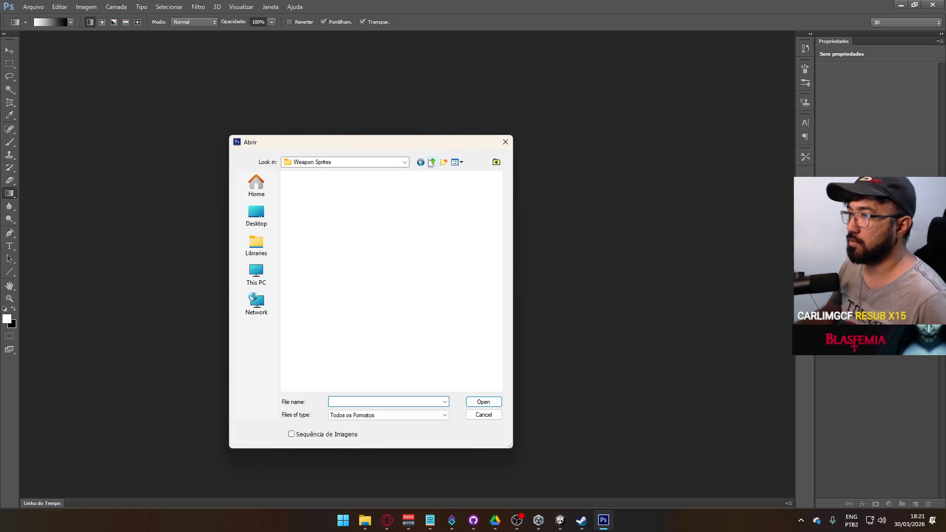
left_click(403, 270)
key("g")
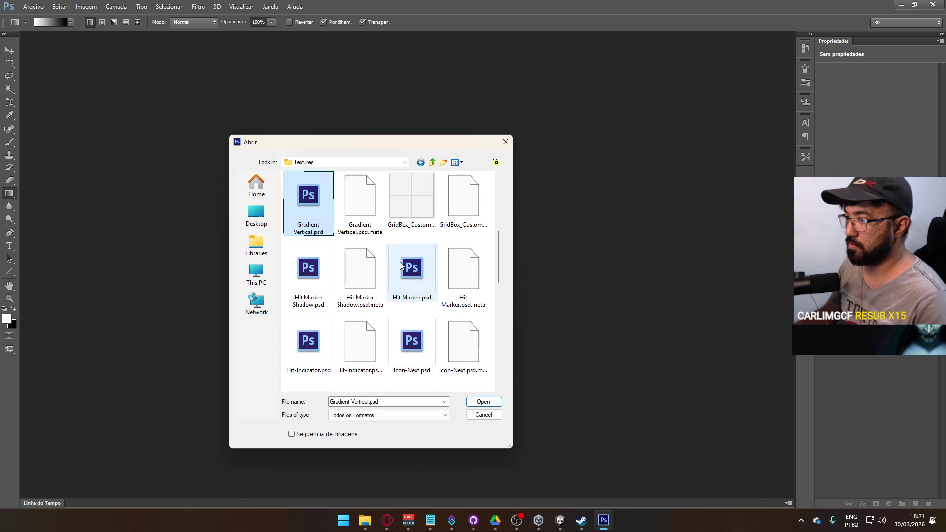
double_click(319, 206)
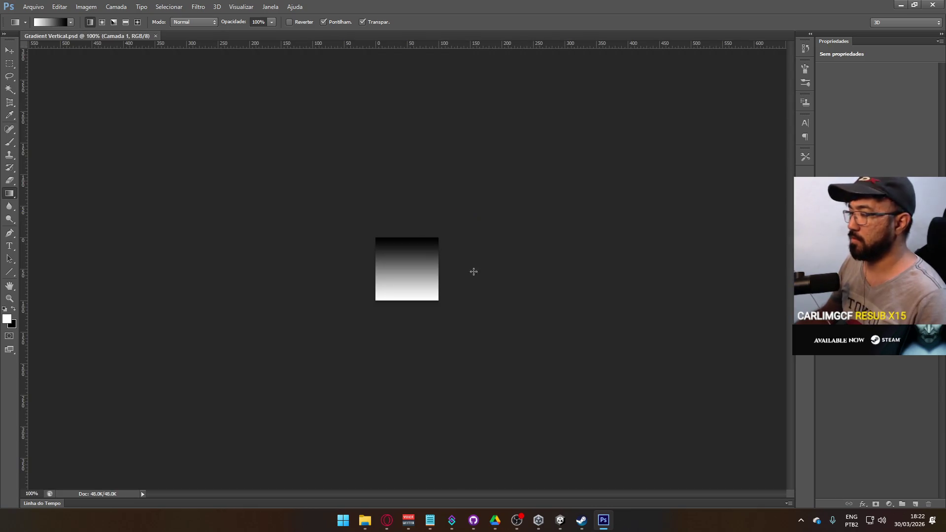
Rotate the gradient layer -90° so it runs horizontally.
key("ctrl+plus")
key("ctrl+t")
left_click_drag(524, 294, 430, 180)
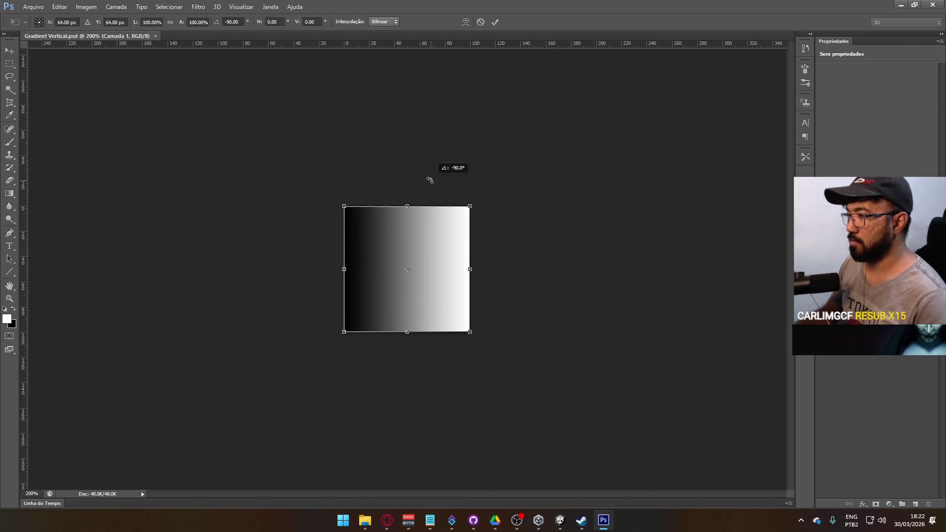
key("Return")
Save the file as Gradient Horizontal.psd.
left_click(33, 7)
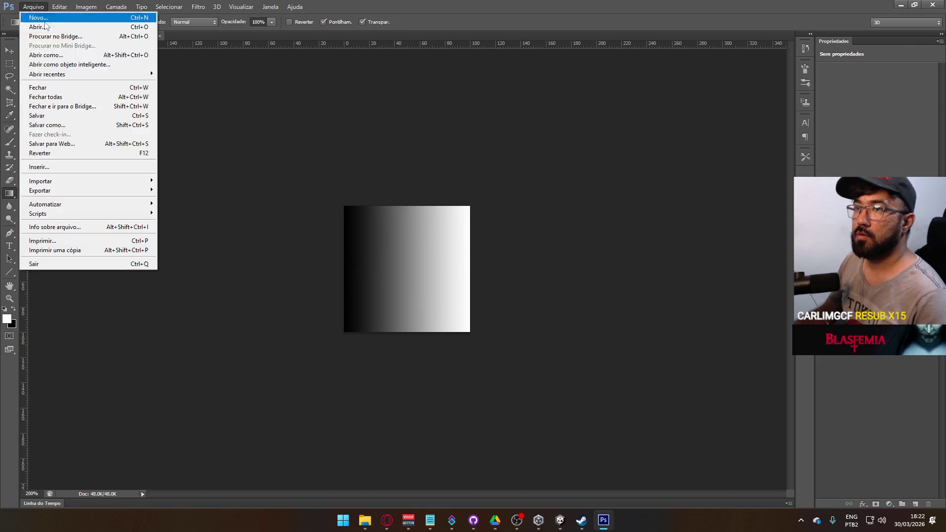
left_click(47, 125)
key("Right")
key("ctrl+shift+Left")
key("Left")
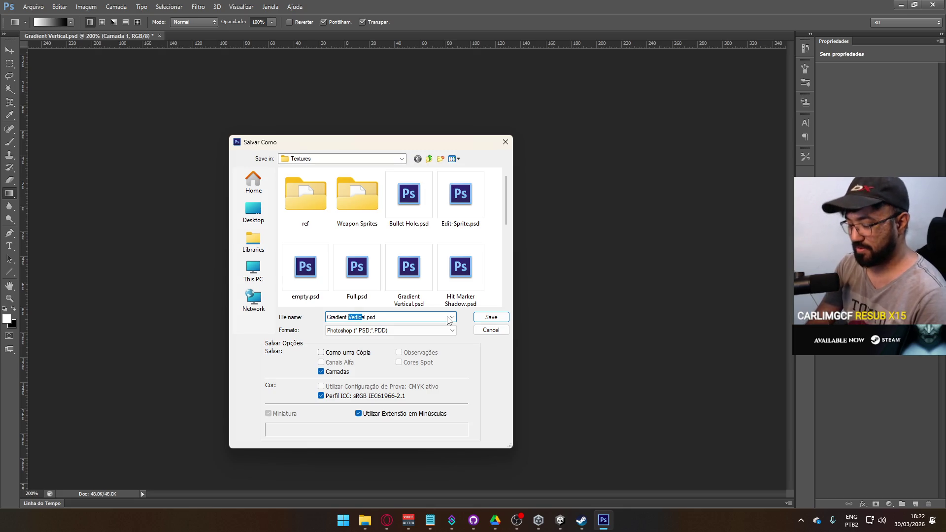
type("Horiz")
type("ont")
key("Return")
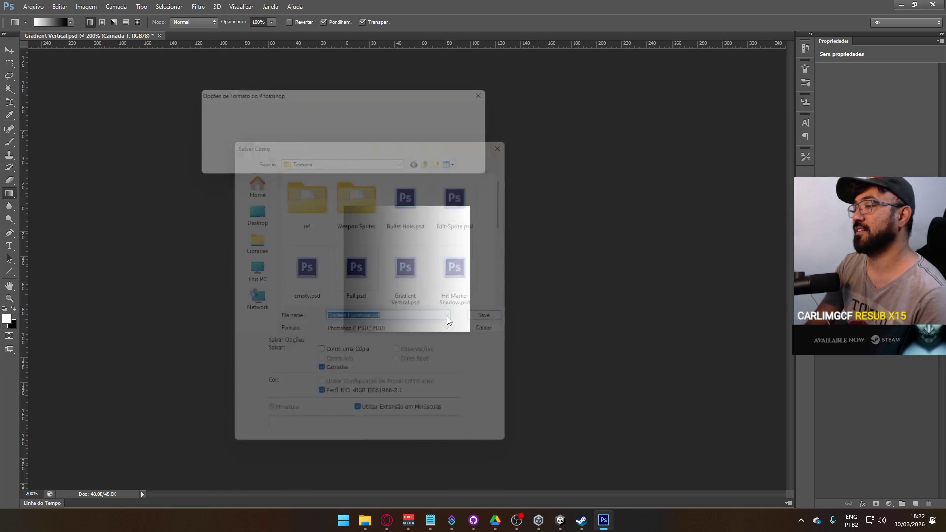
left_click(478, 109)
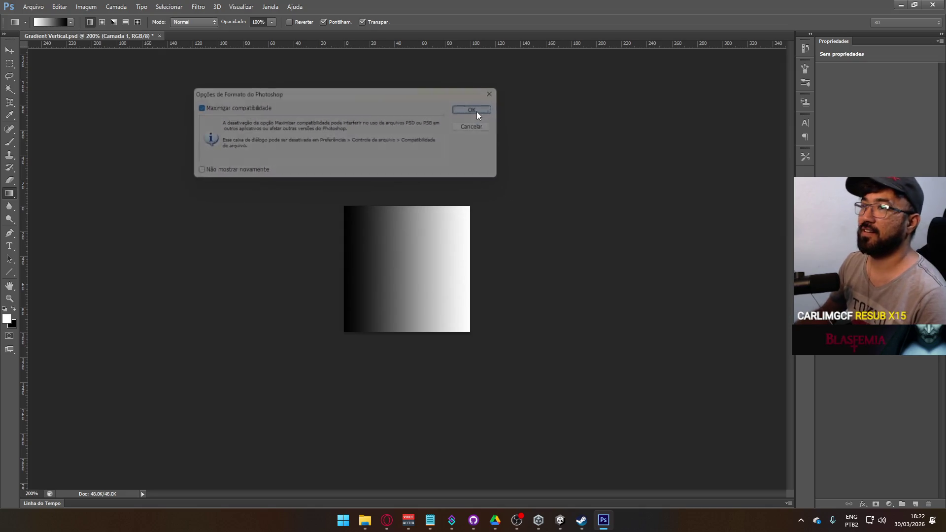
Save a second copy as Gradient Separator.psd.
left_click(28, 6)
left_click(123, 127)
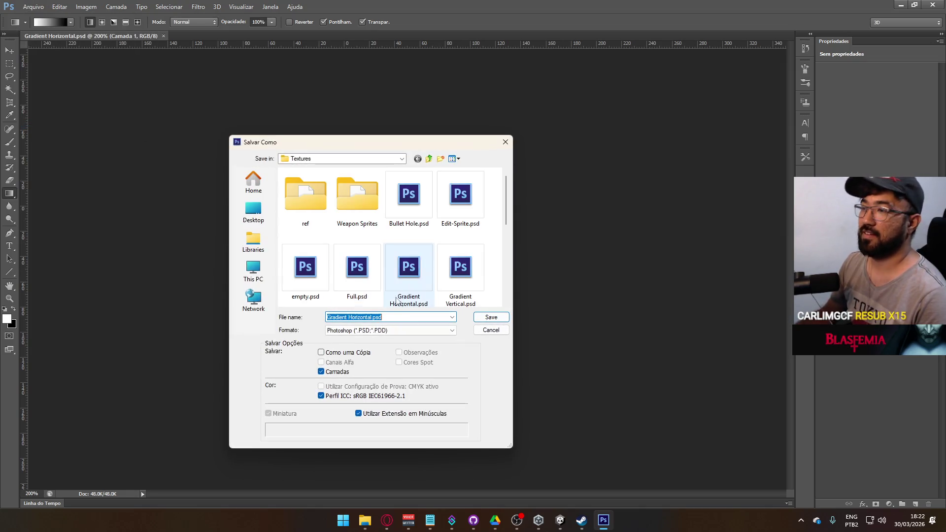
left_click(372, 315)
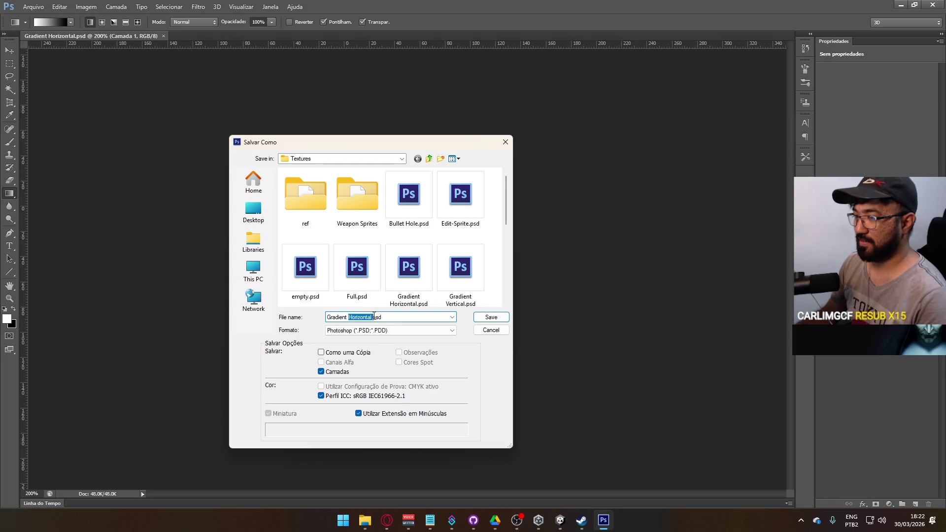
type("Sep")
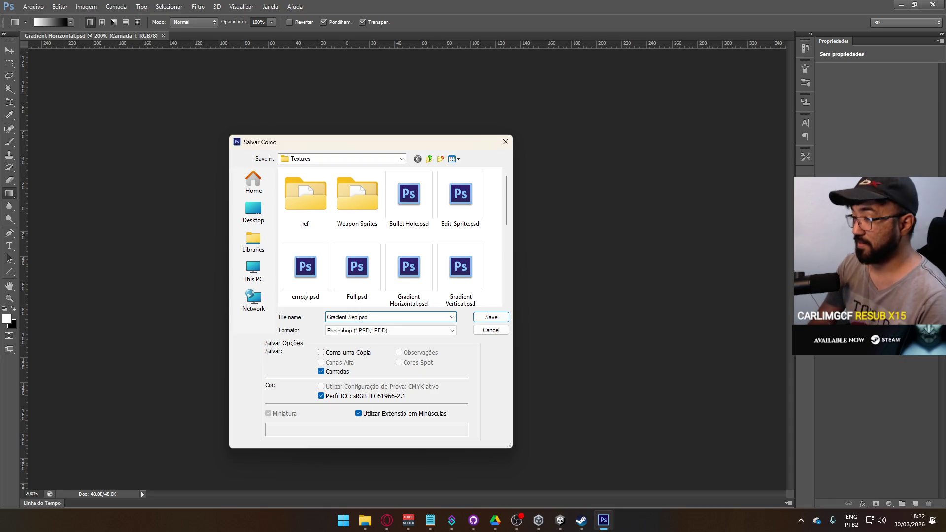
type("e")
left_click(481, 316)
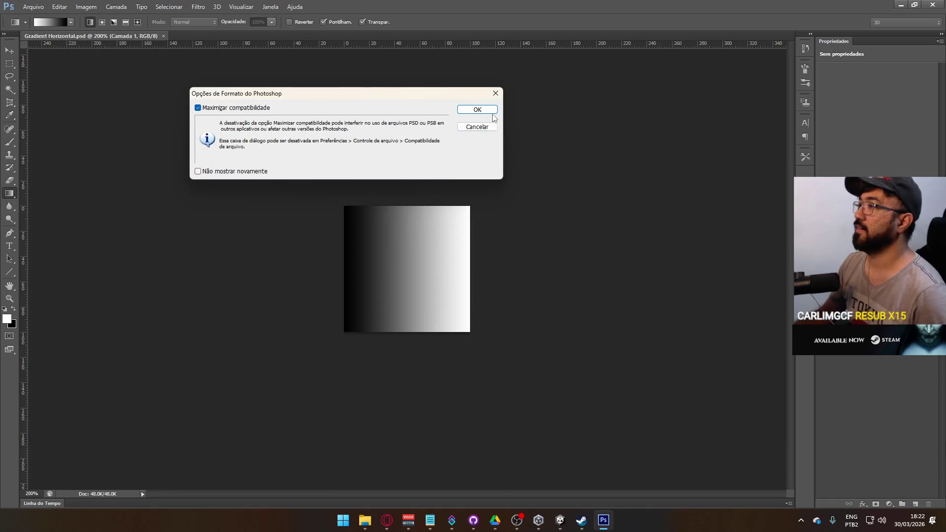
left_click(493, 113)
key("alt+Tab")
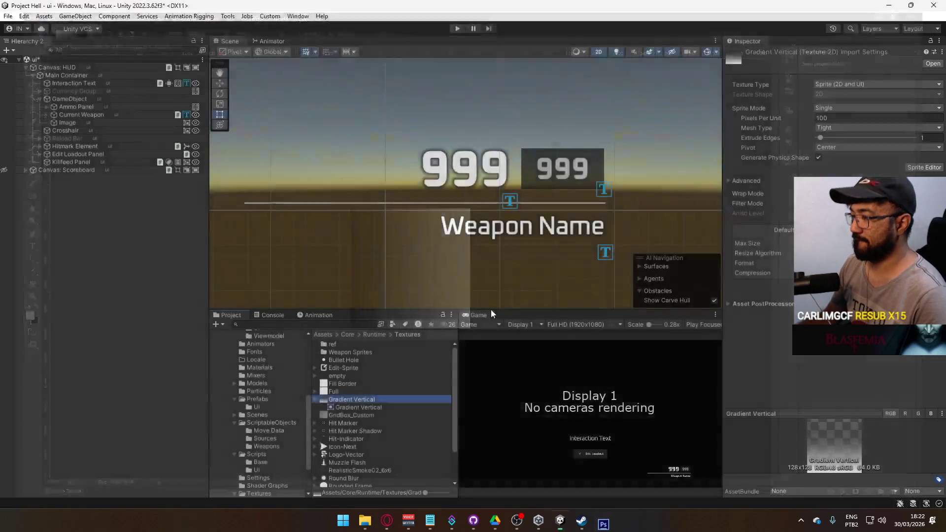
For both gradient textures, turn off sRGB and enable Remove PSD Matte.
left_click(365, 408)
left_click(362, 399, "shift")
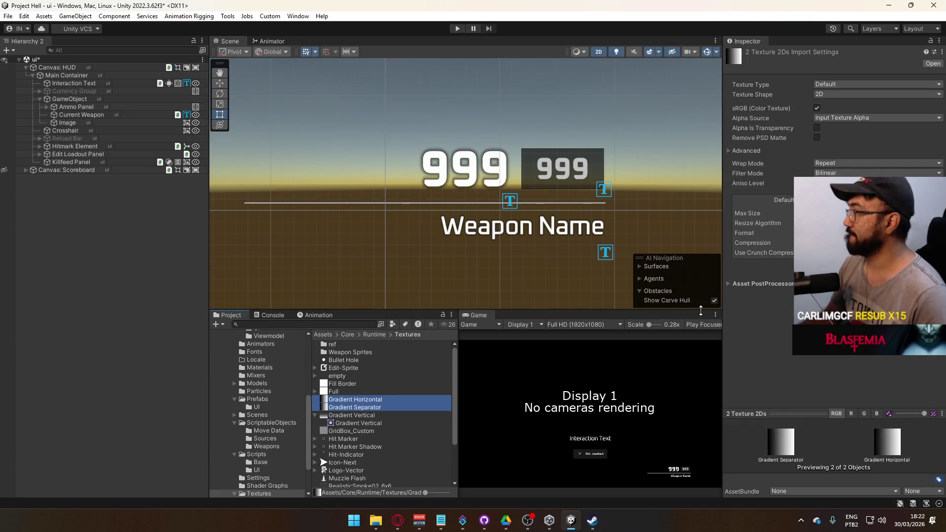
left_click(817, 129)
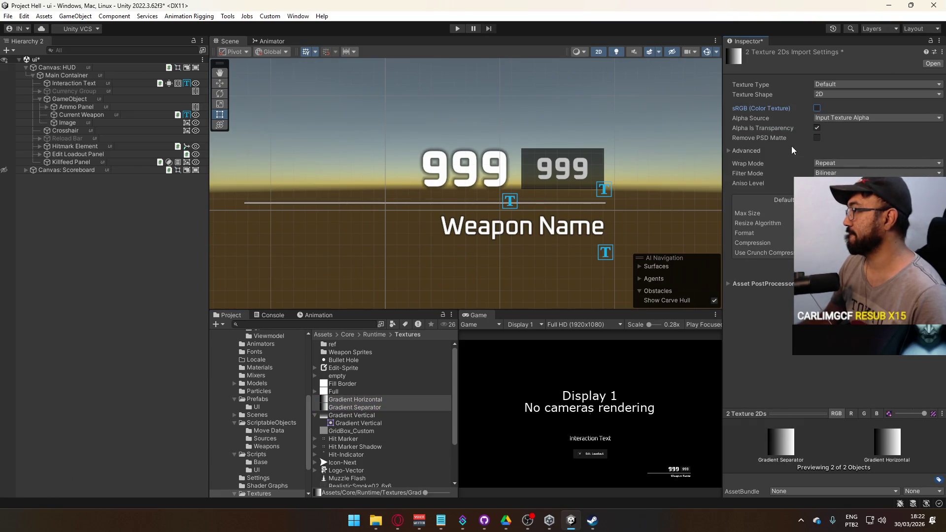
left_click(838, 227)
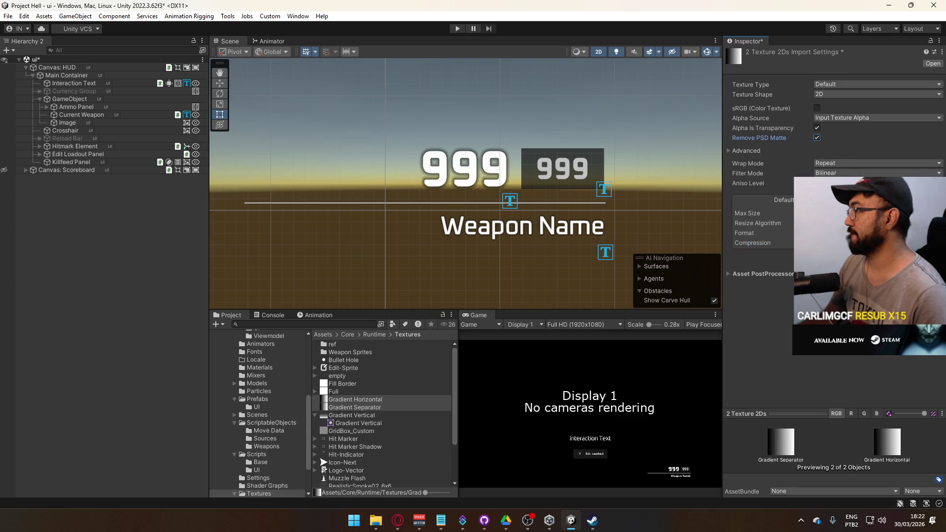
Set both gradient textures to Sprite (2D and UI) and open Gradient Separator in the Sprite Editor.
left_click(362, 399)
left_click(362, 407, "shift")
left_click(839, 93)
left_click(839, 84)
left_click(840, 84)
left_click(855, 127)
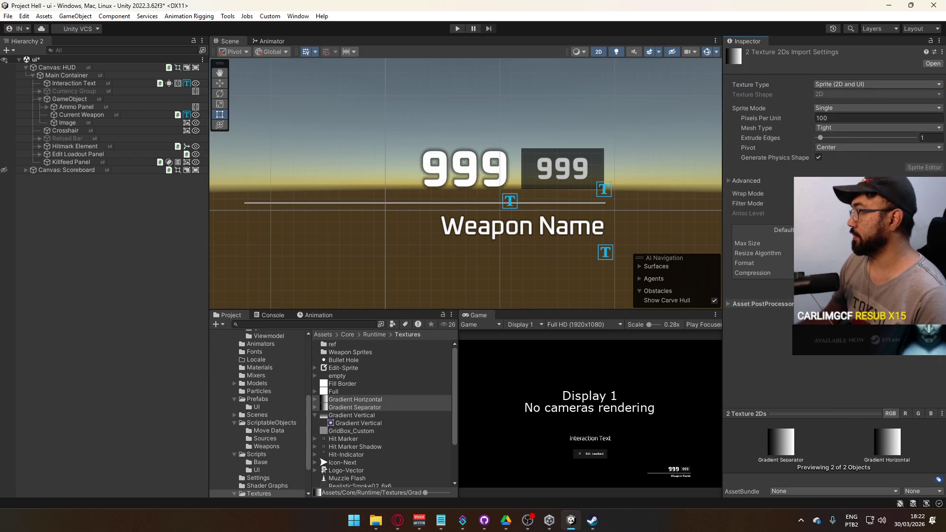
left_click(362, 407)
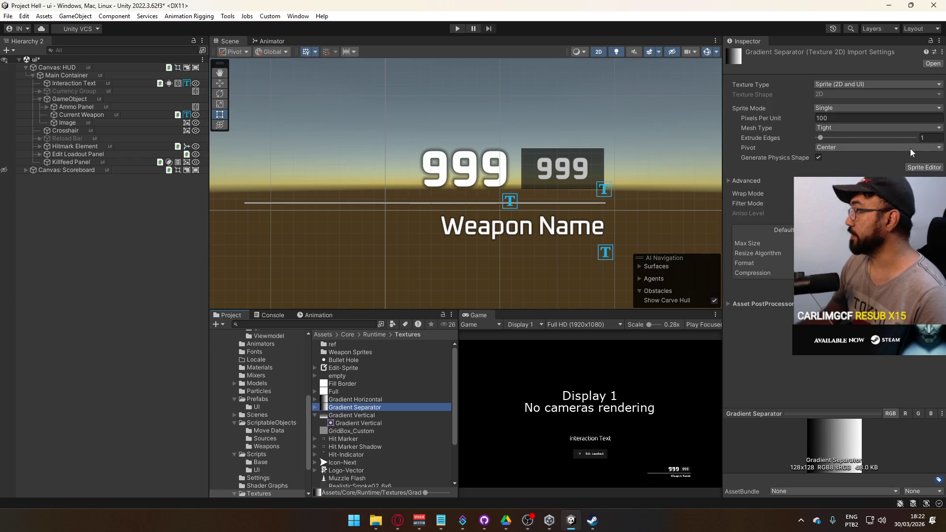
double_click(364, 408)
Apply sprite borders of L 124 and R 4 to Gradient Separator, then close the Sprite Editor.
left_click(341, 269)
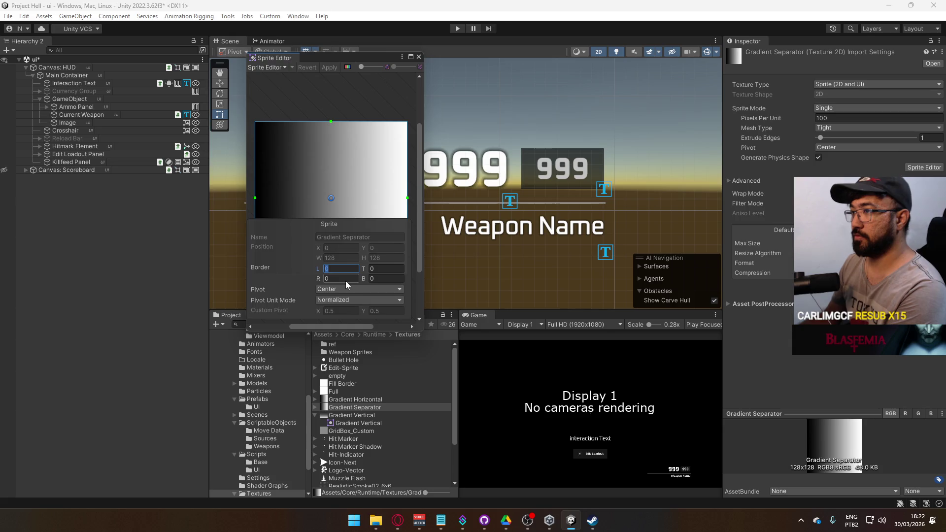
type("80")
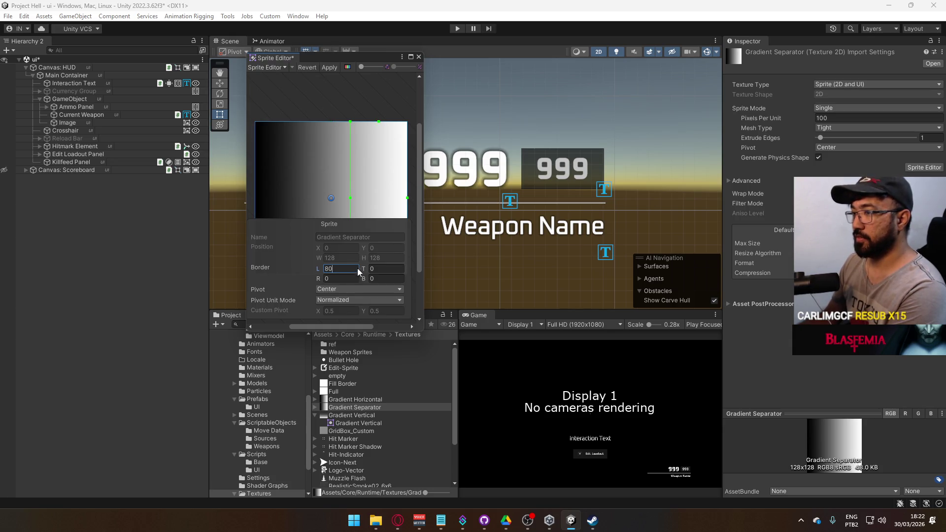
left_click_drag(326, 266, 334, 272)
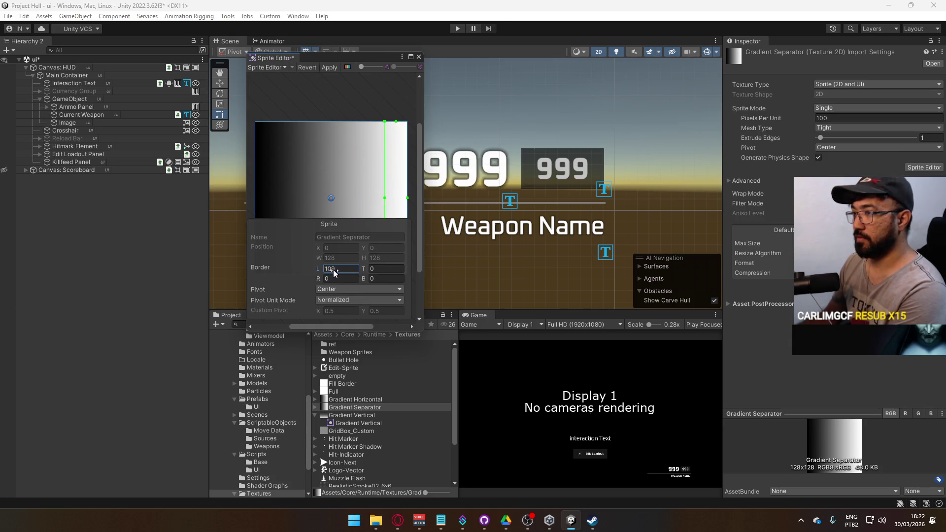
double_click(348, 270)
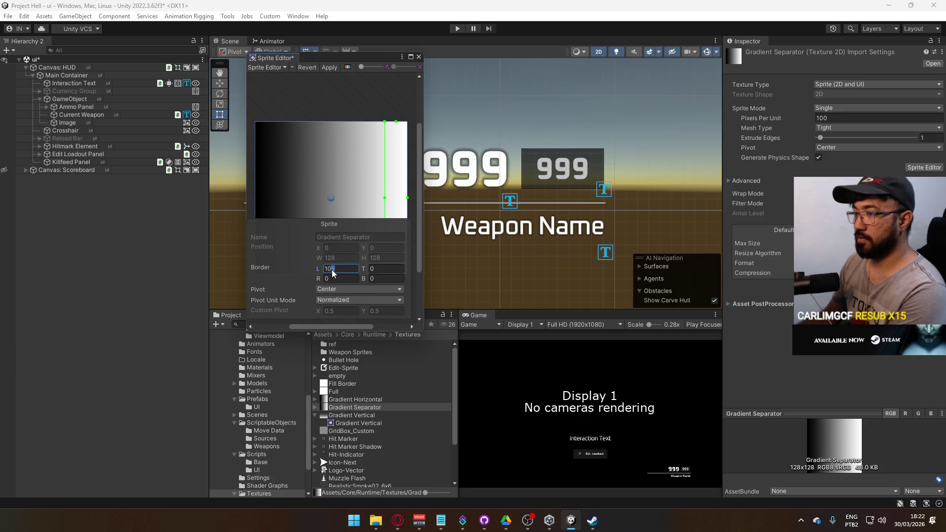
type("10")
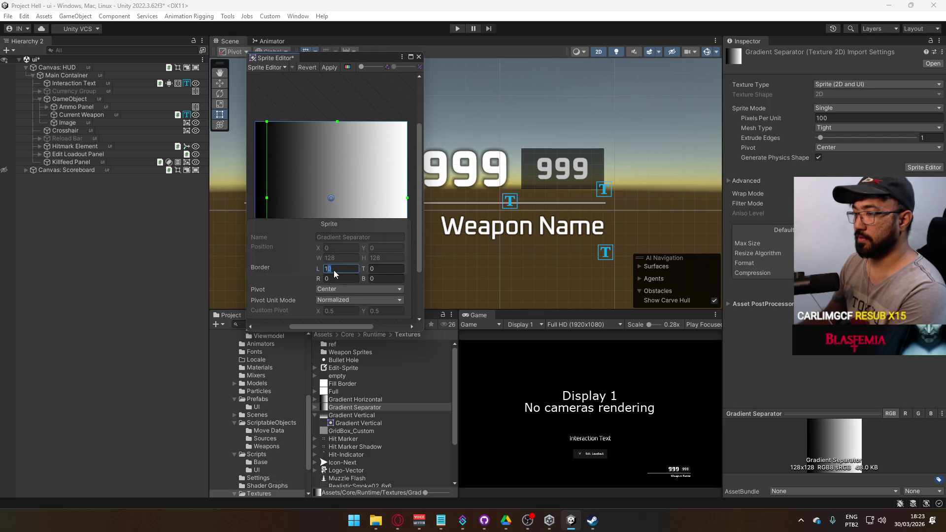
key("BackSpace")
type("20")
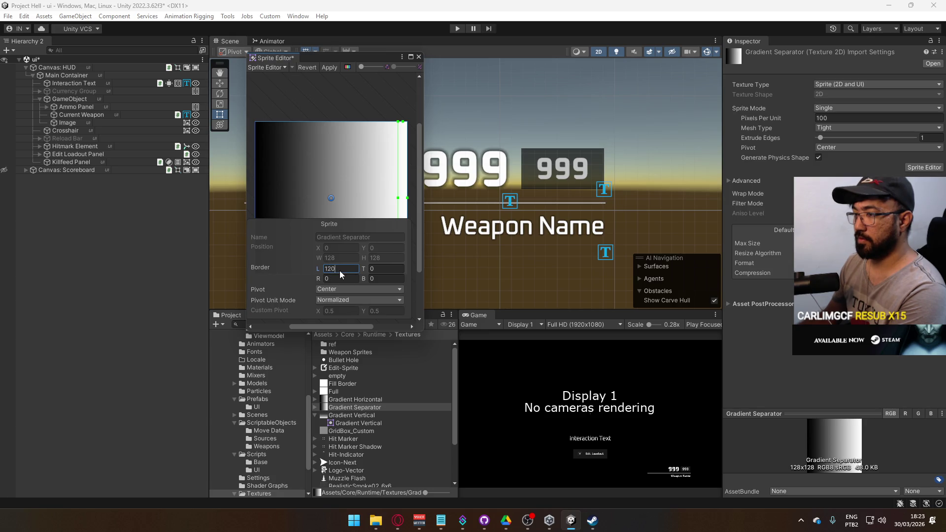
type("4")
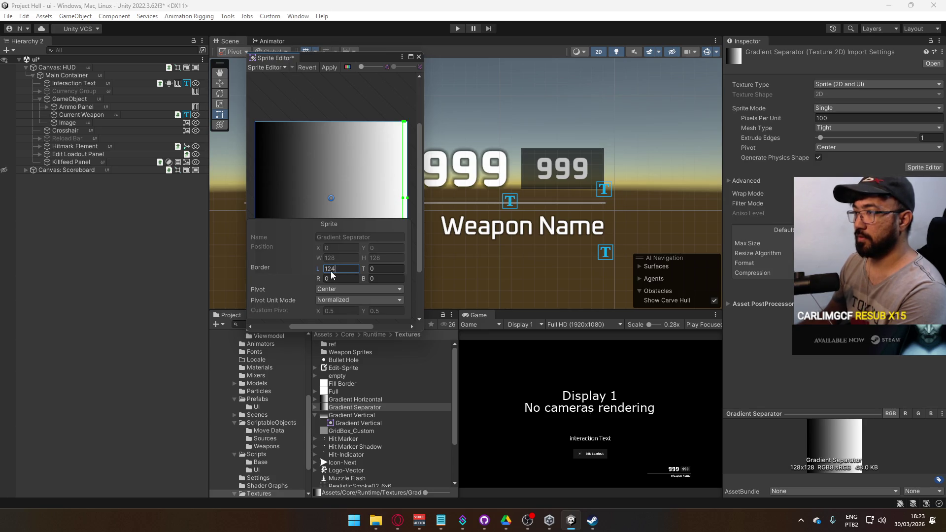
left_click(382, 271)
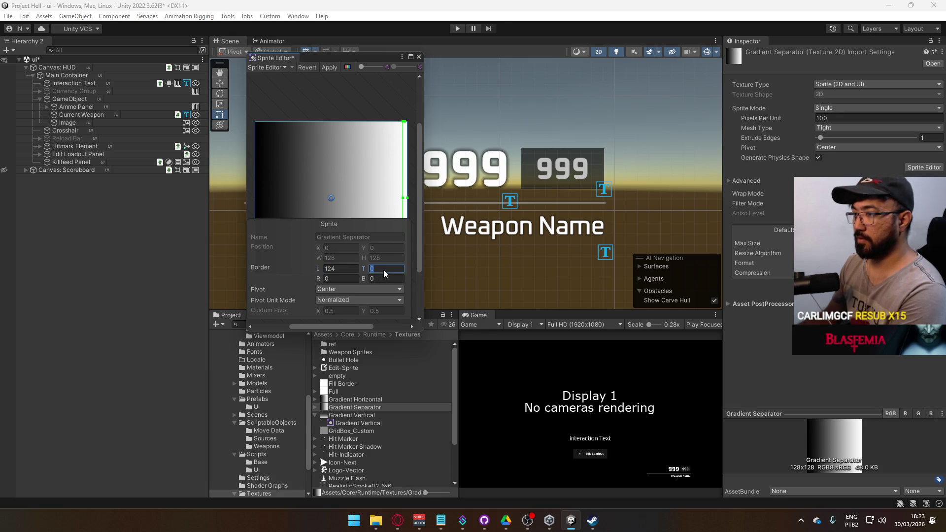
left_click(345, 280)
type("4")
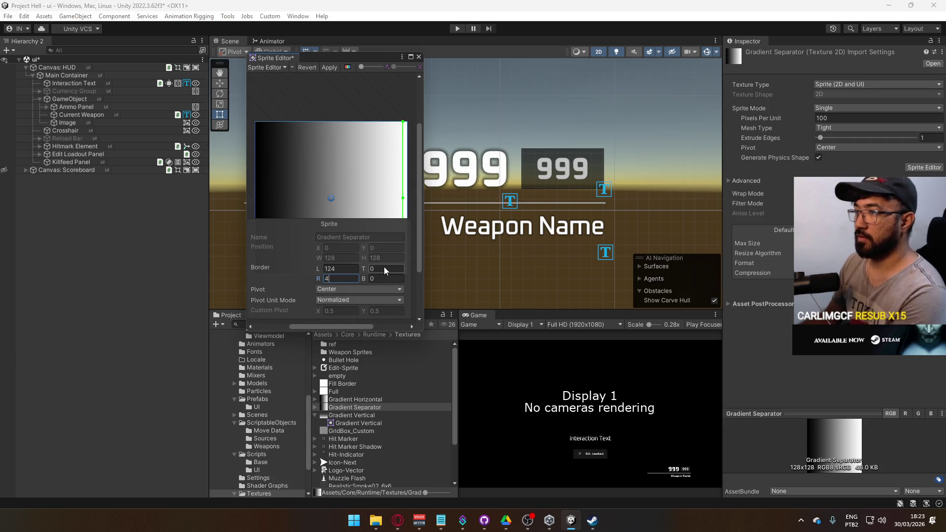
left_click(329, 68)
left_click(418, 56)
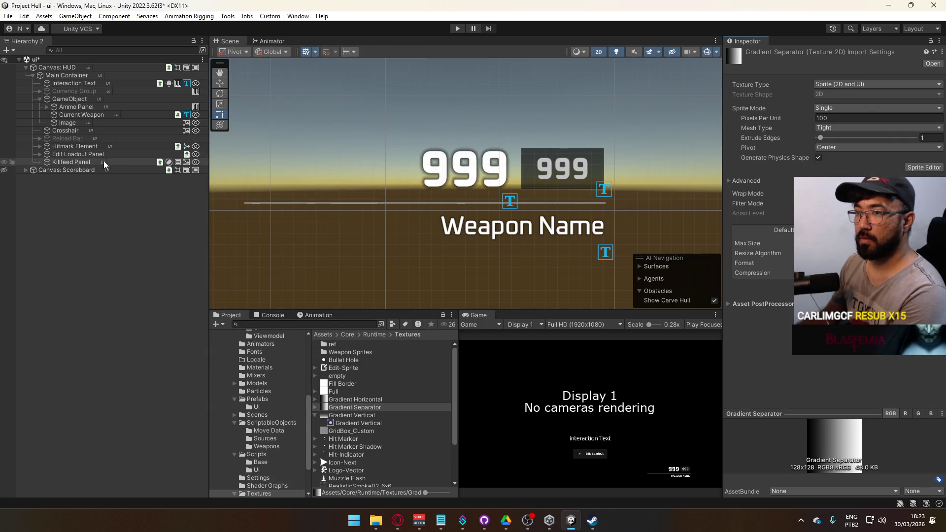
Assign the gradient sprite as the separator Image's Source Image.
left_click(67, 138)
left_click(88, 123)
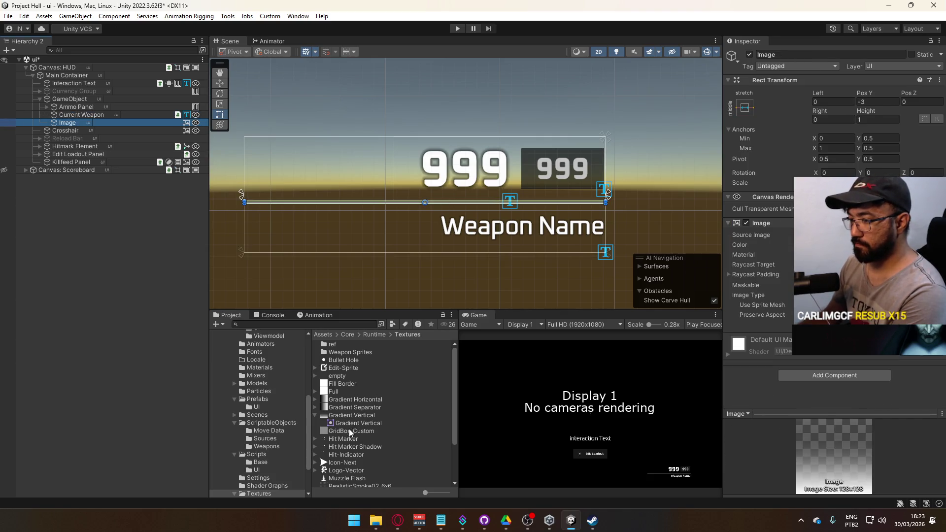
mouse_move(354, 405)
left_mouse_down()
mouse_move(640, 296)
mouse_move(837, 235)
left_mouse_up()
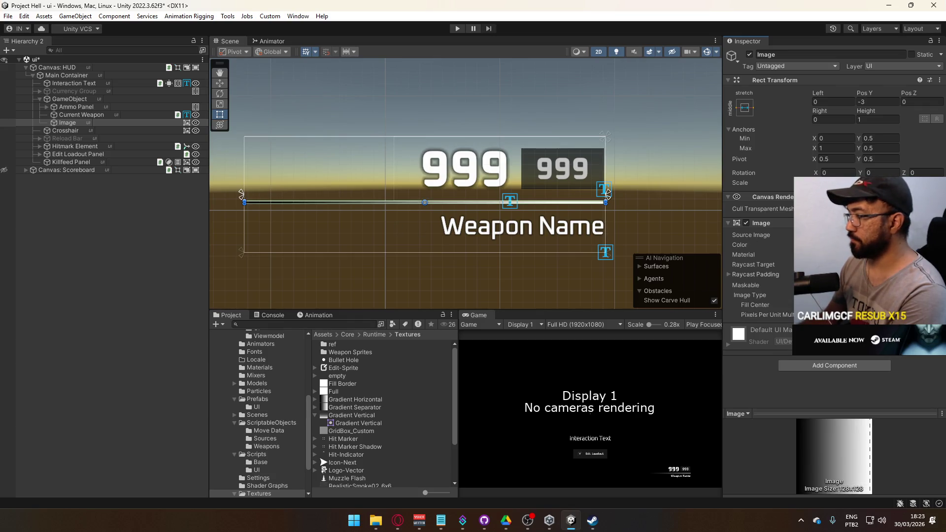
Apply advanced alpha transparency import settings to Gradient Separator and Gradient Horizontal.
left_click(377, 407)
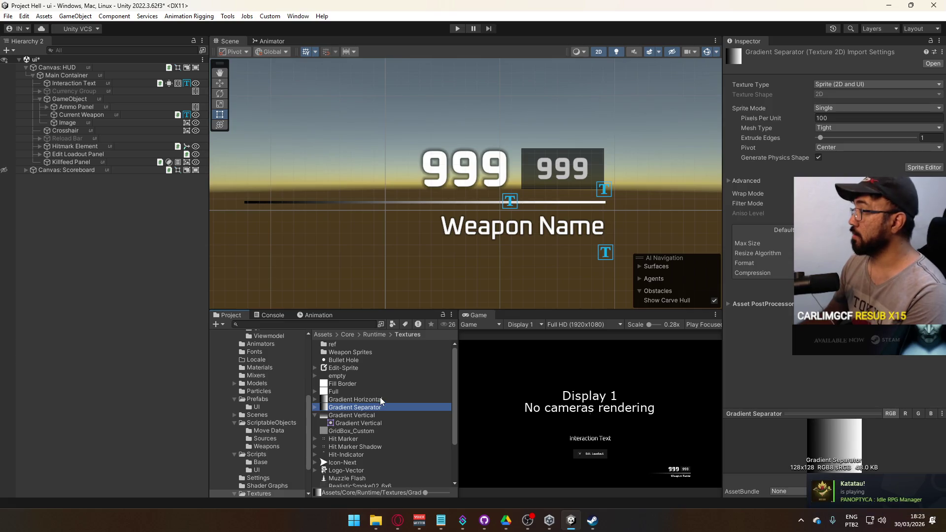
left_click(377, 398, "ctrl")
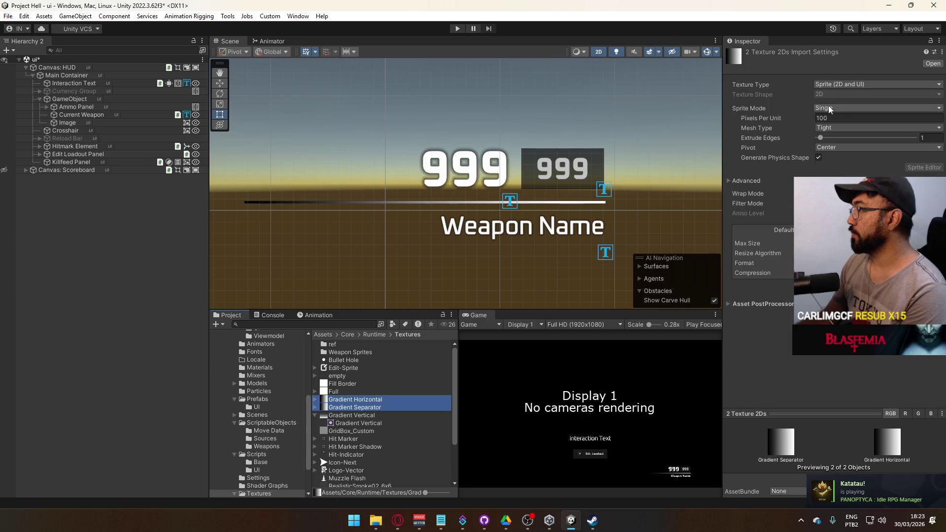
left_click(746, 180)
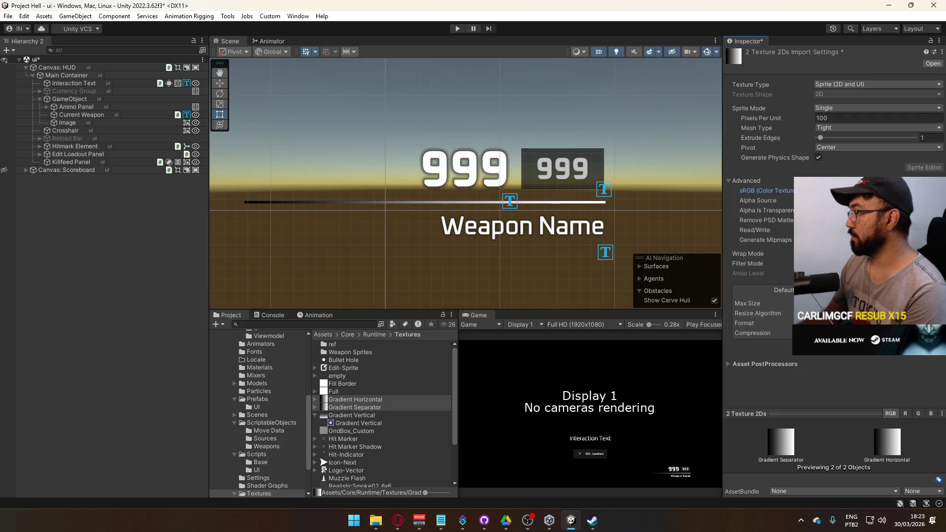
left_click(930, 356)
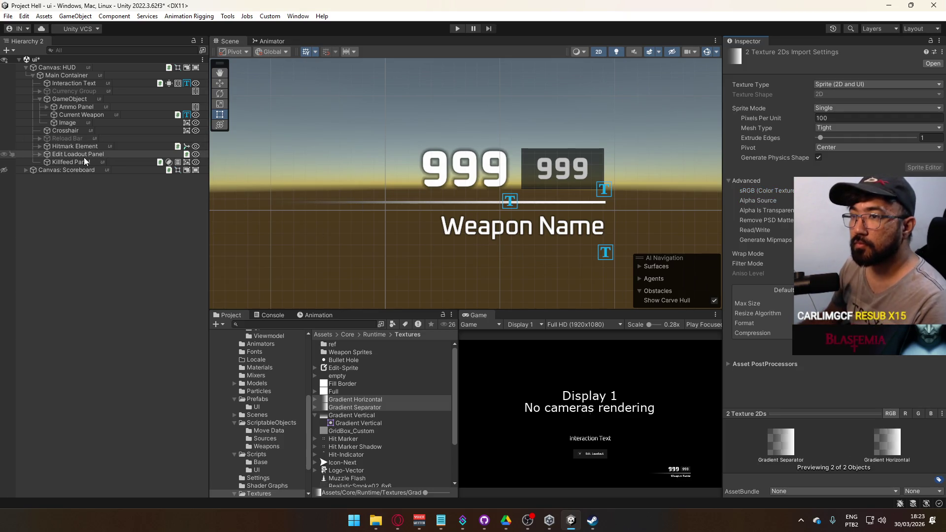
Set the separator line's Rect Transform Left to 50 and Right to 0.
left_click(520, 202)
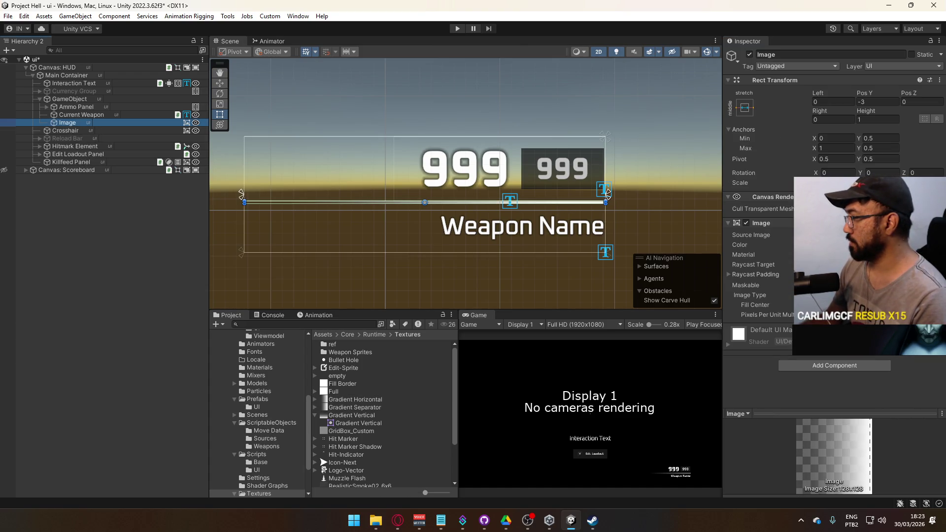
left_click(838, 314)
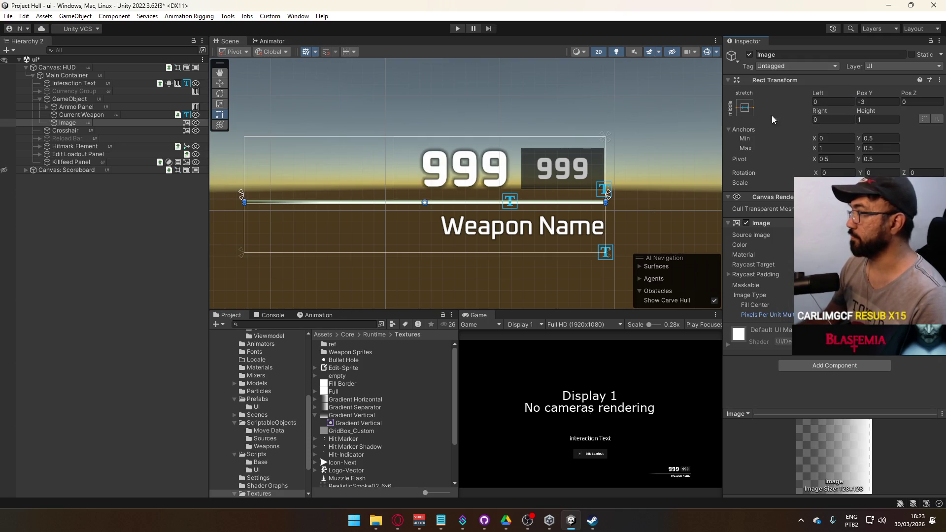
left_click(820, 116)
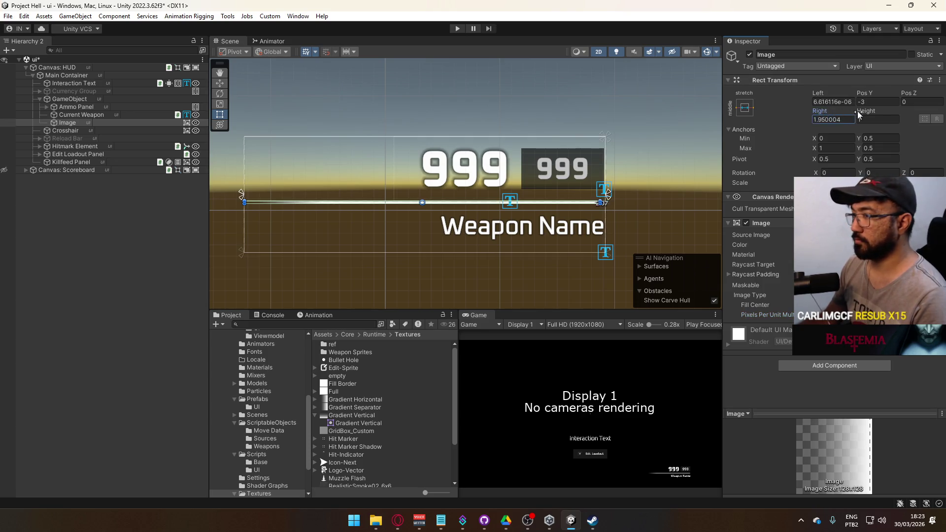
mouse_move(818, 91)
left_mouse_down()
mouse_move(250, 150)
mouse_move(554, 143)
mouse_move(732, 151)
left_mouse_up()
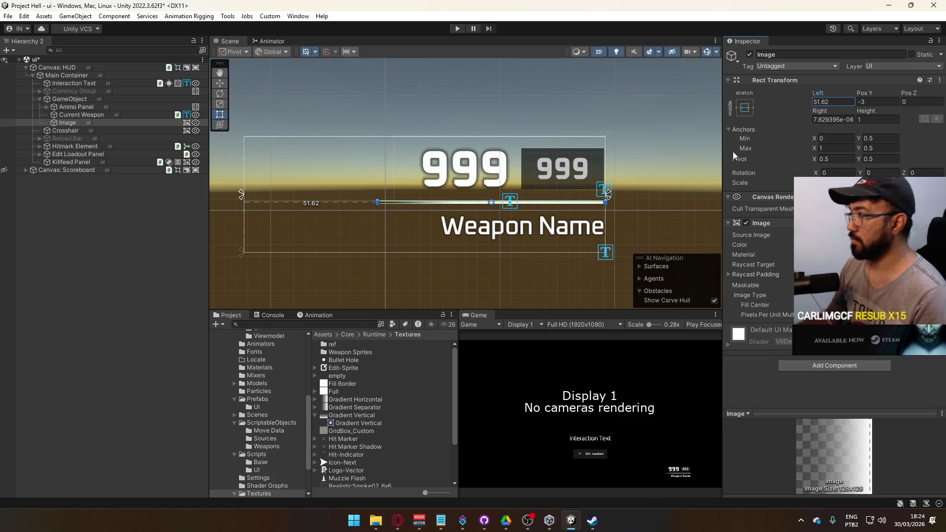
double_click(833, 101)
type("50")
left_click(835, 119)
type("0")
key("Return")
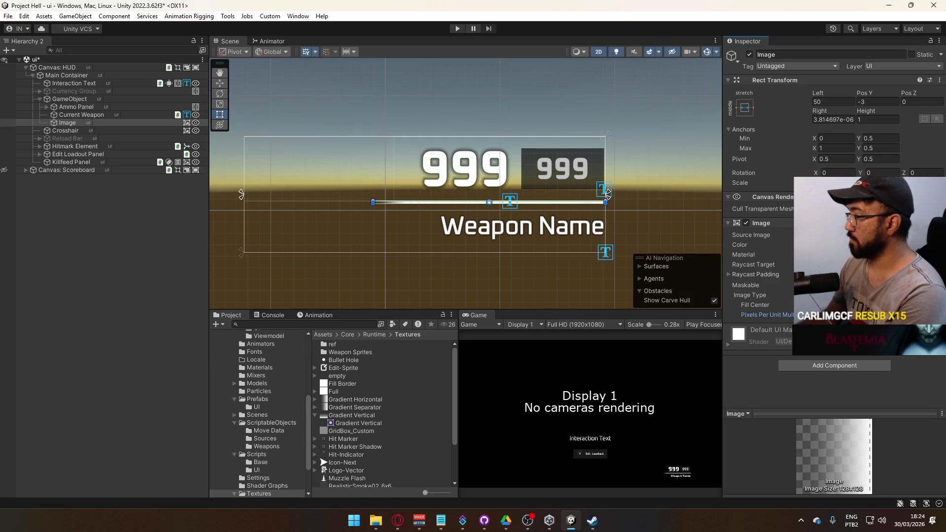
Maximize the Game view to check the HUD, then restore the normal layout.
right_click(475, 315)
left_click(557, 345)
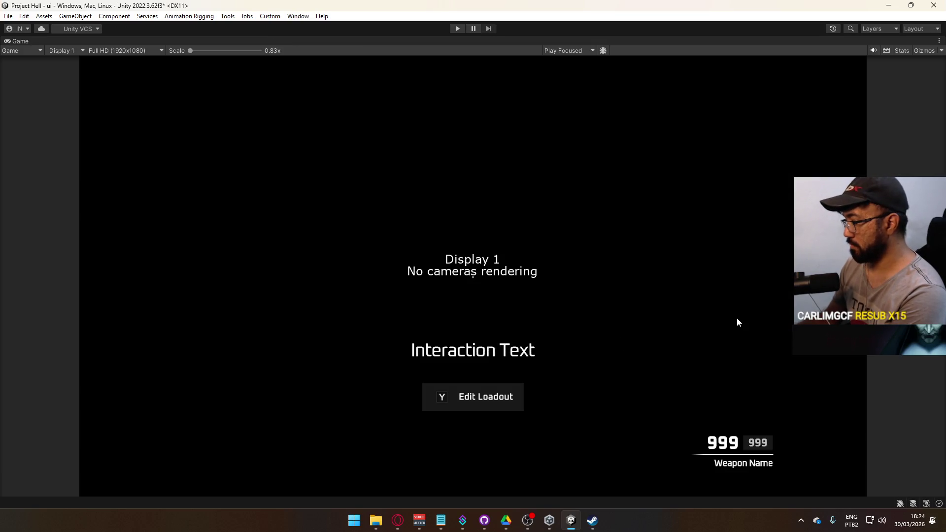
right_click(573, 41)
left_click(633, 73)
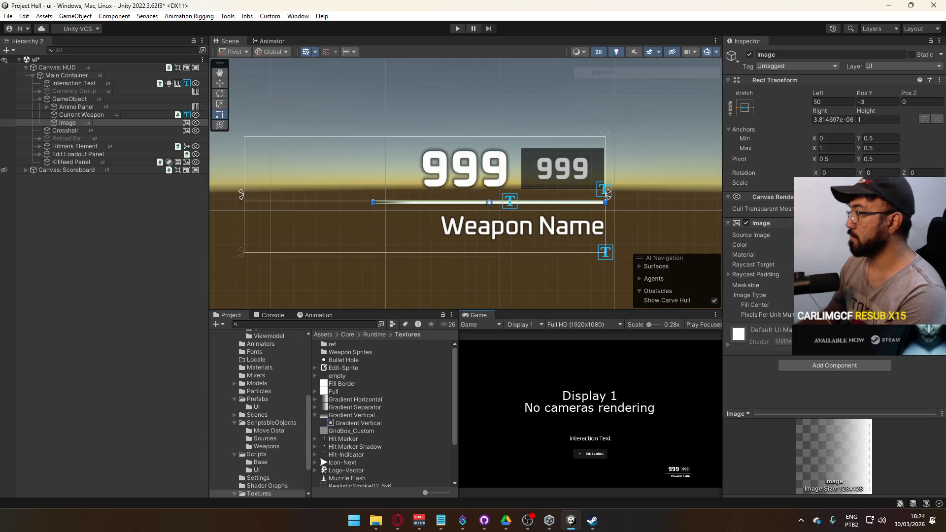
Lower the separator line's colour alpha so it appears faint.
left_click_drag(885, 442, 850, 442)
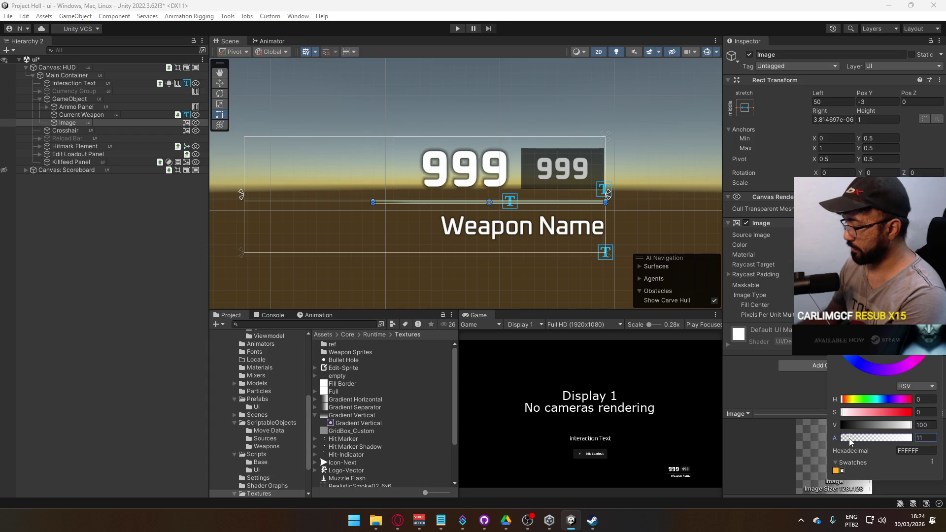
left_click_drag(855, 441, 856, 442)
key("Return")
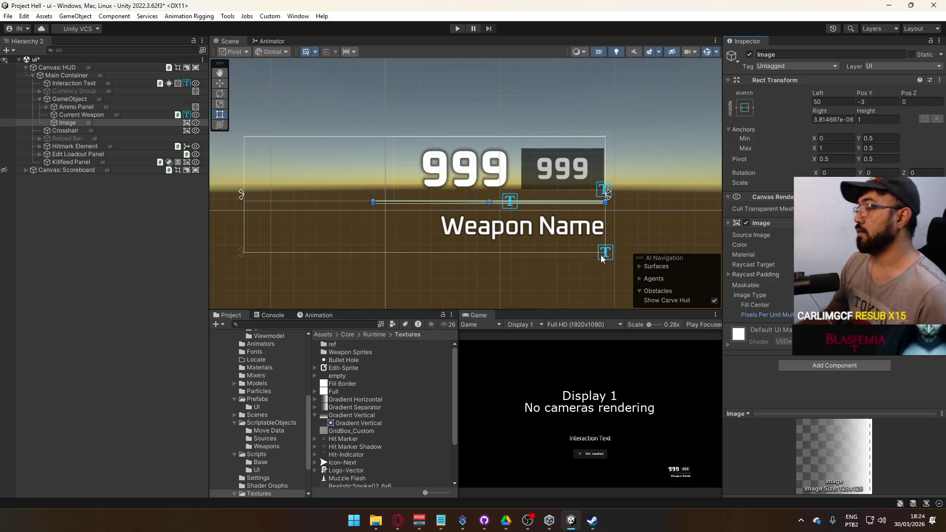
Set the Current Weapon text colour to light grey with V 80.
left_click(82, 115)
left_click(860, 373)
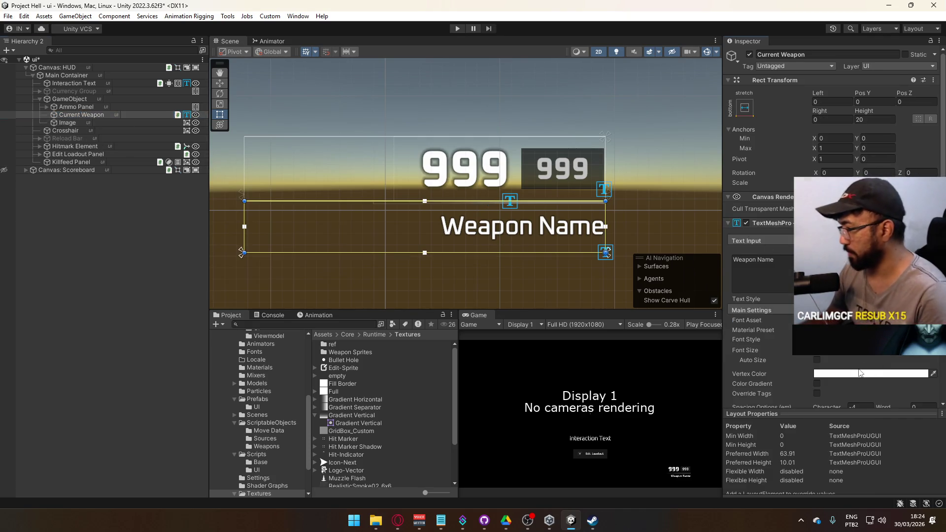
left_click(875, 374)
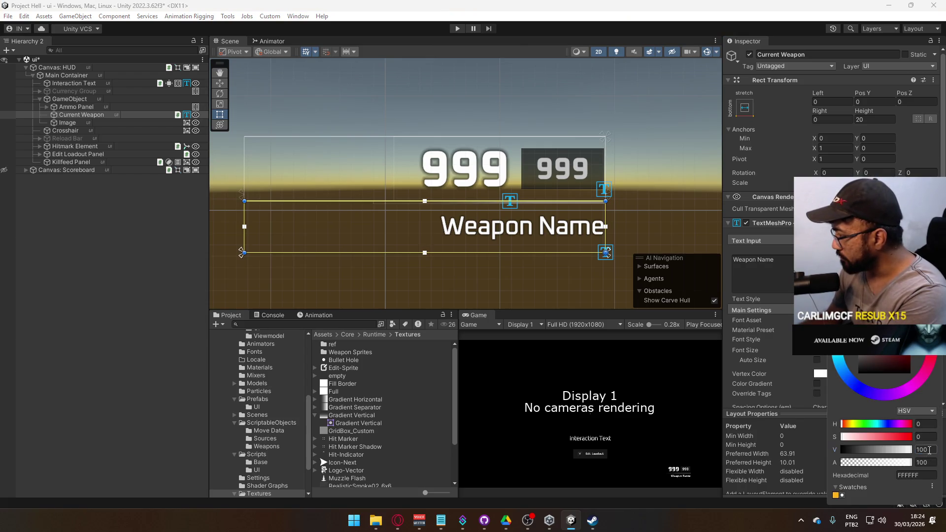
left_click(929, 450)
type("80")
key("Return")
Select the Current Ammo number's text colour, then save the scene changes.
scroll(514, 200, "down", 4)
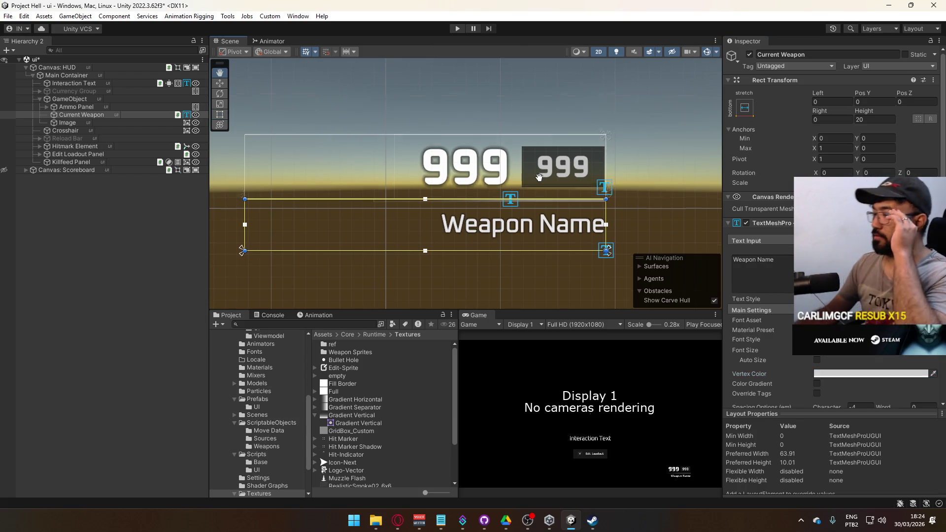
left_click(91, 108)
left_click(514, 190)
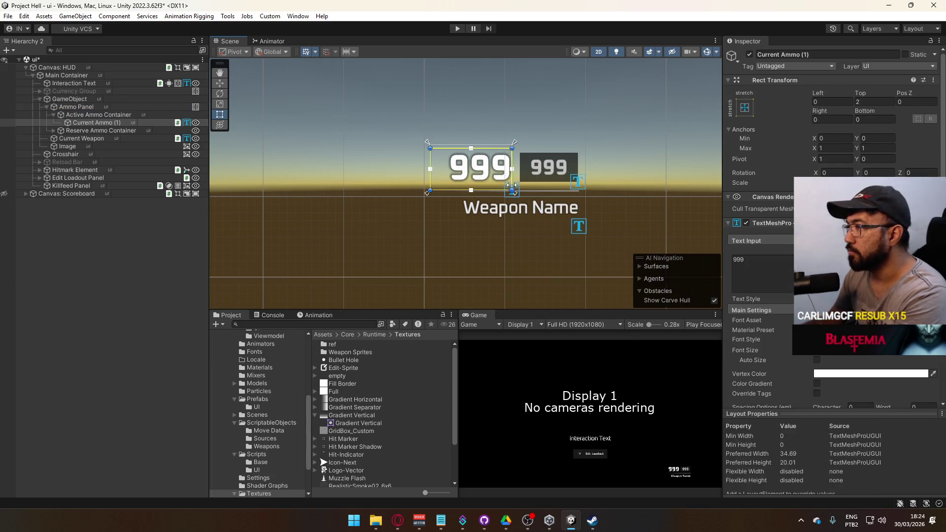
left_click(820, 374)
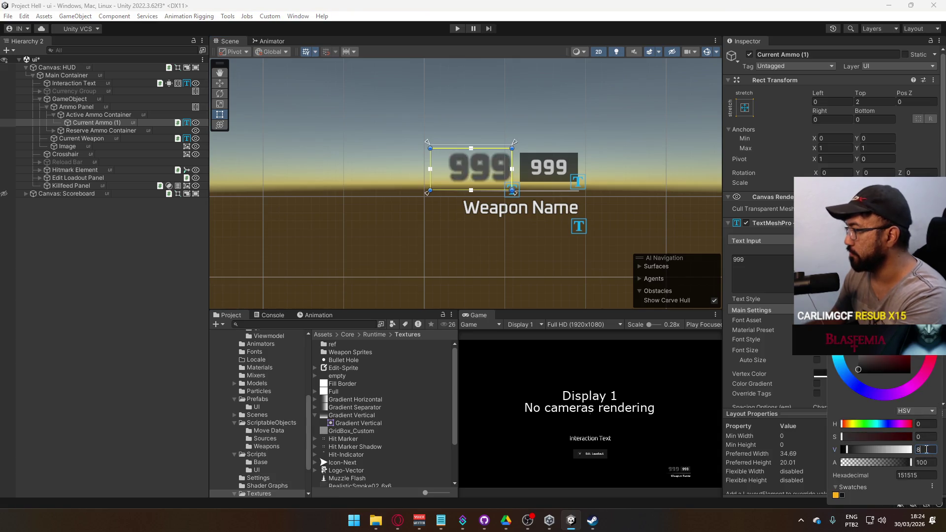
left_click_drag(432, 151, 424, 161)
key("ctrl+z")
key("ctrl+z")
key("ctrl+z")
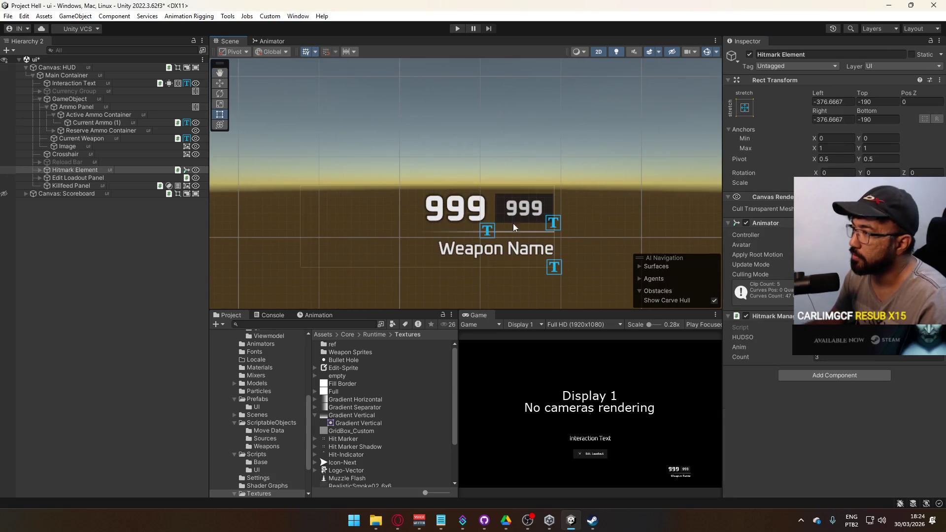
scroll(380, 243, "up", 3)
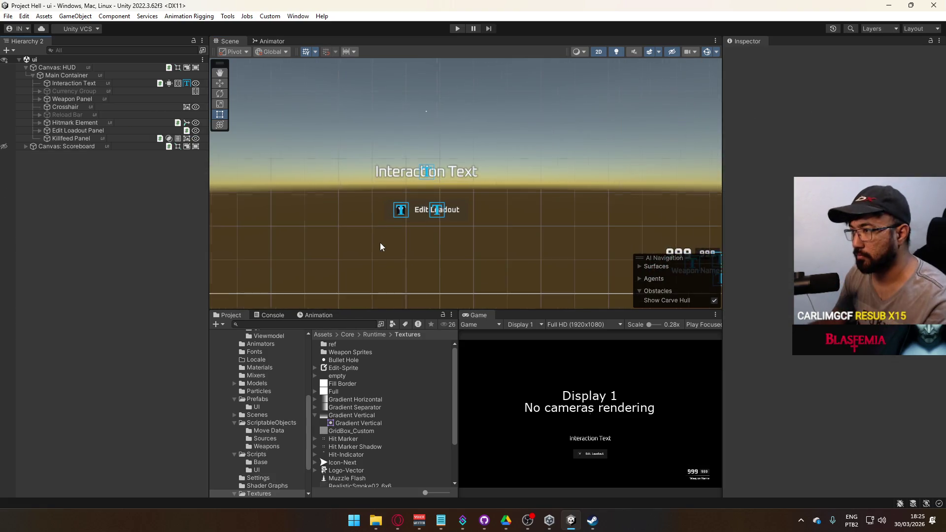
Create a new UI Image under Main Container.
right_click(64, 76)
mouse_move(135, 319)
left_click(212, 319)
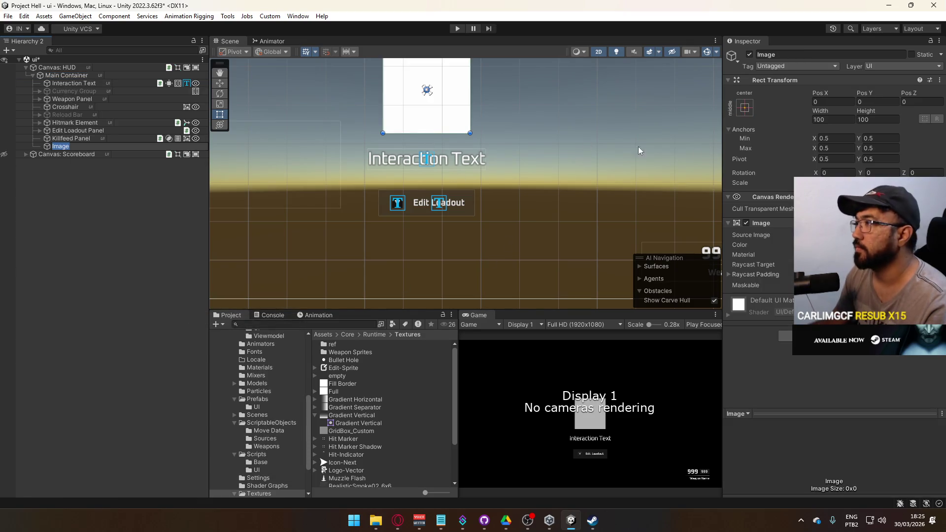
Move the white image down to 187.5 below centre, beneath Edit Loadout.
key("alt+Tab")
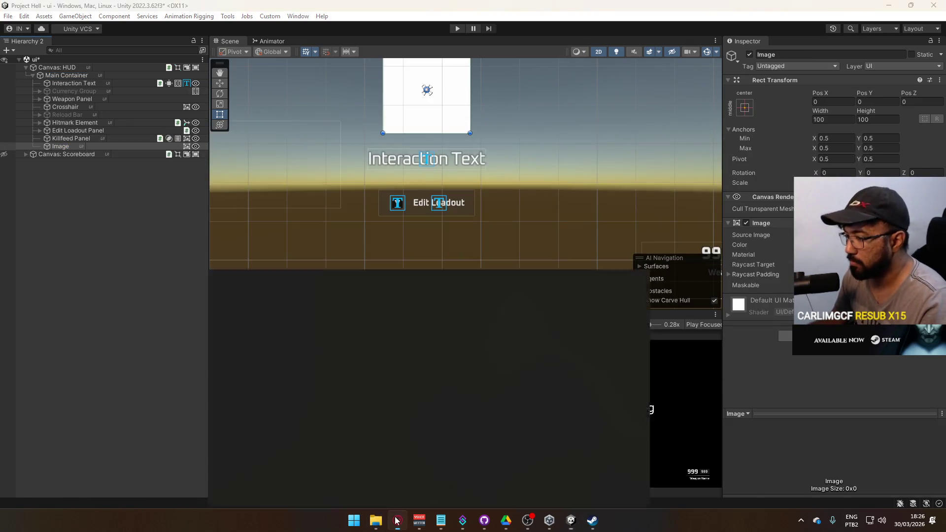
left_click(399, 522)
left_click(398, 521)
left_click_drag(425, 90, 440, 273)
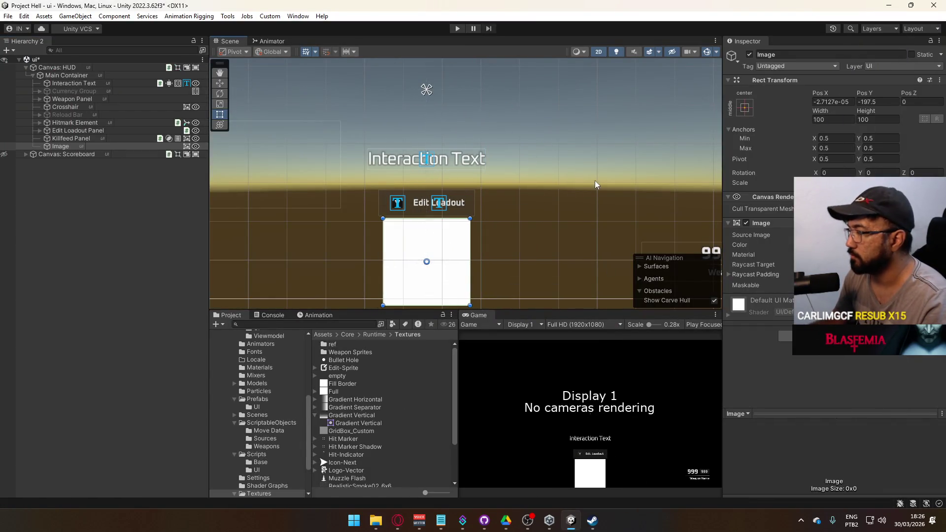
Close Opera's Black Ops tab, view the Game UI Database, then minimize Opera and Streamer.bot.
left_click(398, 522)
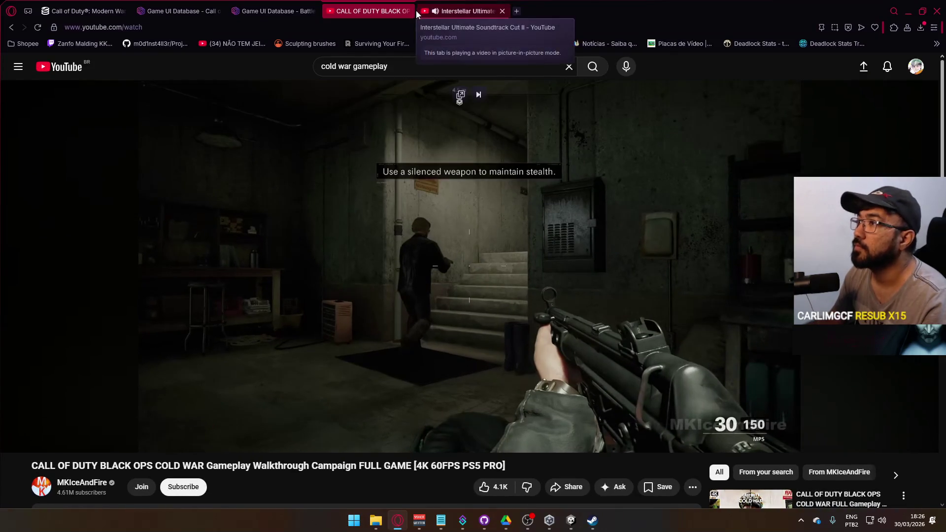
left_click(410, 11)
left_click(273, 16)
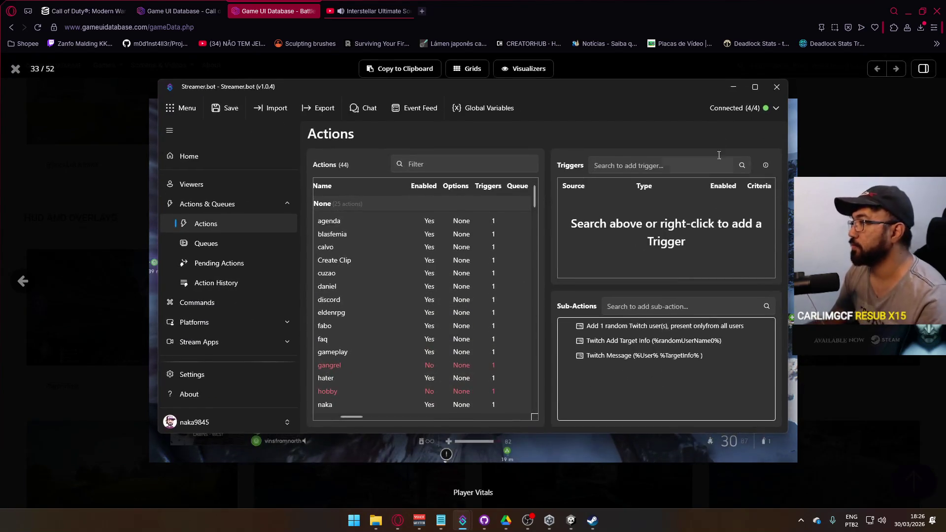
left_click(897, 7)
left_click(908, 11)
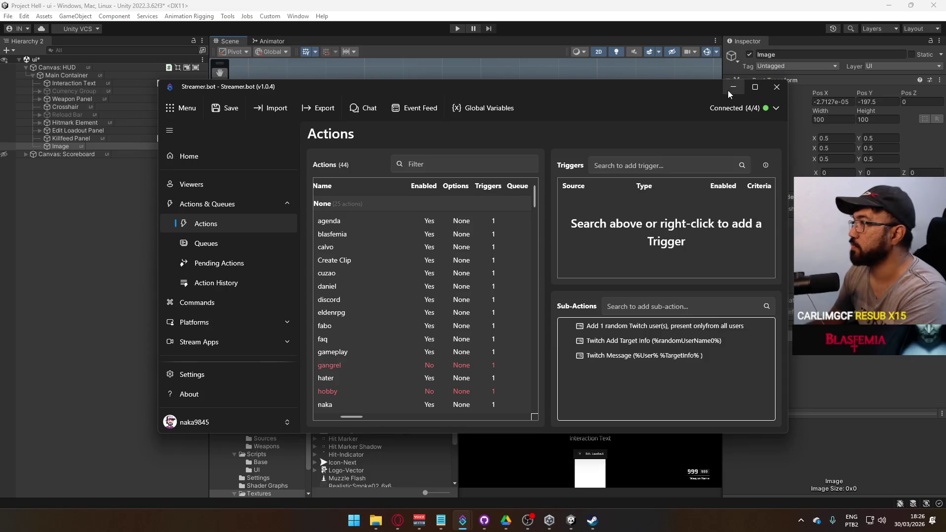
left_click(728, 91)
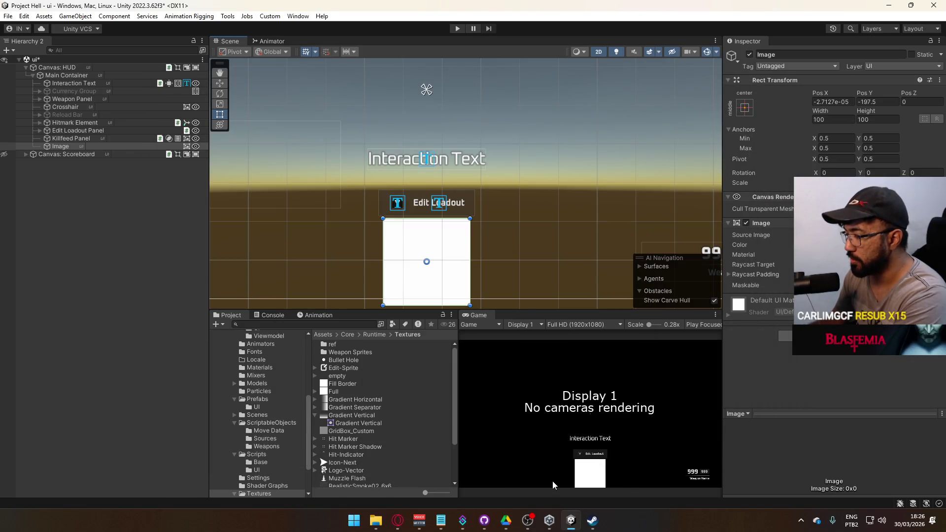
Bring the Unity editor back to the front from the taskbar.
left_click(484, 521)
left_click(484, 524)
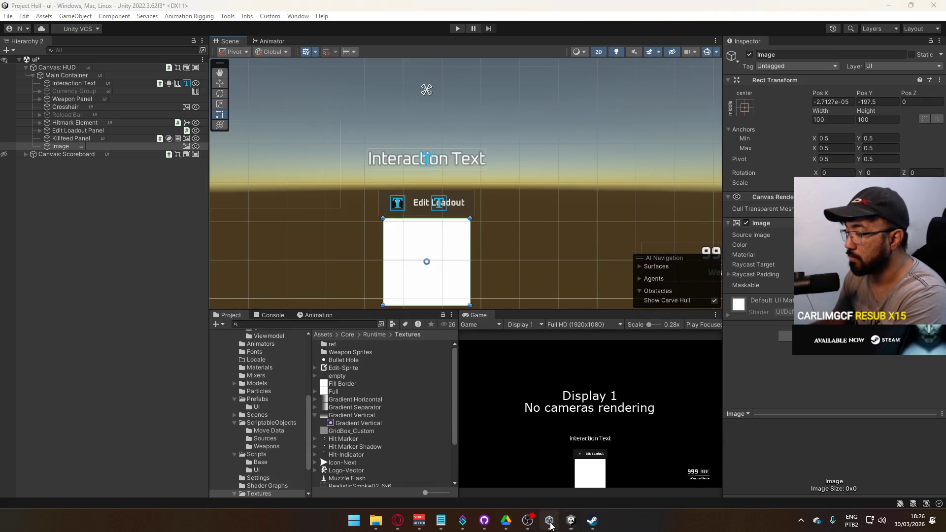
left_click(550, 523)
left_click(549, 524)
left_click(571, 523)
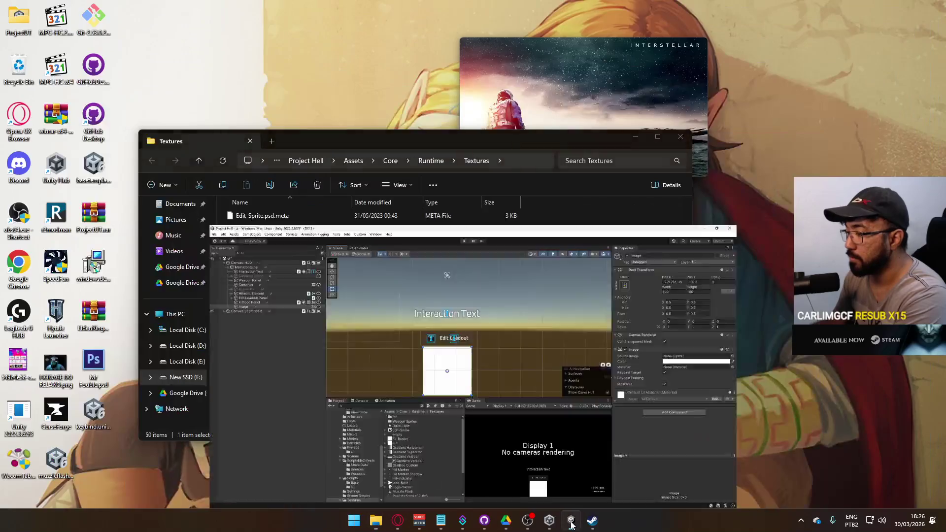
Set the white image's Rect Transform height to 4.
mouse_move(464, 522)
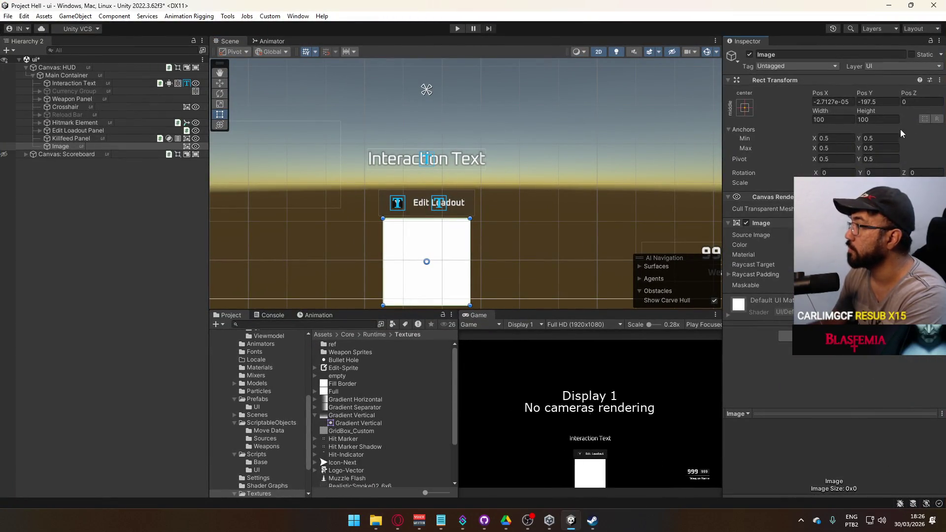
left_click(878, 119)
type("4")
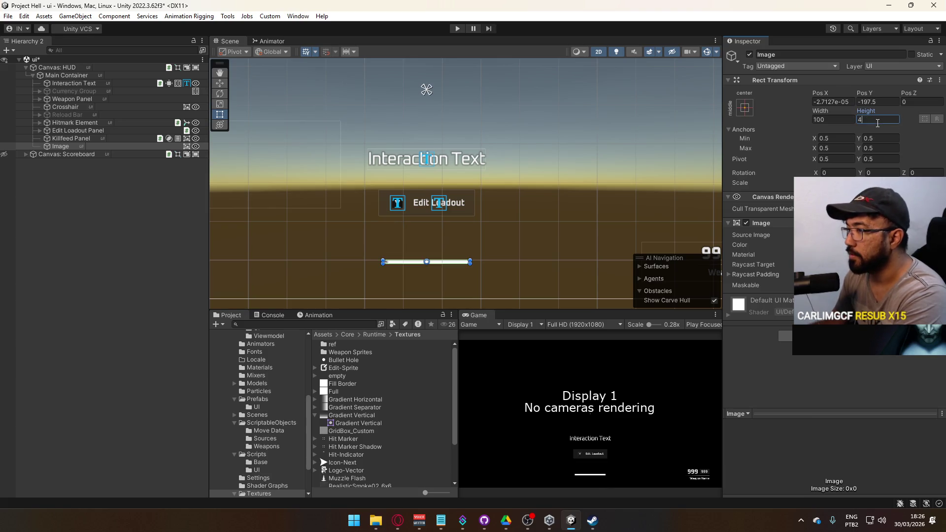
key("BackSpace")
type("6")
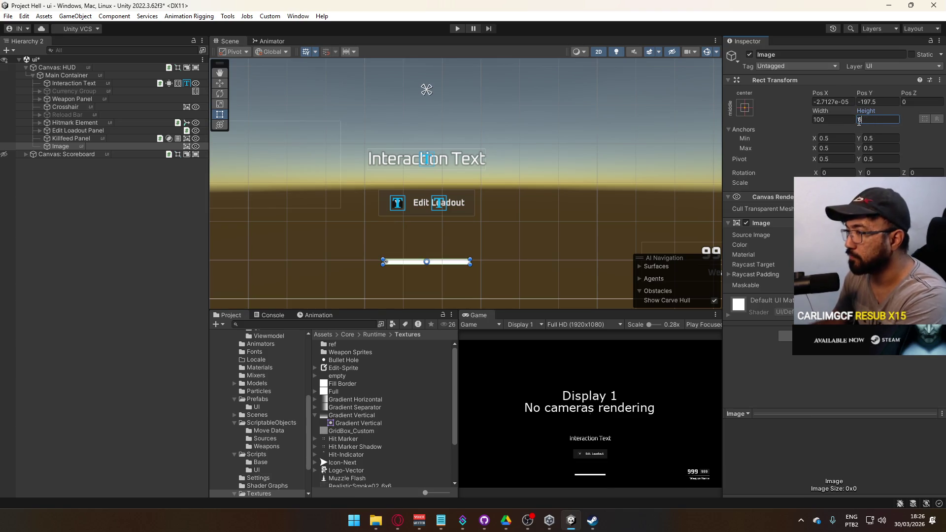
type("8")
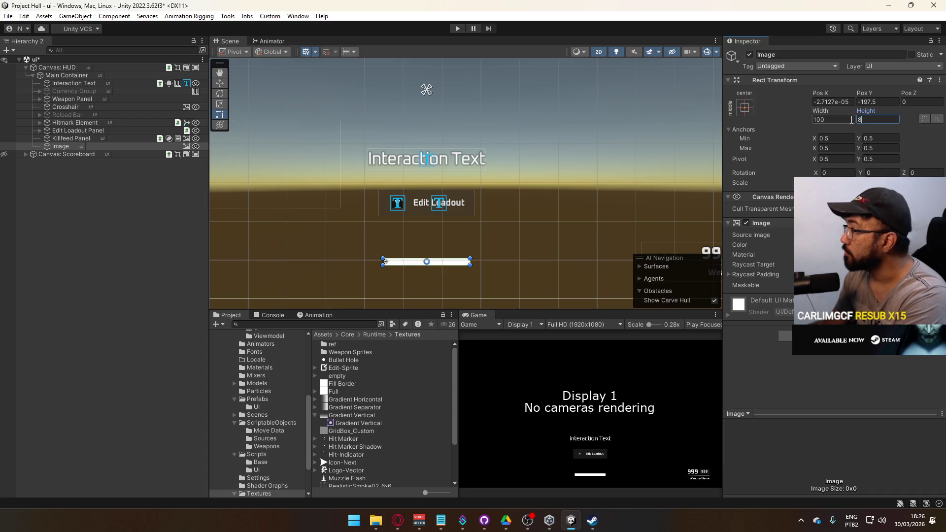
key("BackSpace")
type("4")
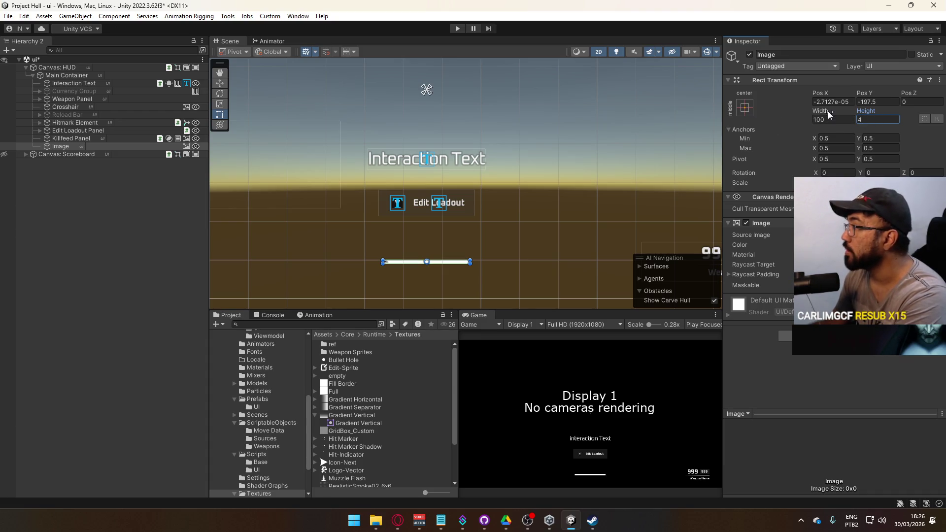
Set the bar's width to 100, Pos X to 0 and Pos Y to -190.
left_click_drag(825, 116, 860, 120)
type("100")
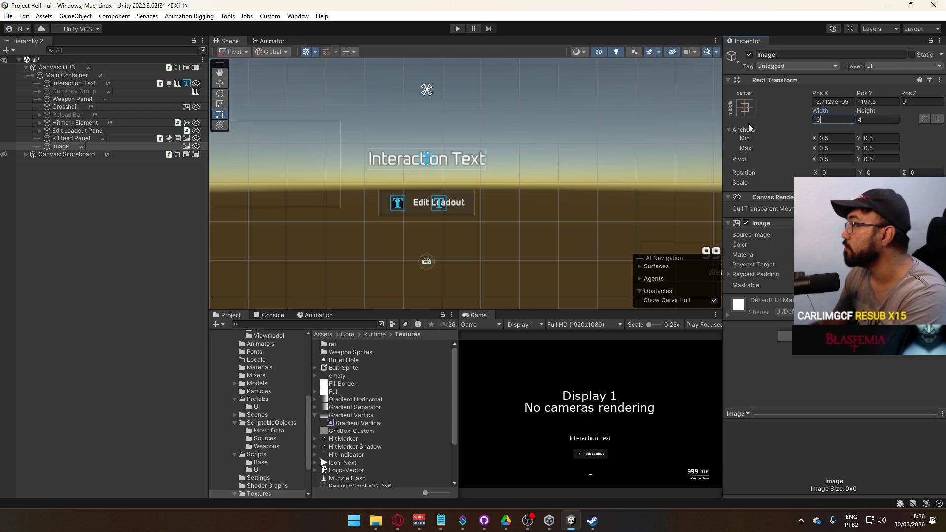
left_click(849, 102)
type("0")
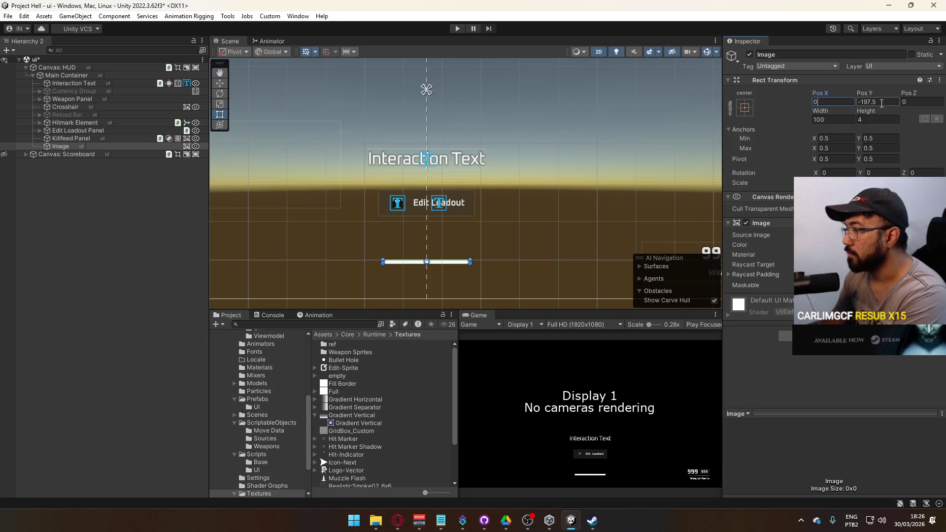
left_click(865, 102)
type("80")
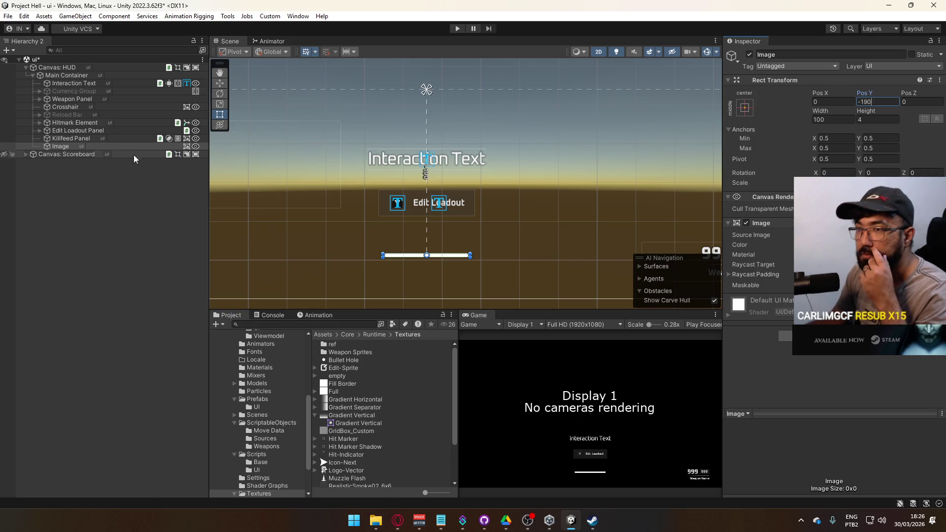
Wrap the bar Image in a new empty parent GameObject.
right_click(65, 146)
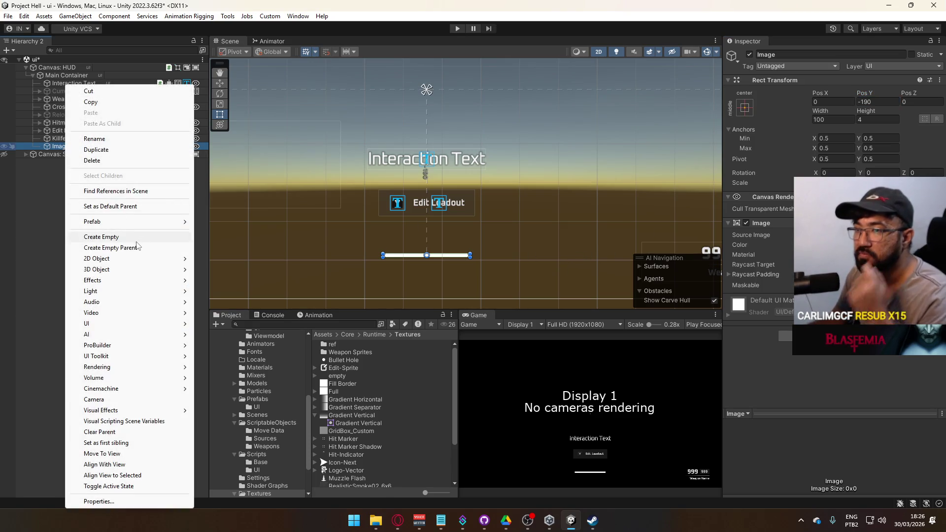
left_click(121, 247)
left_click(72, 153)
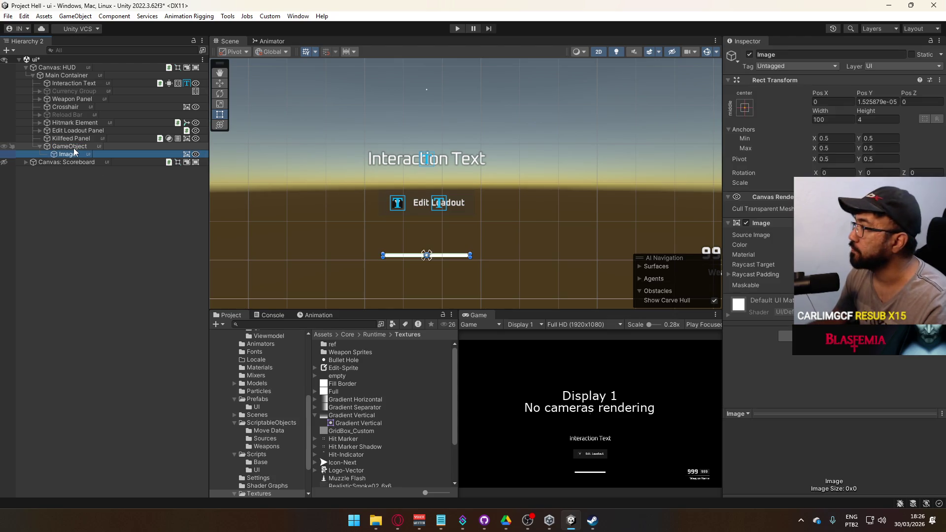
left_click(81, 148)
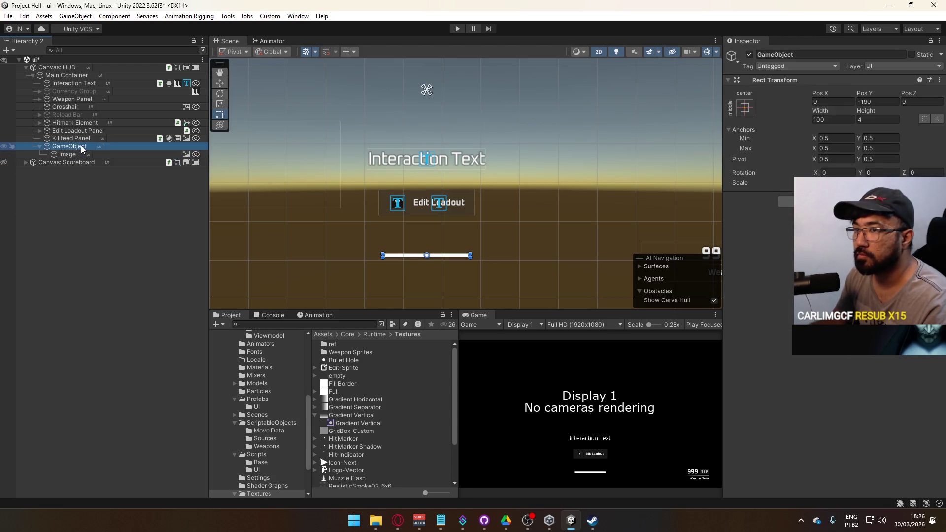
left_click(79, 156)
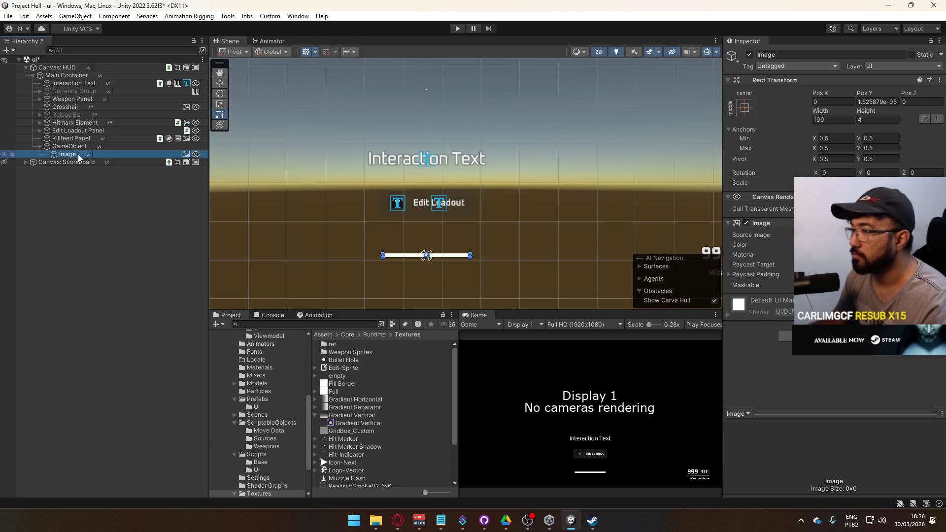
Add a second white Image as the bar's sibling and move it left to X -106.8.
right_click(79, 156)
mouse_move(151, 336)
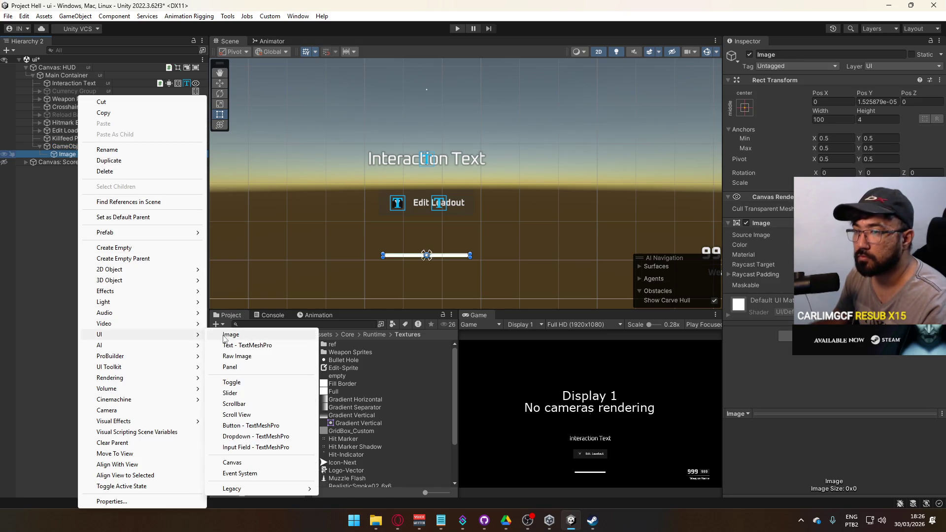
left_click(236, 334)
key("Return")
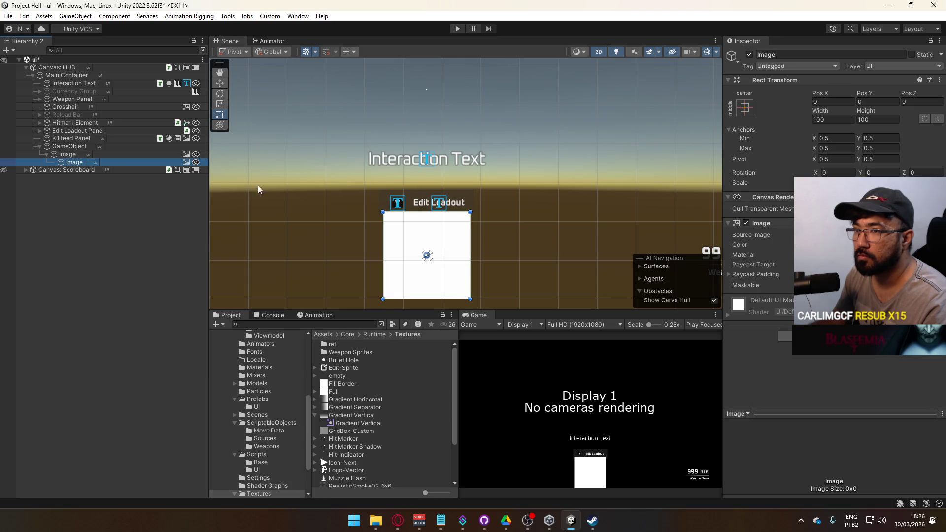
left_click_drag(77, 164, 69, 151)
left_click_drag(449, 242, 355, 242)
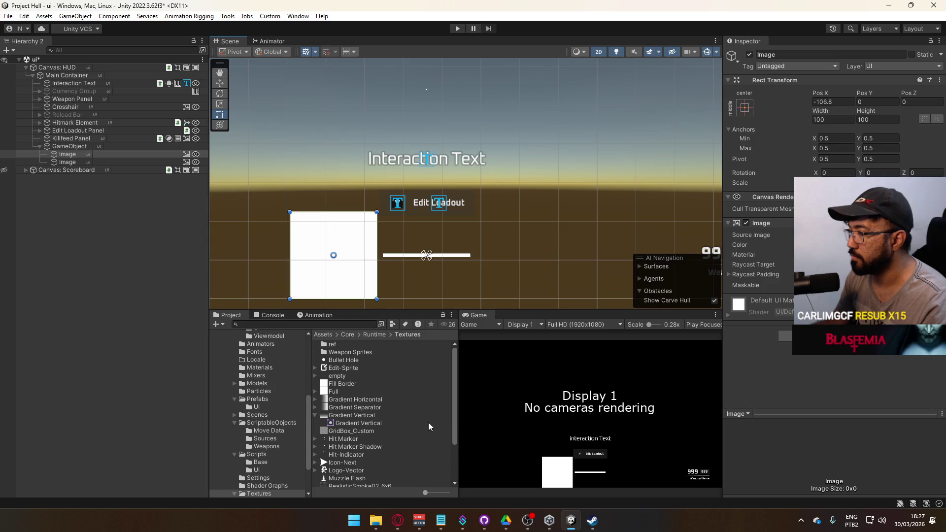
scroll(407, 411, "down", 3)
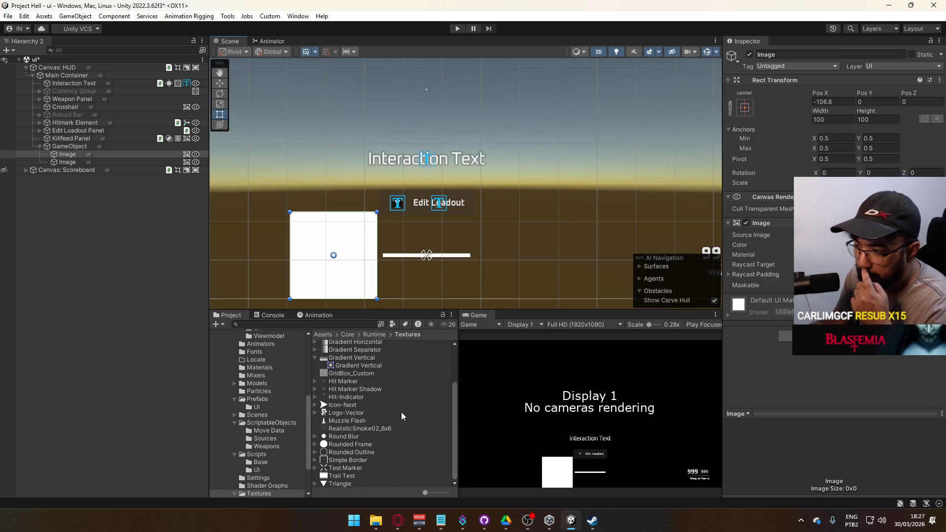
scroll(407, 414, "up", 3)
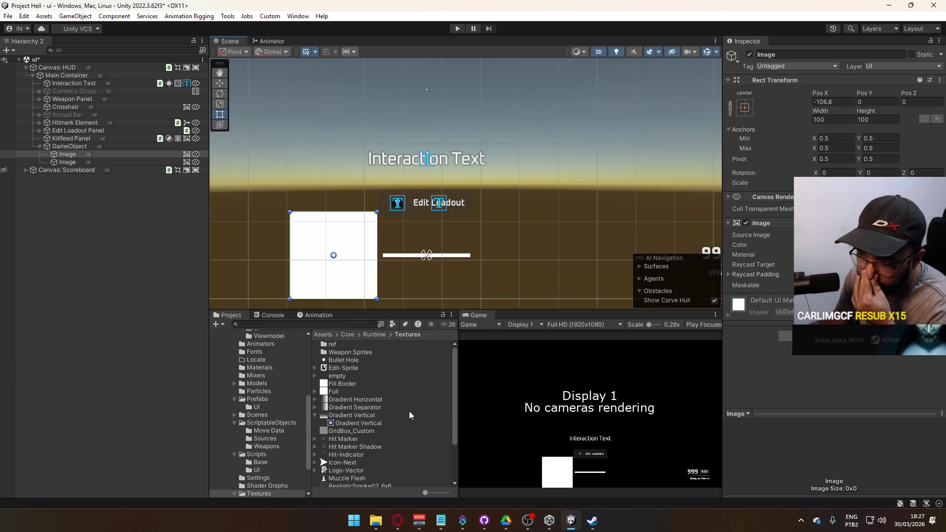
right_click(356, 392)
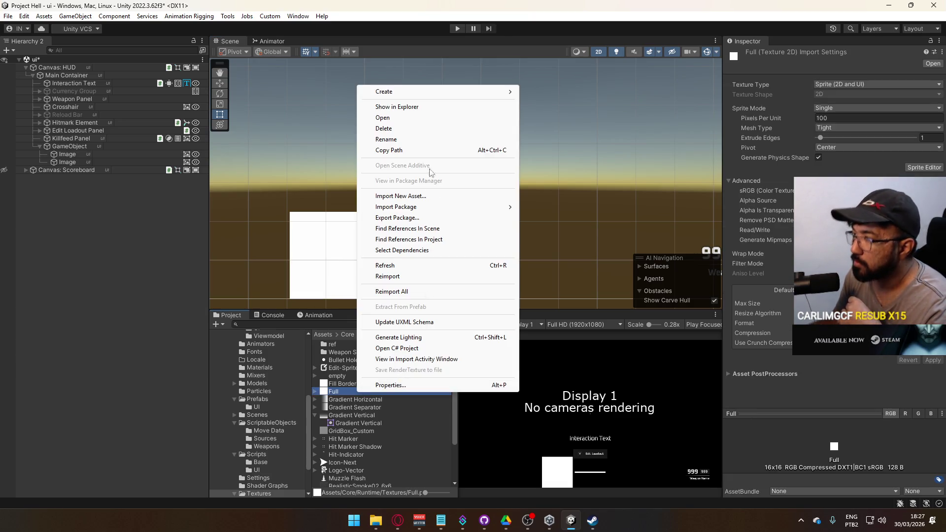
Open Full.psd from the Textures folder in Photoshop CS6 using the en_US language, then close Explorer.
left_click(431, 108)
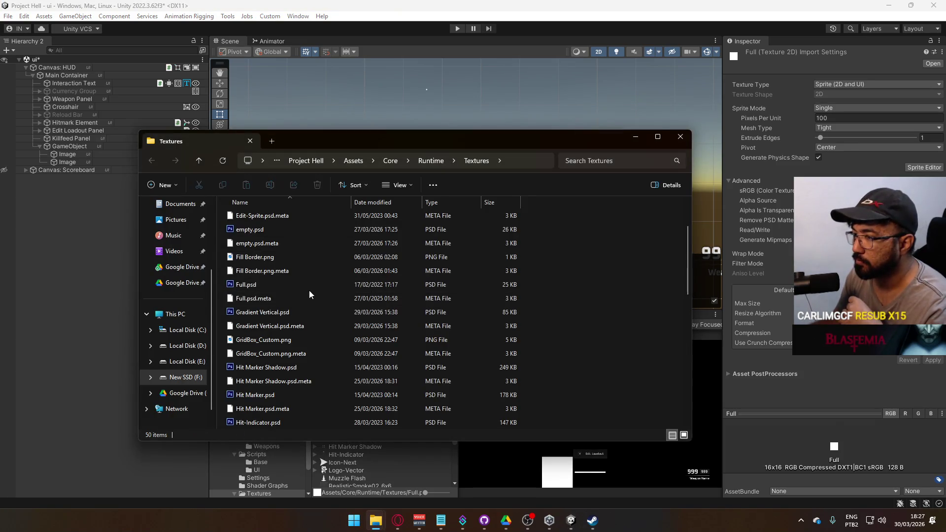
double_click(418, 285)
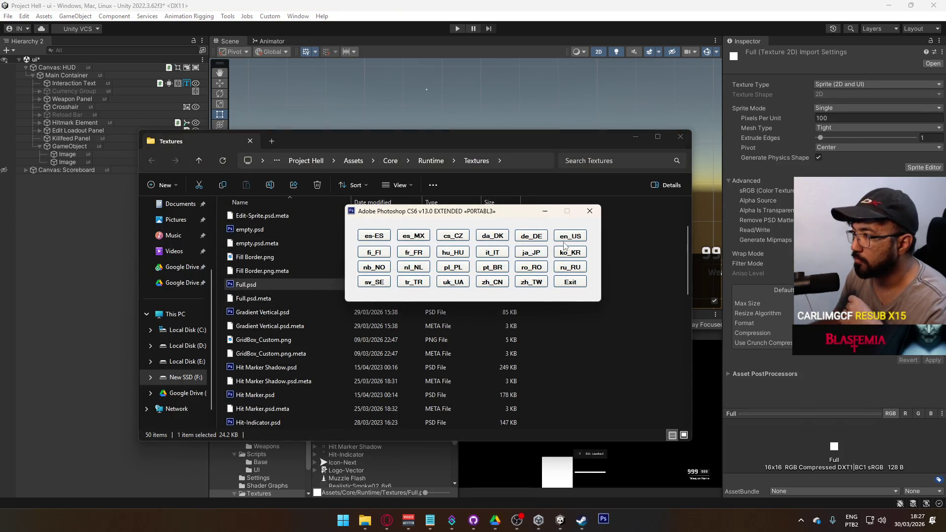
left_click(586, 211)
left_click(681, 137)
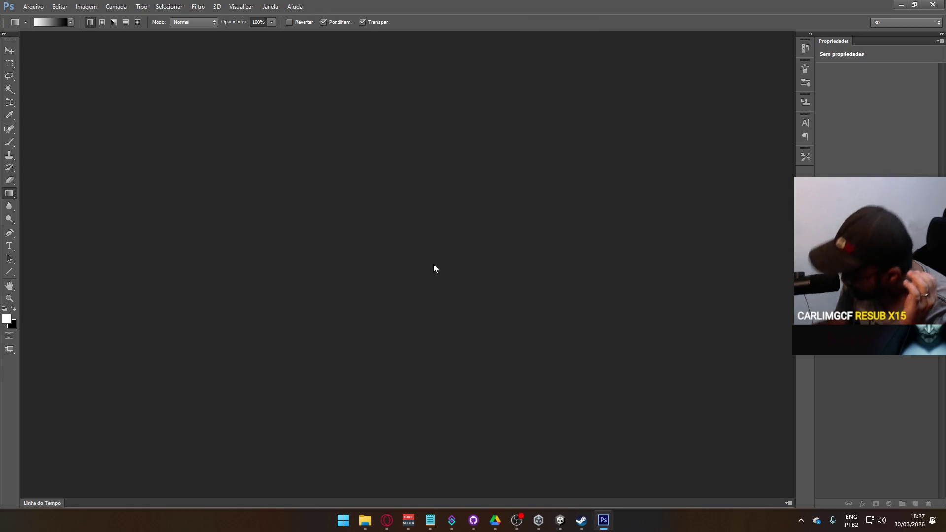
Create a new 32×32 transparent document, zoom in, and add centre horizontal and vertical guides.
left_click(34, 6)
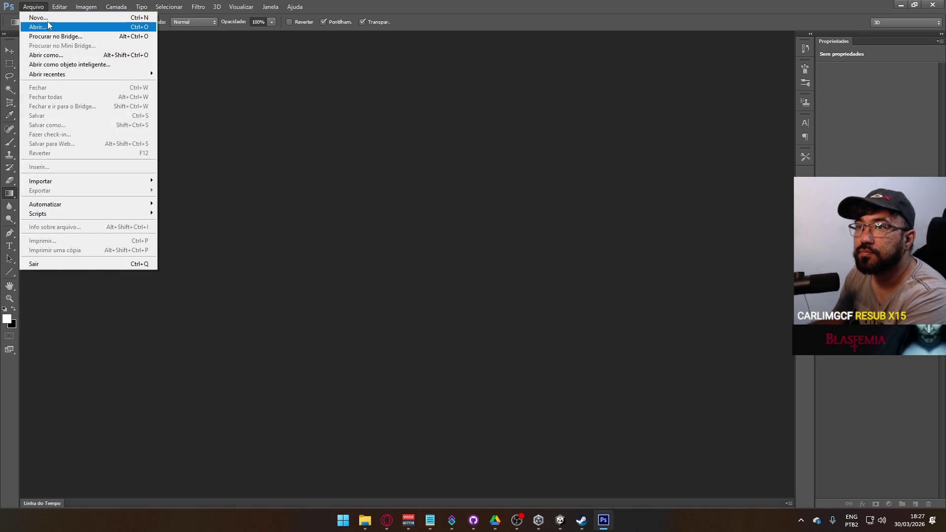
left_click(40, 18)
type("32")
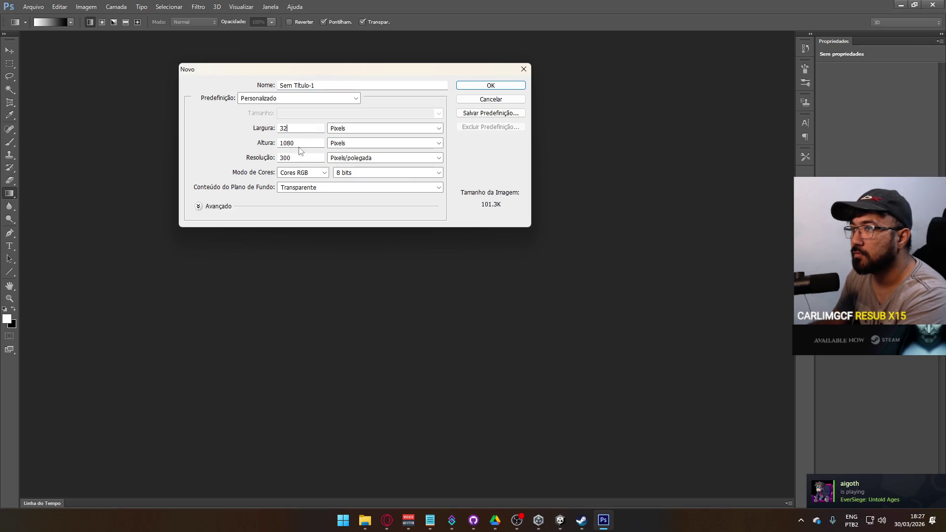
left_click(497, 84)
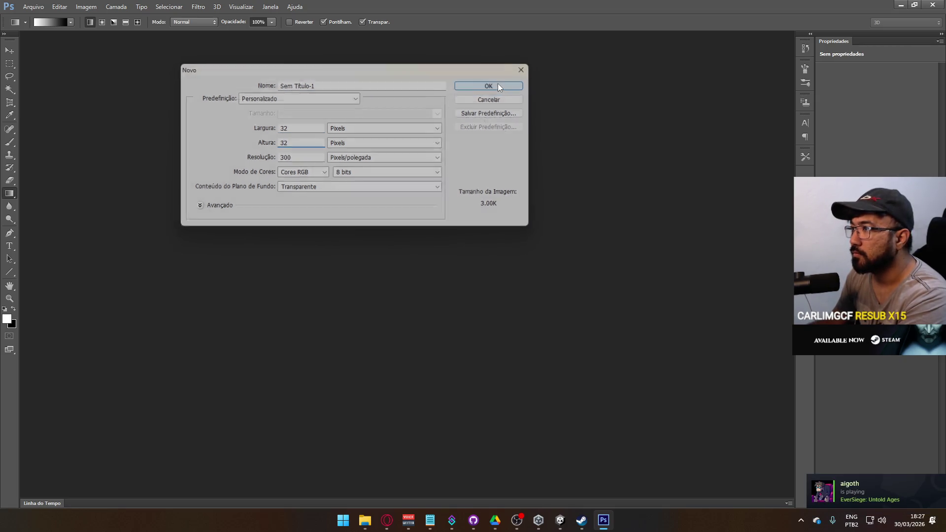
left_click(418, 286)
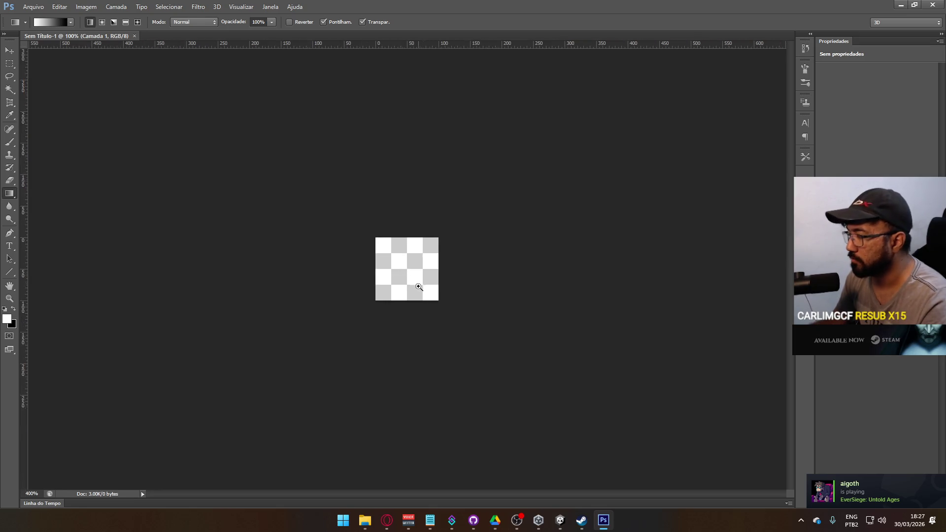
left_click_drag(23, 150, 407, 169)
left_click_drag(329, 48, 365, 269)
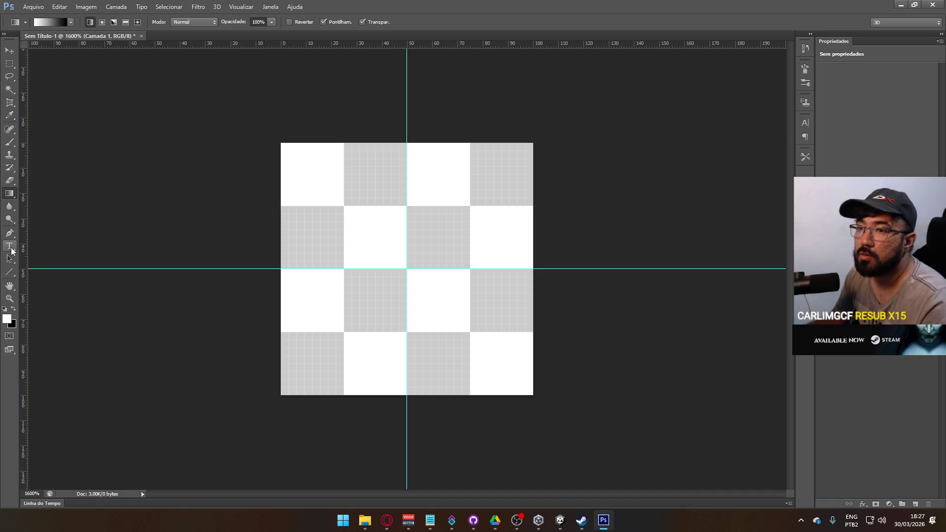
Draw a white horizontal bar across the canvas middle with the Rectangle tool.
right_click(10, 194)
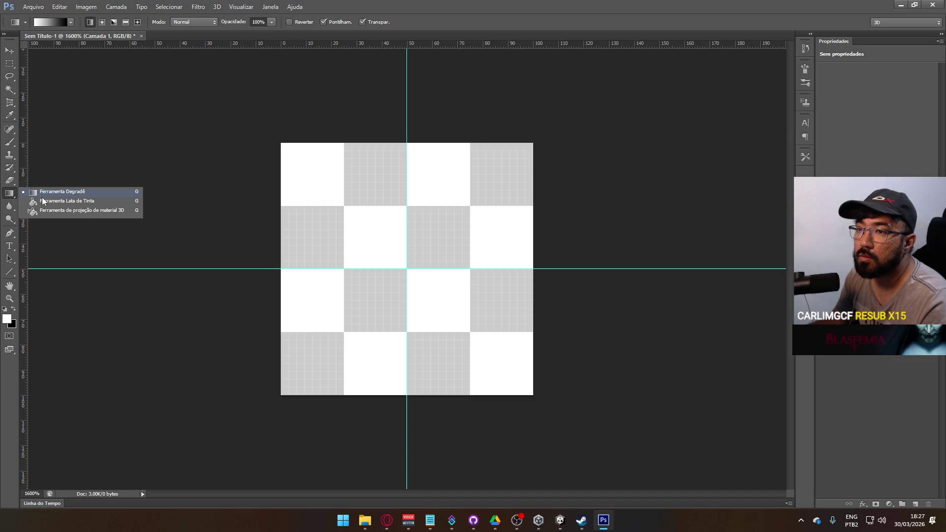
left_click(8, 195)
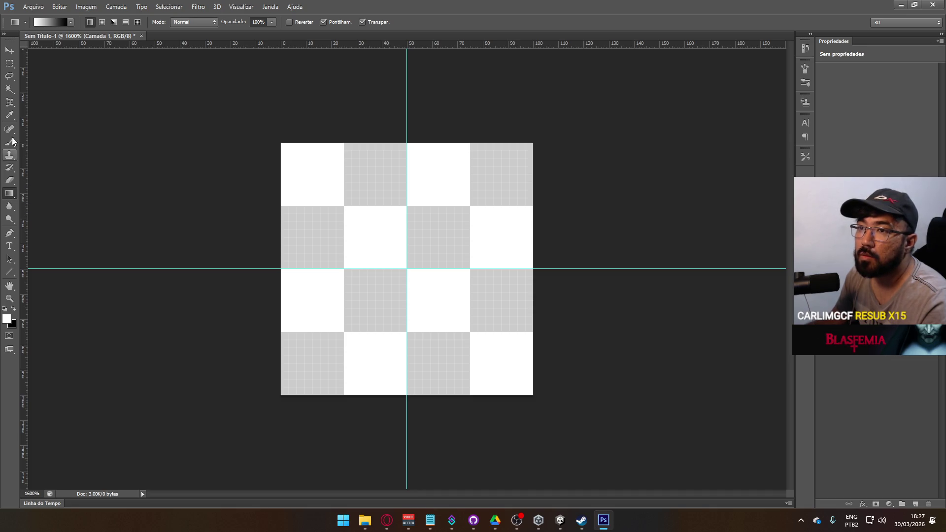
left_click(12, 236)
left_click(10, 255)
left_click(10, 259)
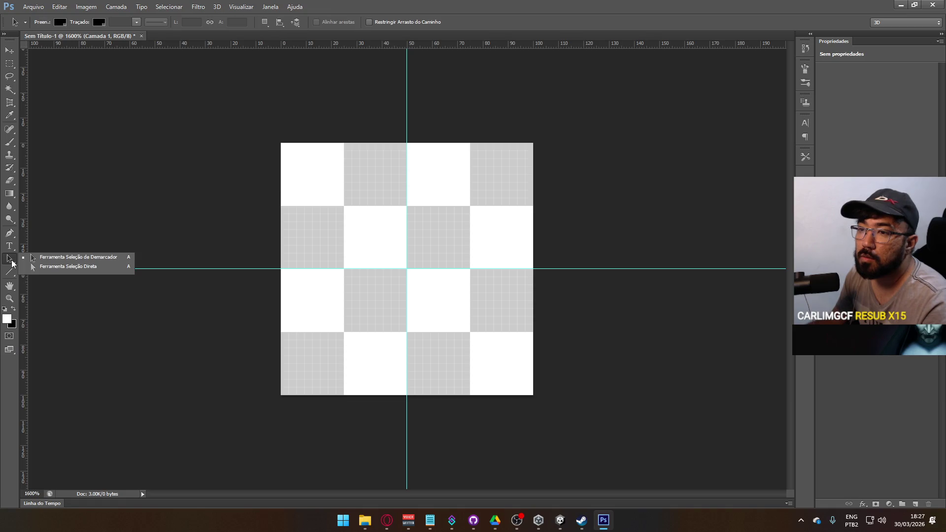
left_click(9, 193)
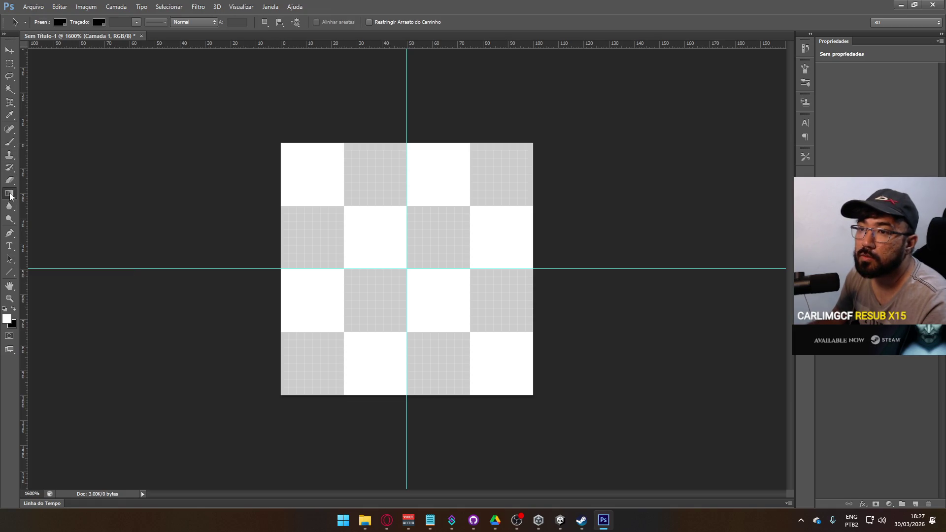
left_click(9, 272)
left_click(79, 270)
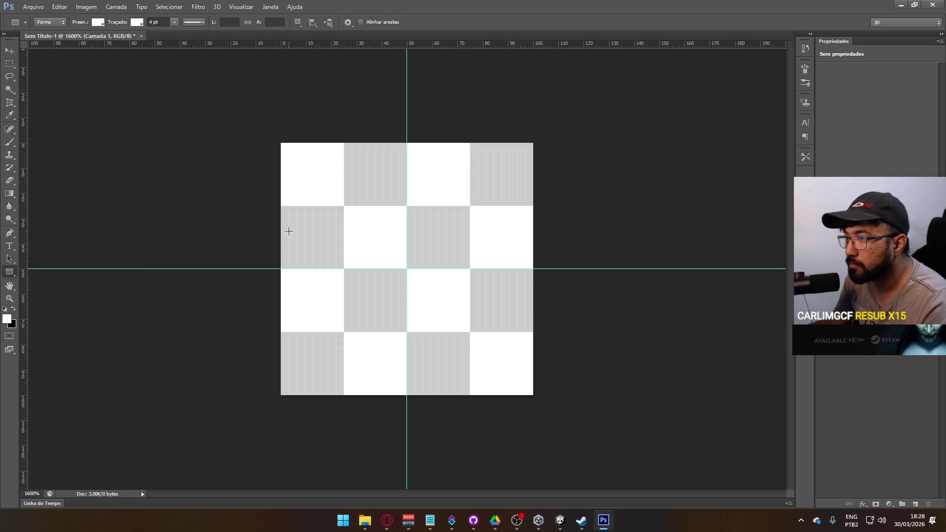
mouse_move(281, 238)
left_mouse_down()
mouse_move(494, 306)
mouse_move(526, 298)
left_mouse_up()
Duplicate the rectangle layer and rotate the copy 90° into a vertical bar.
left_click(9, 64)
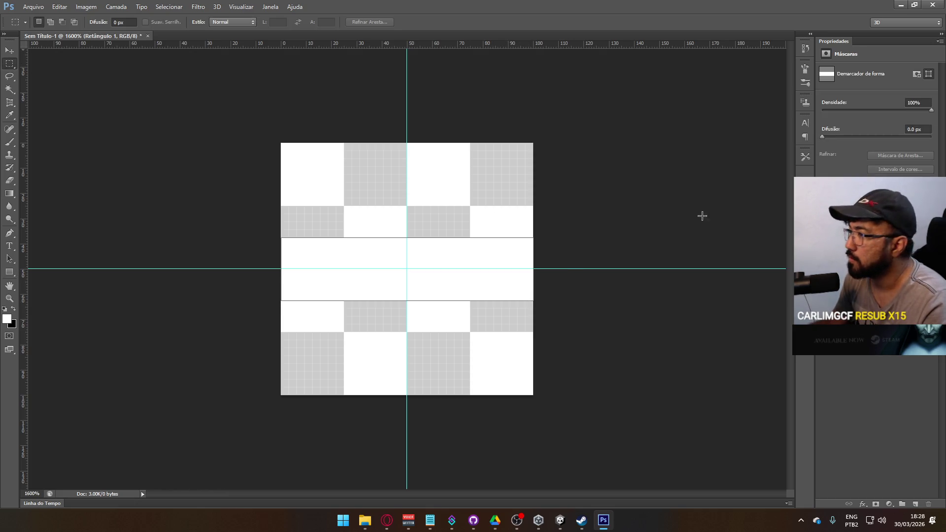
right_click(858, 246)
left_click(775, 165)
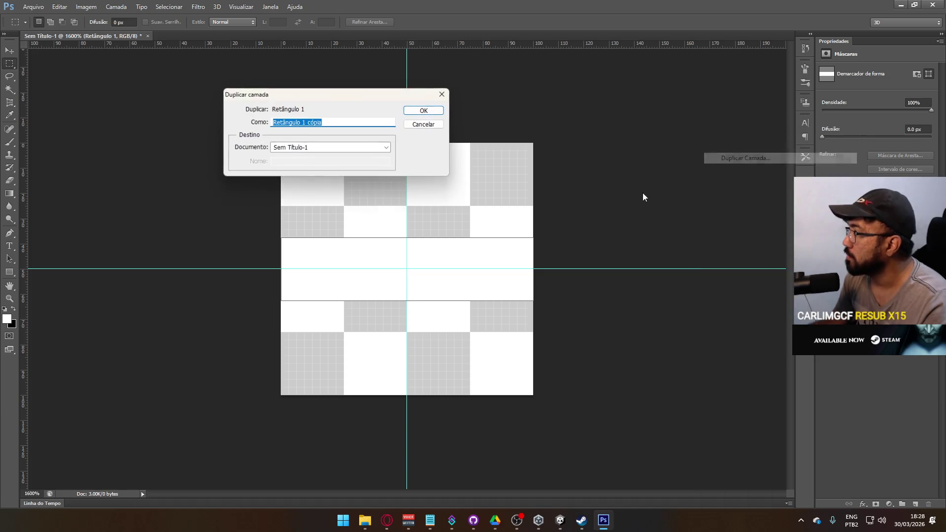
left_click(420, 116)
key("ctrl+t")
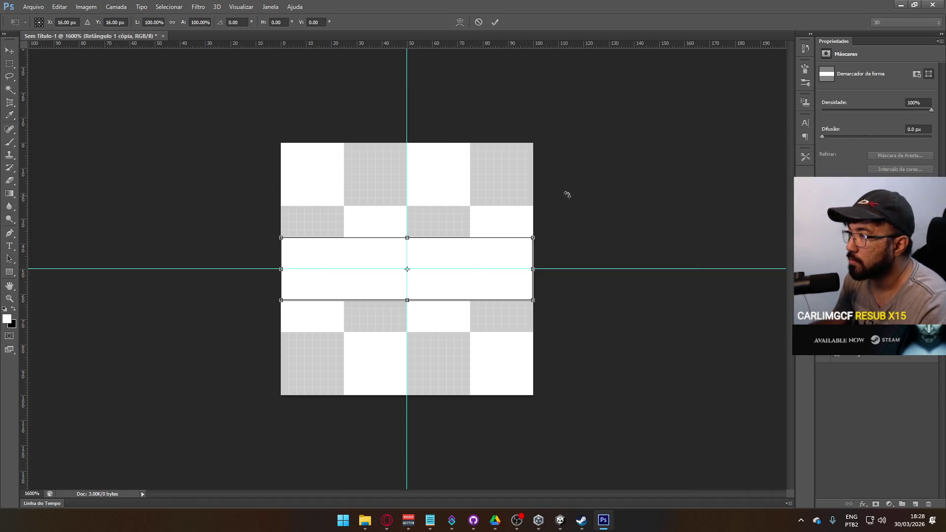
mouse_move(543, 239)
left_mouse_down()
mouse_move(465, 339)
mouse_move(421, 354)
left_mouse_up()
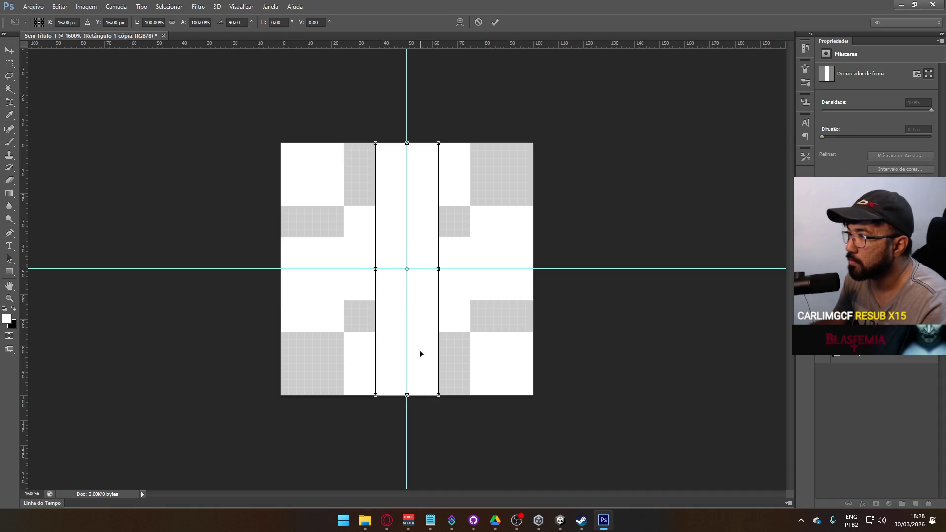
key("Return")
key("m")
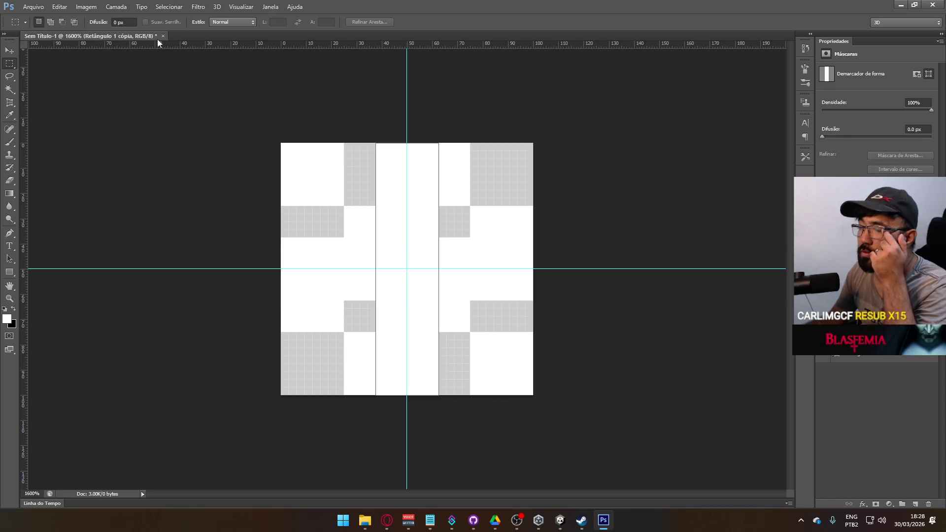
Save the image as Cross Icon.psd and minimize Photoshop.
left_click(32, 6)
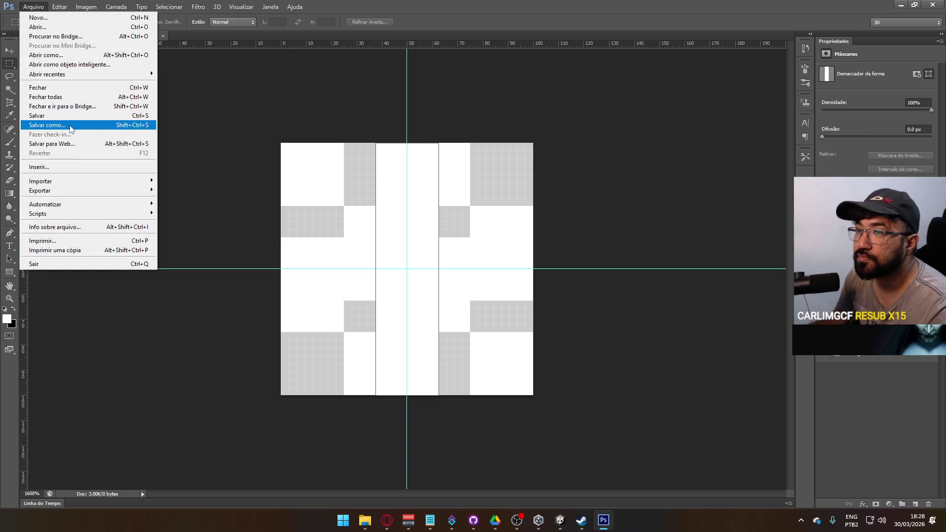
left_click(71, 124)
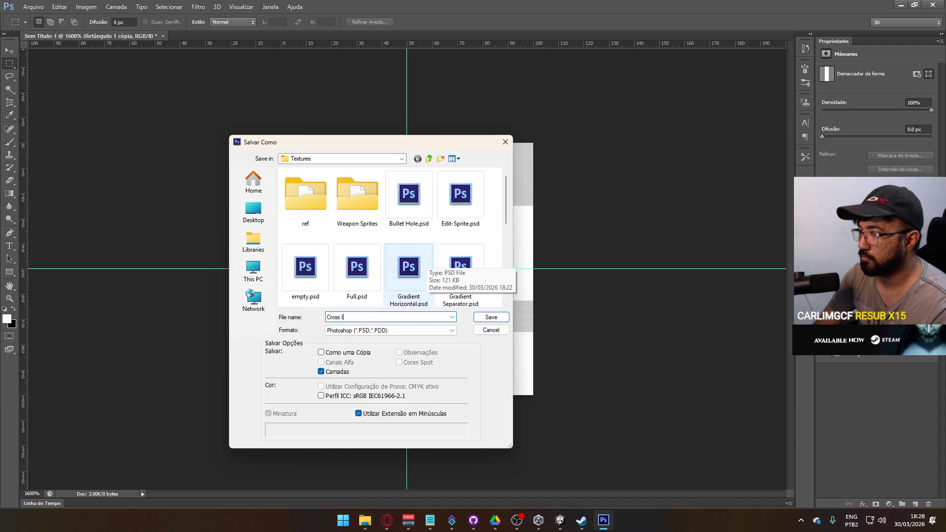
type("con")
key("Return")
key("Return")
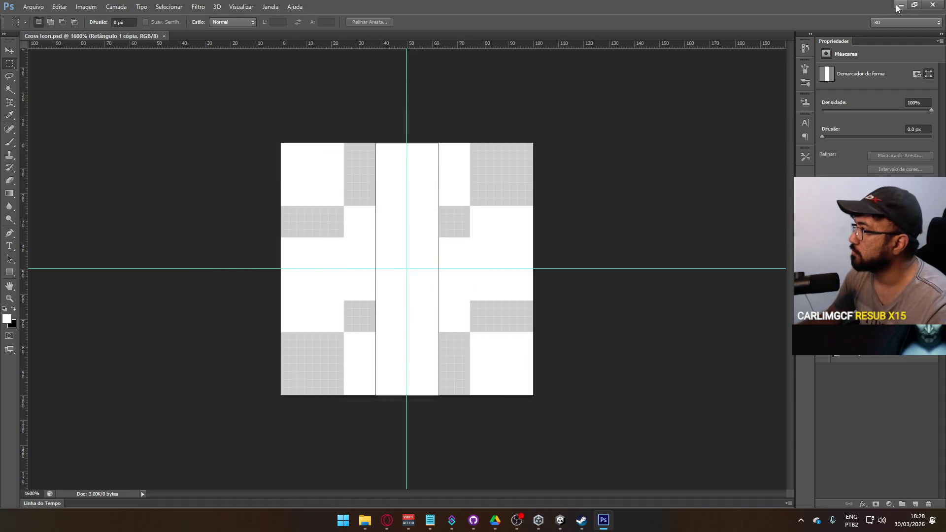
left_click(898, 7)
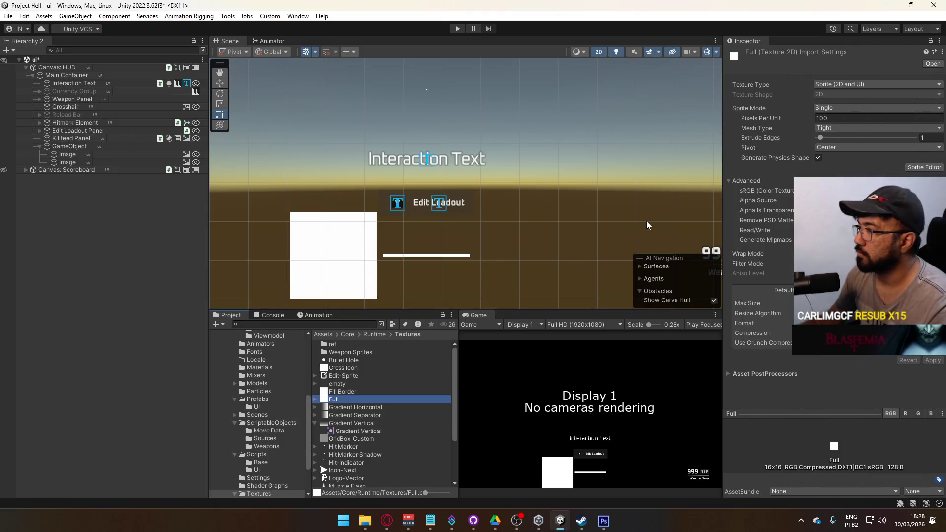
Import the Cross Icon texture with alpha as transparency and mipmaps turned off.
left_click(353, 367)
left_click(816, 128)
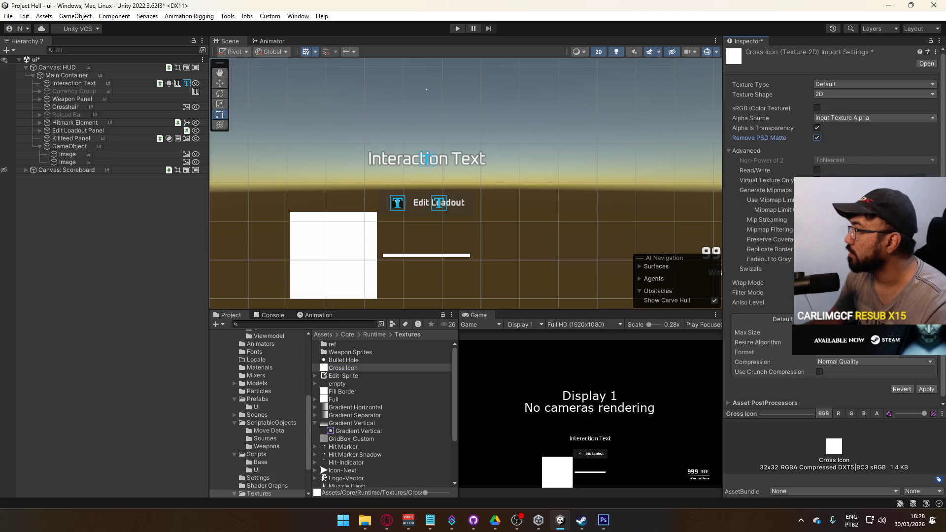
left_click(816, 190)
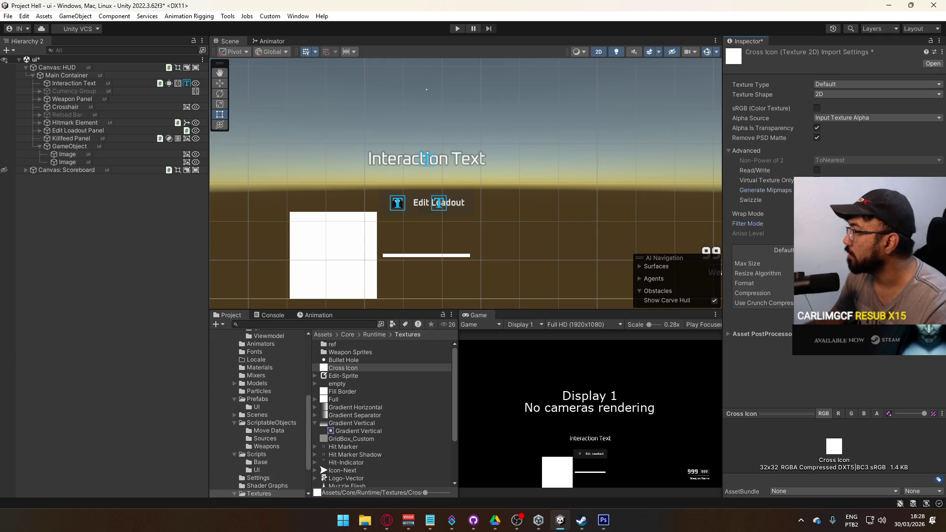
left_click(929, 318)
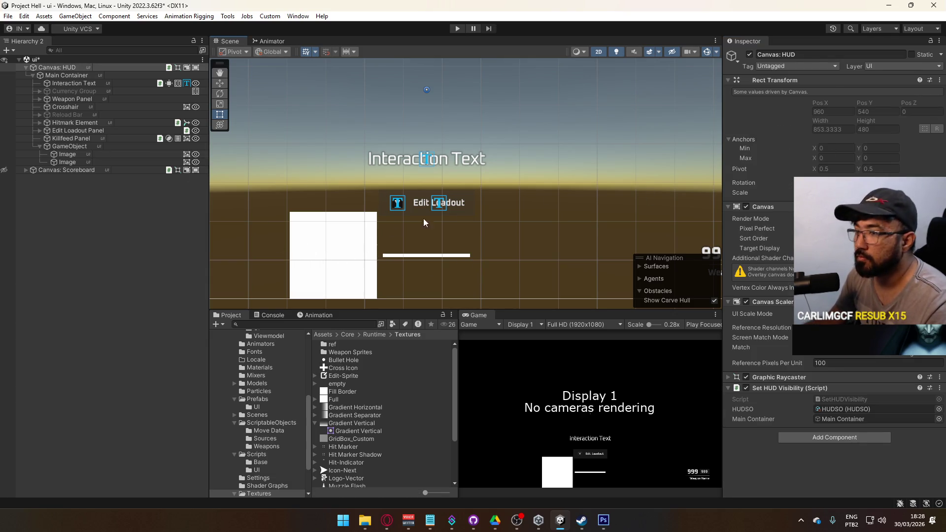
Set Cross Icon's Texture Type to Sprite (2D and UI), then switch to the web browser.
left_click(867, 84)
left_click(846, 129)
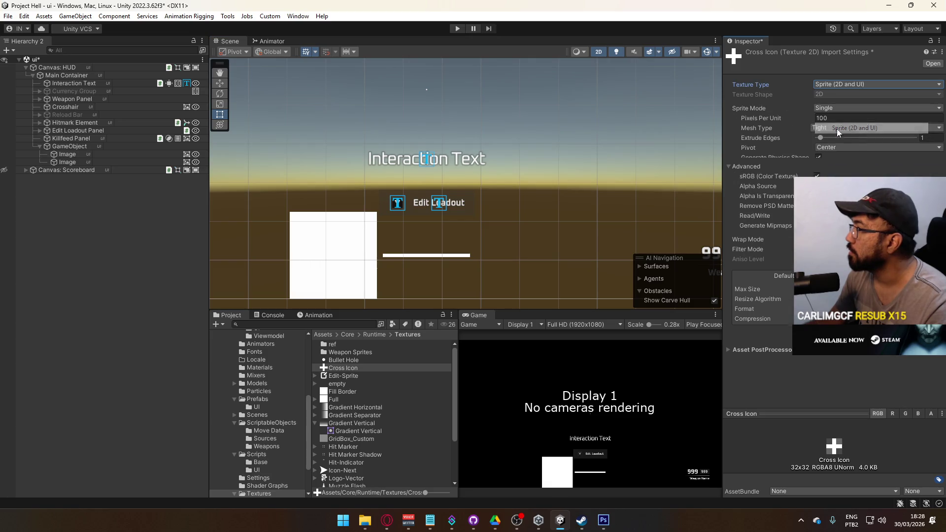
left_click(387, 520)
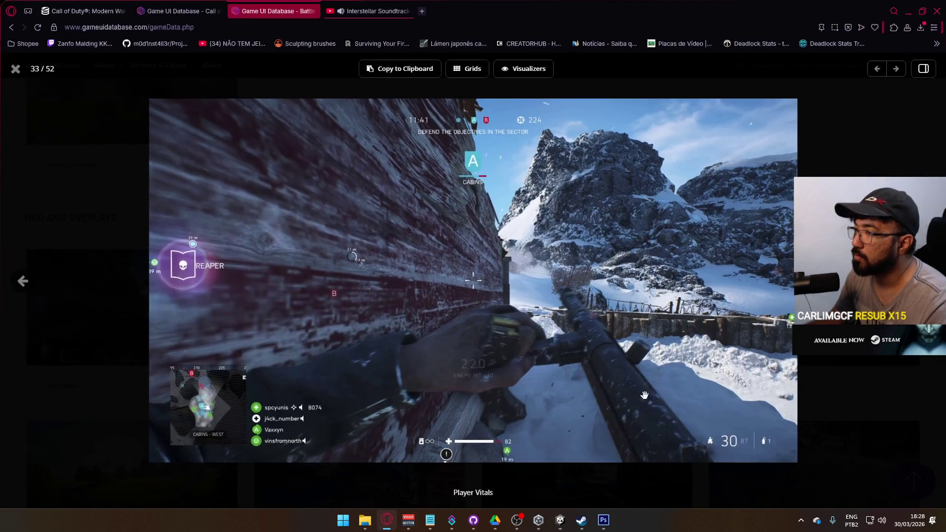
left_click(375, 11)
left_click(375, 241)
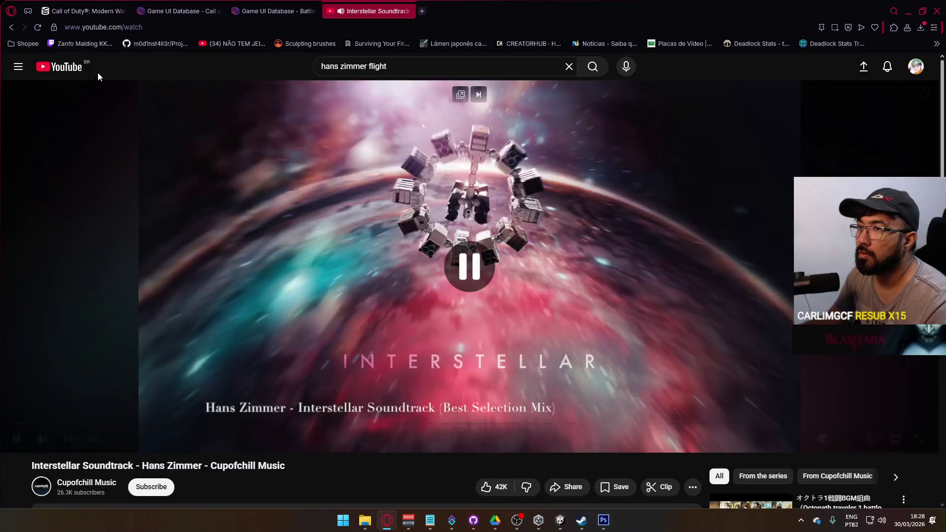
key("alt+Left")
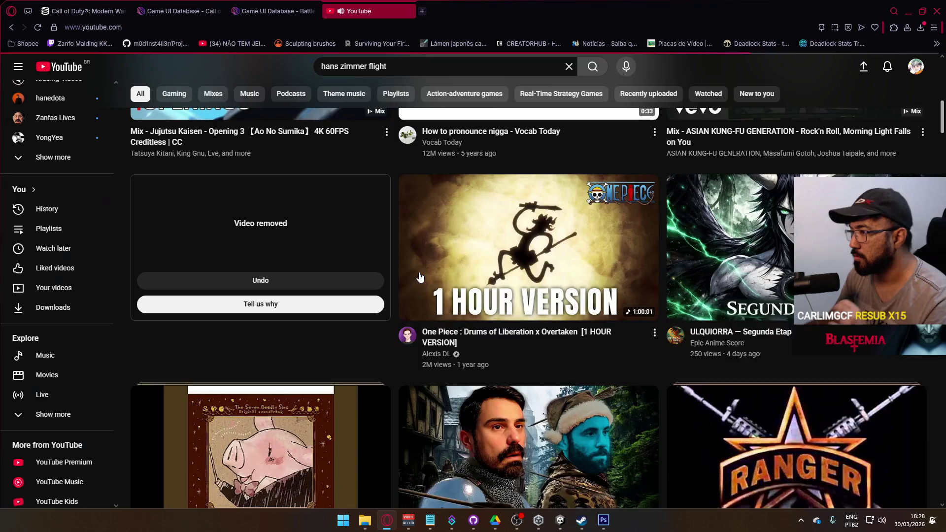
scroll(637, 287, "down", 9)
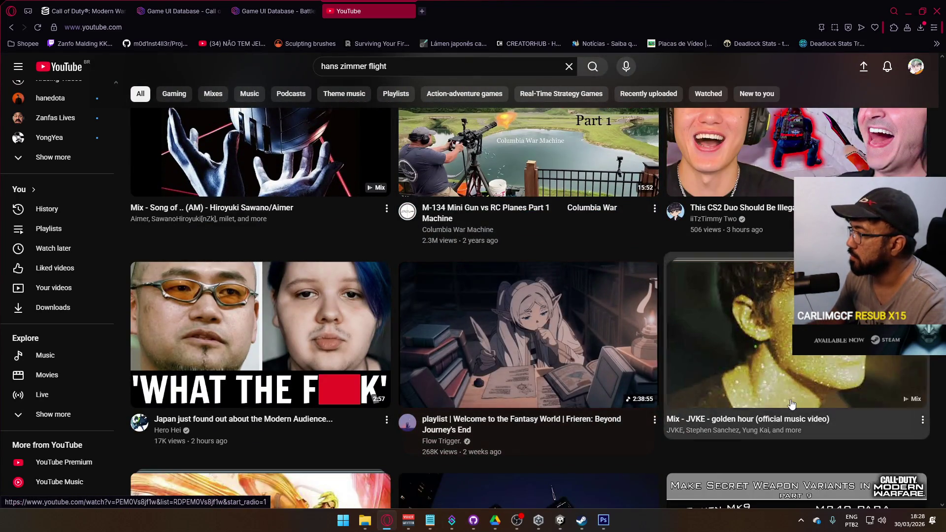
scroll(554, 394, "down", 1)
scroll(554, 394, "down", 10)
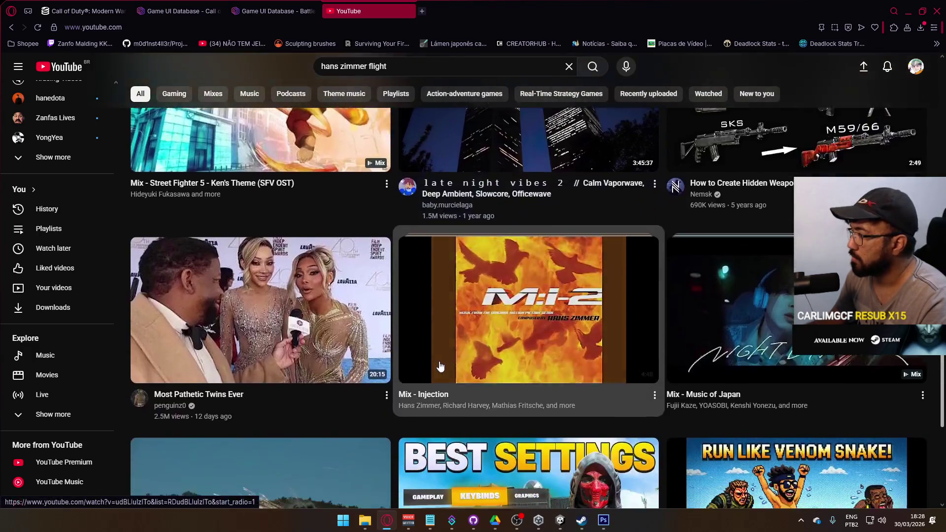
scroll(448, 370, "down", 6)
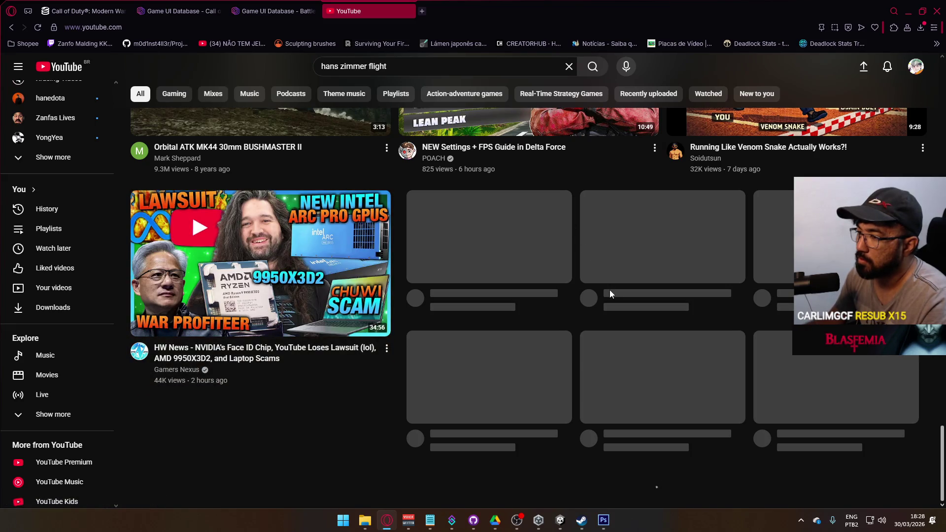
scroll(607, 301, "down", 4)
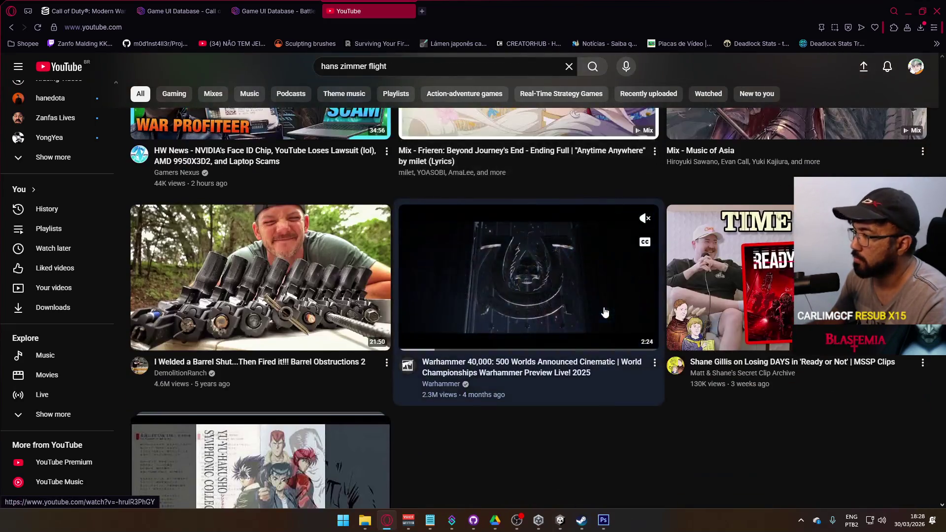
scroll(604, 315, "down", 8)
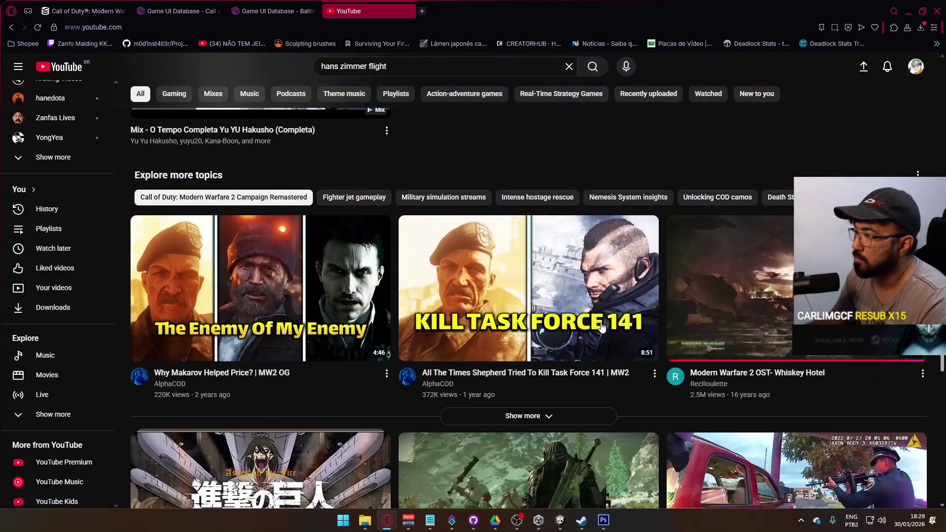
scroll(601, 326, "down", 3)
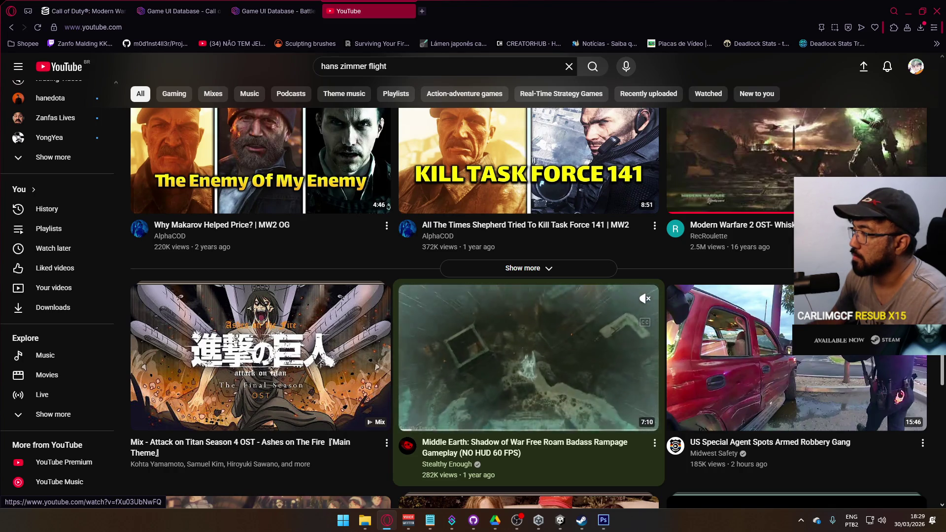
scroll(600, 332, "down", 4)
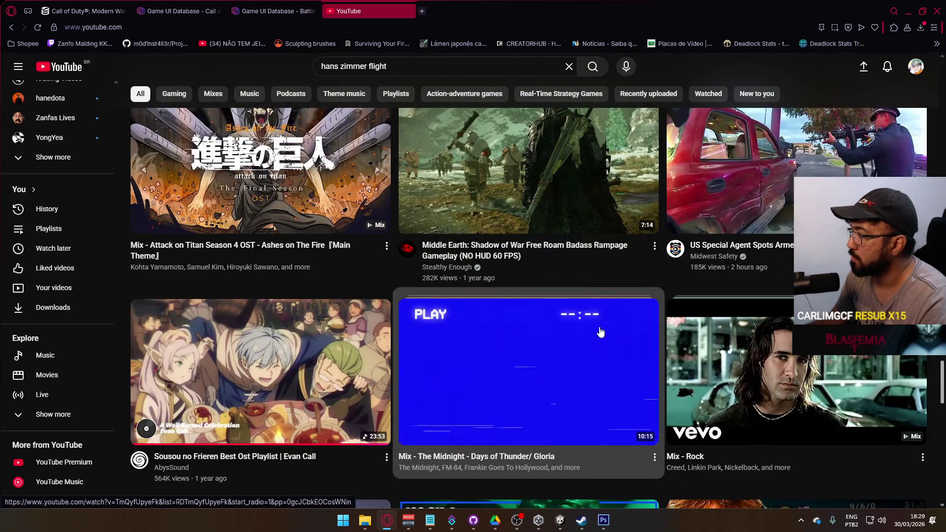
scroll(601, 332, "down", 9)
scroll(599, 337, "down", 3)
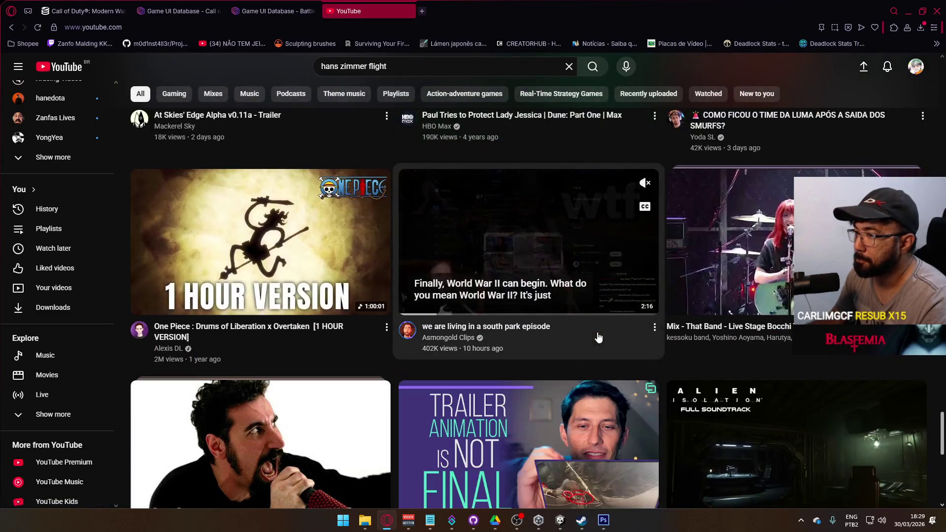
scroll(600, 337, "down", 9)
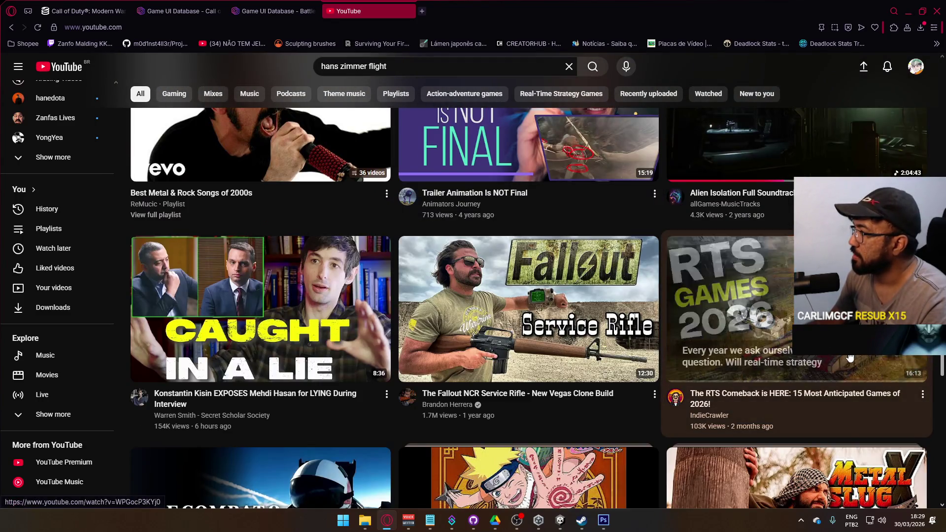
scroll(942, 361, "down", 2)
left_click_drag(943, 361, 943, 378)
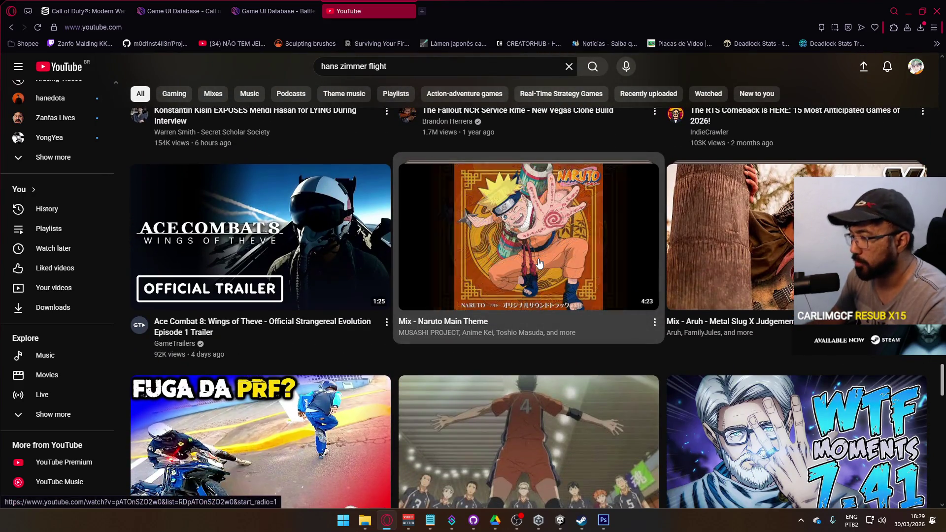
left_click(529, 237)
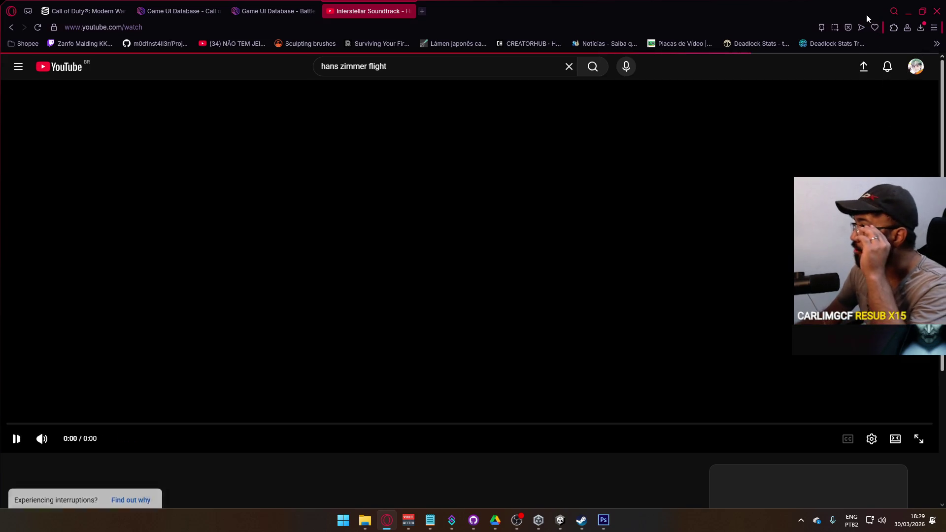
key("alt+Tab")
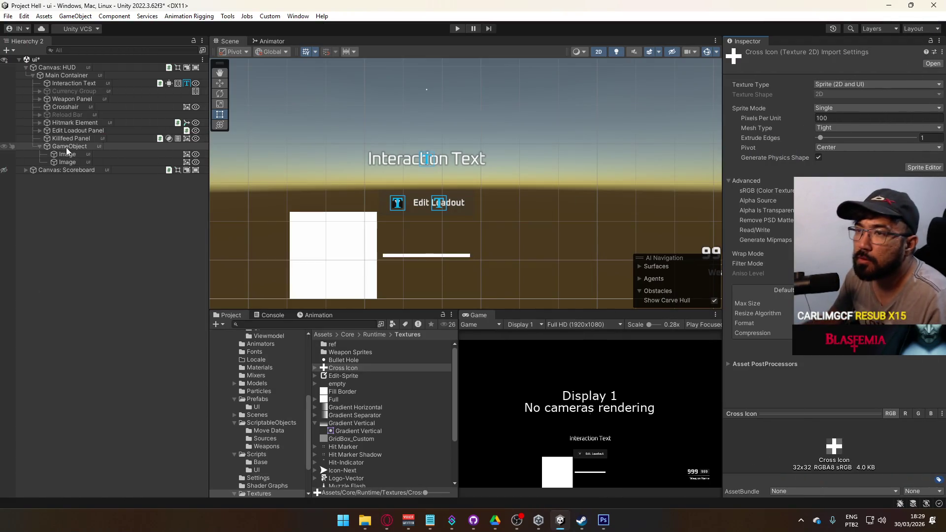
Give the first Image the Cross Icon sprite and size it 16×16.
left_click(69, 154)
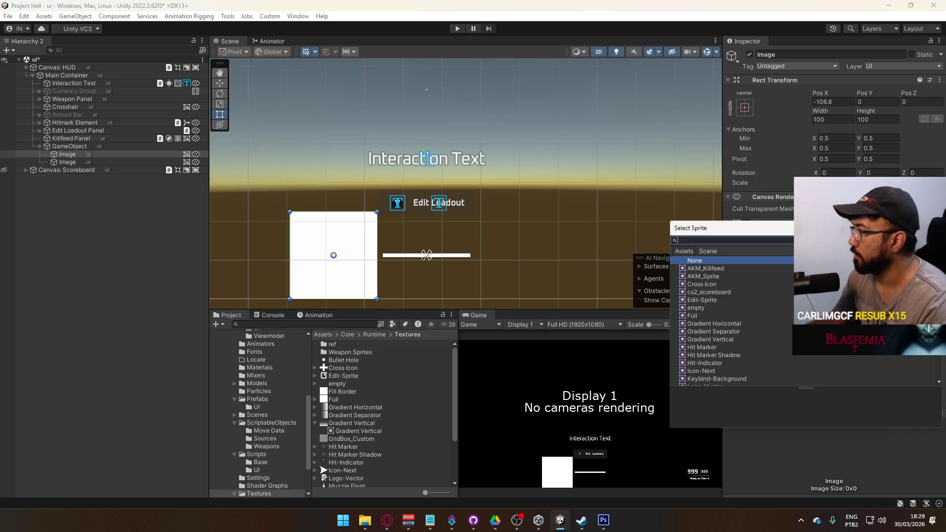
type("cross")
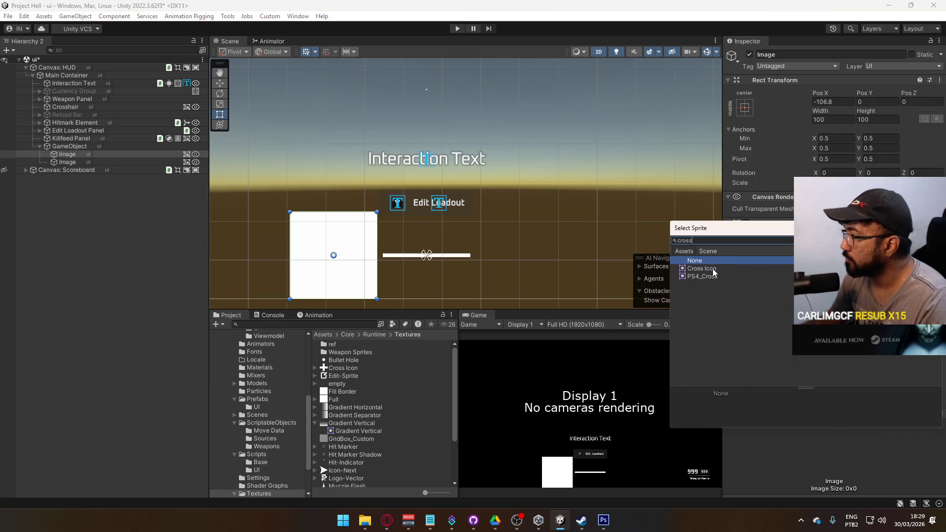
double_click(702, 268)
left_click(833, 119)
type("32")
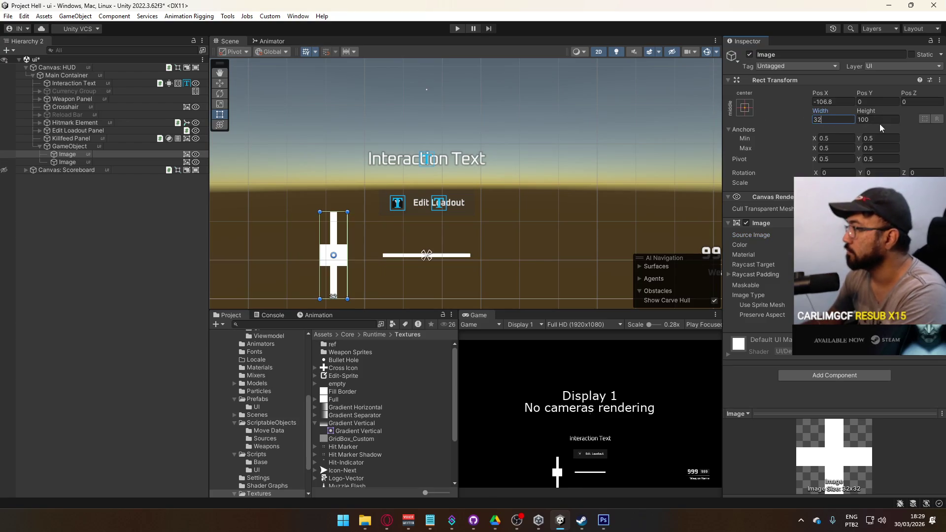
left_click(879, 122)
type("32")
left_click(820, 119)
type("16")
key("Tab")
type("16")
Shrink the cross to 12×12, nudge it toward the bar, then settle on 8×8.
scroll(335, 244, "up", 1)
left_click(820, 120)
type("12")
left_click(874, 119)
type("12")
scroll(356, 249, "up", 4)
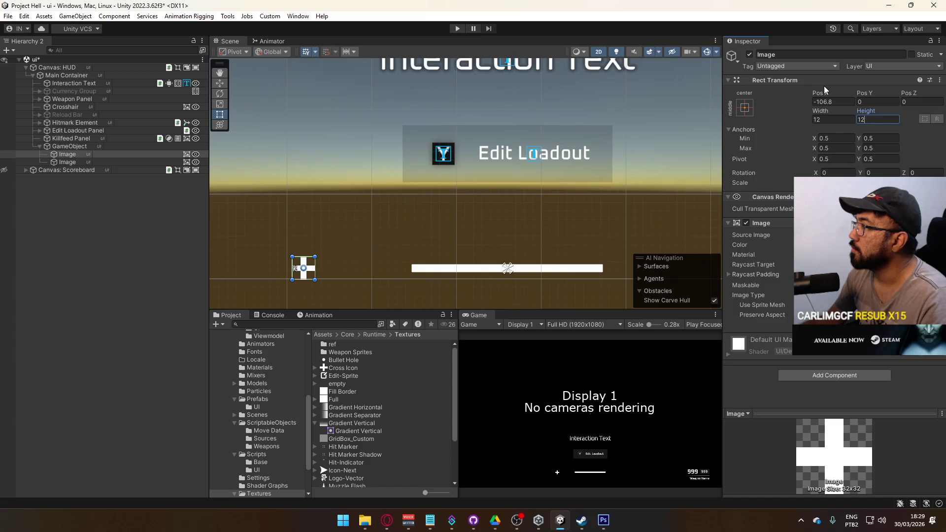
left_click_drag(817, 91, 894, 96)
scroll(422, 281, "up", 1)
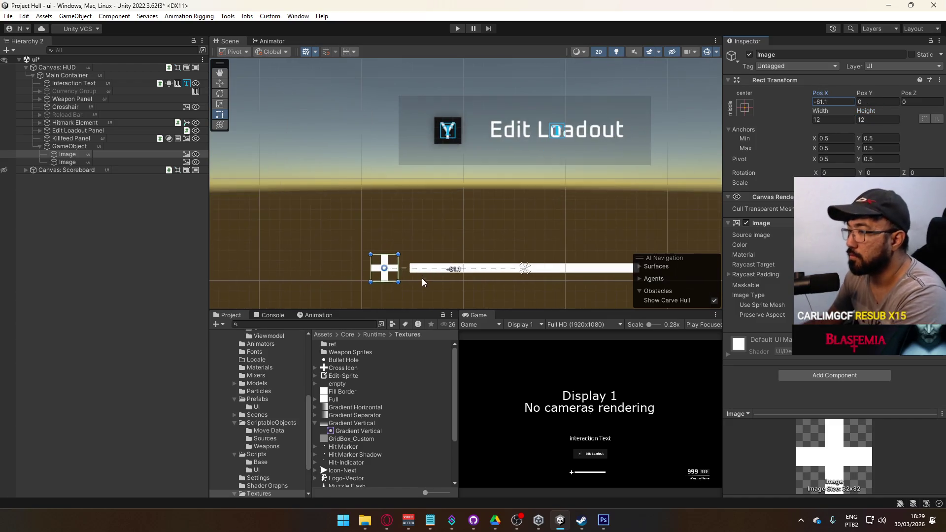
scroll(430, 279, "up", 3)
left_click(862, 120)
type("8")
left_click(827, 120)
type("8")
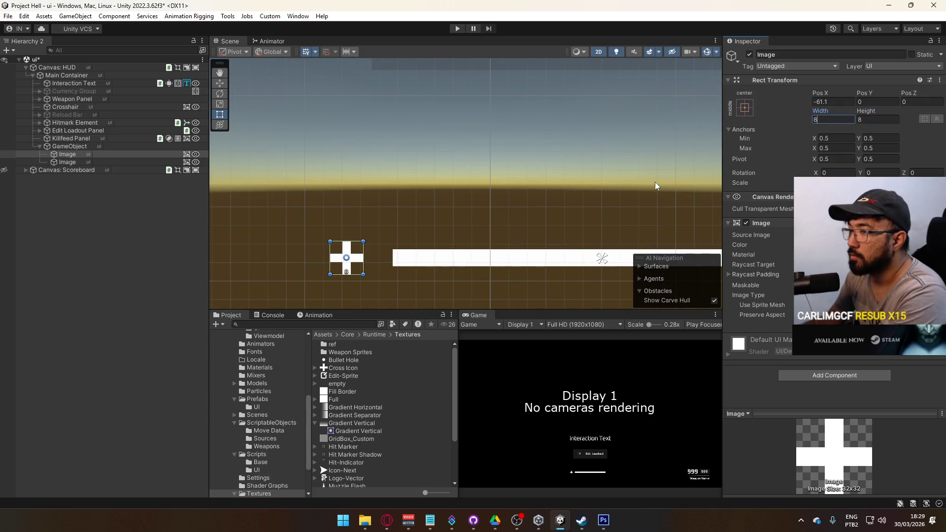
Toggle Pixel Perfect on the HUD canvas, checking the HUD in a maximized Game view.
right_click(476, 315)
left_click(515, 348)
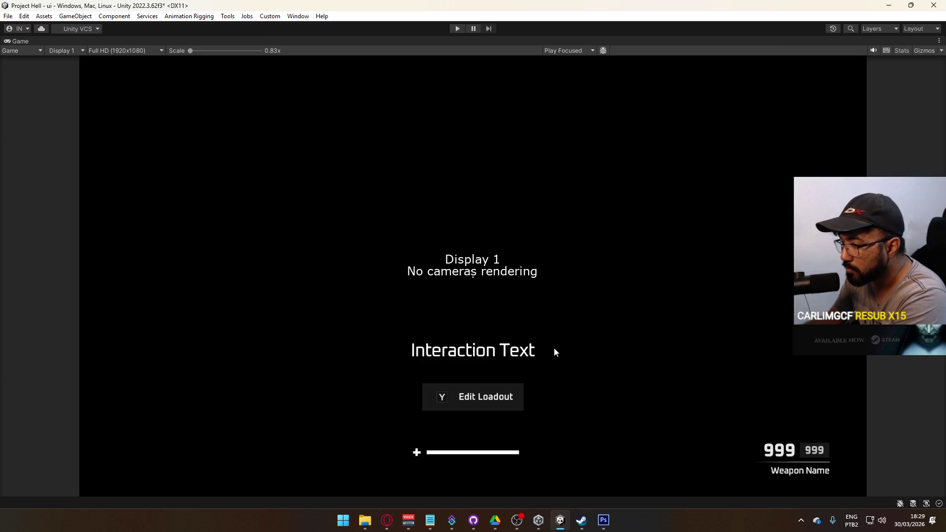
right_click(583, 43)
left_click(606, 74)
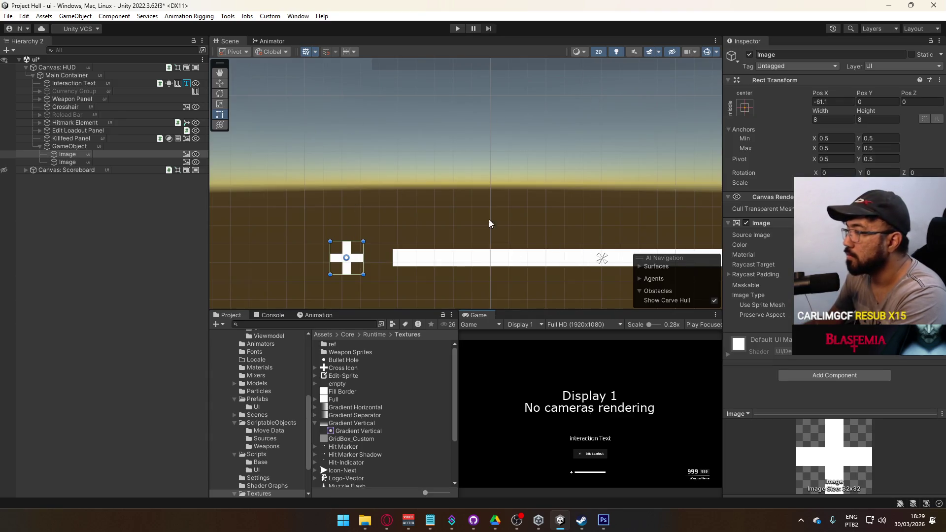
left_click(99, 67)
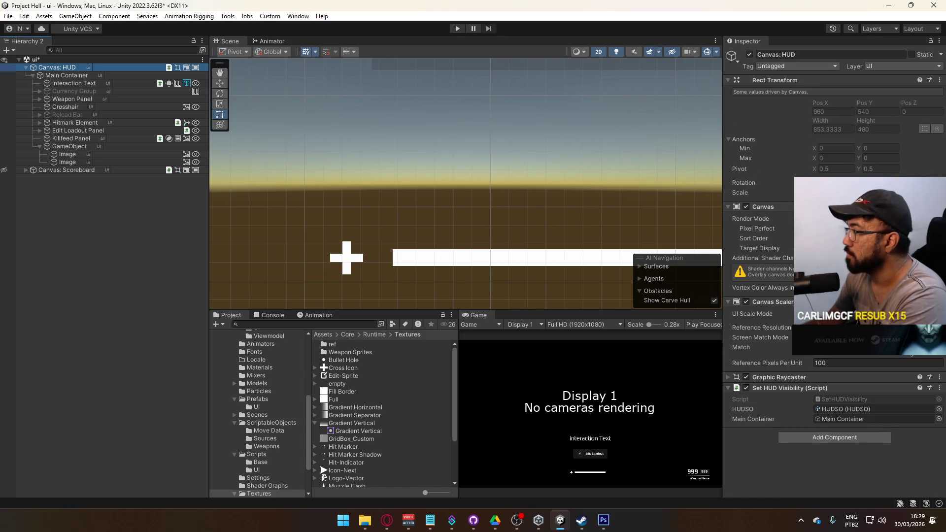
left_click(818, 229)
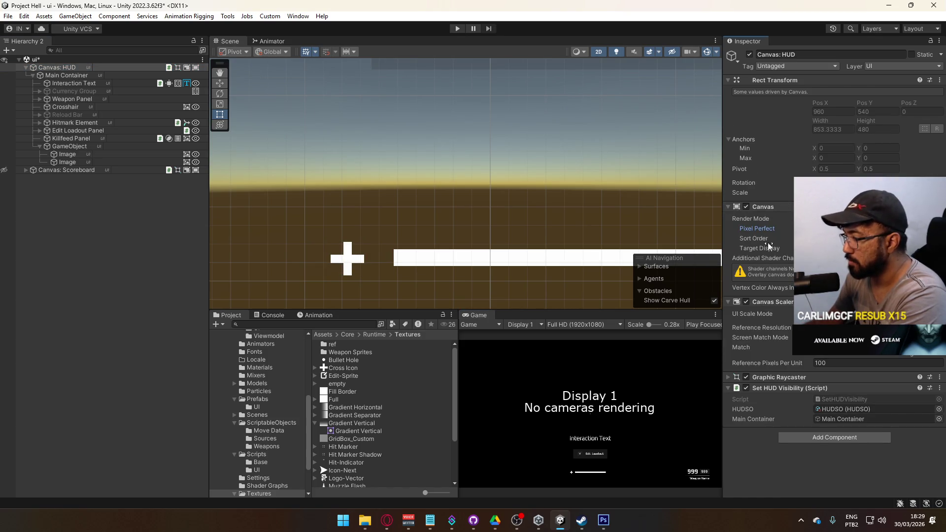
right_click(478, 314)
left_click(593, 339)
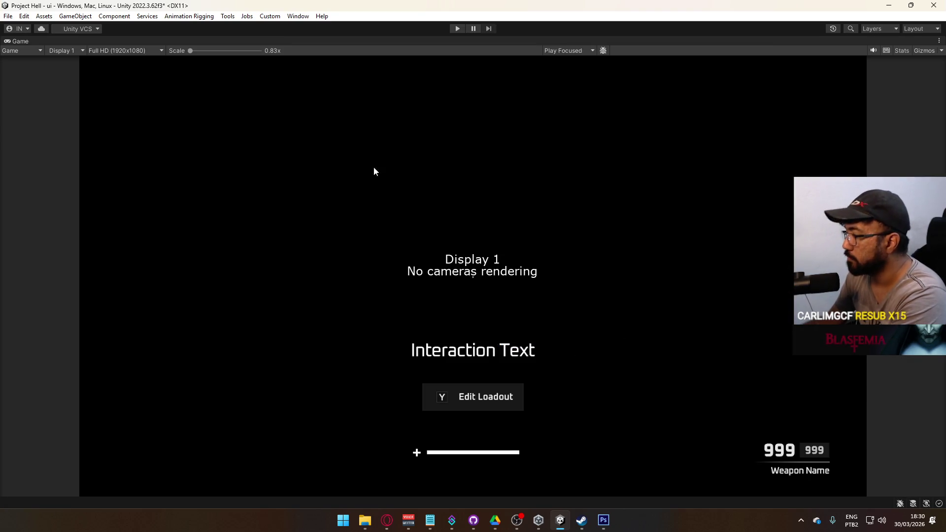
right_click(385, 39)
left_click(419, 70)
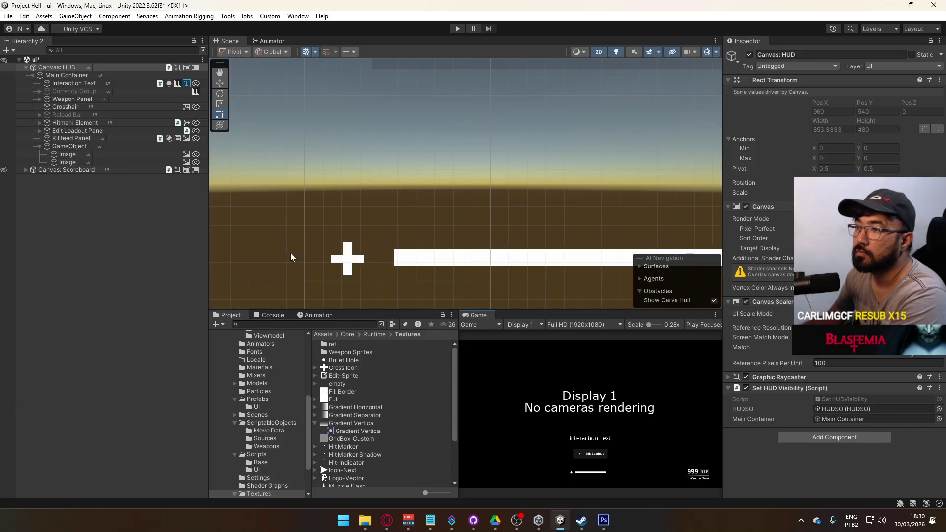
Nest the cross under the bar image, position it beside the bar, and set its Pos Y to 0.
left_click(393, 261)
left_click(352, 268)
left_click_drag(350, 267, 348, 268)
left_click(75, 159)
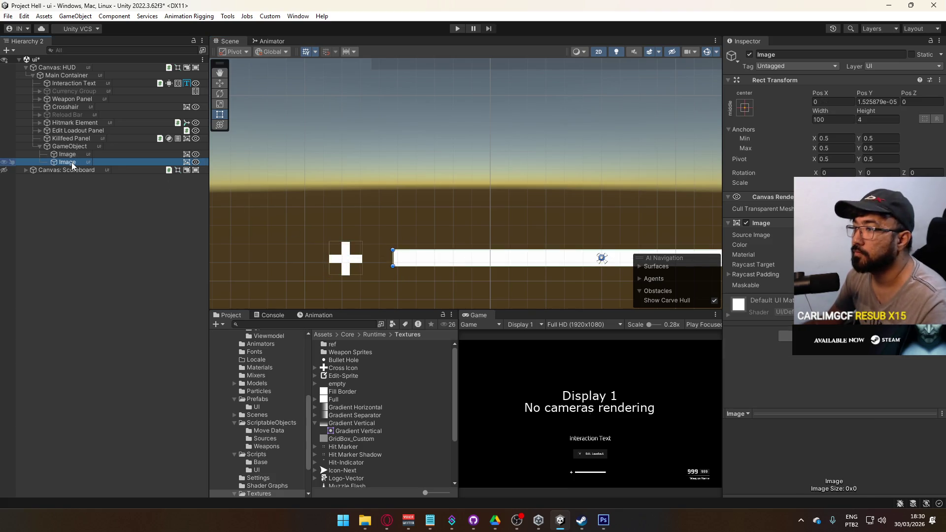
left_click(73, 155)
mouse_move(76, 164)
left_mouse_down()
mouse_move(108, 167)
mouse_move(75, 154)
left_mouse_up()
left_click_drag(826, 94, 836, 93)
left_click(887, 101)
type("0")
key("Return")
scroll(389, 276, "up", 3)
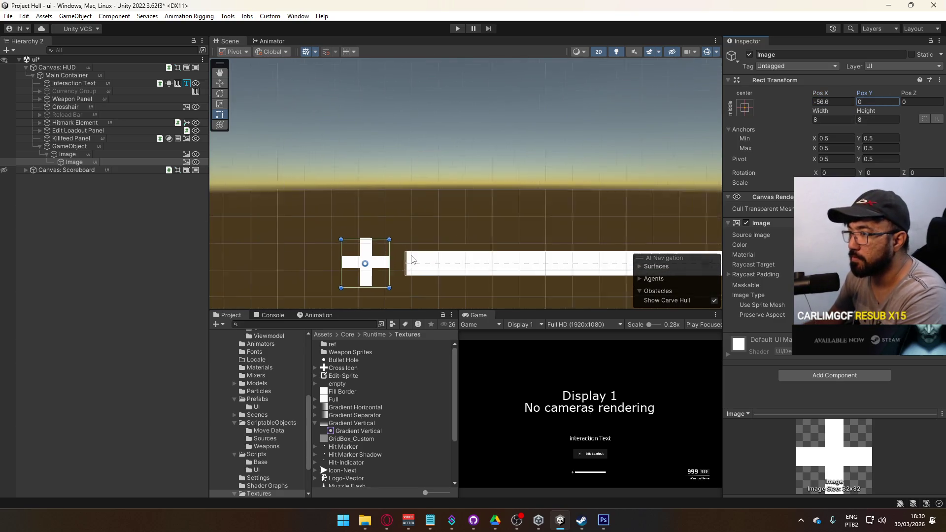
Set the bar image's Pos Y to 0, nudge the health bar group, and frame the cross.
left_click(68, 154)
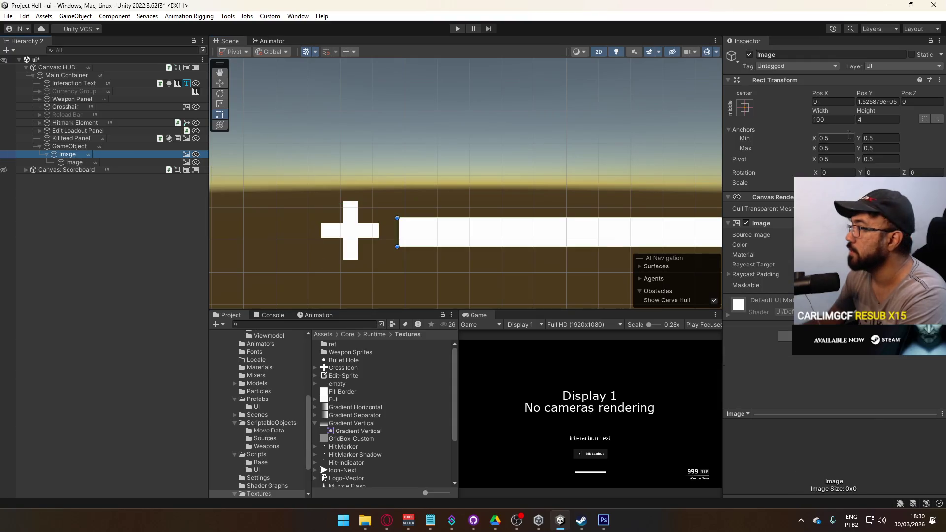
left_click(883, 101)
type("0")
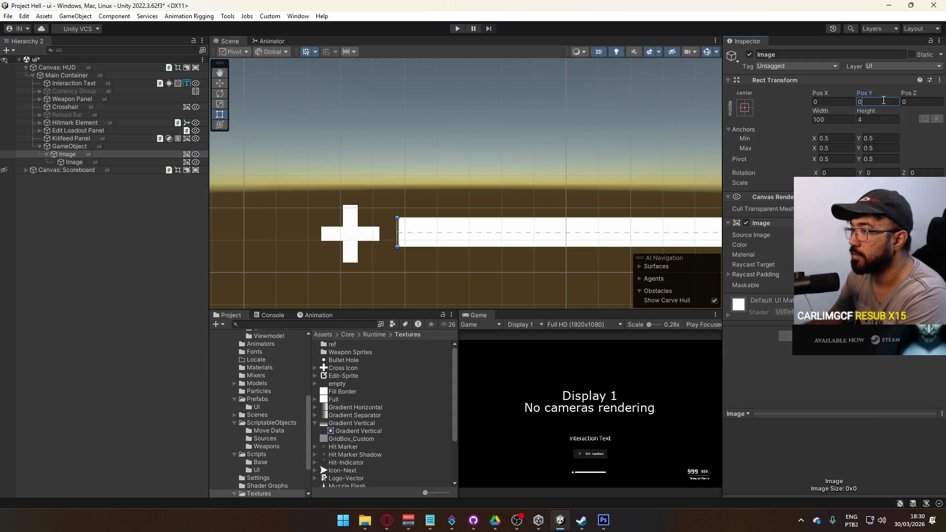
left_click(85, 146)
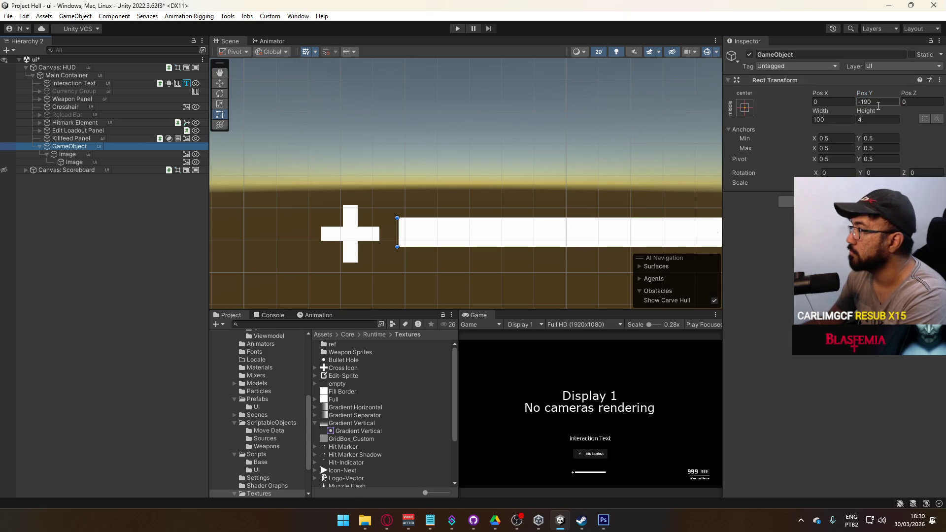
left_click_drag(864, 94, 862, 94)
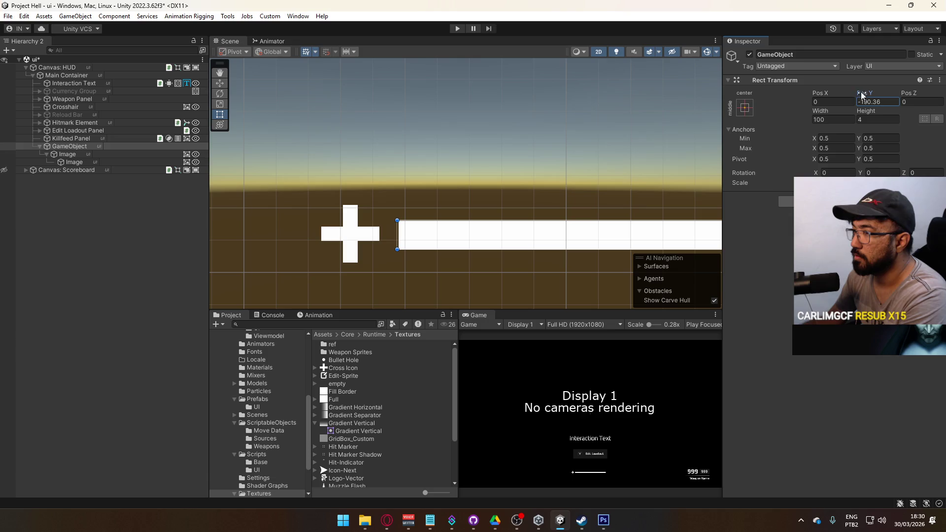
left_click(536, 124)
scroll(542, 143, "down", 3)
mouse_move(585, 142)
left_mouse_down()
mouse_move(285, 139)
mouse_move(480, 177)
left_mouse_up()
left_click(85, 161)
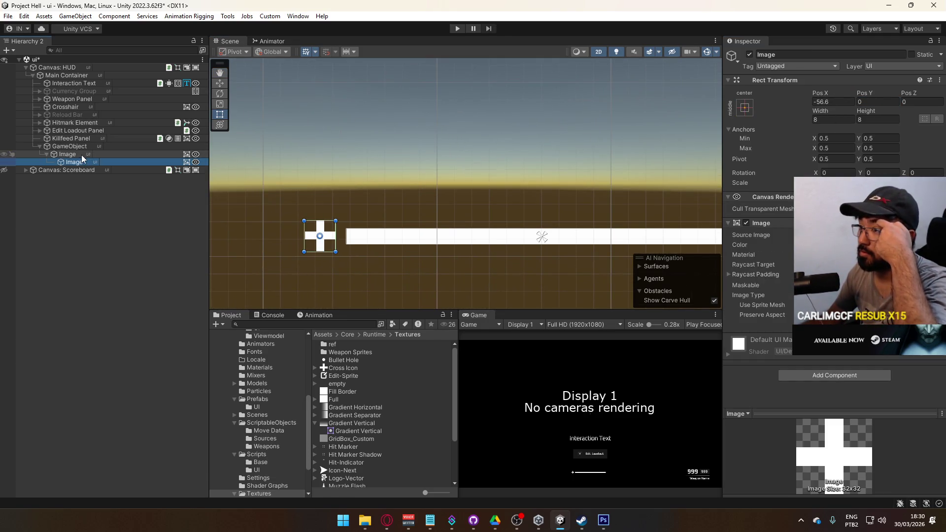
double_click(75, 164)
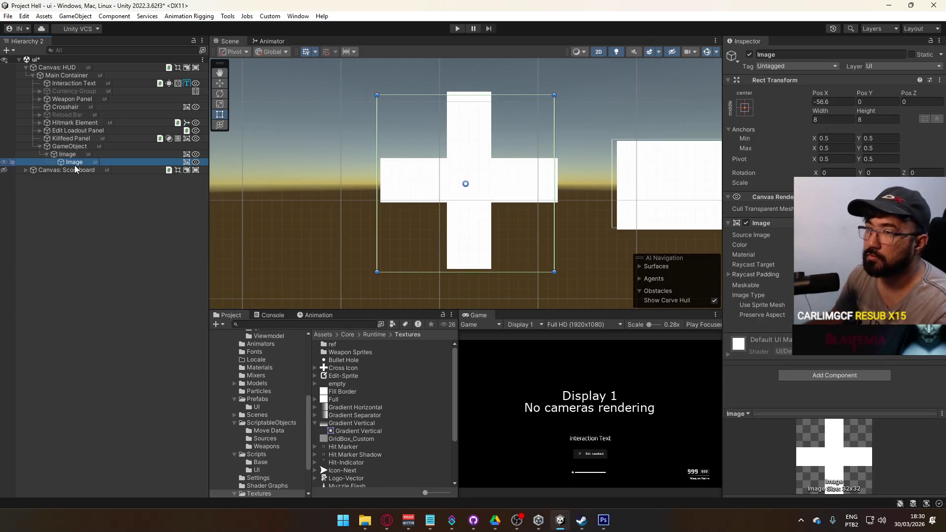
Rename the cross to Icon and tint it and the bar light grey with brightness 80.
key("F2")
type("Icon")
key("Return")
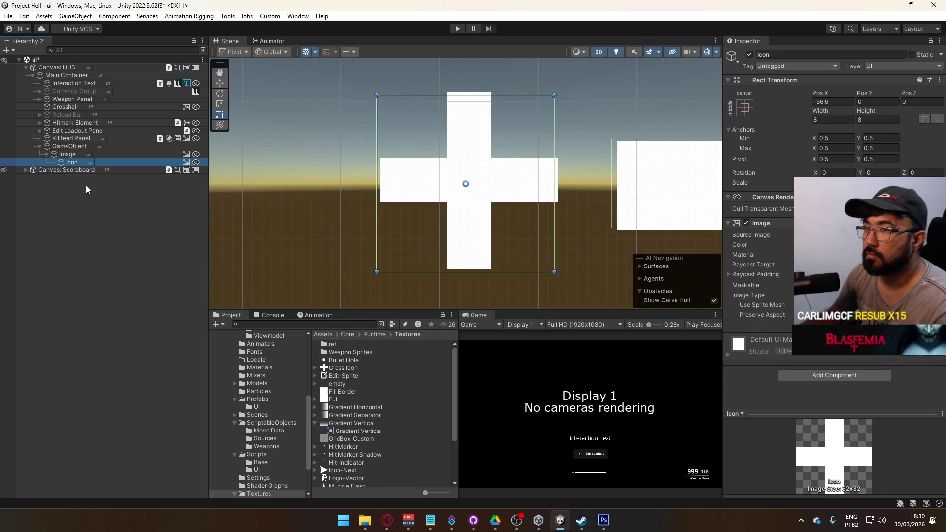
left_click(75, 153, "ctrl")
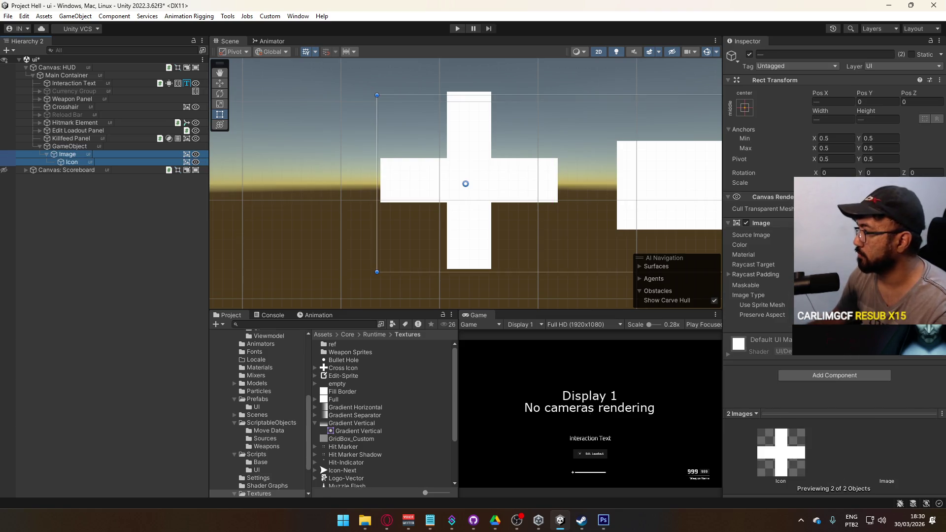
left_click(863, 245)
double_click(925, 422)
type("80")
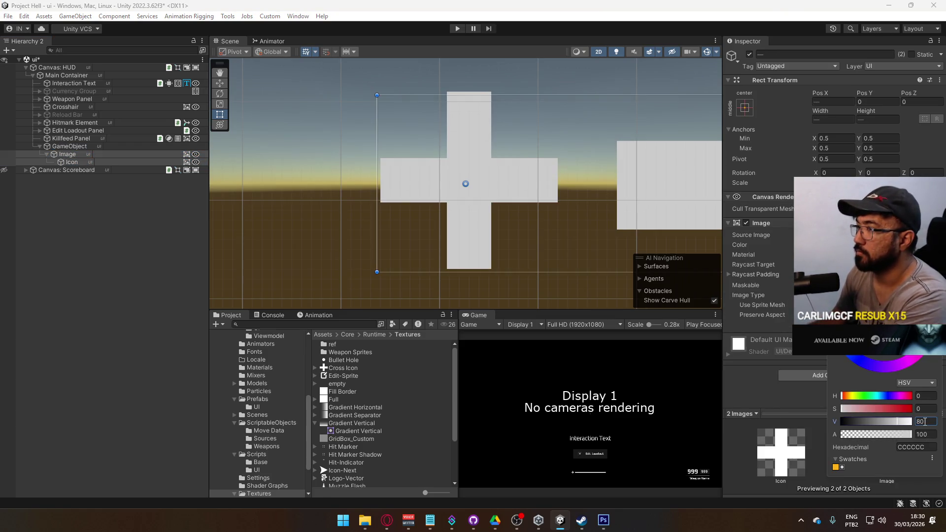
Set the health bar group's width to 100.
left_click(104, 233)
left_click(86, 170)
double_click(69, 147)
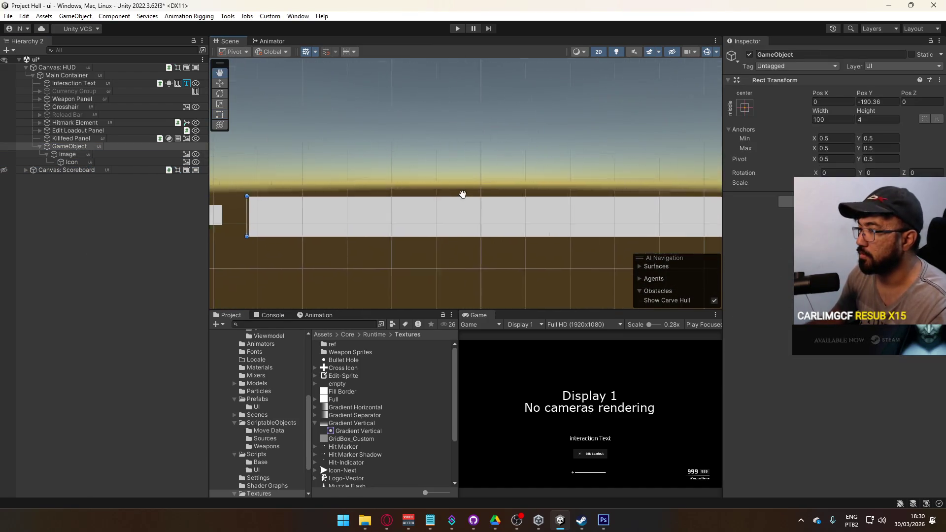
left_click(823, 119)
type("80")
mouse_move(818, 111)
left_mouse_down()
mouse_move(644, 124)
mouse_move(752, 132)
left_mouse_up()
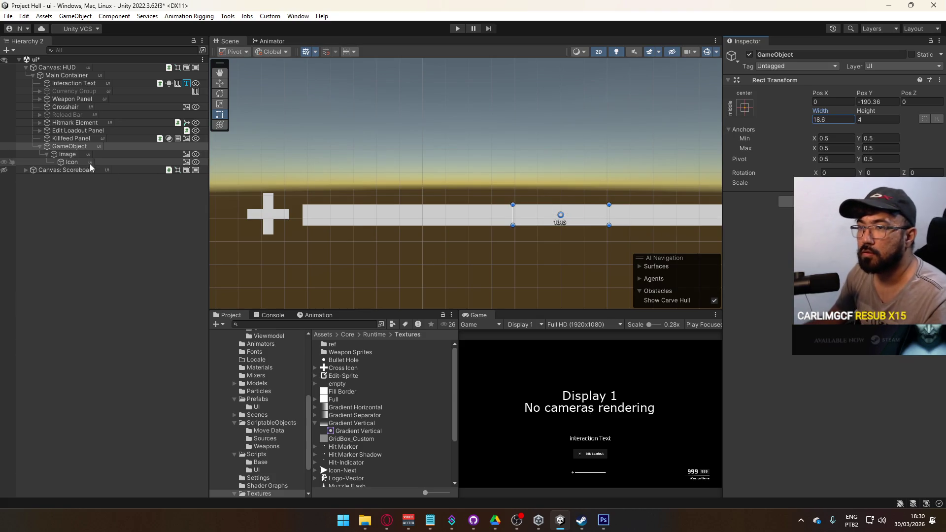
type("100")
Shorten the bar image's width to 82.
left_click(99, 154)
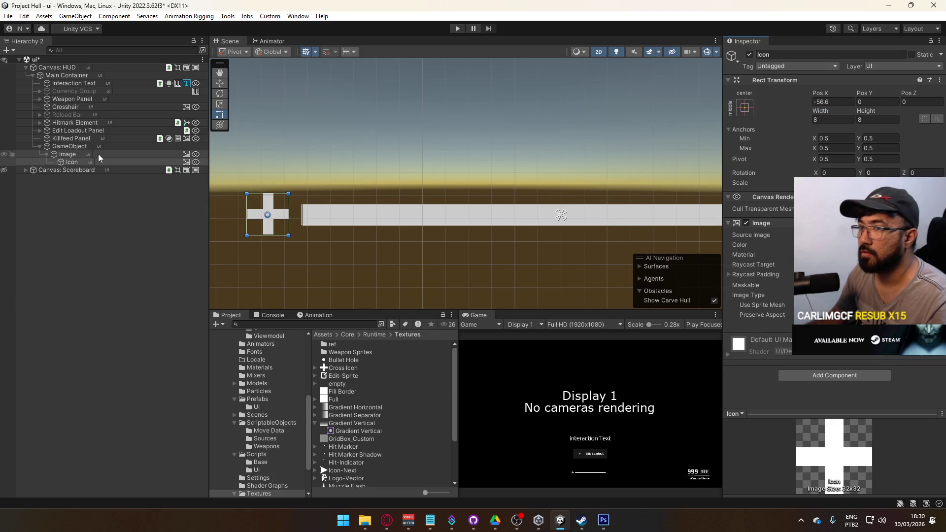
left_click_drag(822, 107, 794, 119)
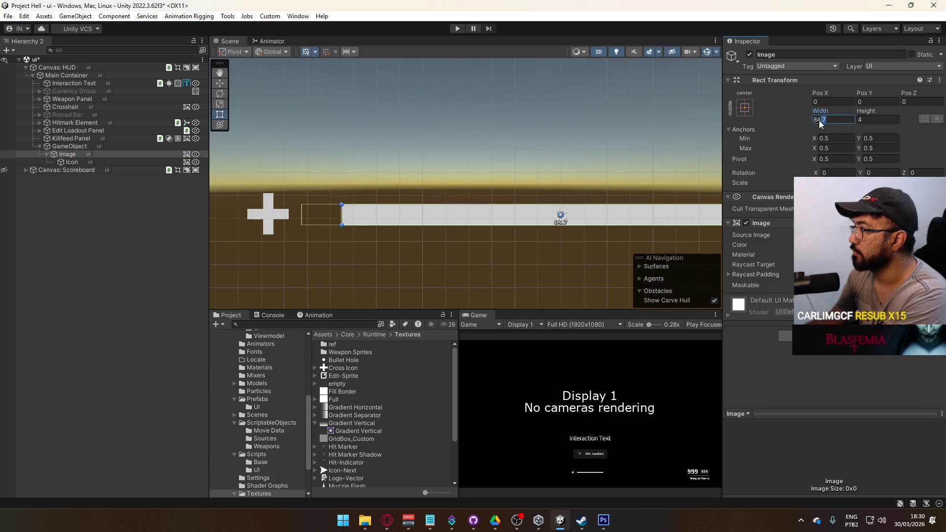
type("84")
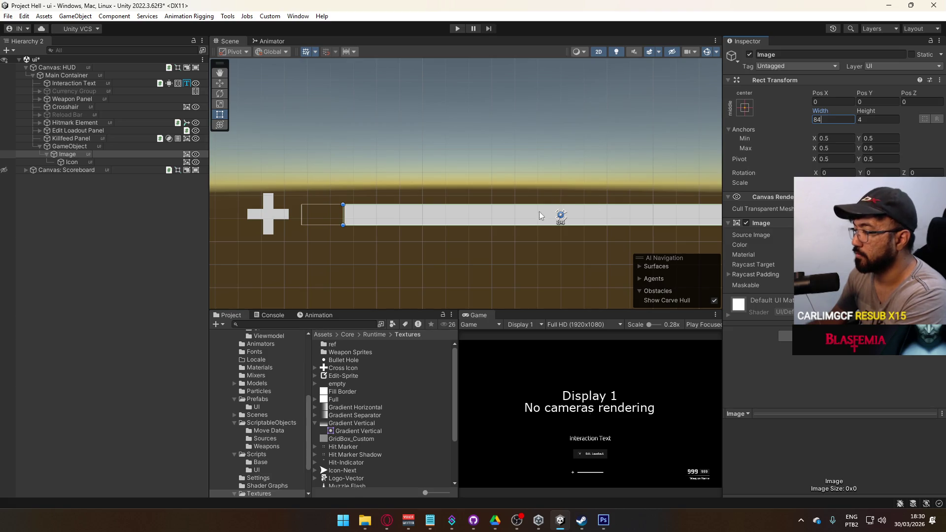
key("BackSpace")
key("BackSpace")
type("100")
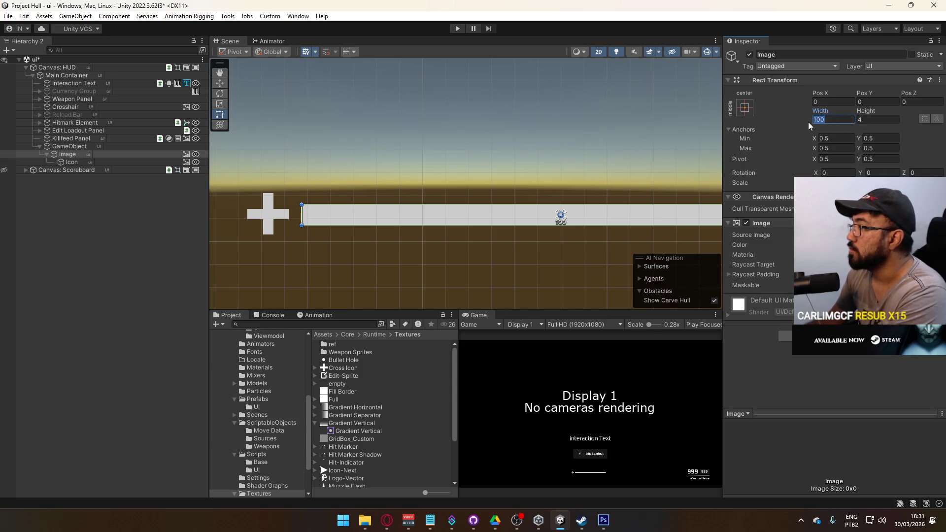
type("86")
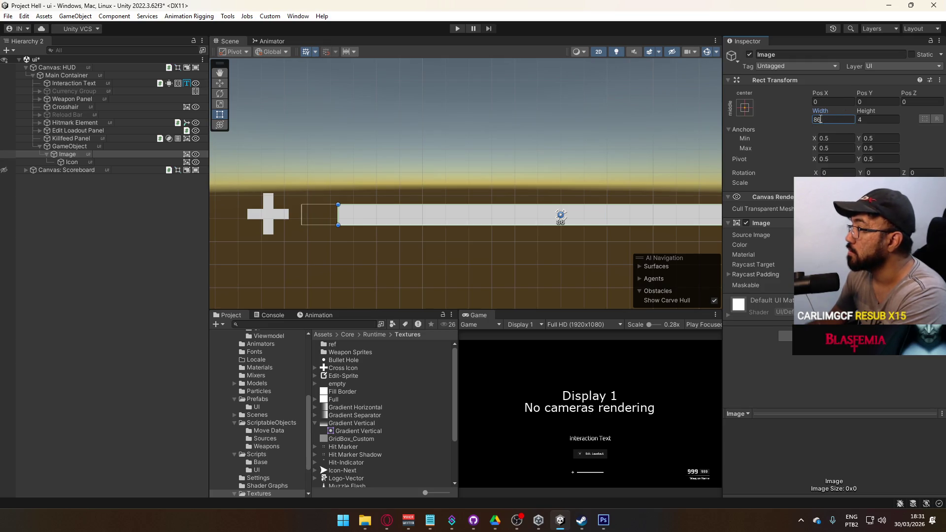
key("BackSpace")
type("2")
Move the Icon right to Pos X -50 beside the bar.
left_click(101, 162)
left_click_drag(811, 94, 831, 96)
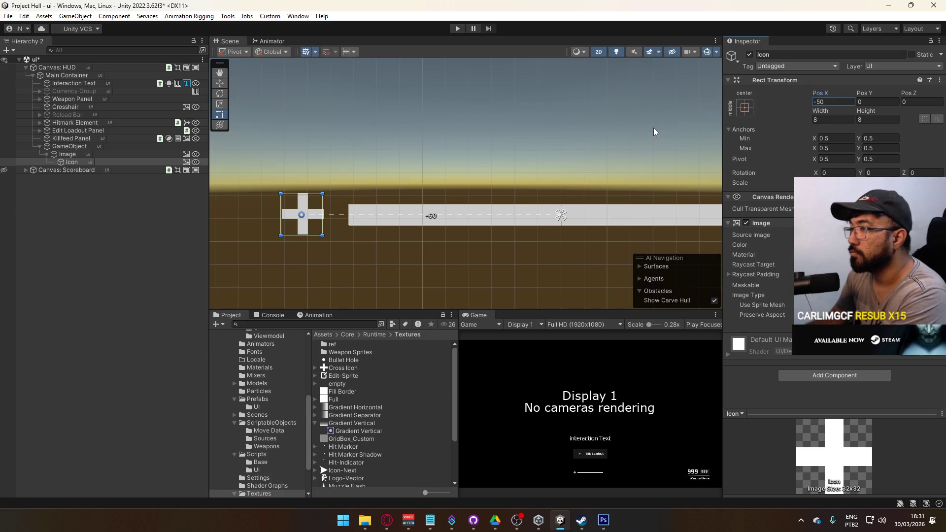
left_click(67, 155)
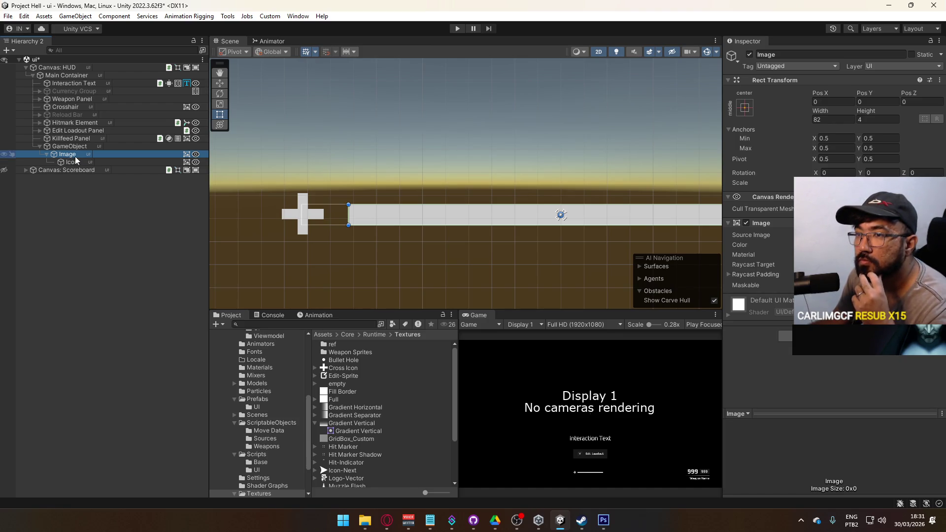
right_click(75, 157)
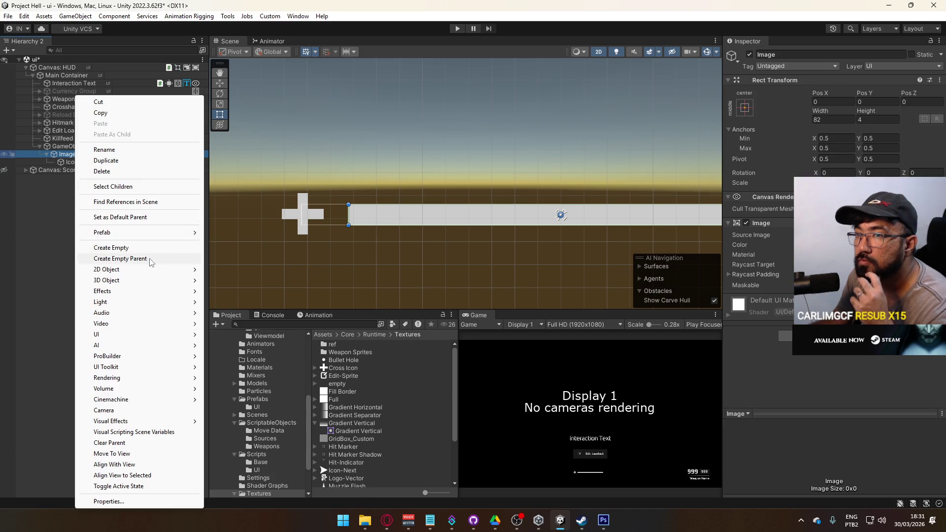
Move Icon out of Image and wrap Image in a new empty parent named Health Bar Container.
left_click(73, 160)
left_click_drag(73, 161, 67, 153)
left_click(71, 162)
right_click(69, 166)
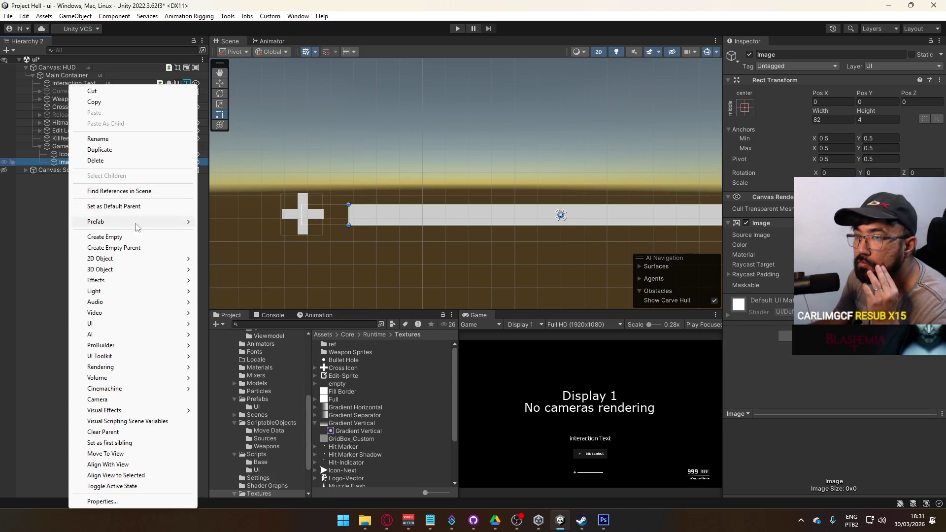
left_click(123, 248)
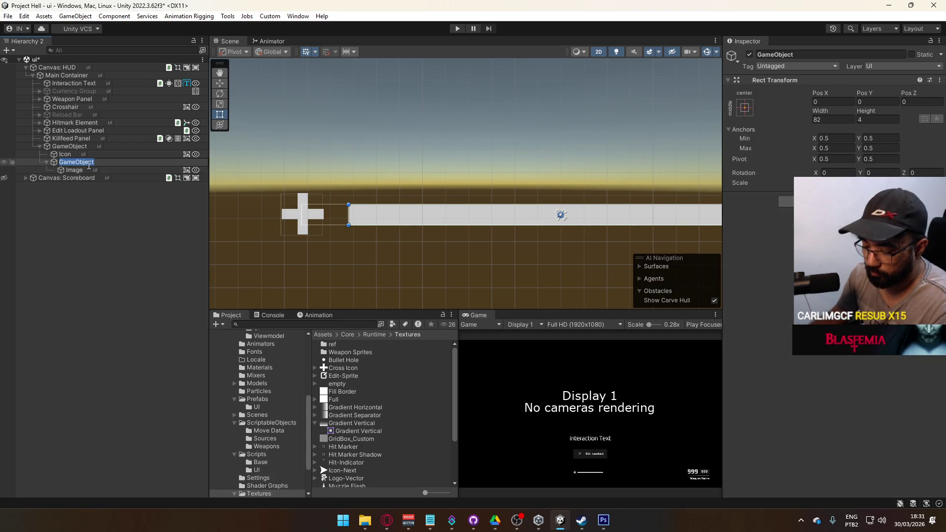
type("J")
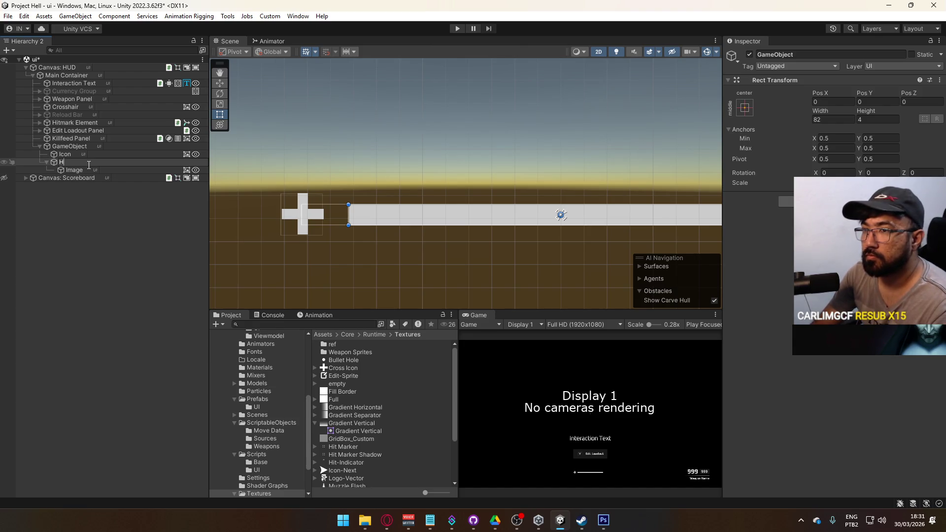
type(" Container")
key("Return")
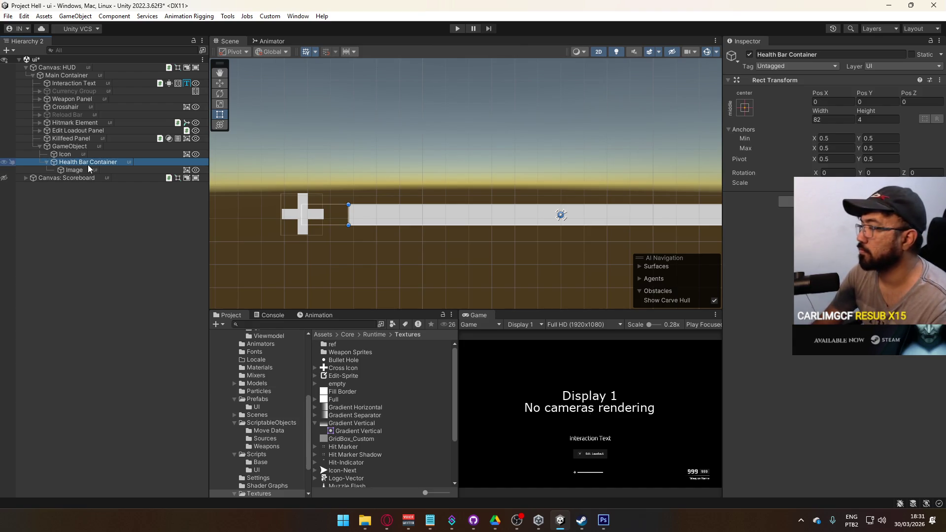
Give Image the full-stretch anchor preset with zero offsets so it fills the container.
left_click(77, 170)
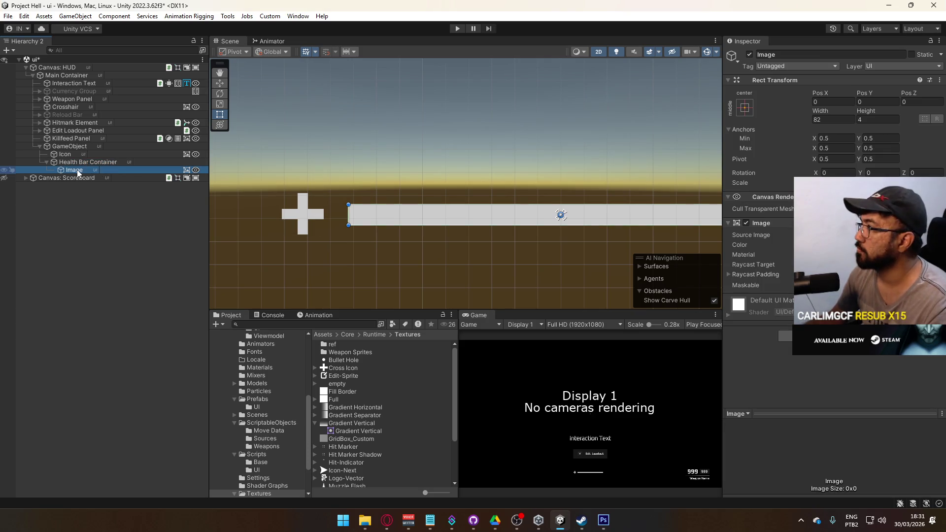
left_click(746, 107)
left_click(850, 256, "alt")
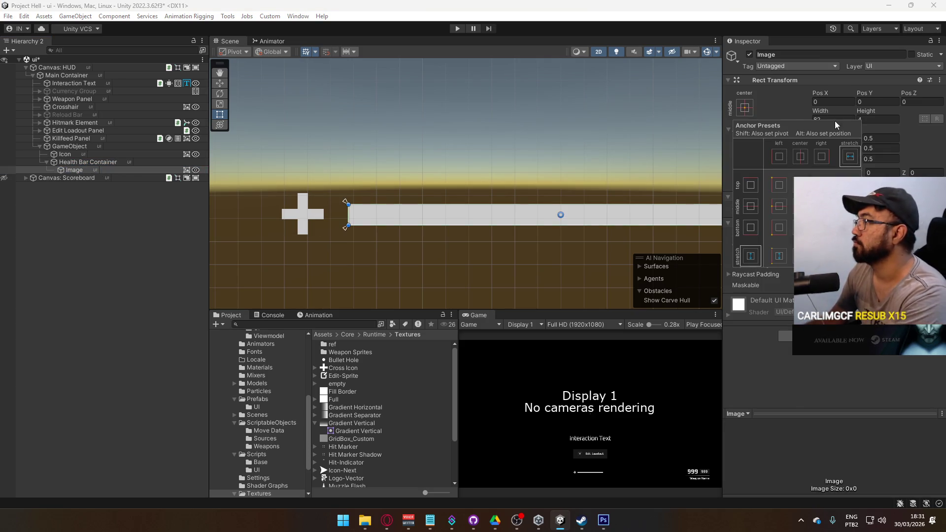
left_click(835, 121)
left_click(66, 162)
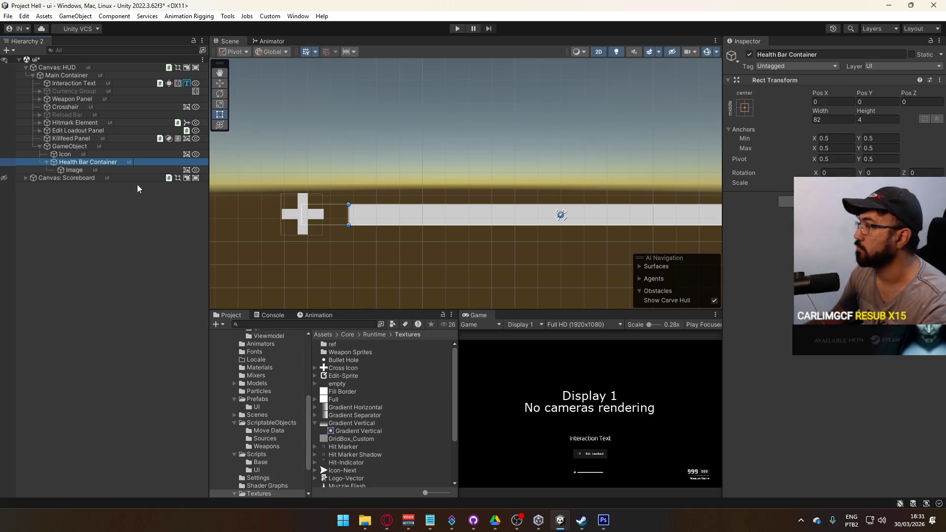
left_click(89, 170)
Duplicate the bar Image and rename the two copies Background and Active Bar.
key("ctrl+d")
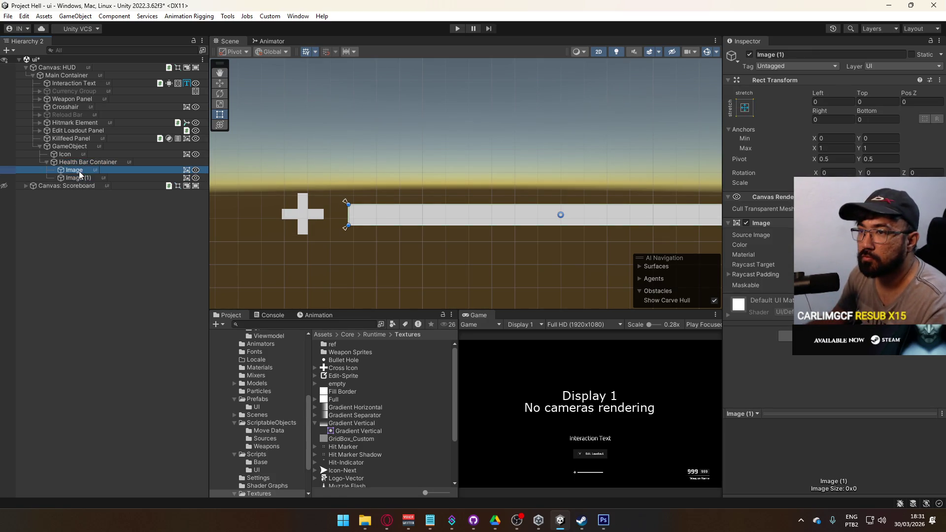
key("F2")
type("B")
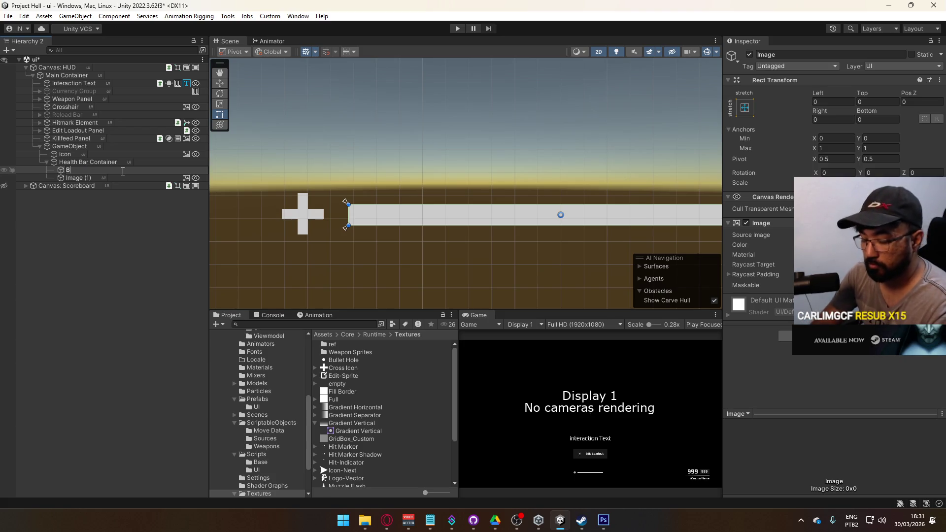
type("ackground")
key("Return")
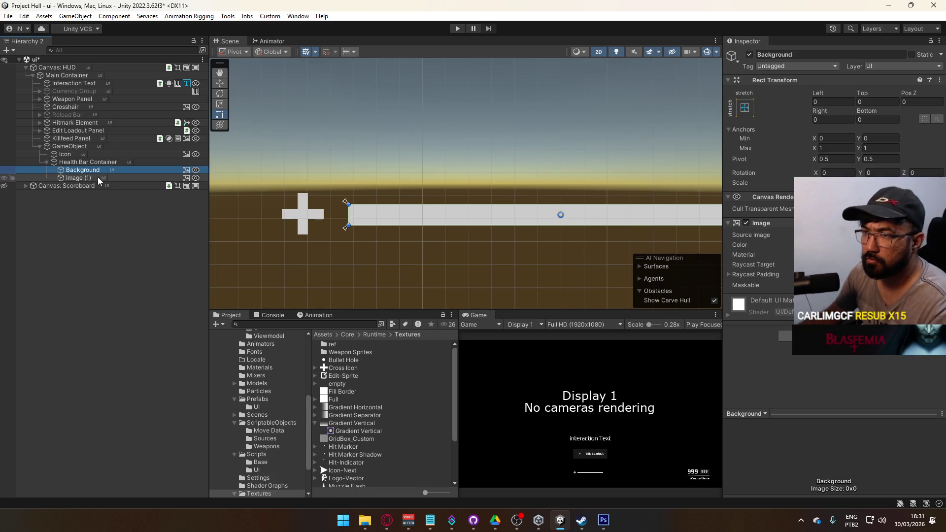
left_click(89, 178)
key("F2")
type("Active Bar")
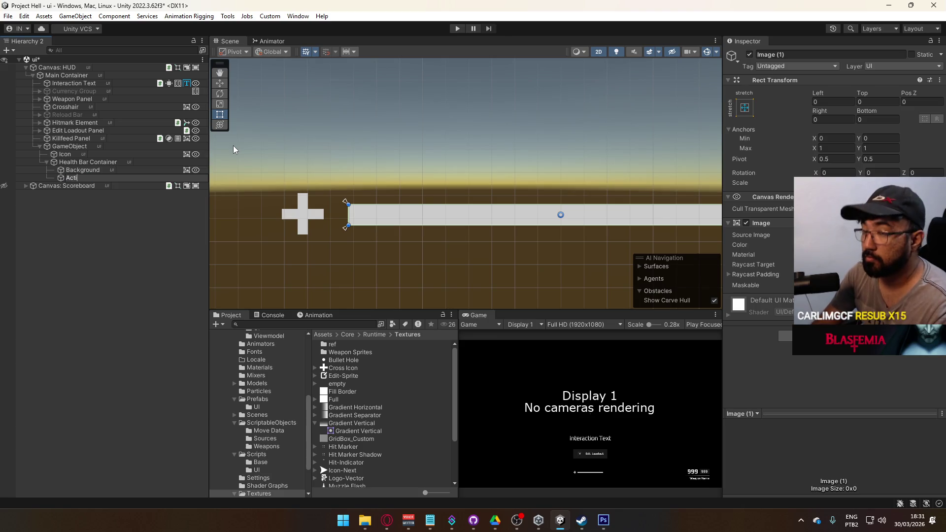
key("Return")
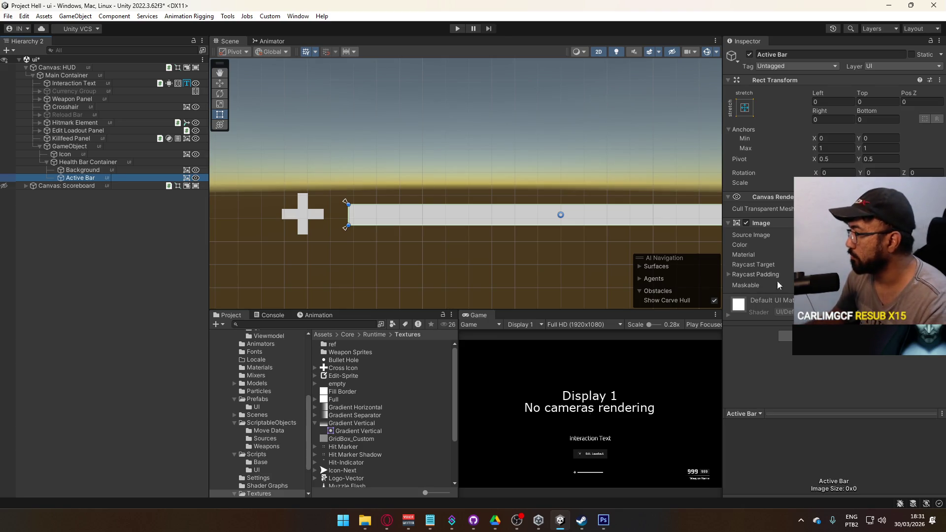
Give Active Bar the Full sprite and a Filled image type with a changed fill method.
left_click(938, 236)
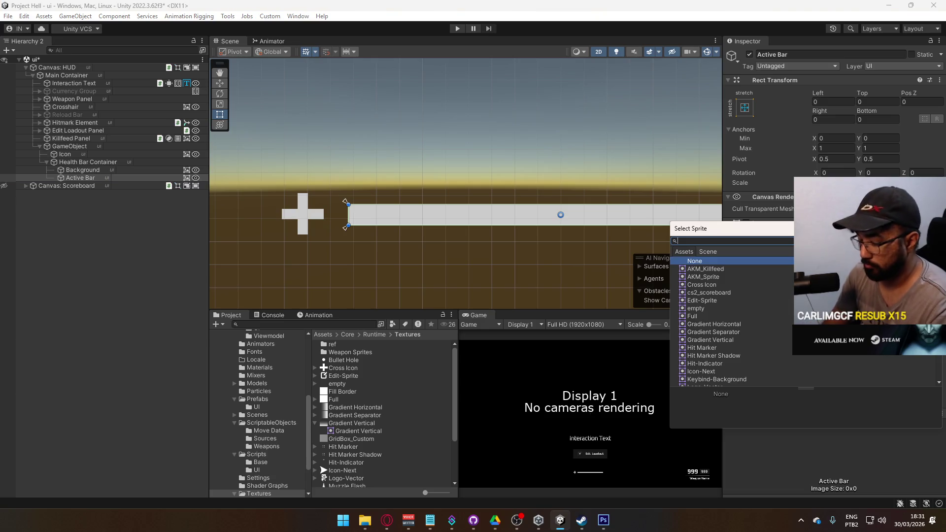
type("full")
double_click(755, 268)
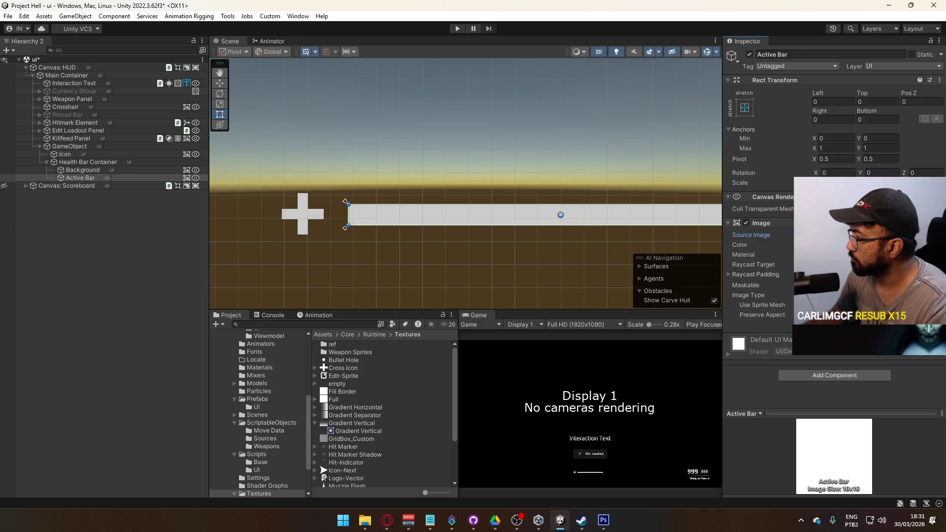
left_click(848, 329)
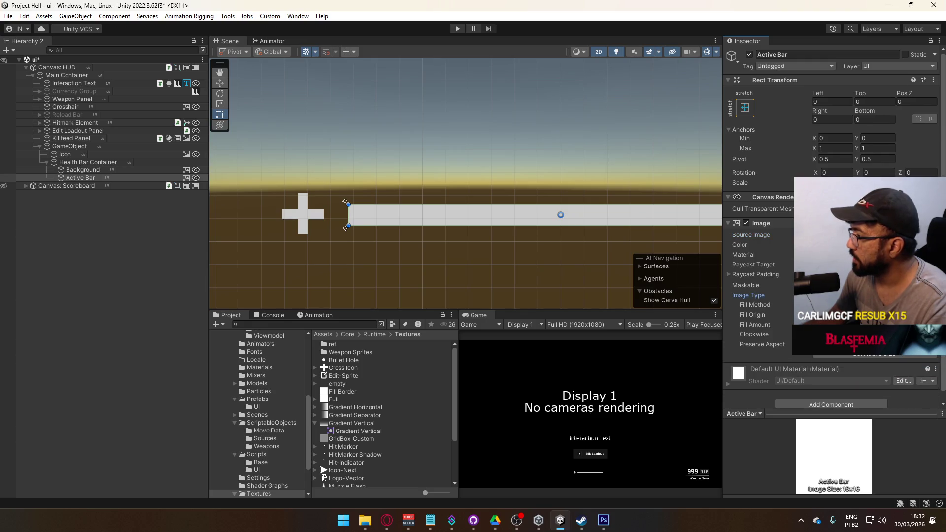
left_click(862, 305)
left_click(847, 320)
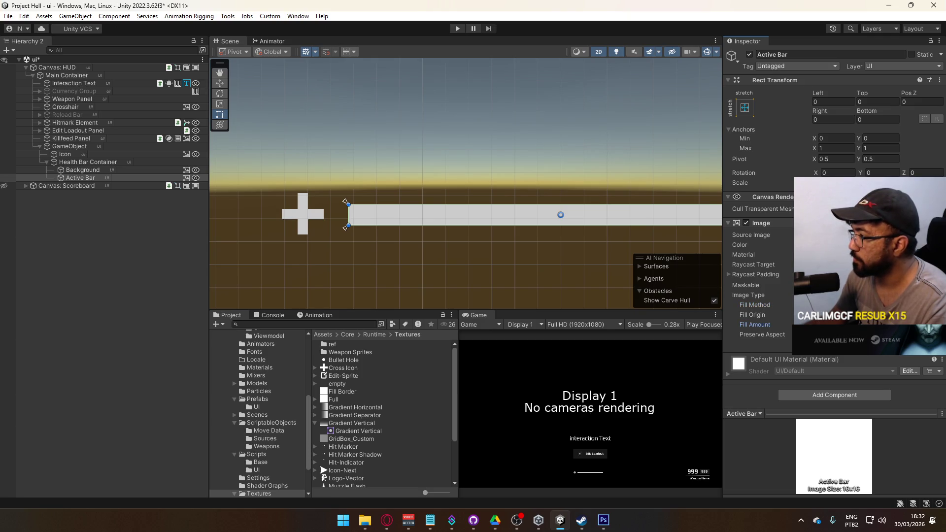
left_click(136, 172)
left_click(867, 245)
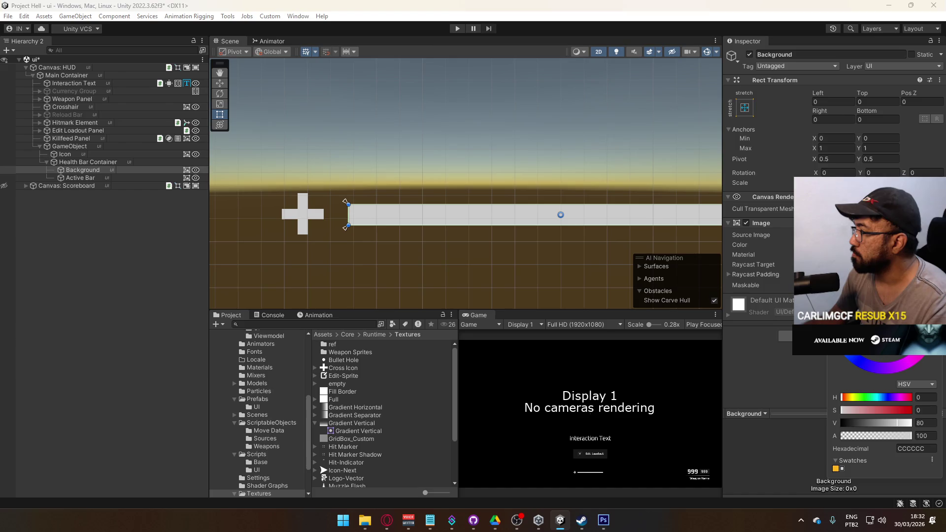
Set Background's colour to dark red 731717 with saturation 80 and alpha 90.
left_click_drag(860, 303, 896, 318)
left_click(922, 436)
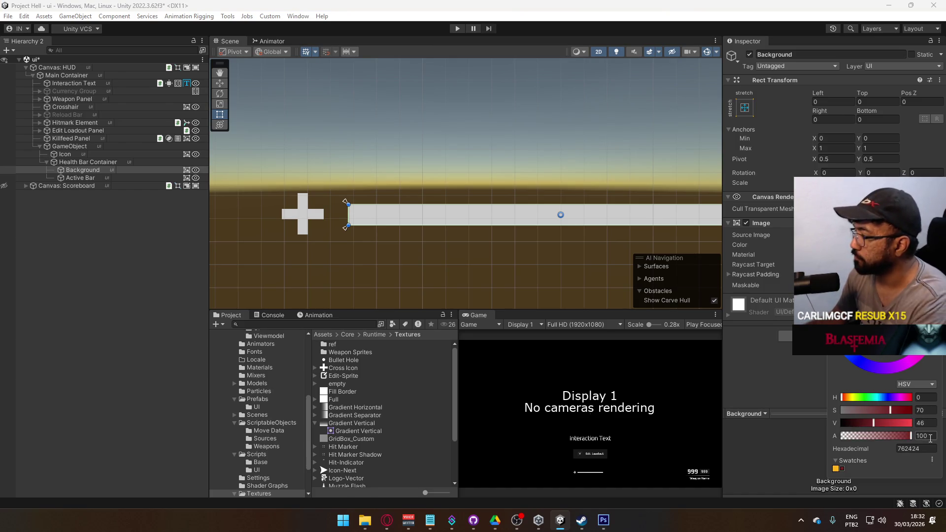
type("80")
key("BackSpace")
key("BackSpace")
type("90")
left_click(924, 410)
type("80")
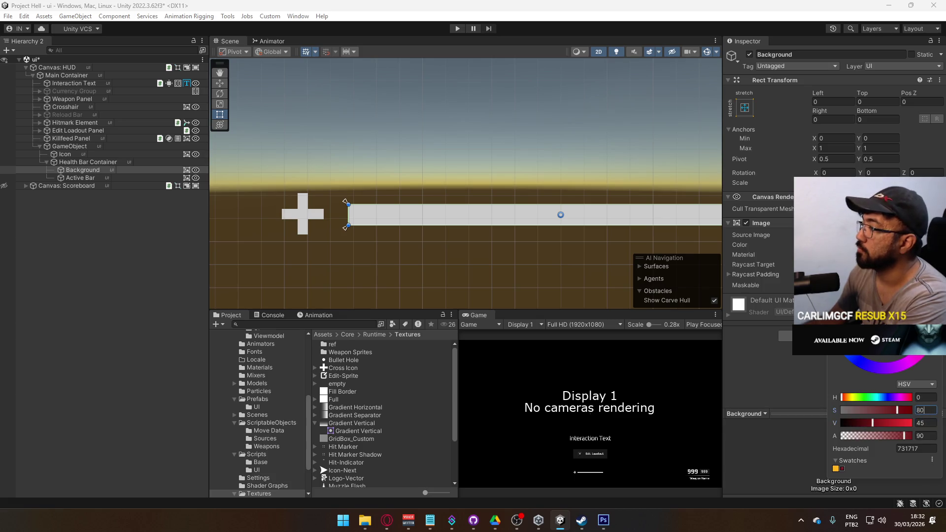
key("Return")
left_click(80, 178)
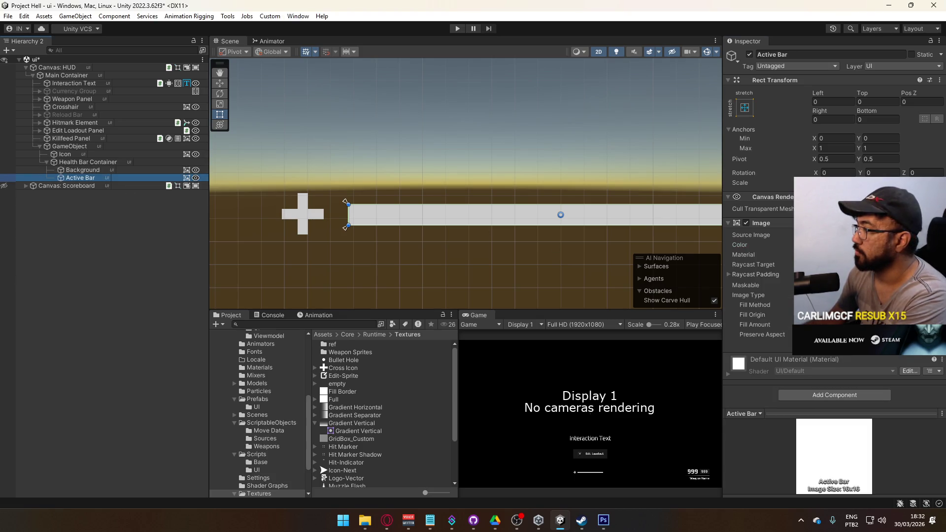
mouse_move(907, 325)
left_mouse_down()
mouse_move(813, 324)
mouse_move(919, 325)
left_mouse_up()
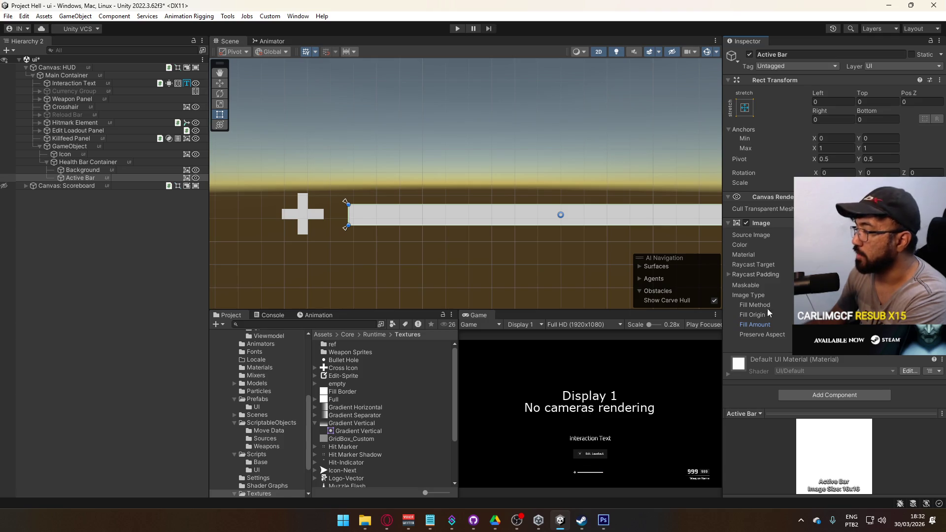
mouse_move(526, 258)
left_mouse_down()
mouse_move(533, 203)
mouse_move(439, 264)
mouse_move(469, 248)
mouse_move(447, 255)
mouse_move(429, 238)
mouse_move(458, 272)
left_mouse_up()
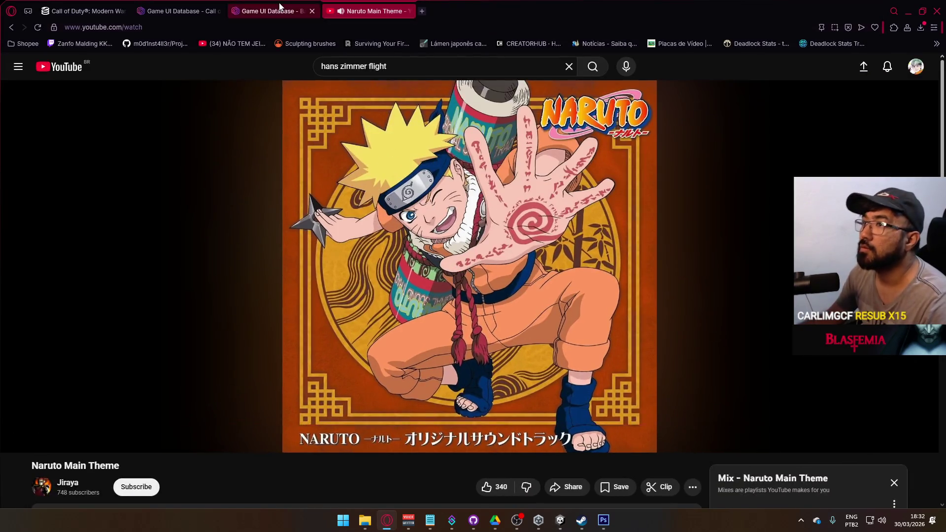
left_click(273, 10)
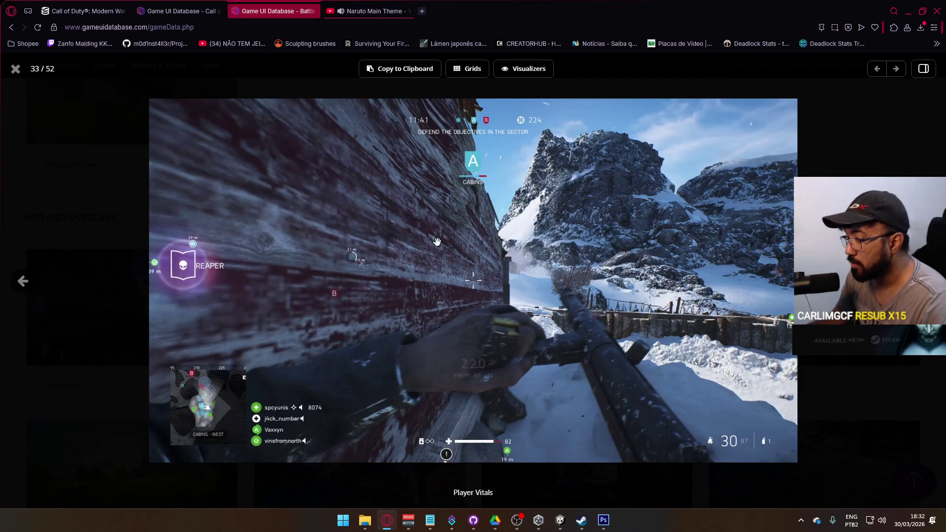
key("alt+Tab")
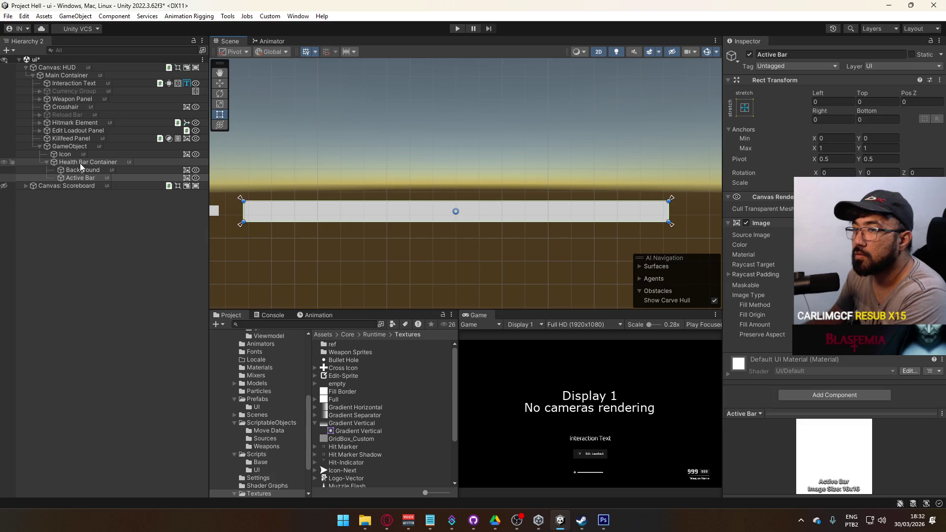
Set the Health Bar Container's width to 72.
left_click(88, 163)
left_click(815, 119)
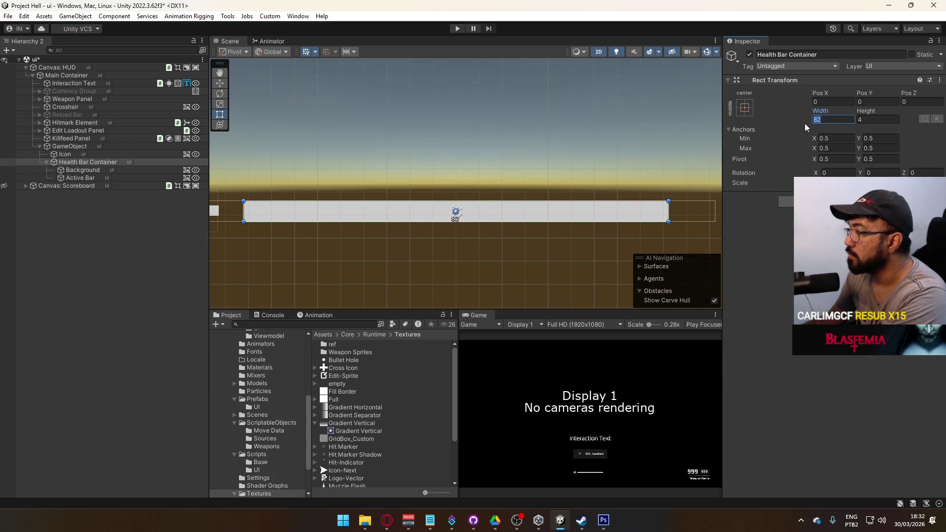
type("72")
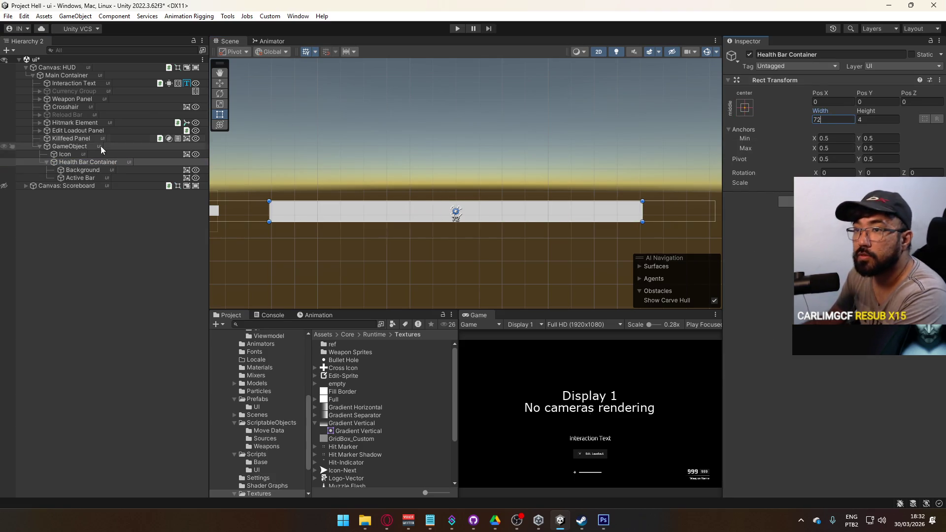
Move the cross Icon to Rect Transform Pos X -46.
left_click(64, 154)
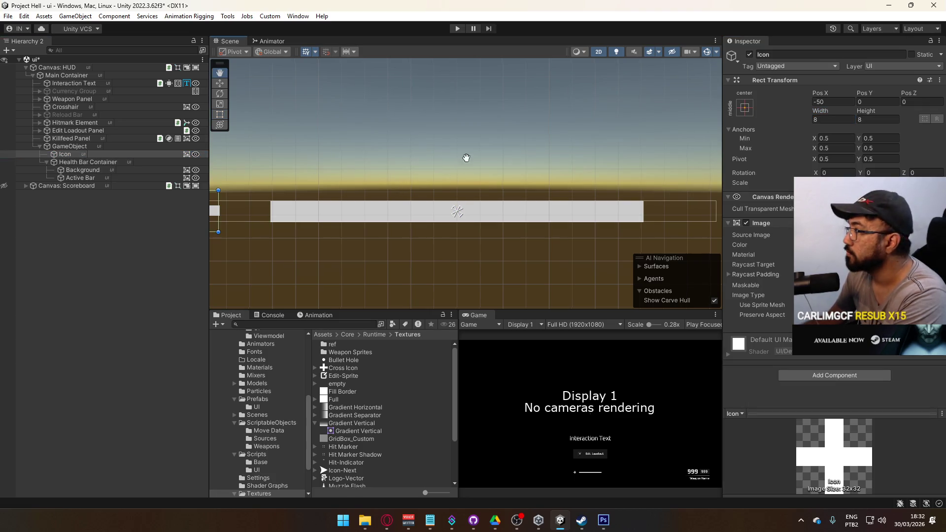
left_click_drag(466, 156, 614, 153)
mouse_move(818, 94)
left_mouse_down()
mouse_move(801, 95)
mouse_move(833, 104)
left_mouse_up()
left_click(818, 103)
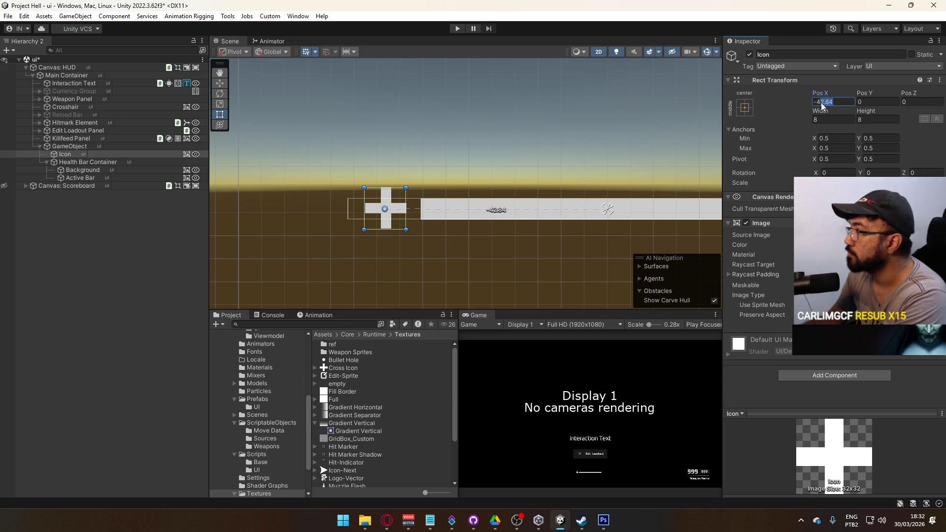
type("-42")
left_click_drag(830, 104, 819, 109)
type("48")
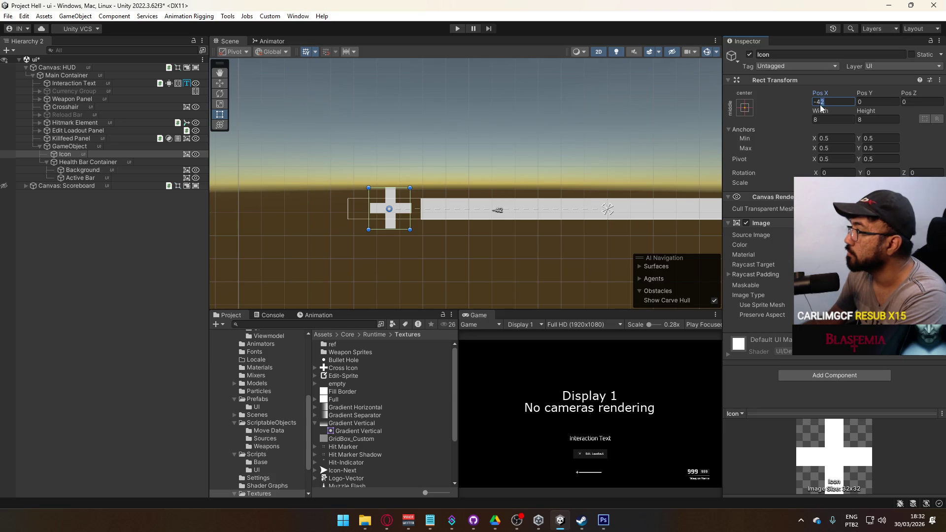
key("BackSpace")
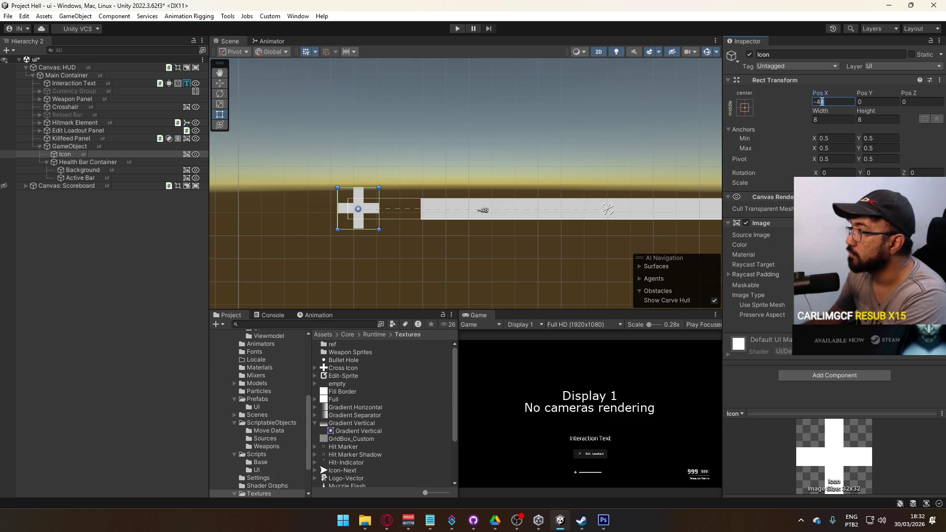
type("6")
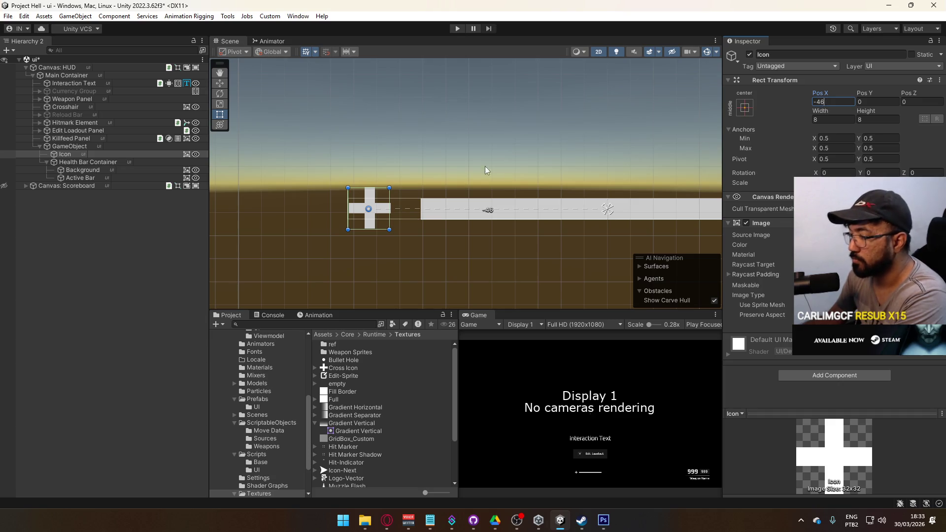
left_click(89, 163)
left_click(82, 154)
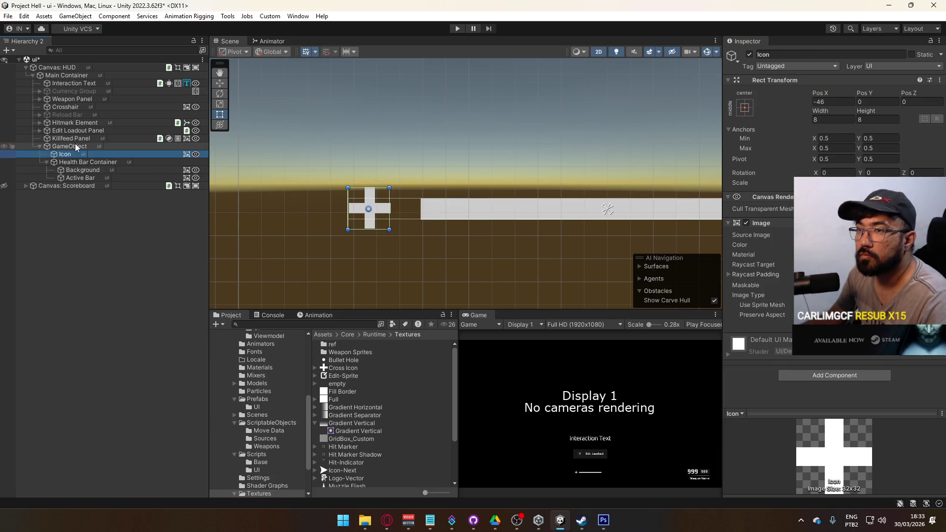
left_click(76, 147)
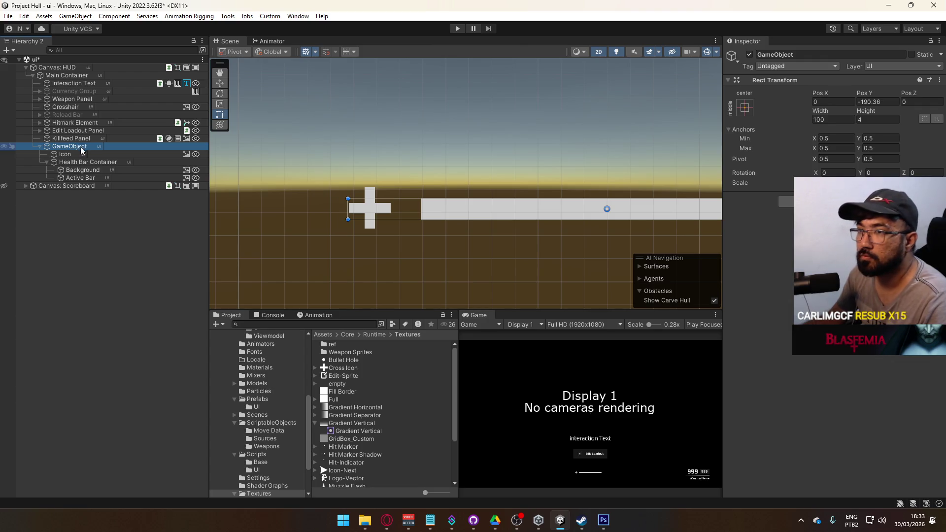
Rename the parent GameObject to Health Bar Container.
key("F2")
type("Health Bar Container")
key("Return")
Size the container 110 wide by 12 tall and recentre the scene view on it.
mouse_move(858, 116)
left_mouse_down()
mouse_move(882, 122)
mouse_move(837, 117)
mouse_move(898, 119)
left_mouse_up()
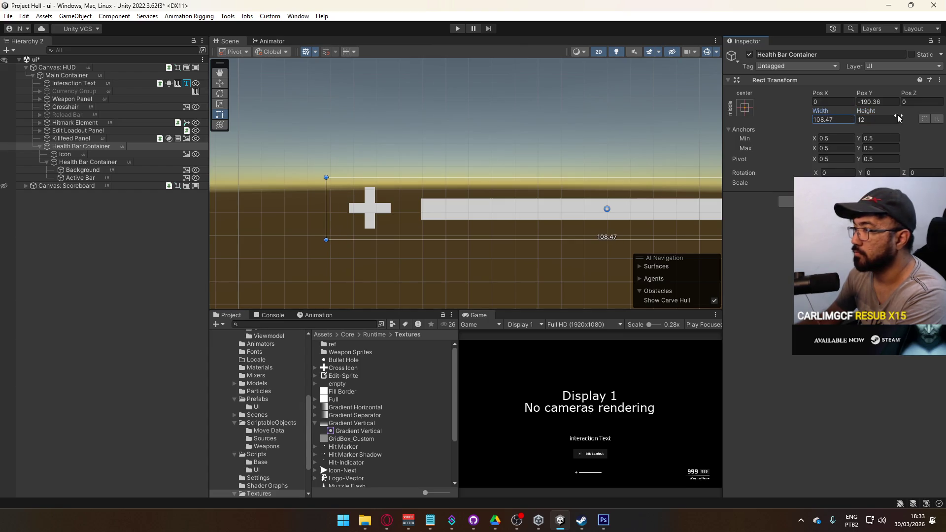
type("110")
key("Return")
scroll(321, 213, "down", 2)
mouse_move(321, 213)
left_mouse_down()
mouse_move(433, 167)
mouse_move(453, 174)
left_mouse_up()
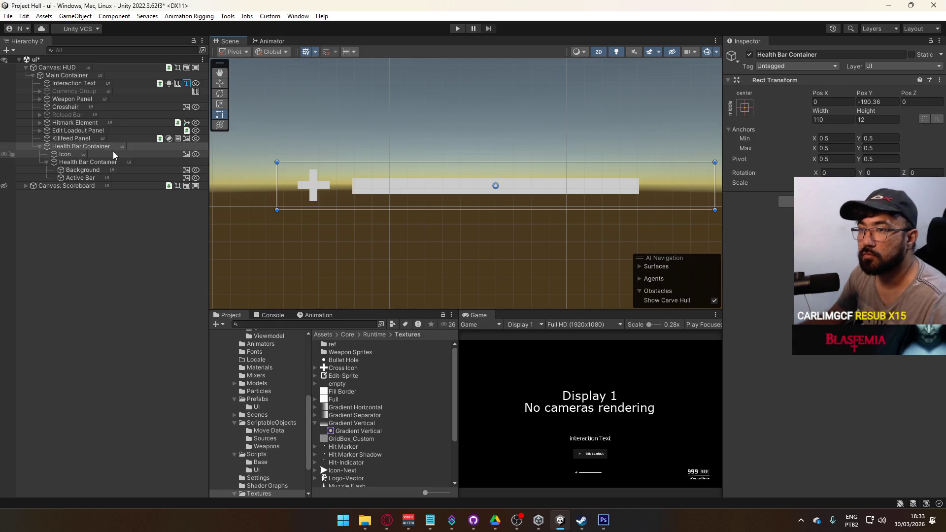
scroll(272, 403, "up", 3)
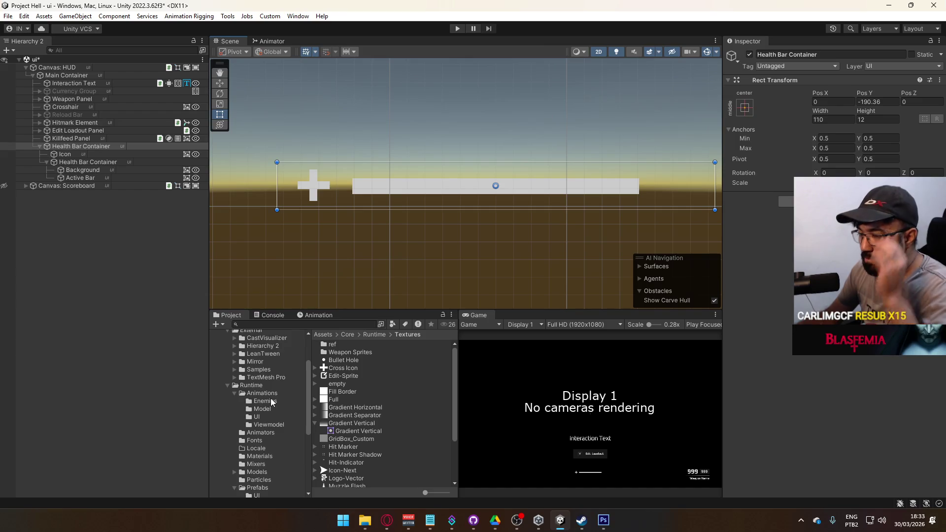
Set the container's Pivot Y to 0 so it pivots on its bottom edge.
left_click(260, 433)
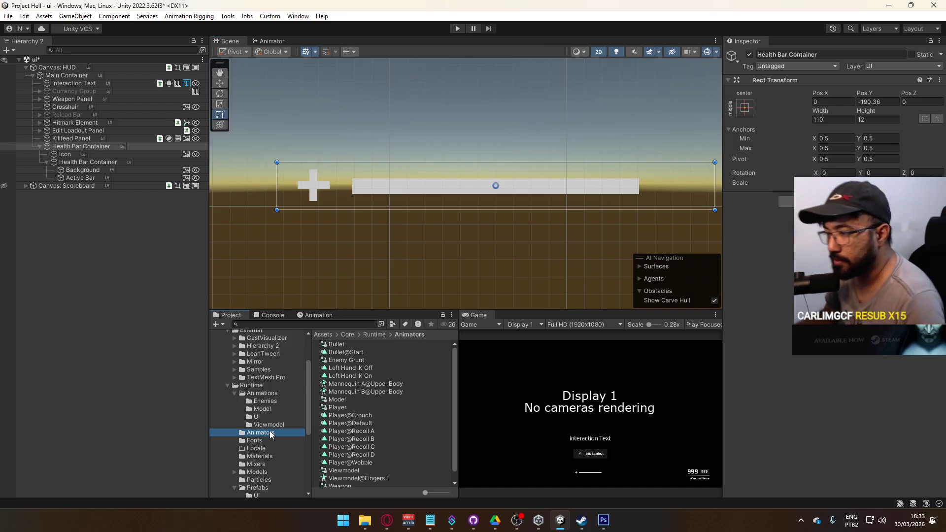
scroll(355, 395, "down", 1)
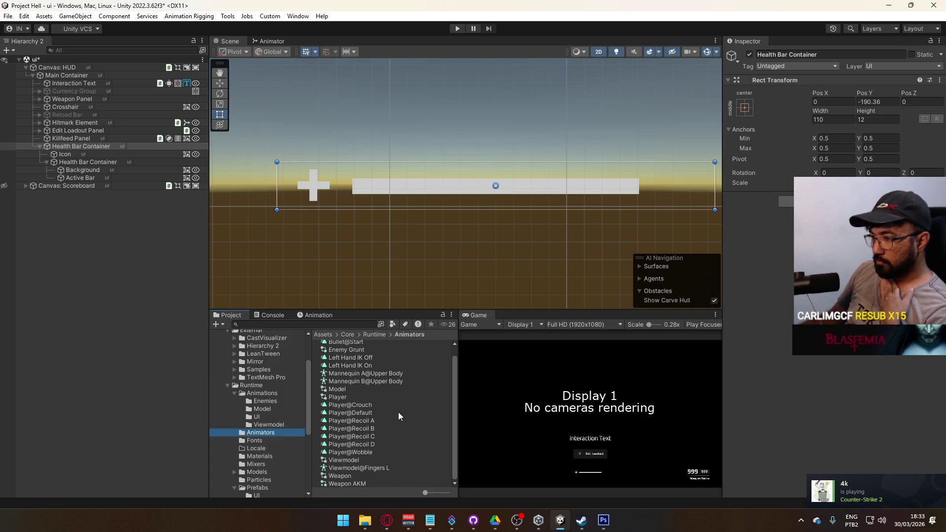
scroll(398, 412, "up", 1)
left_click(882, 158)
type("1")
key("BackSpace")
type("0")
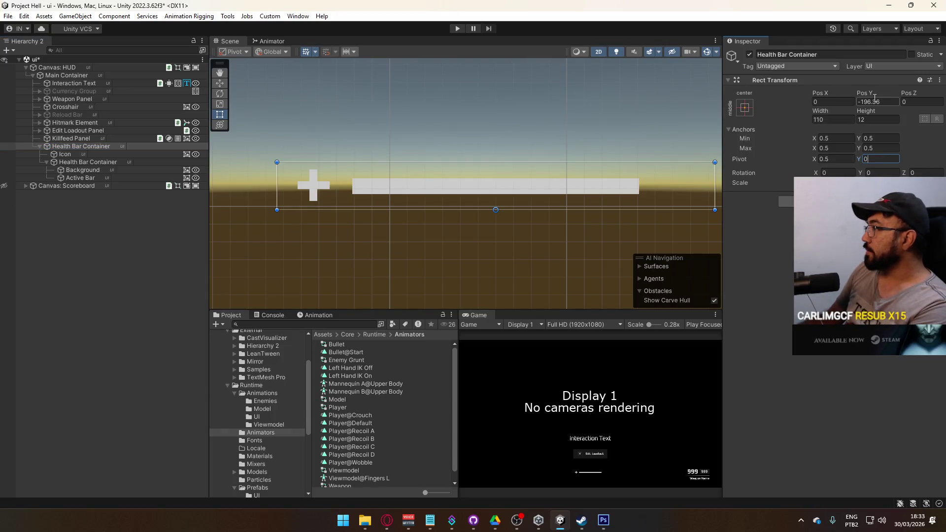
Anchor the container to bottom centre and set its Pos Y to 48.
left_click(745, 107)
left_click(780, 227)
double_click(883, 102)
type("0")
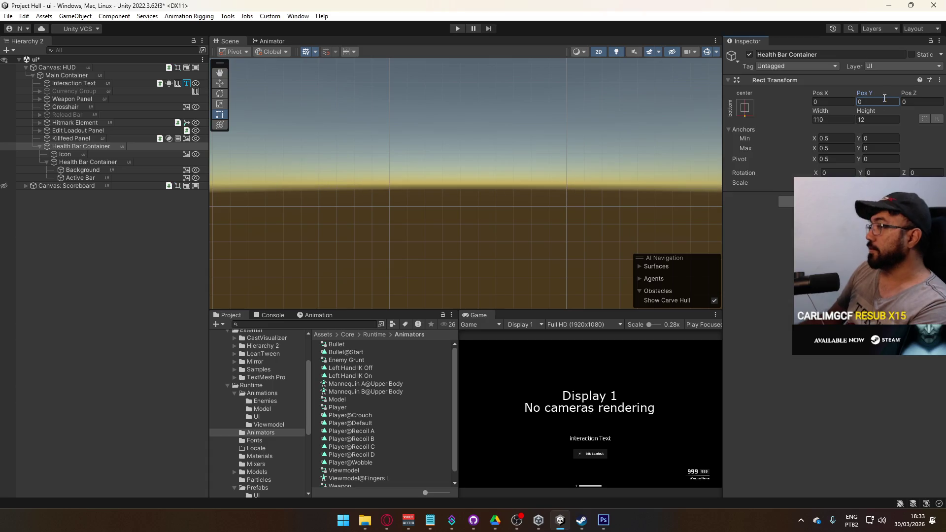
key("BackSpace")
type("20")
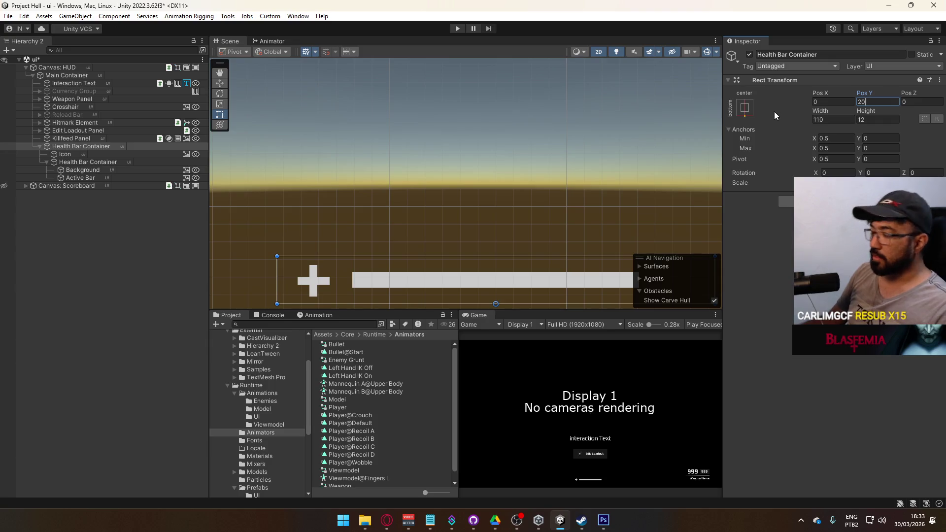
key("alt+Tab")
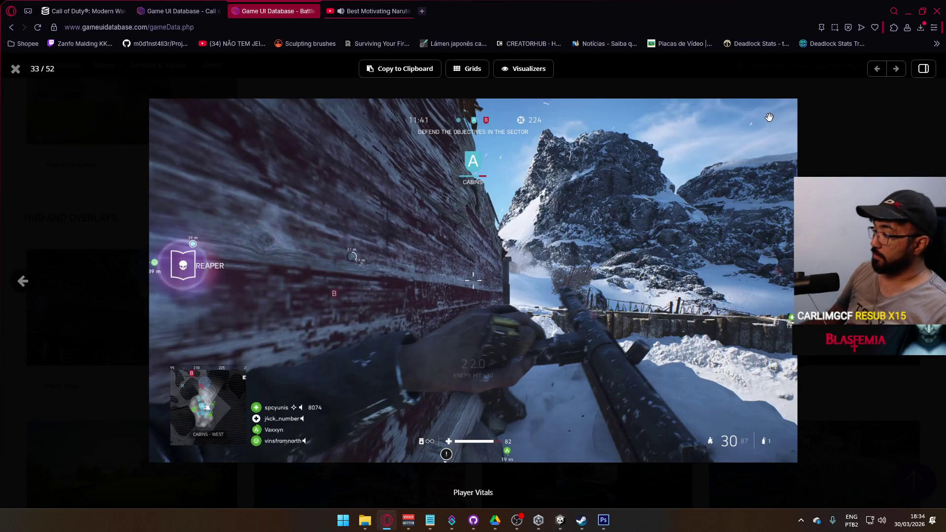
key("alt+Tab")
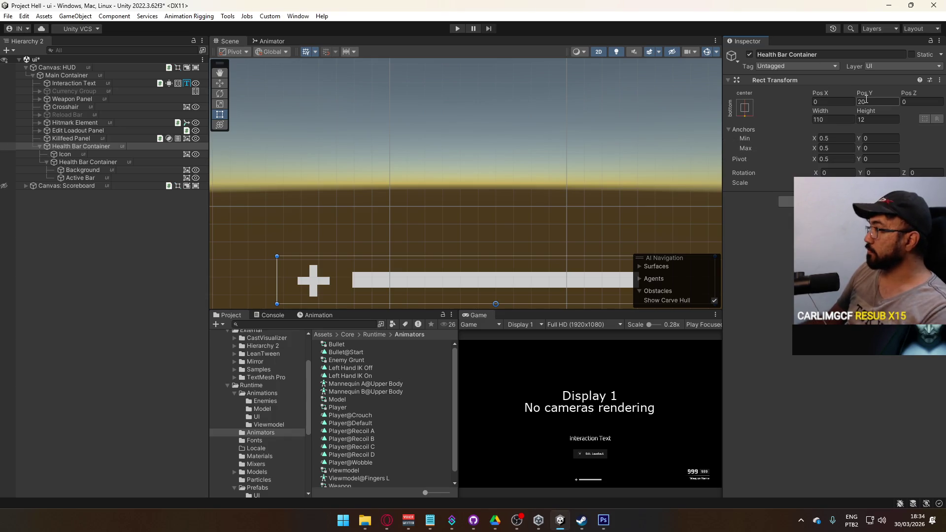
left_click_drag(865, 93, 903, 90)
key("BackSpace")
key("BackSpace")
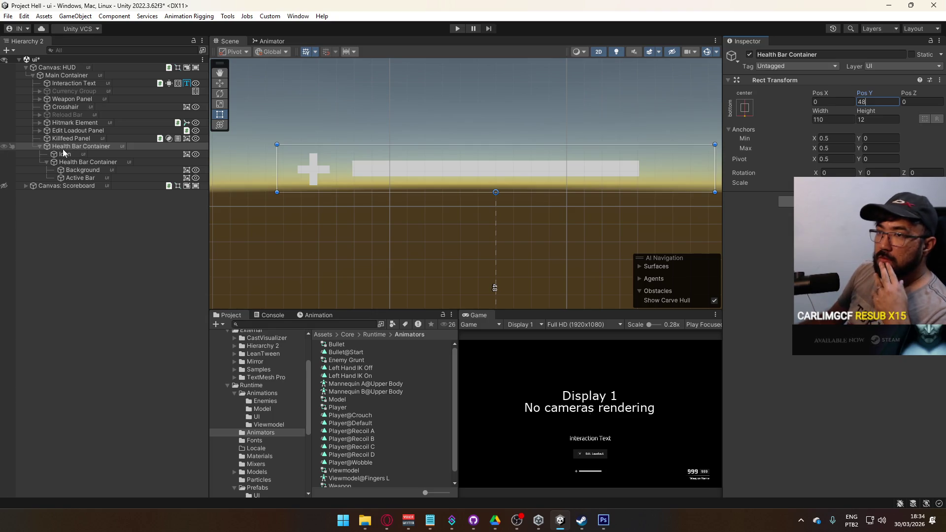
left_click(37, 146)
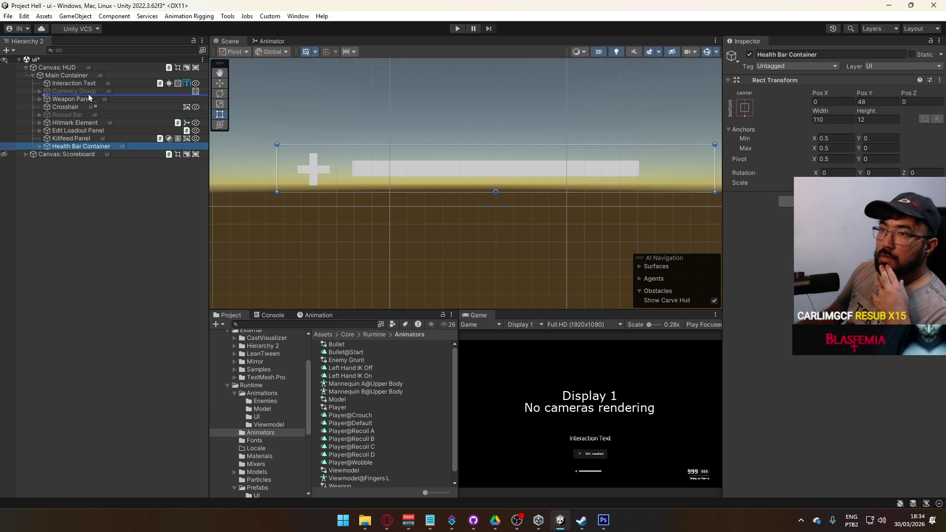
Place Health Bar Container right after Weapon Panel, ahead of Crosshair, in Main Container.
left_click_drag(93, 98, 87, 102)
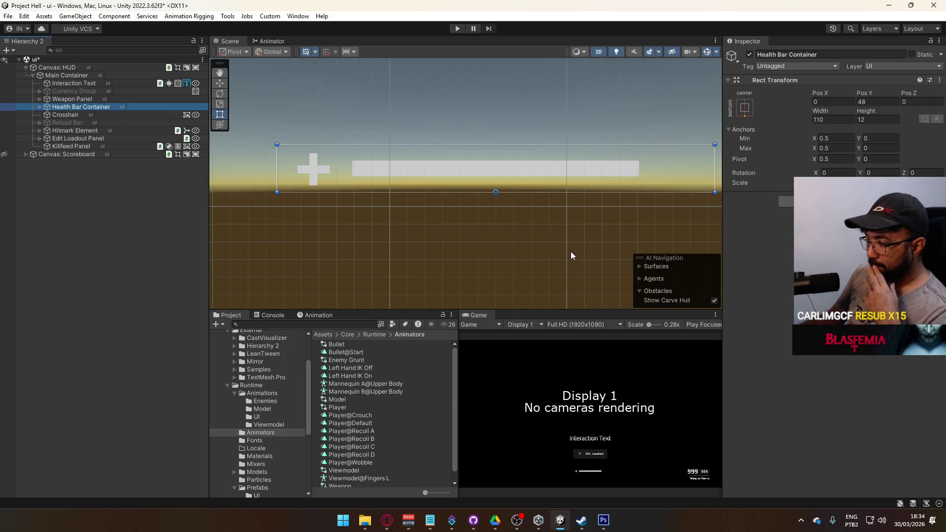
key("alt+Tab")
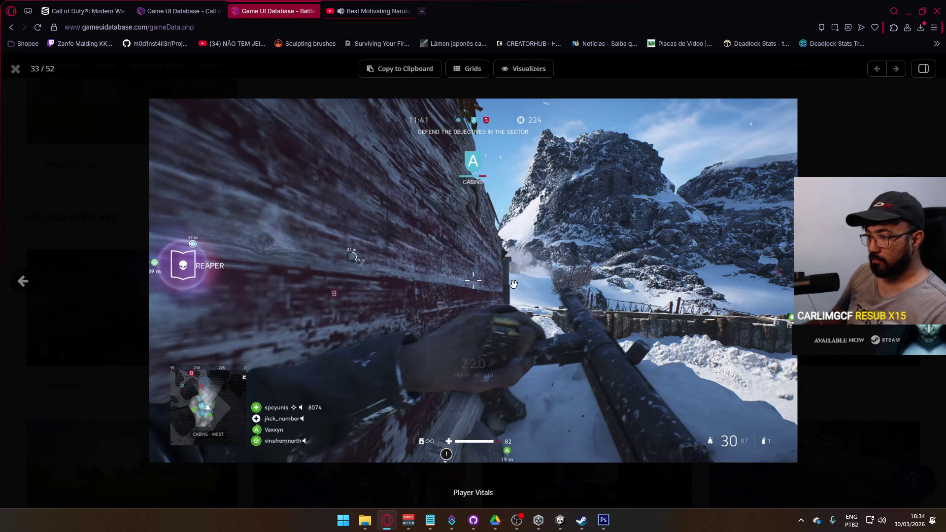
key("alt+Tab")
scroll(349, 272, "down", 5)
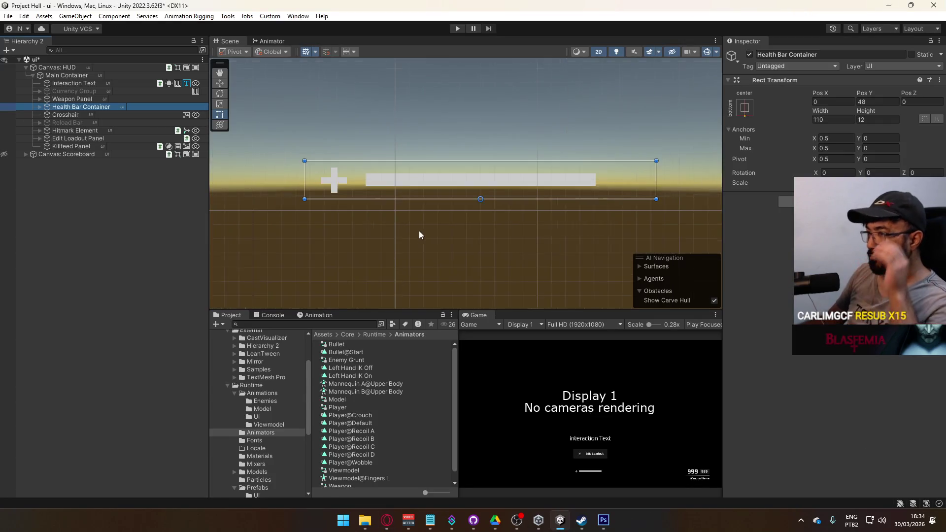
Widen the Inspector panel and pan the scene to frame the whole HUD canvas.
scroll(585, 140, "down", 5)
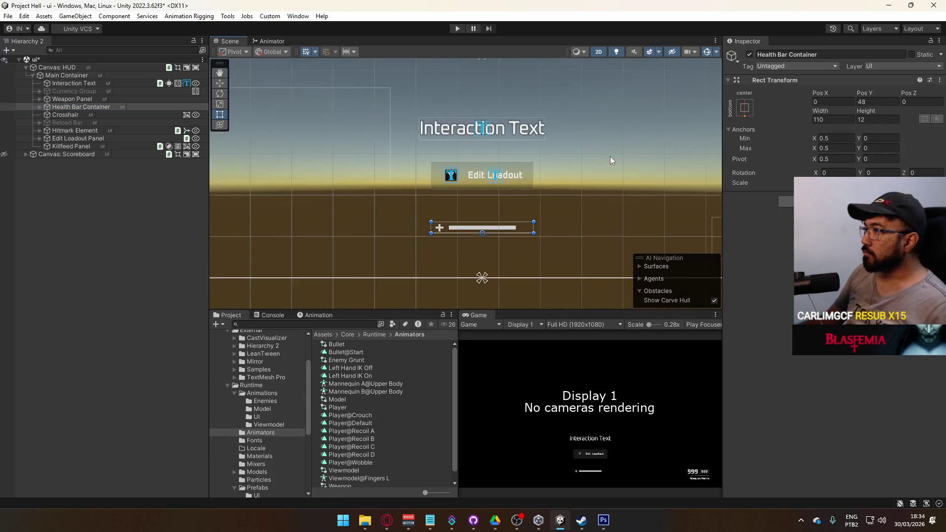
mouse_move(722, 165)
left_mouse_down()
mouse_move(596, 177)
mouse_move(638, 191)
mouse_move(754, 193)
left_mouse_up()
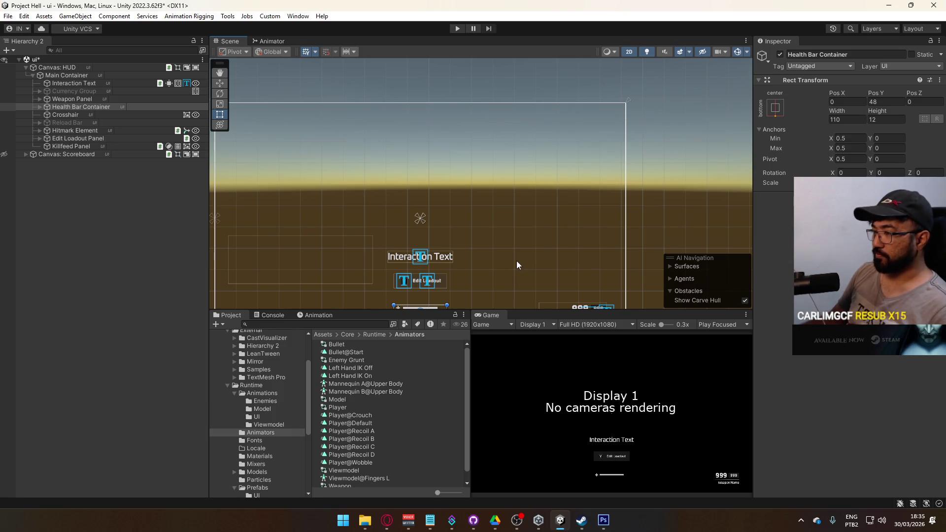
mouse_move(483, 258)
left_mouse_down()
mouse_move(522, 206)
mouse_move(503, 230)
left_mouse_up()
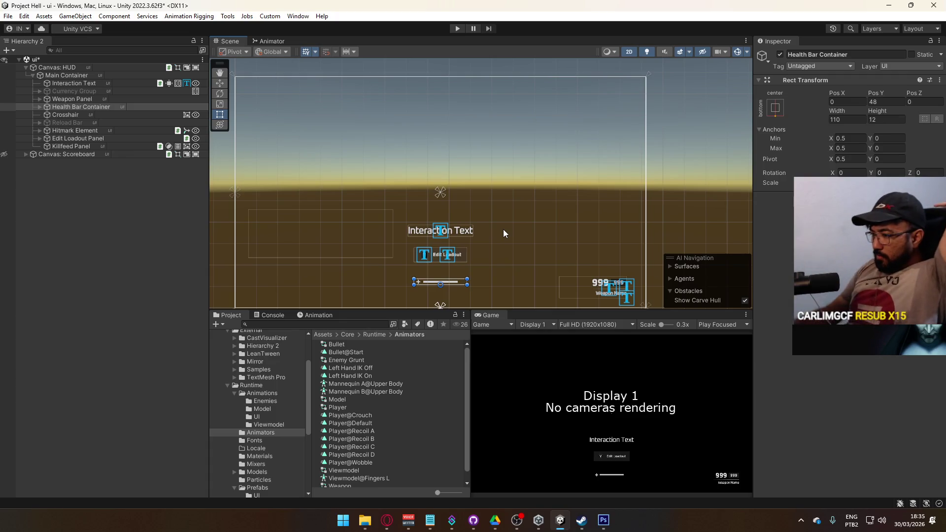
mouse_move(364, 520)
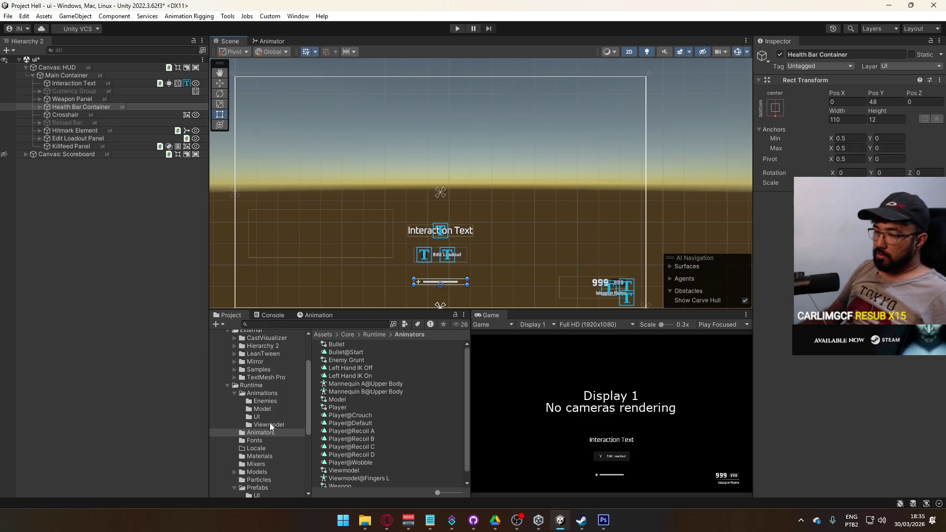
Collapse the Prefabs and ScriptableObjects folders in the Project window.
scroll(279, 444, "down", 3)
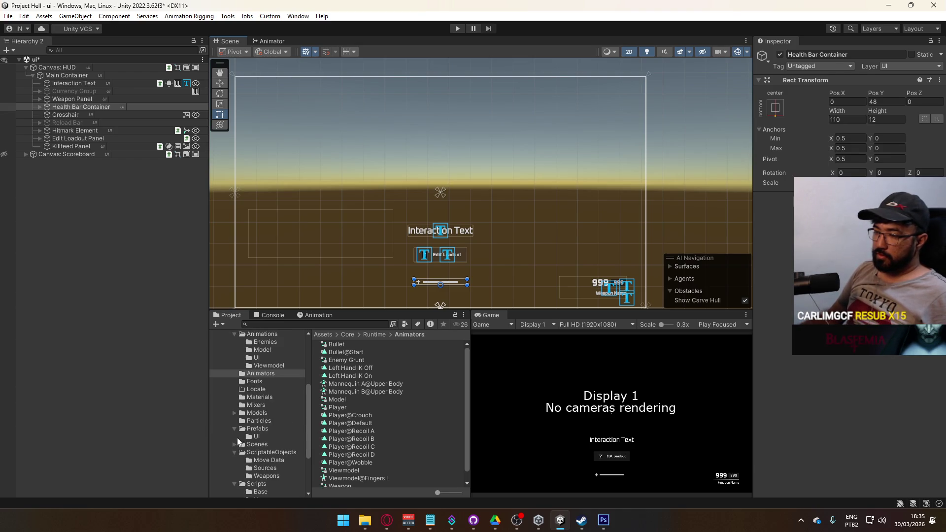
left_click(235, 429)
left_click(235, 445)
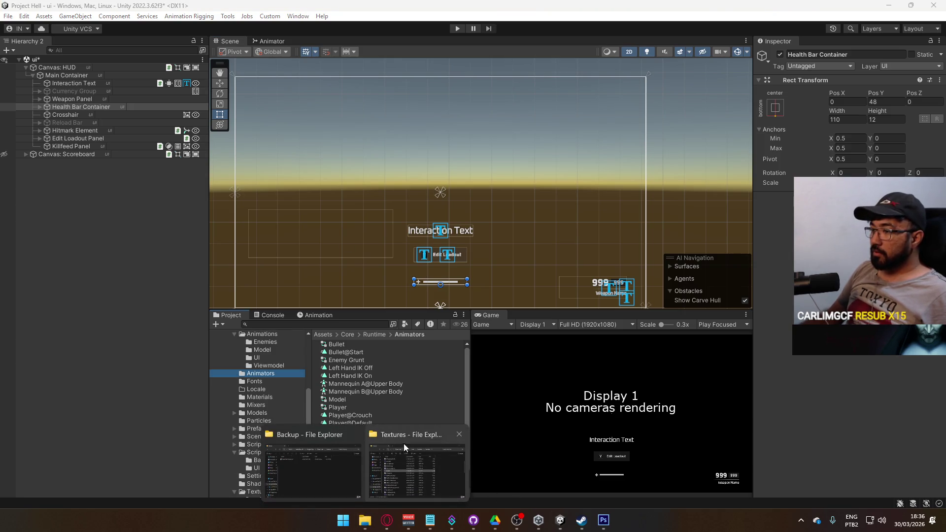
mouse_move(338, 459)
left_click(417, 465)
Browse File Explorer to D:\Unity\Project C\Assets\Textures.
left_click(430, 161)
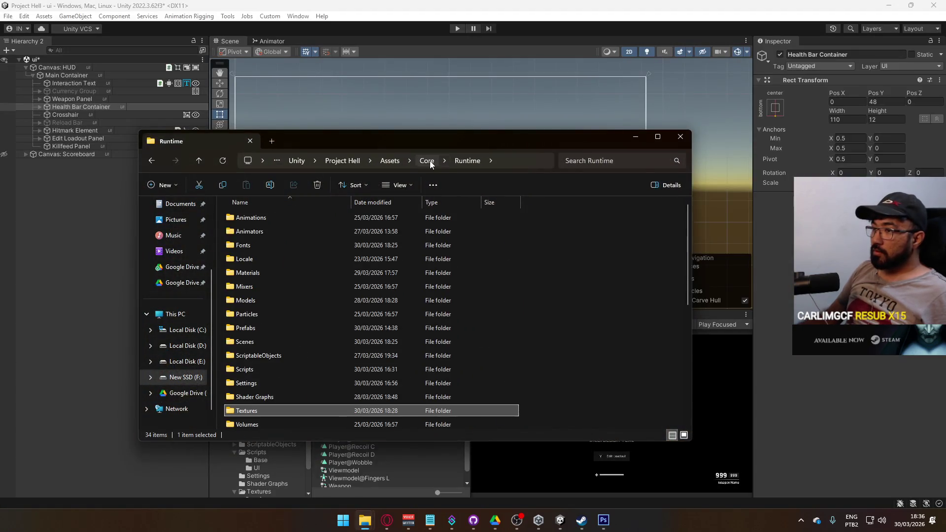
left_click(425, 161)
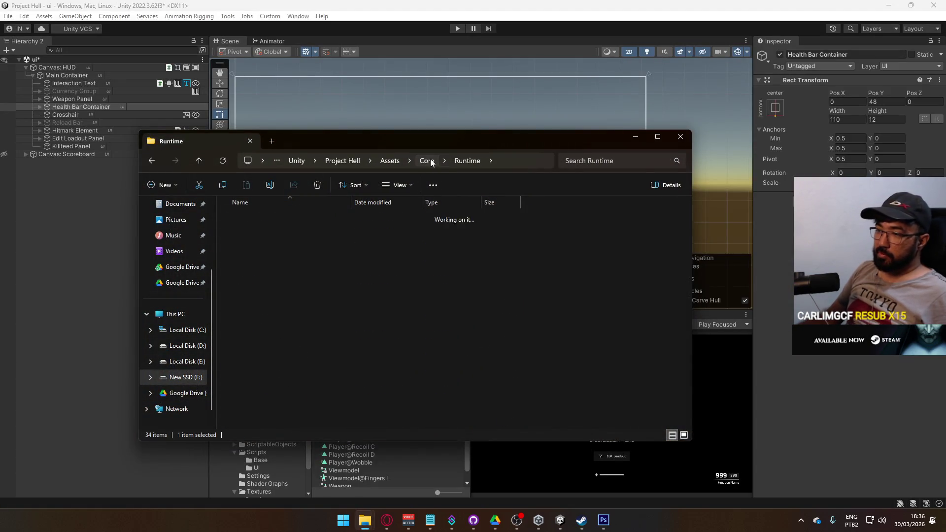
left_click(476, 161)
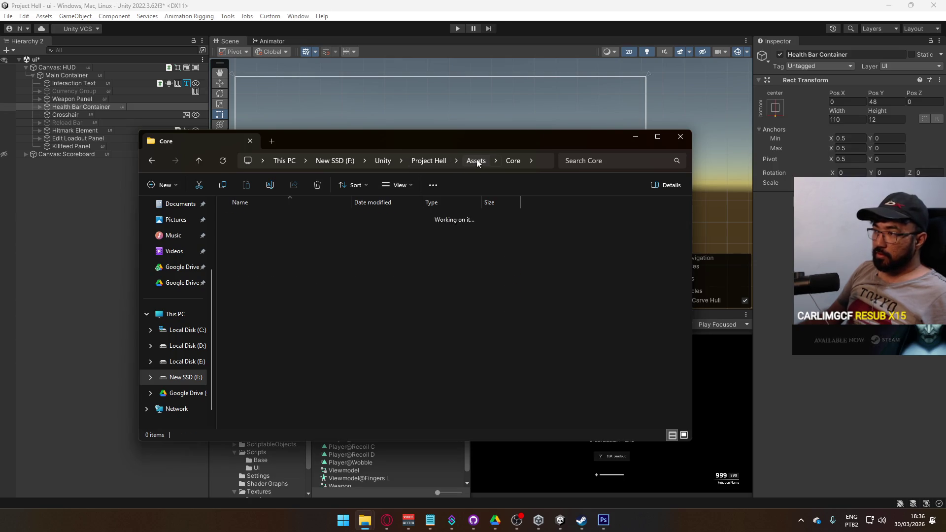
left_click(383, 162)
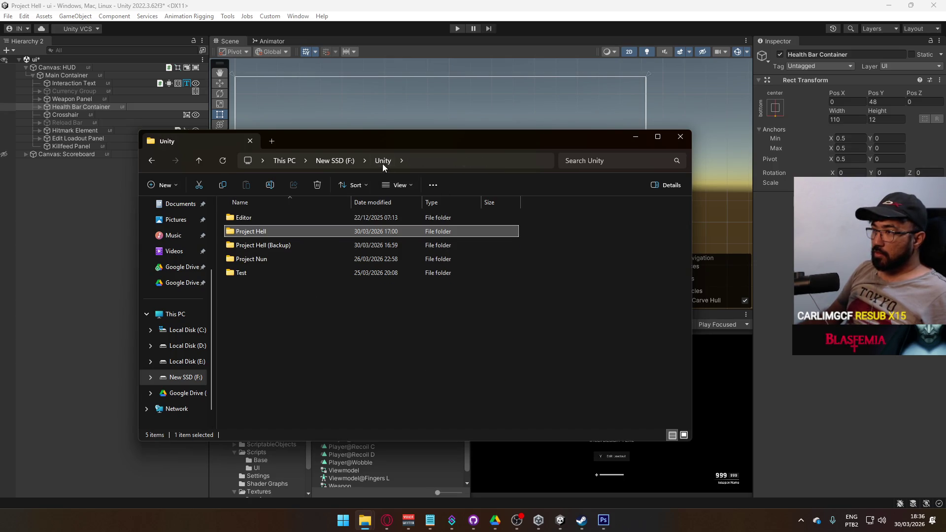
left_click(337, 162)
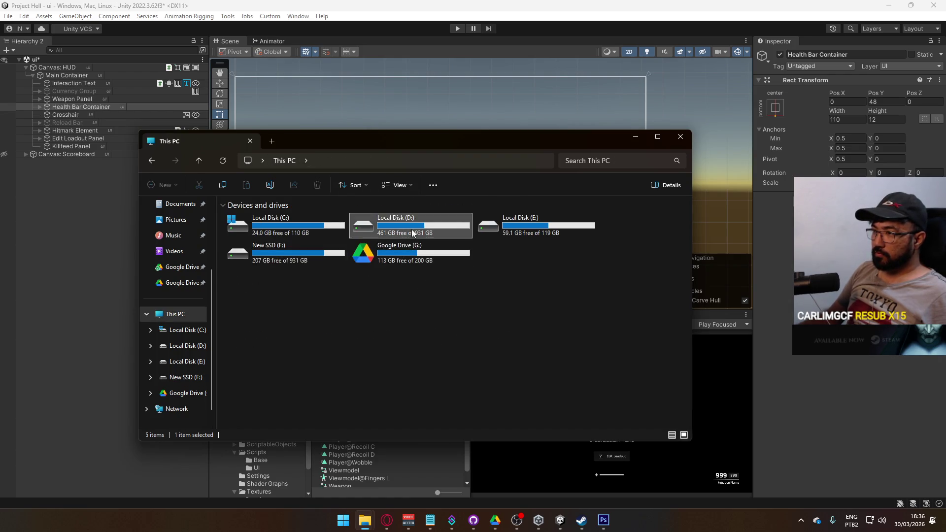
double_click(412, 229)
scroll(262, 324, "down", 6)
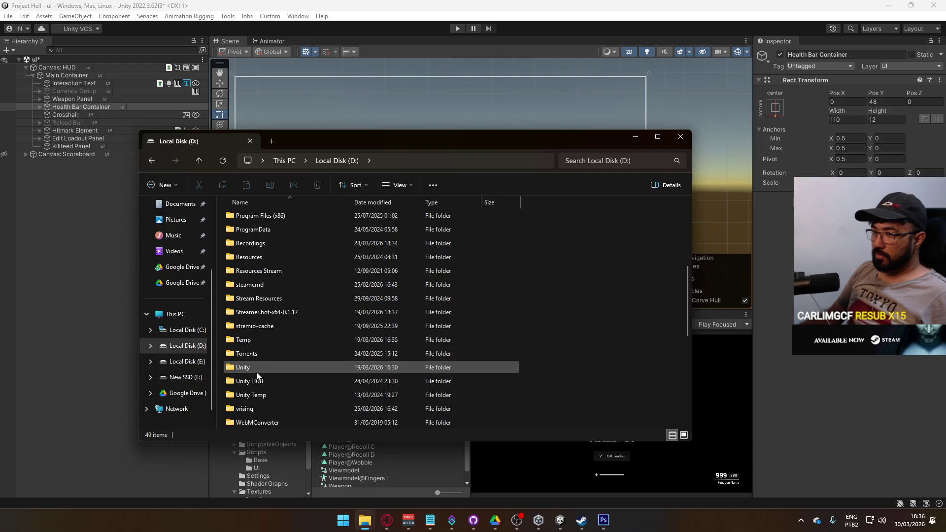
double_click(256, 369)
scroll(286, 325, "down", 1)
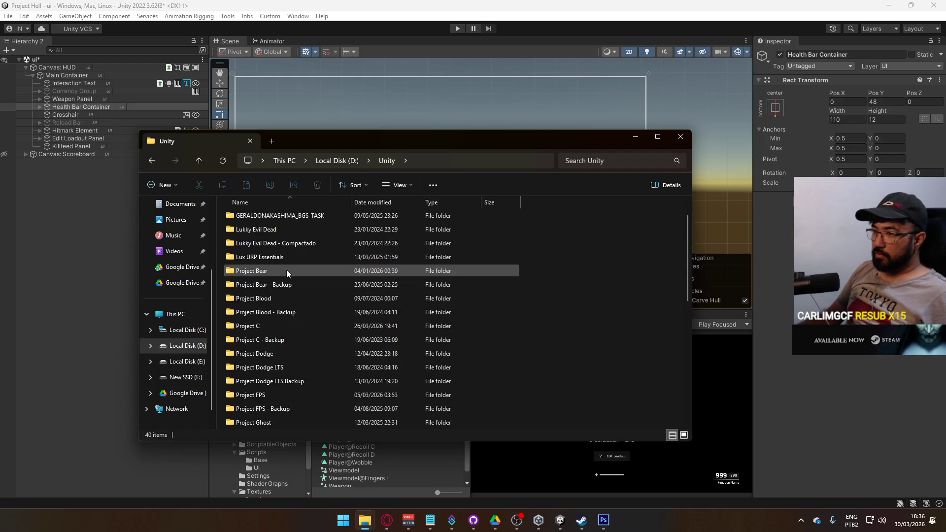
double_click(270, 326)
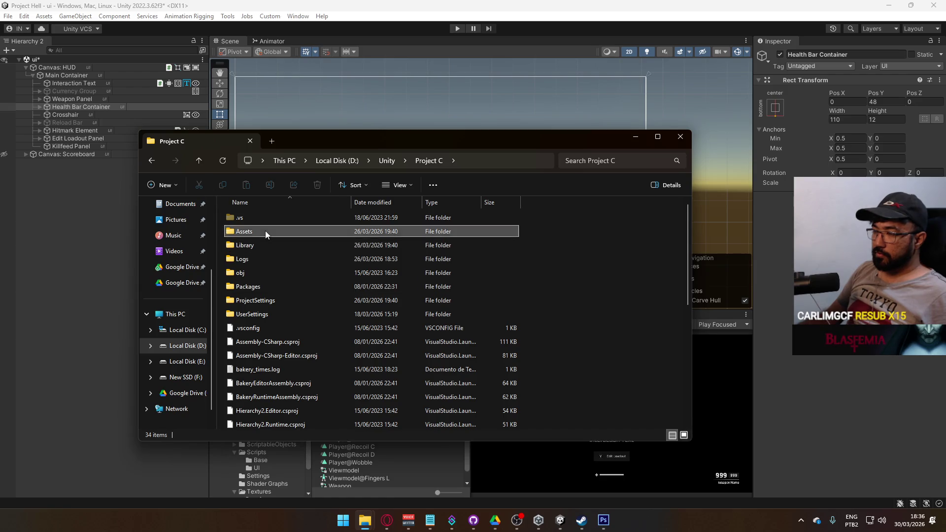
double_click(267, 231)
scroll(261, 320, "down", 4)
scroll(276, 367, "down", 2)
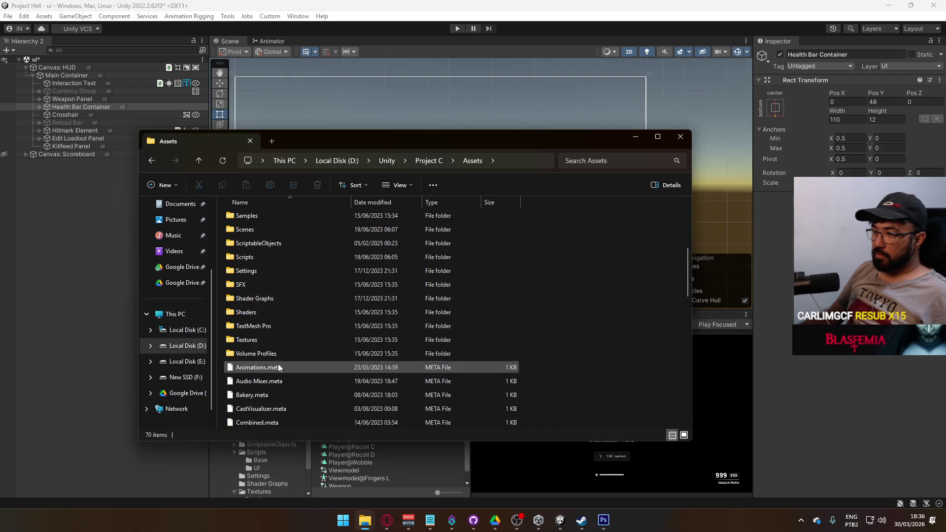
double_click(278, 345)
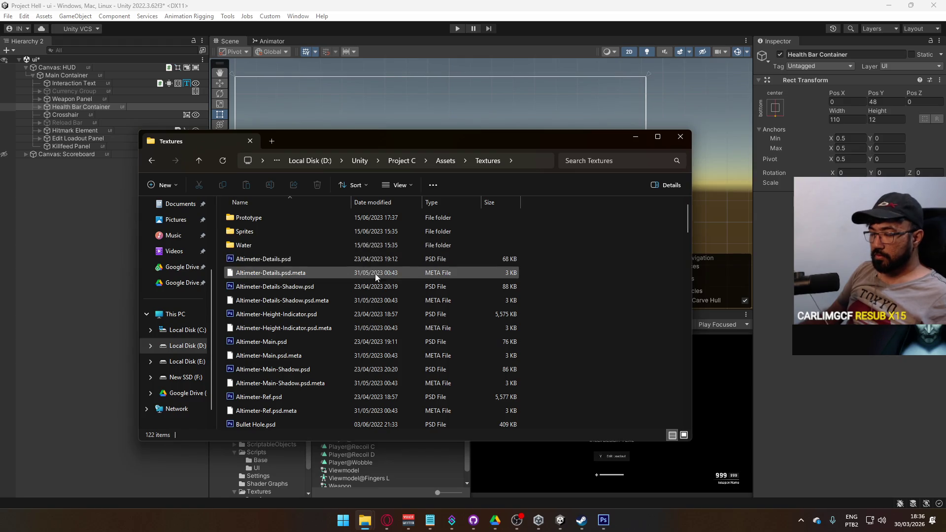
scroll(375, 276, "down", 2)
Select the eight Skull sprite .psd and .meta files and copy them.
left_click(367, 295)
type("sk")
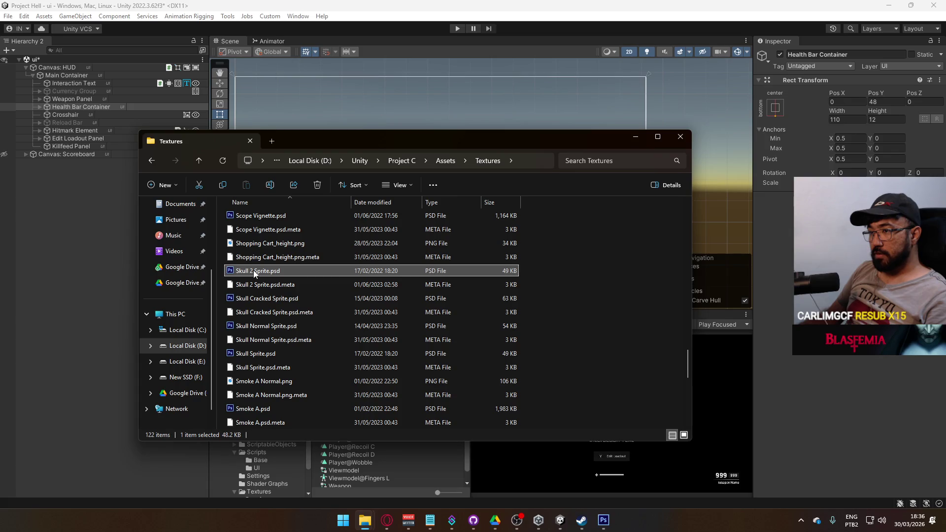
left_click(292, 353, "ctrl")
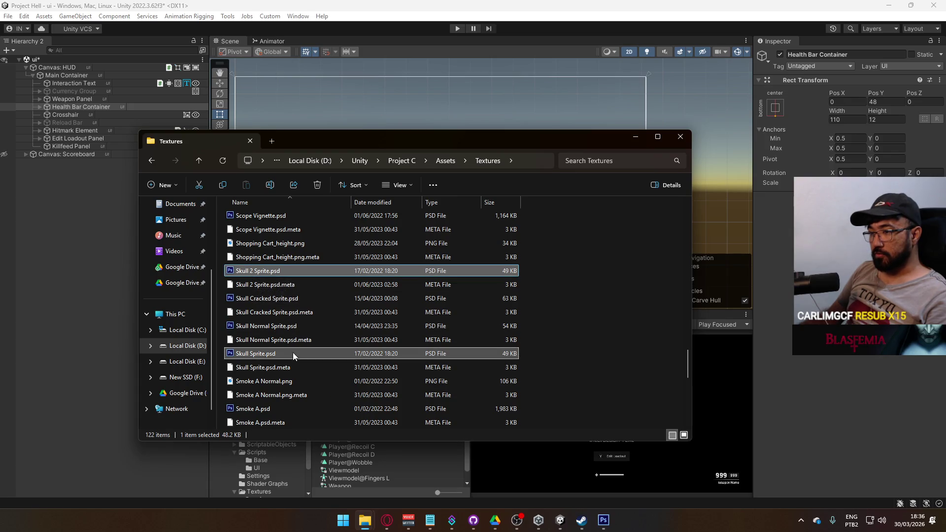
left_click(294, 325, "ctrl")
left_click(292, 365, "ctrl")
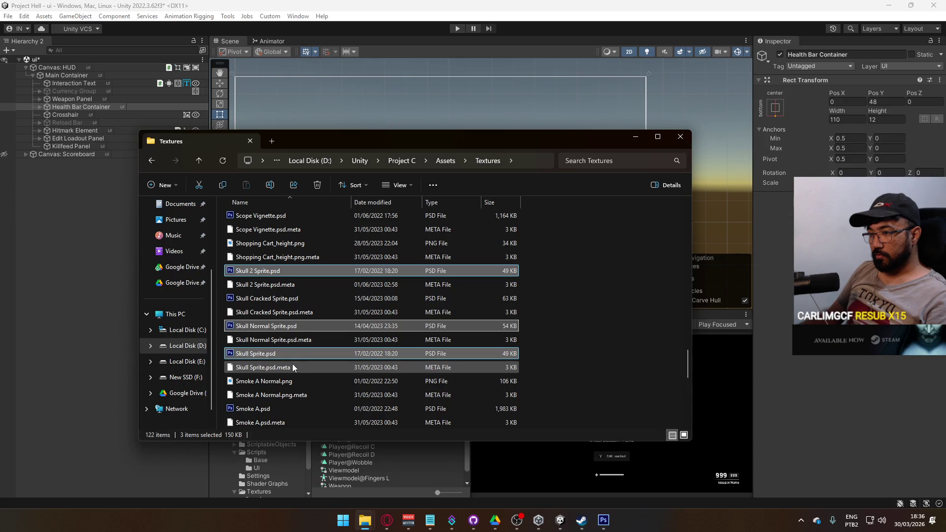
left_click(297, 339, "ctrl")
left_click(295, 314, "ctrl")
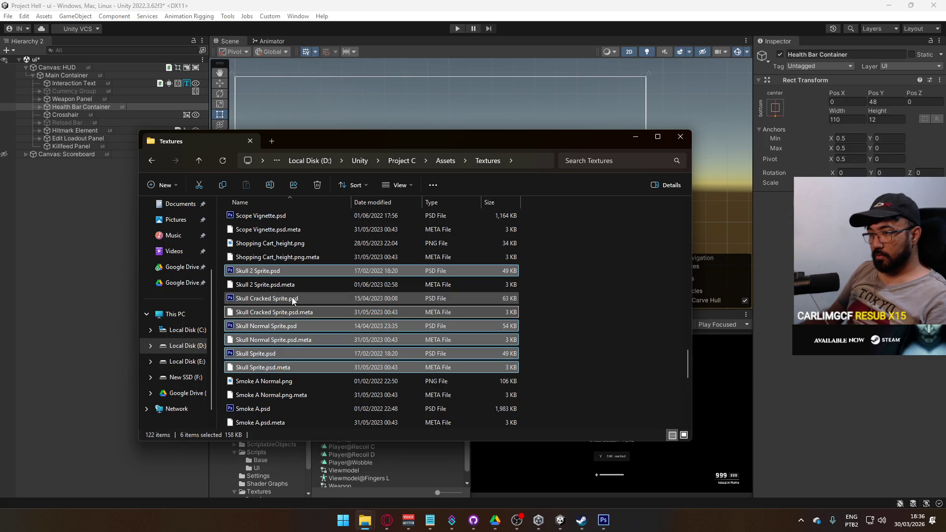
left_click(315, 298, "ctrl")
left_click(327, 288, "ctrl")
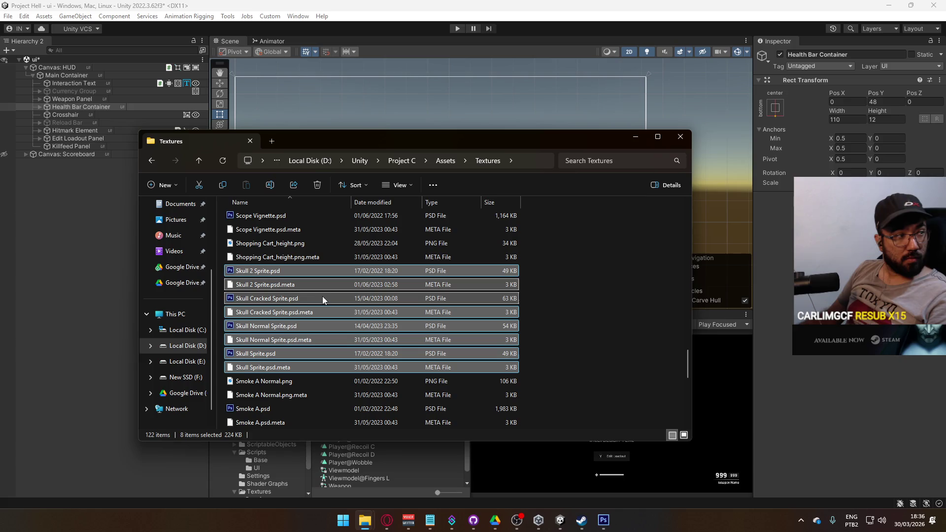
key("ctrl+c")
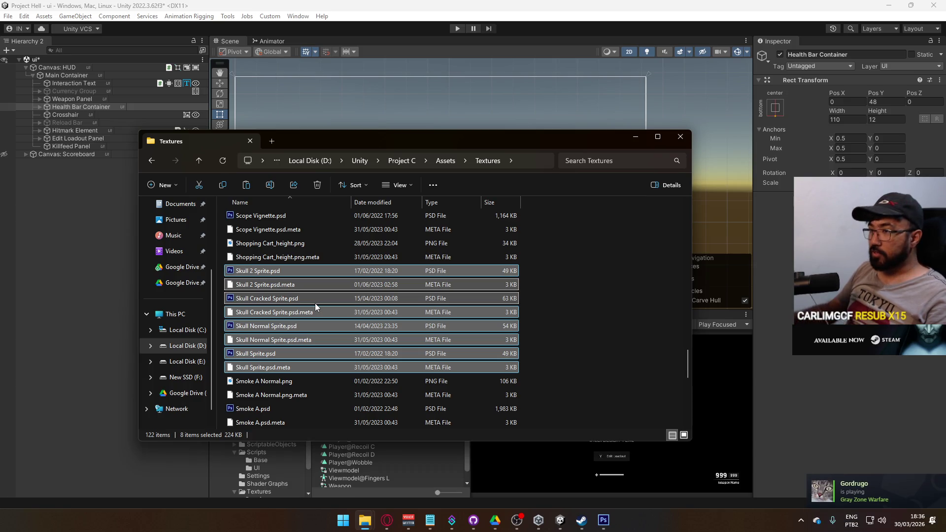
left_click(636, 136)
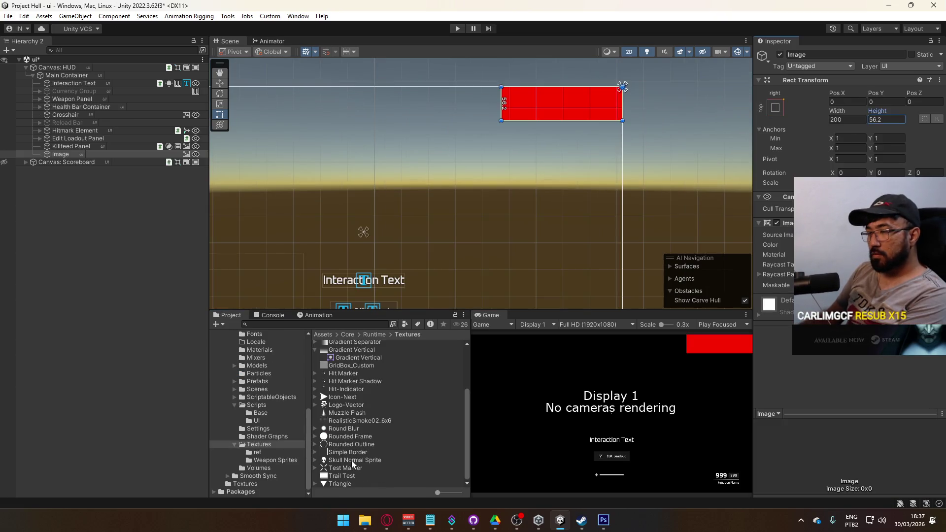
Create a UI Image under the red Image panel showing the Skull Normal Sprite.
mouse_move(353, 464)
left_mouse_down()
mouse_move(54, 167)
mouse_move(66, 157)
left_mouse_up()
left_click(72, 164)
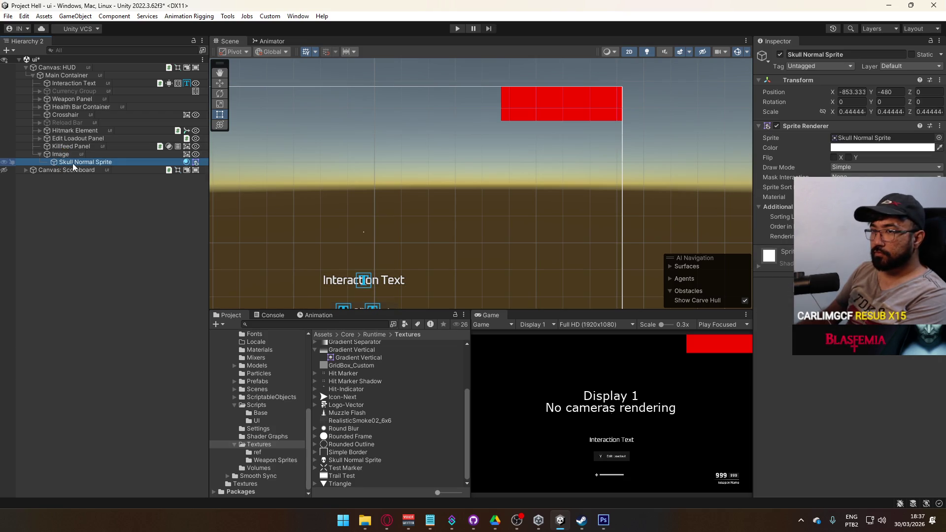
key("Delete")
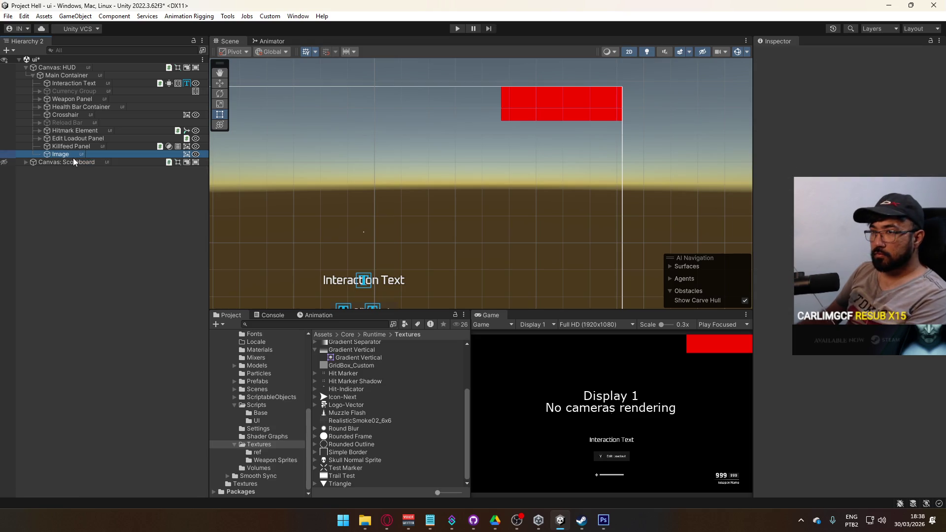
right_click(73, 154)
mouse_move(147, 325)
left_click(224, 320)
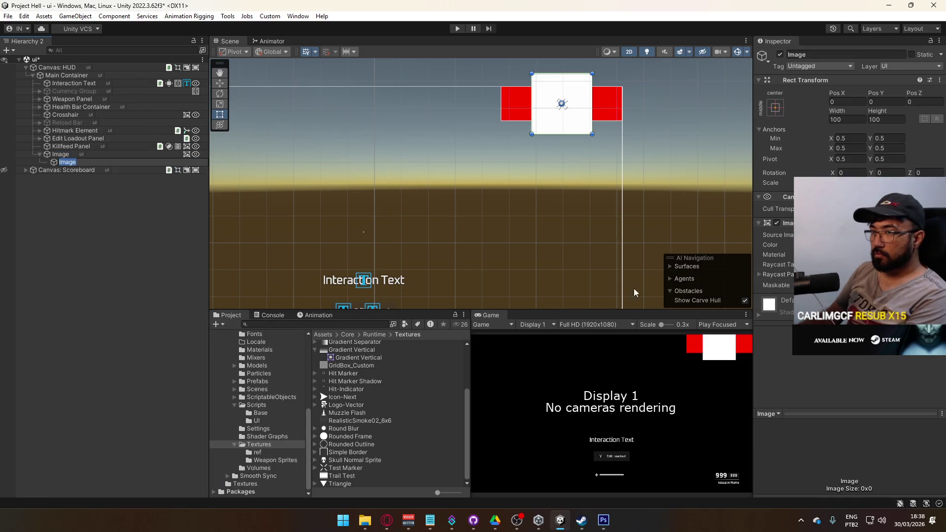
mouse_move(363, 463)
left_mouse_down()
mouse_move(641, 295)
mouse_move(838, 235)
left_mouse_up()
Size the skull image to 16 by 16 in Rect Transform.
left_click(827, 109)
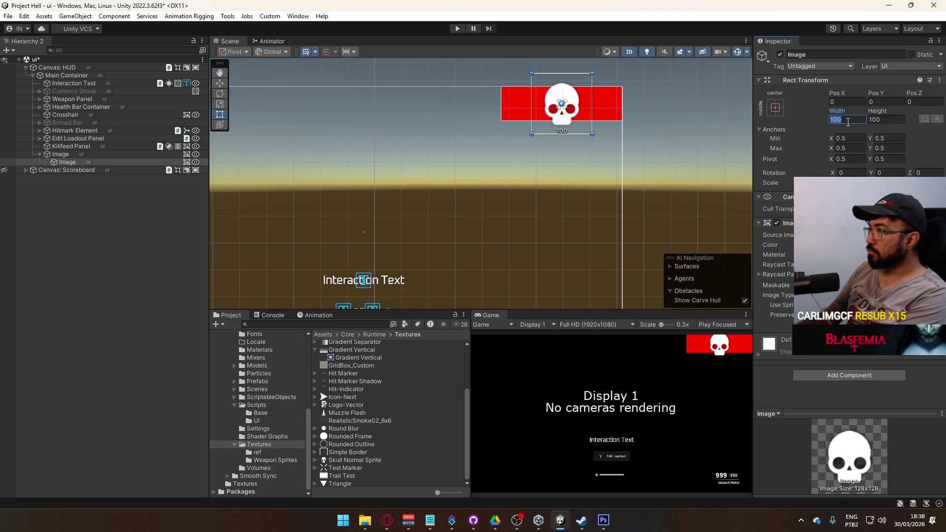
type("3232")
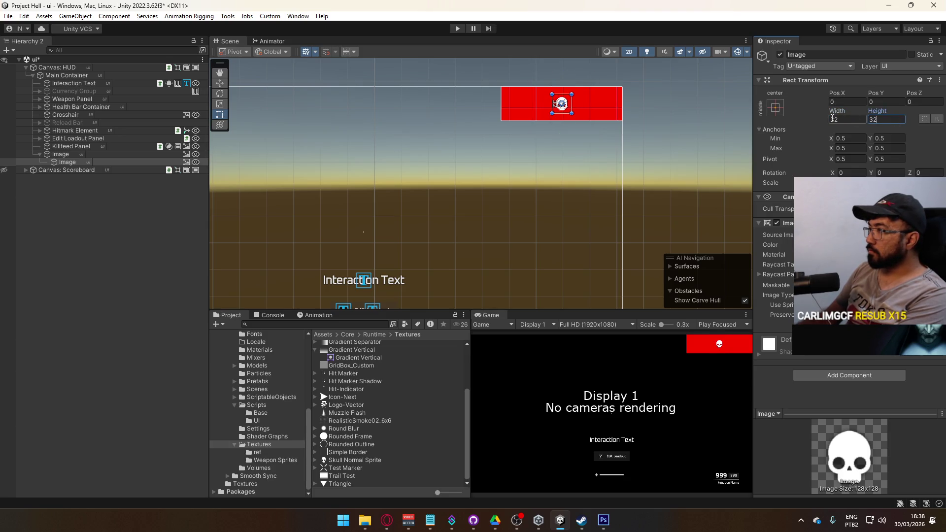
type("16")
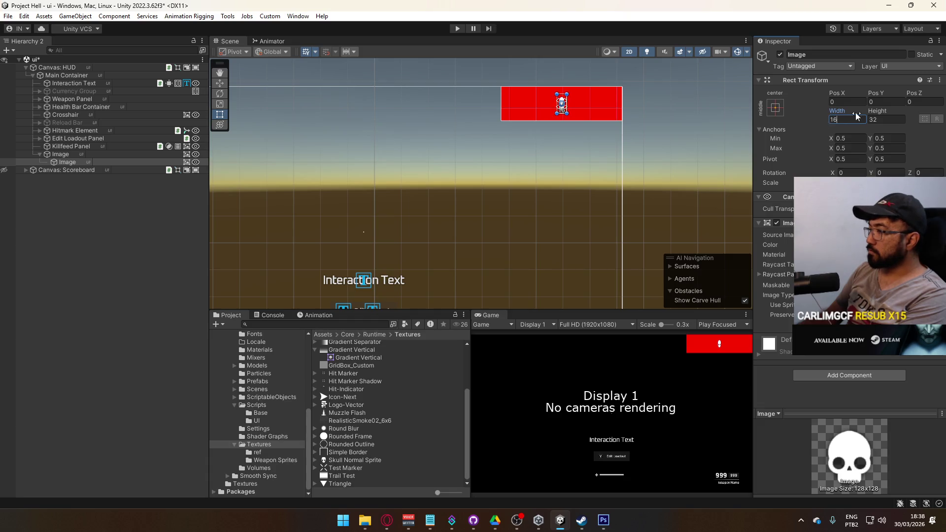
left_click(881, 119)
type("16")
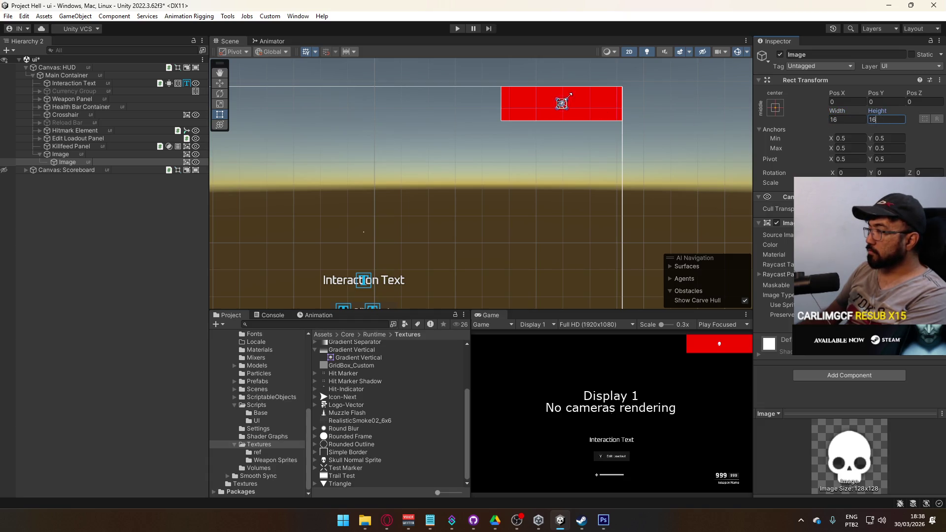
scroll(569, 95, "up", 2)
scroll(567, 246, "up", 4)
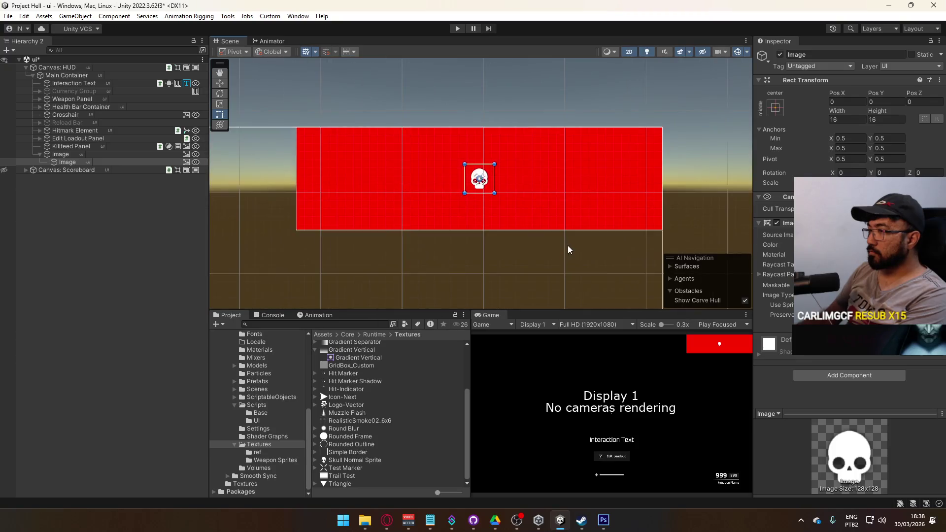
scroll(569, 248, "up", 2)
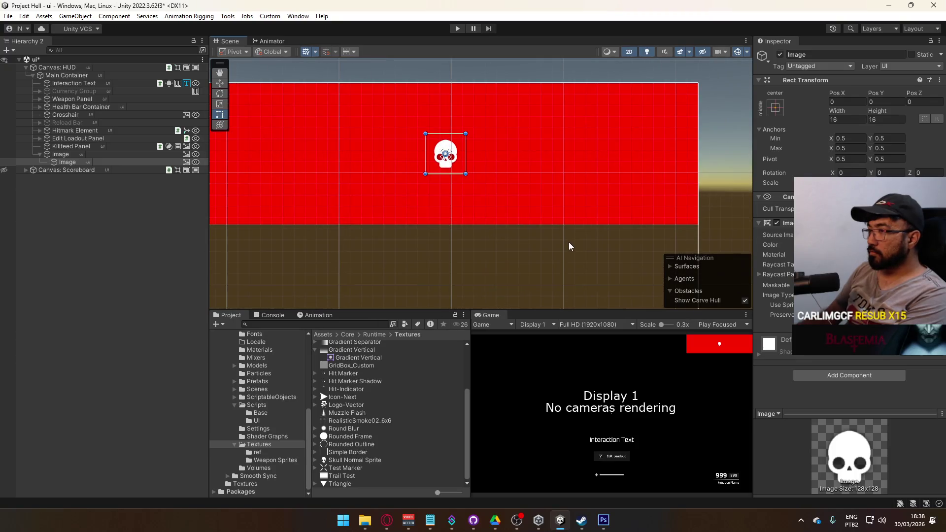
left_click(73, 155)
Add a Horizontal Layout Group to the red panel with Middle Right child alignment.
key("ctrl+shift+a")
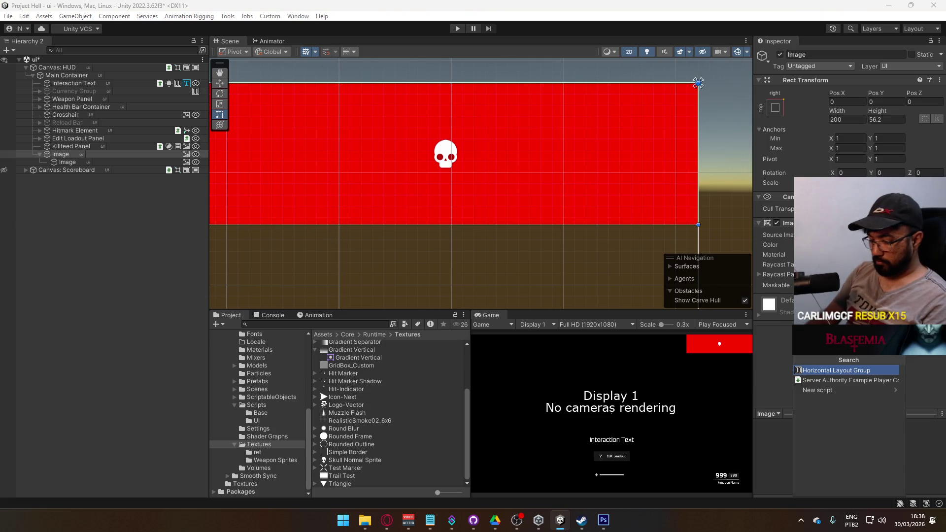
key("Return")
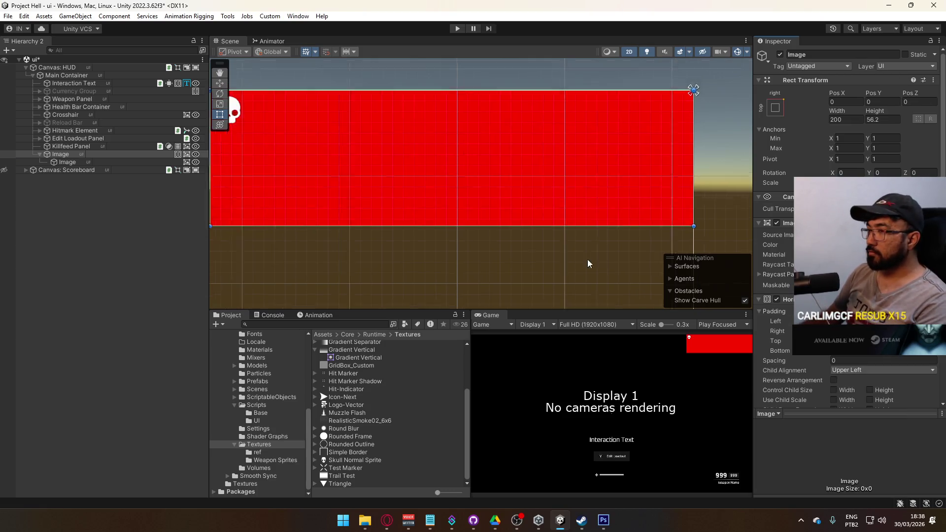
key("f")
left_click(853, 370)
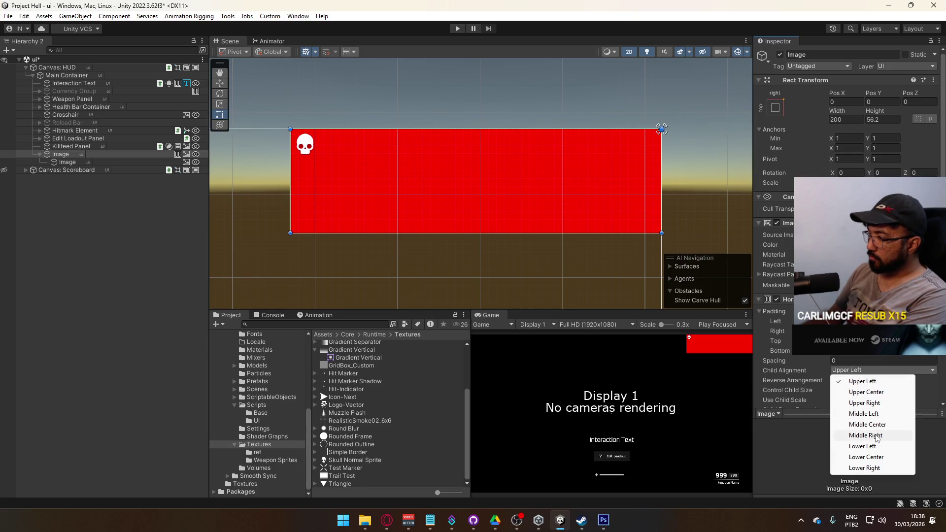
left_click(877, 437)
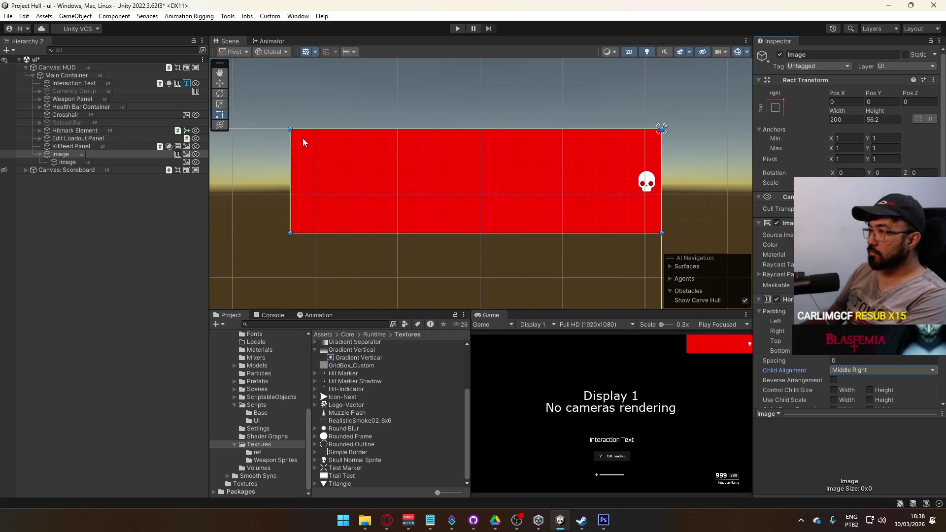
left_click(72, 162)
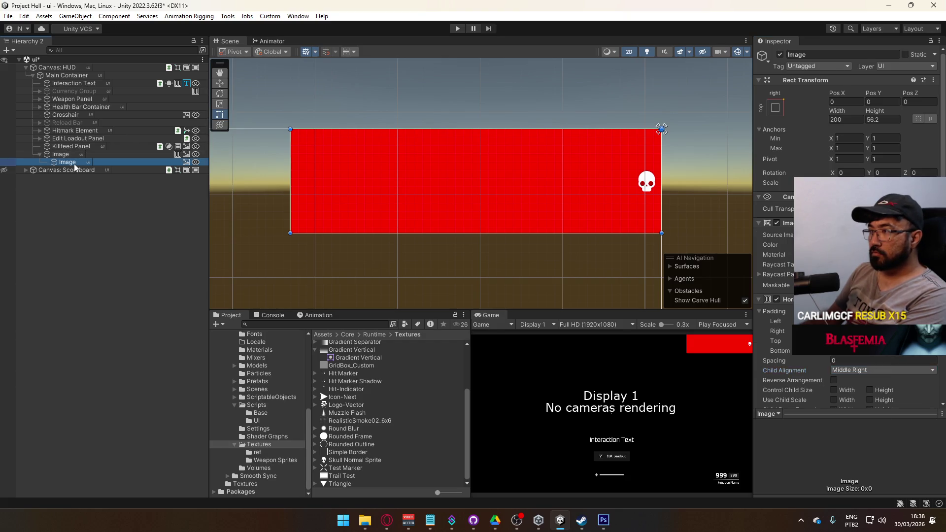
right_click(75, 158)
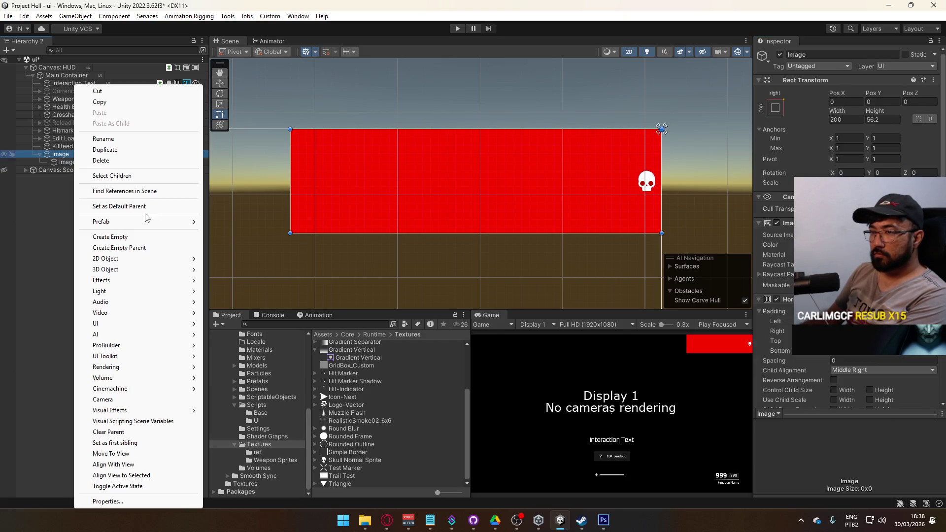
Add a TextMeshPro text inside the panel, placed before the skull image.
mouse_move(124, 324)
left_click(265, 335)
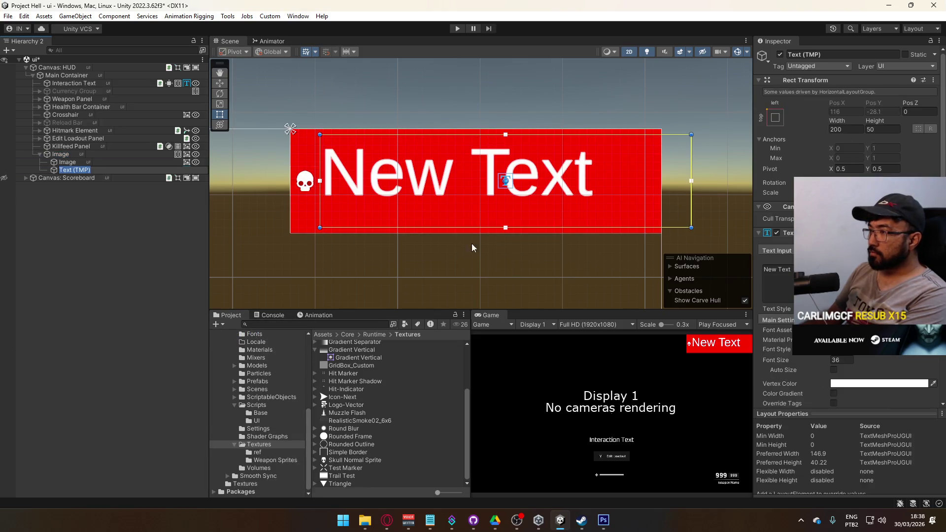
left_click_drag(56, 173, 55, 158)
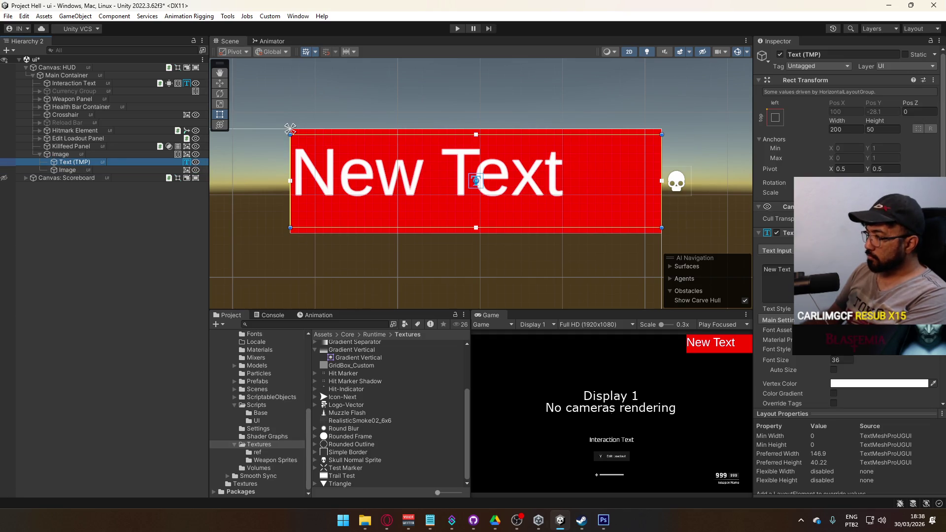
scroll(847, 247, "down", 3)
Align the text Right and Middle, with the Oxanium-Medium SDF font.
left_click(855, 334)
left_click(845, 345)
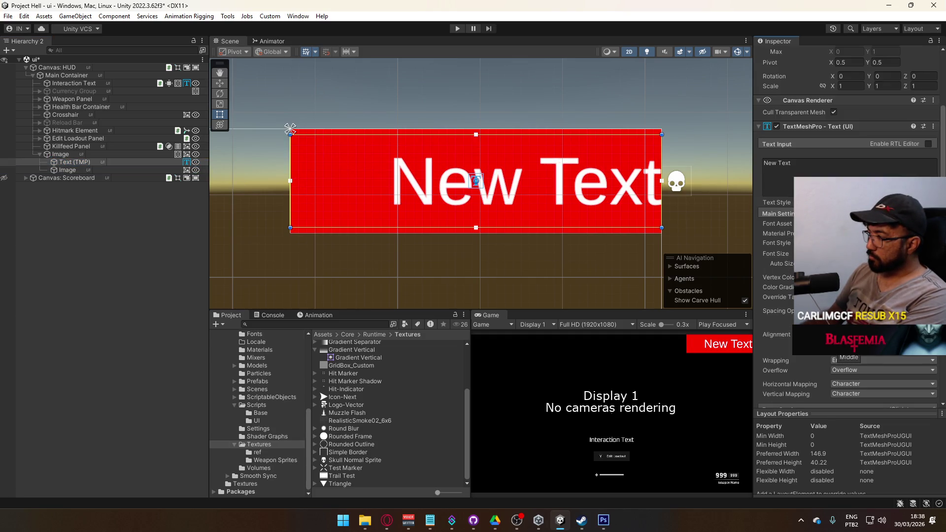
left_click(934, 224)
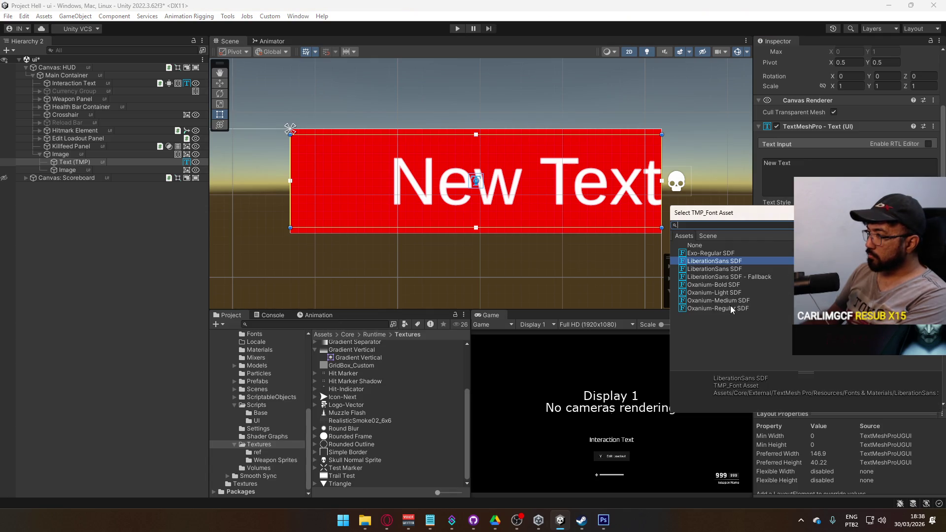
left_click(739, 295)
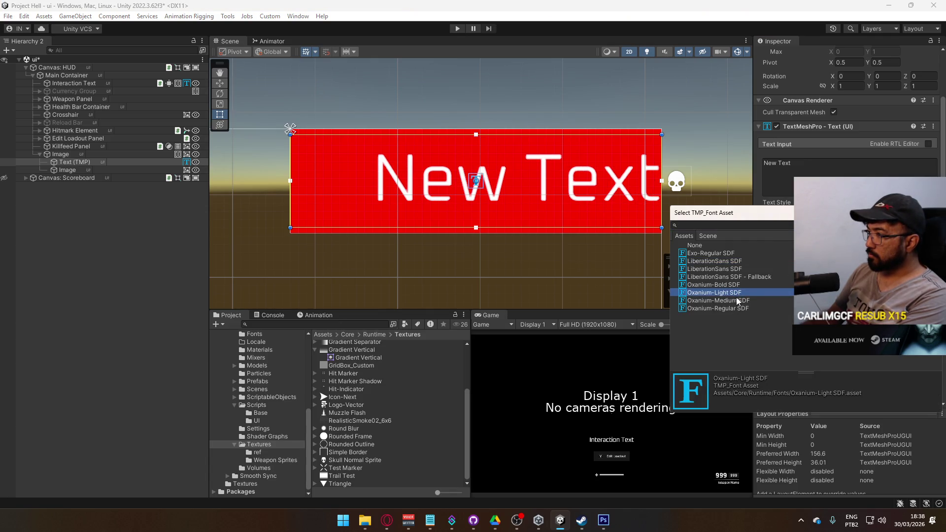
left_click(738, 301)
left_click(738, 300)
Make the label read 99 and drag its font size much smaller.
left_click(788, 163)
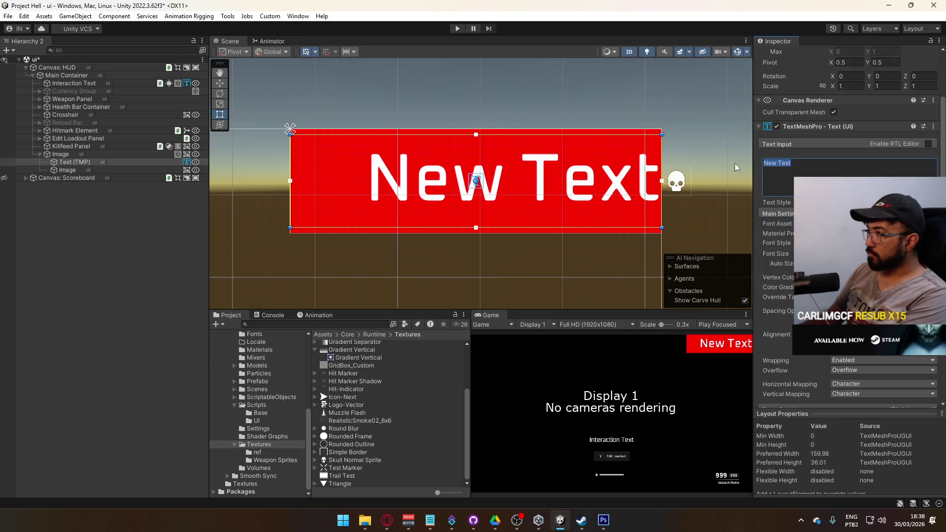
type("99")
left_click_drag(794, 255, 778, 256)
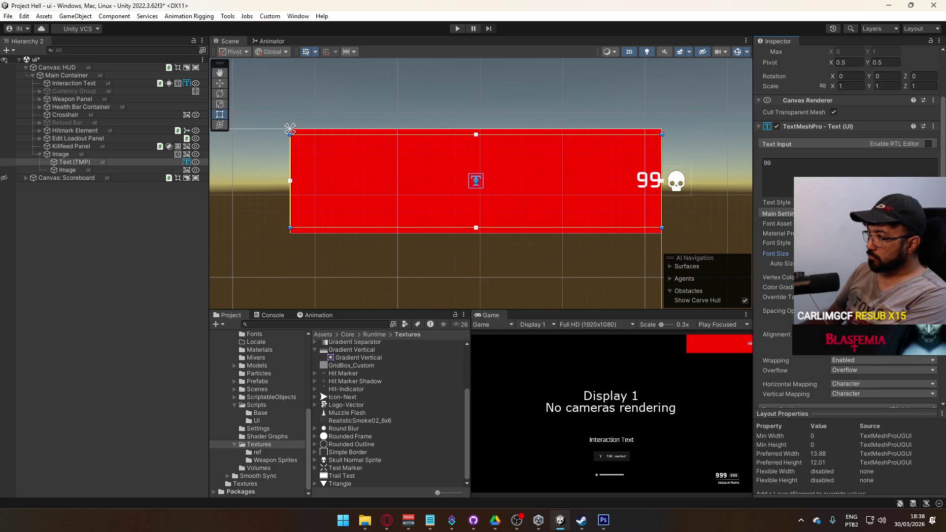
scroll(777, 257, "down", 2)
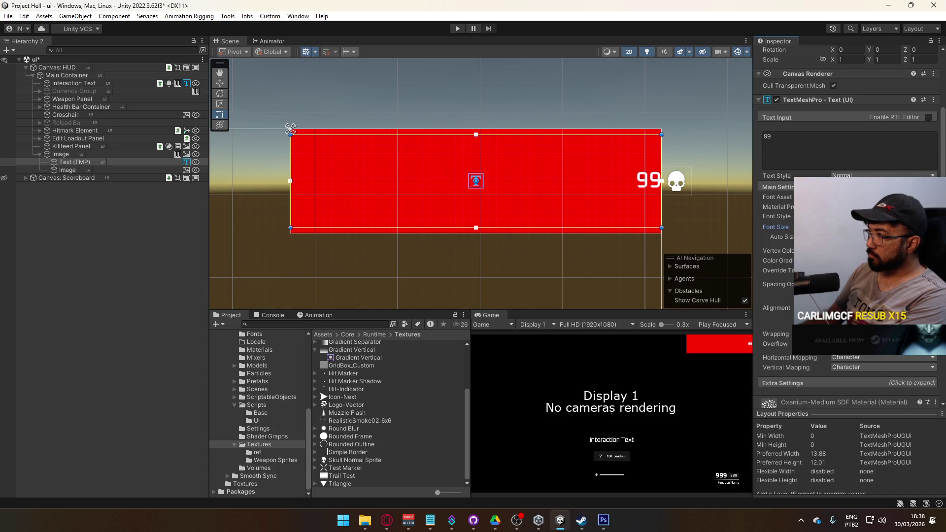
scroll(602, 213, "up", 4)
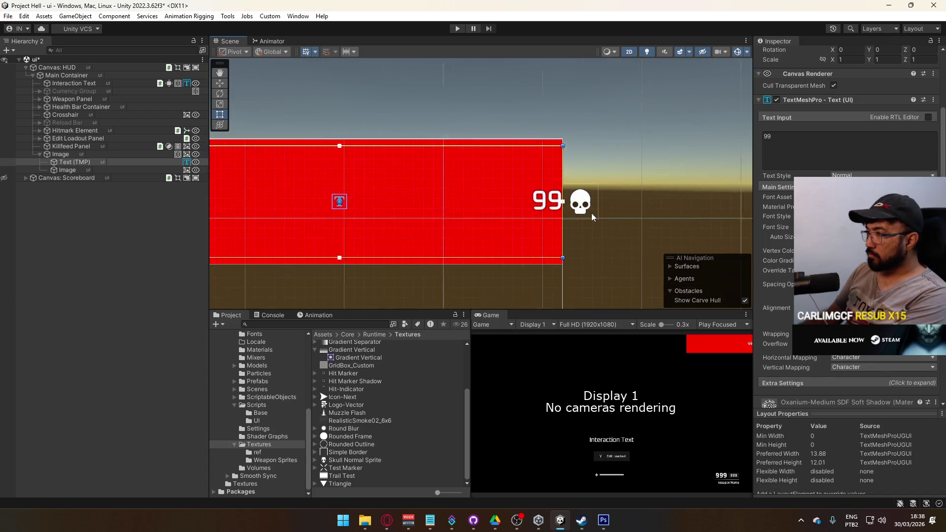
scroll(602, 213, "up", 2)
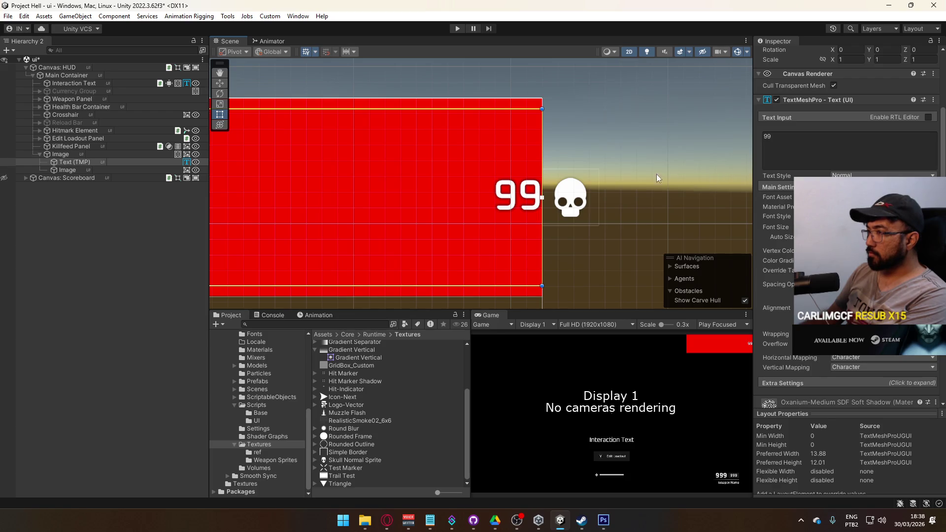
left_click(113, 170)
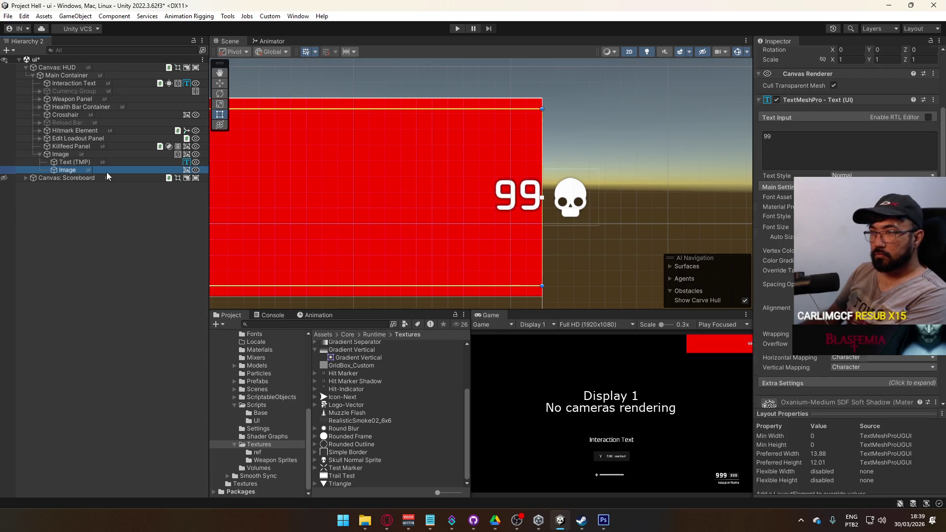
Set the skull icon's height to 11.822 and give Text (TMP) a new empty parent.
left_click(886, 128)
type("11.8")
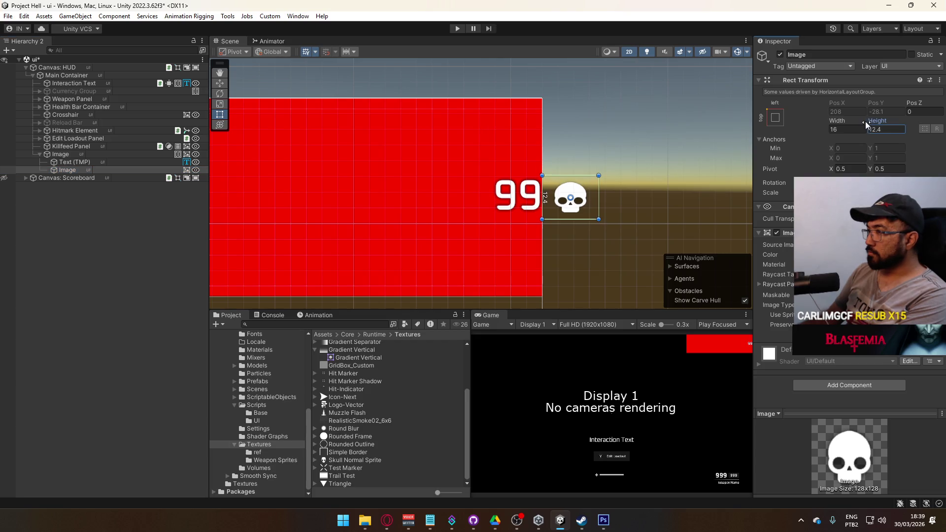
type("2")
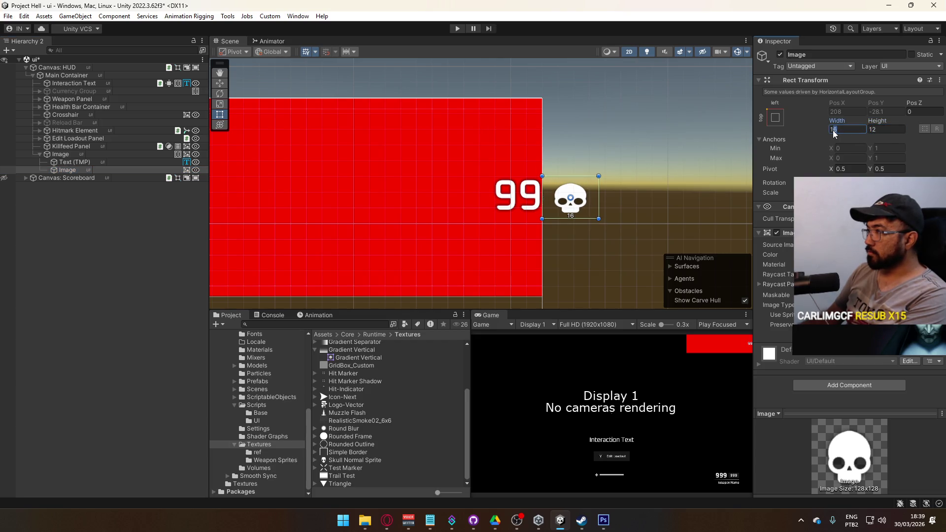
type("2")
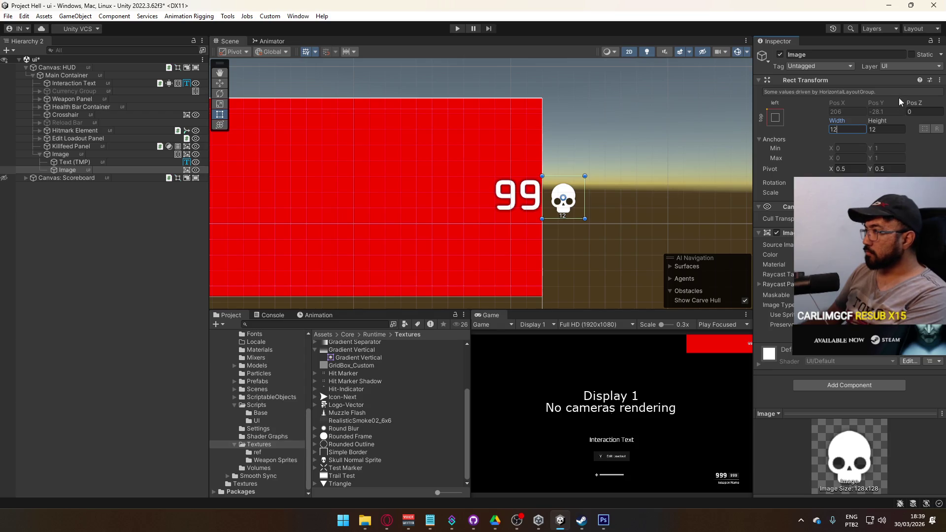
left_click(81, 162)
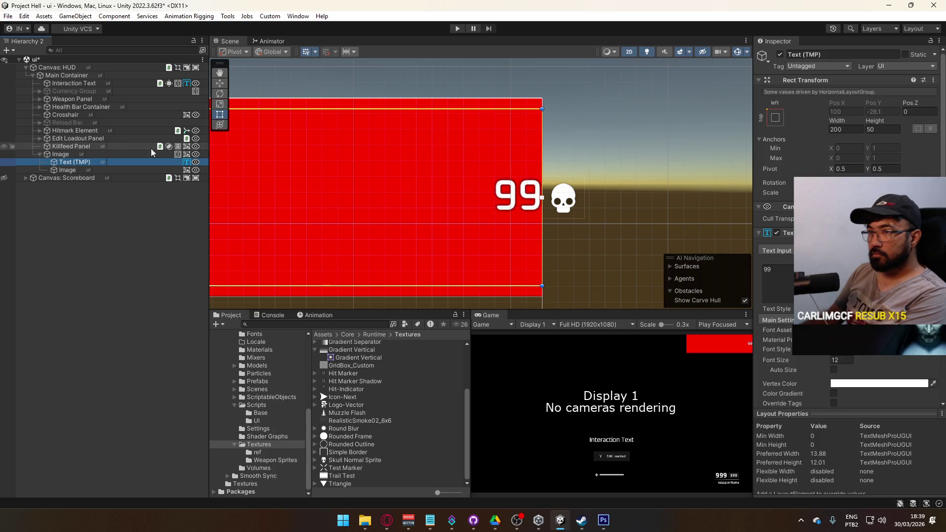
right_click(83, 163)
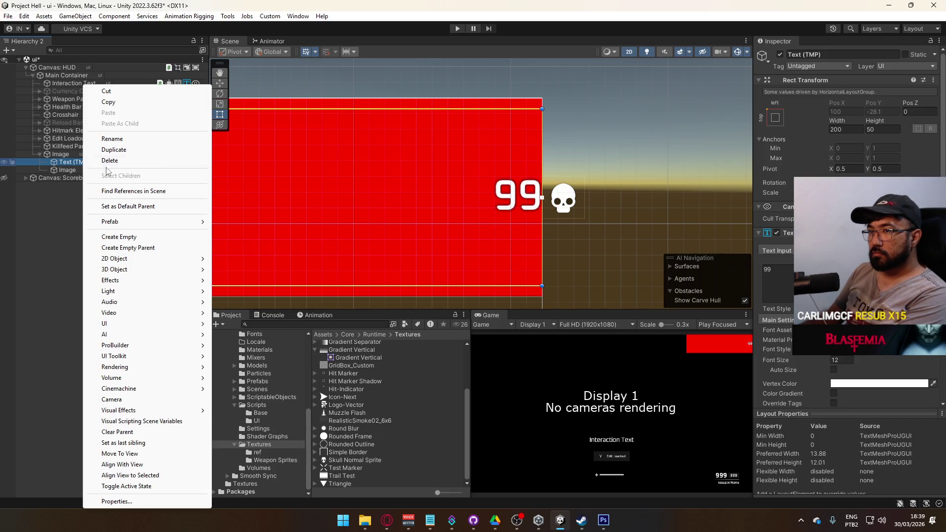
left_click(154, 249)
Stretch the text to fill its parent, with right, bottom and top offsets at 0.
left_click(78, 170)
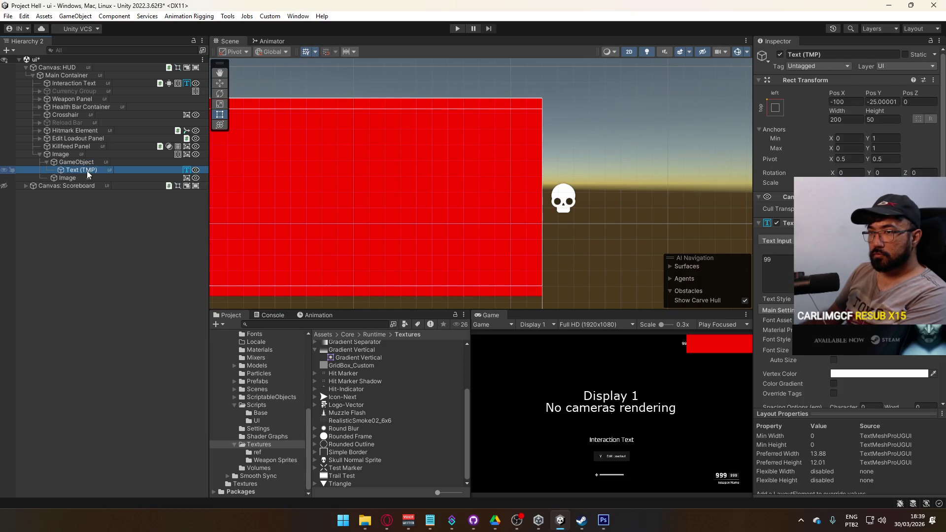
left_click(79, 163)
left_click(79, 170)
left_click(767, 109)
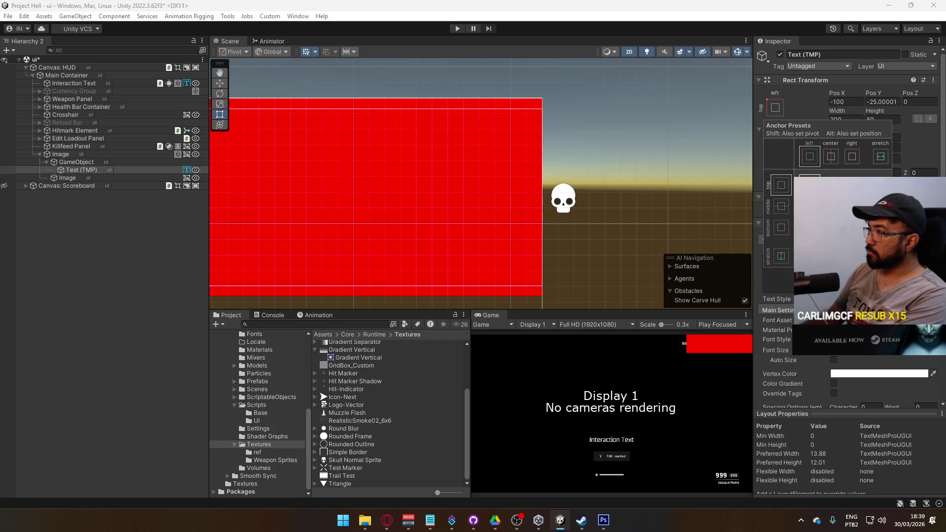
left_click(879, 255)
left_click(849, 119)
type("0")
left_click(882, 119)
type("0")
left_click(868, 103)
type("0")
left_click_drag(872, 93, 875, 95)
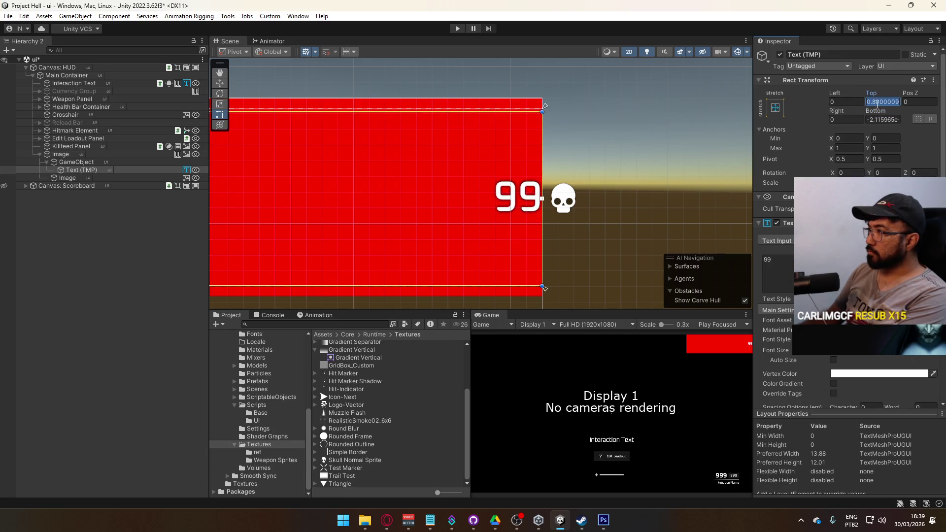
left_click(871, 119)
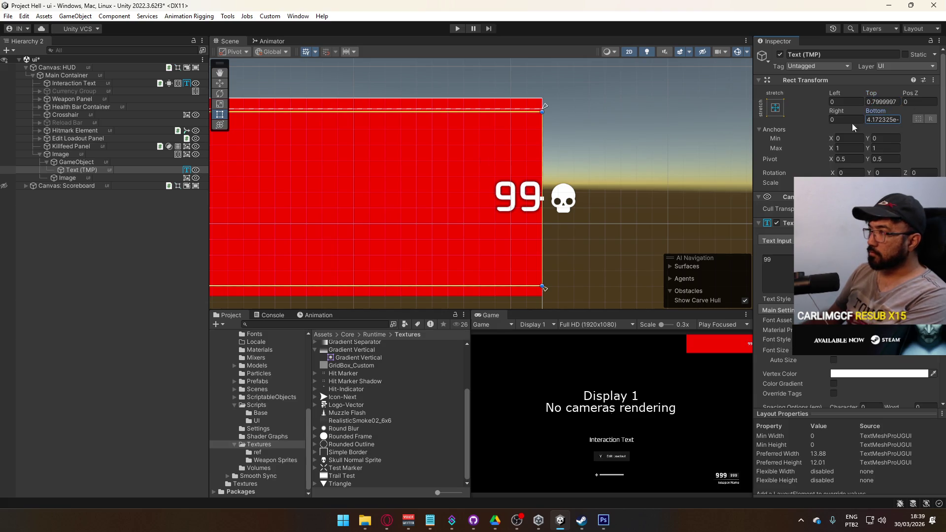
Set the text's parent GameObject height to 20 and the panel's child spacing to 4.
left_click(92, 163)
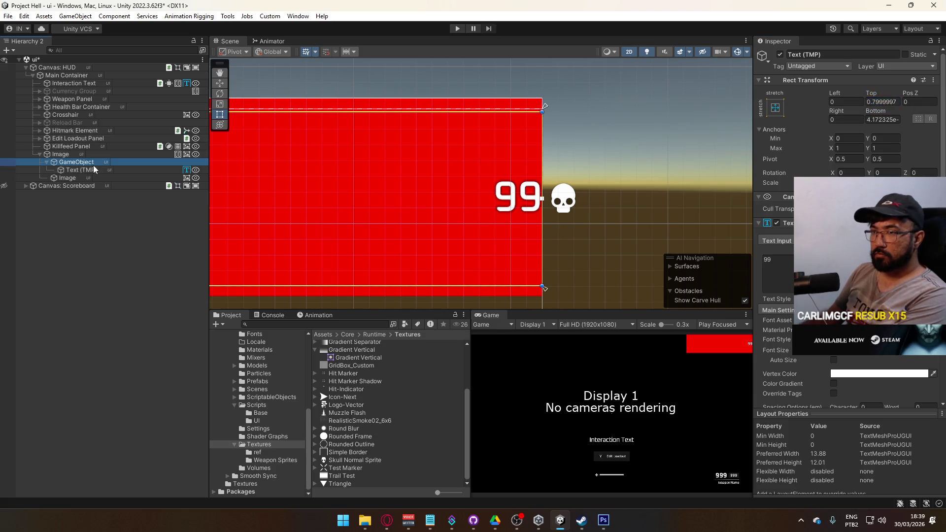
left_click_drag(876, 122, 822, 141)
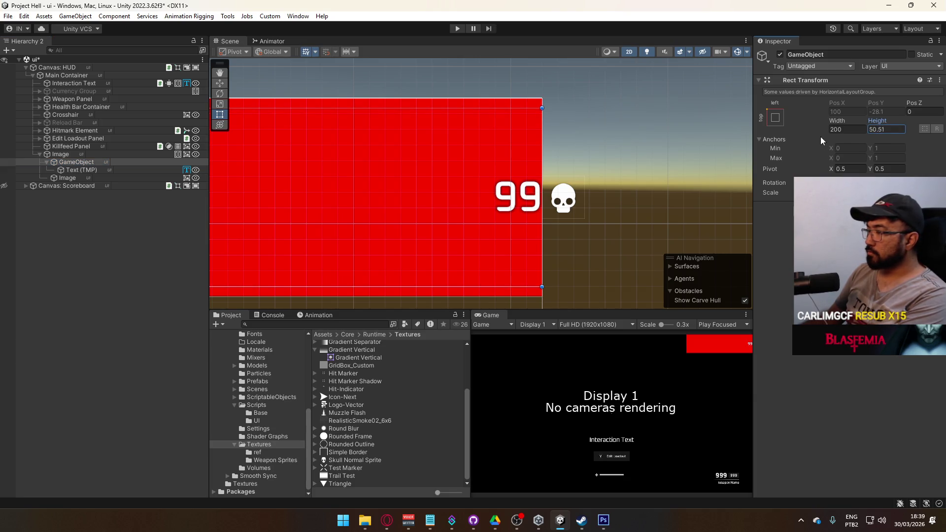
type("20")
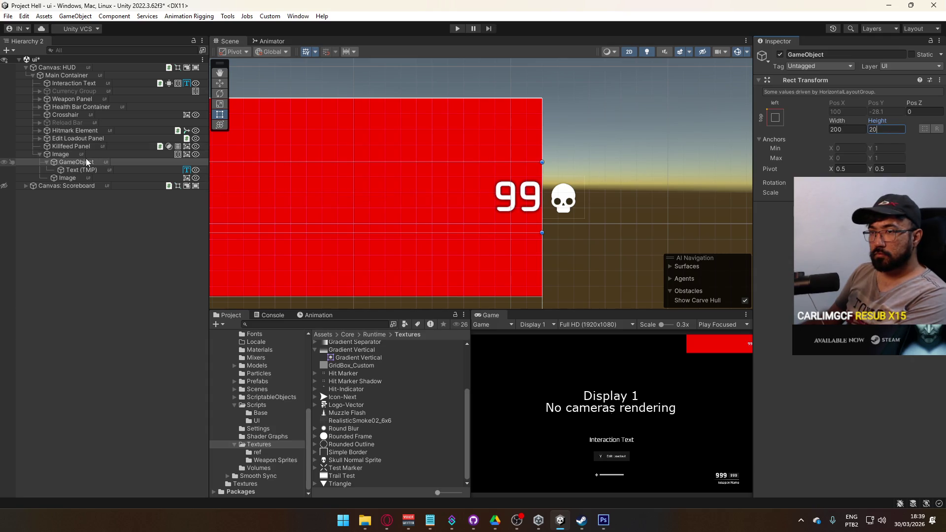
left_click(64, 154)
left_click(838, 360)
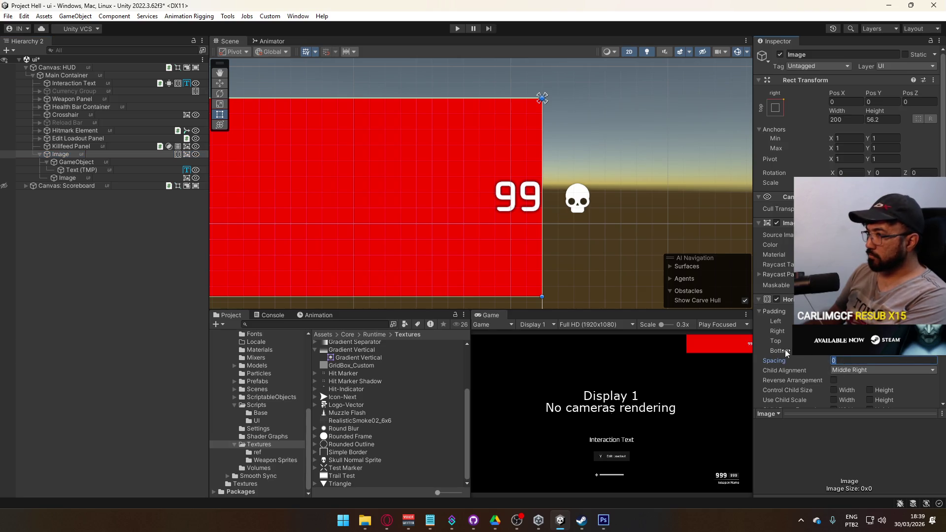
type("4")
left_click(404, 176)
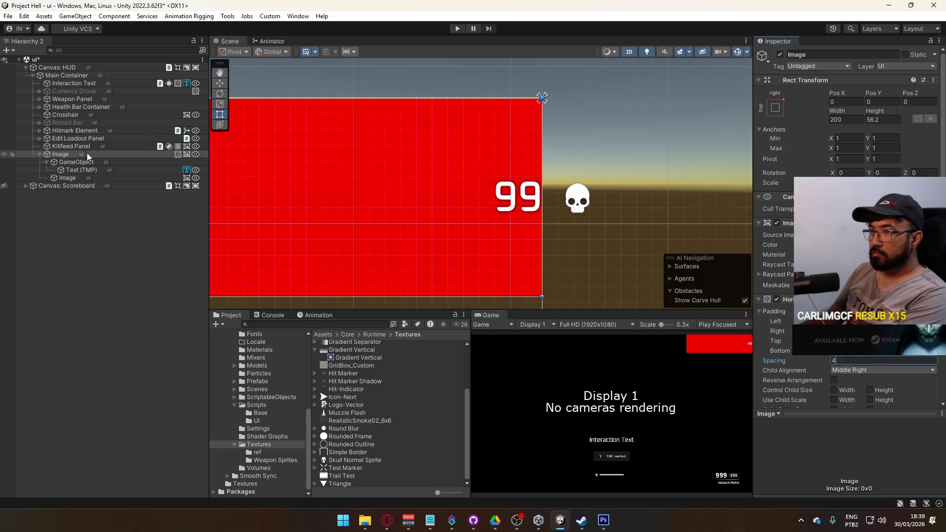
Stop the panel forcing children to expand in width, and set Child Alignment to Middle Right.
scroll(404, 176, "down", 5)
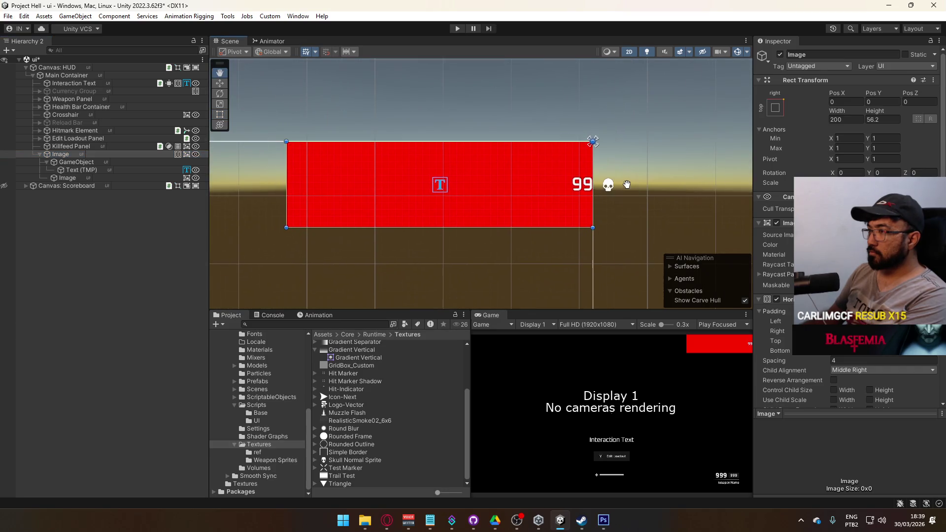
left_click(88, 179)
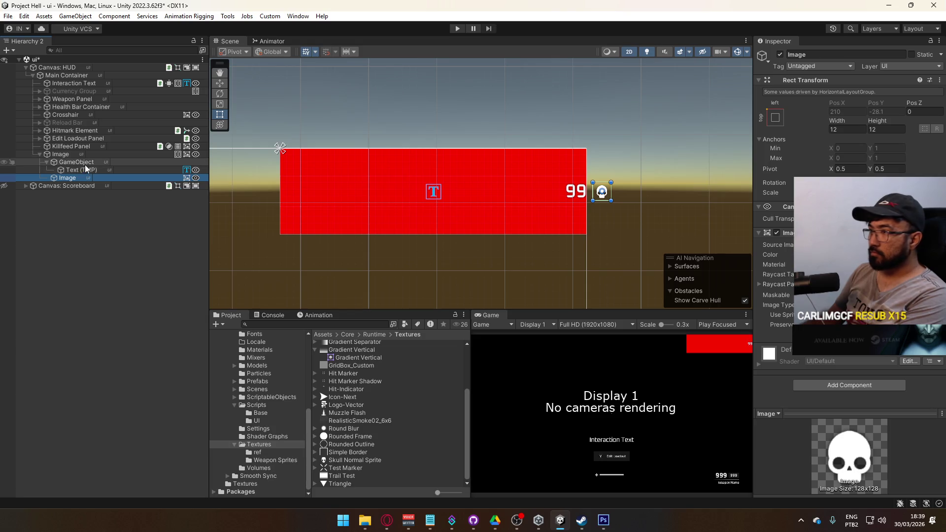
left_click(80, 163)
left_click(47, 163)
left_click(101, 156)
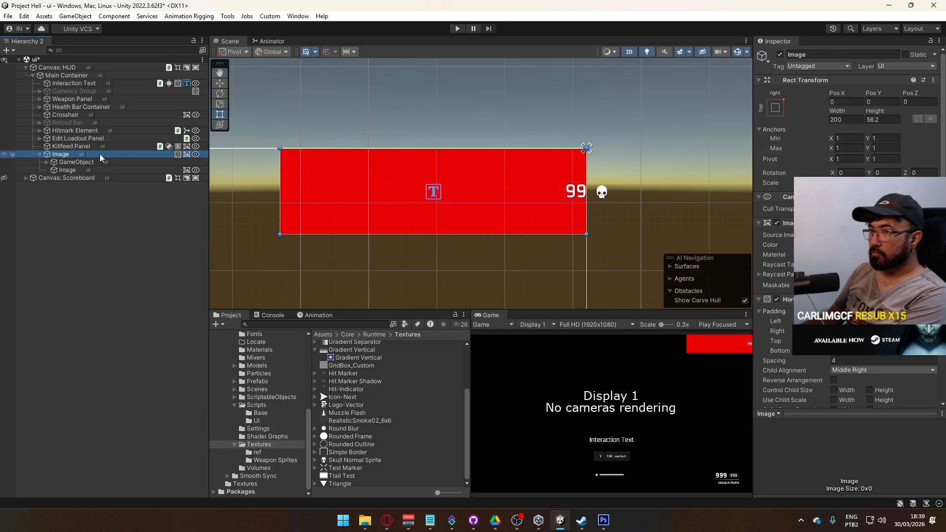
scroll(833, 382, "down", 3)
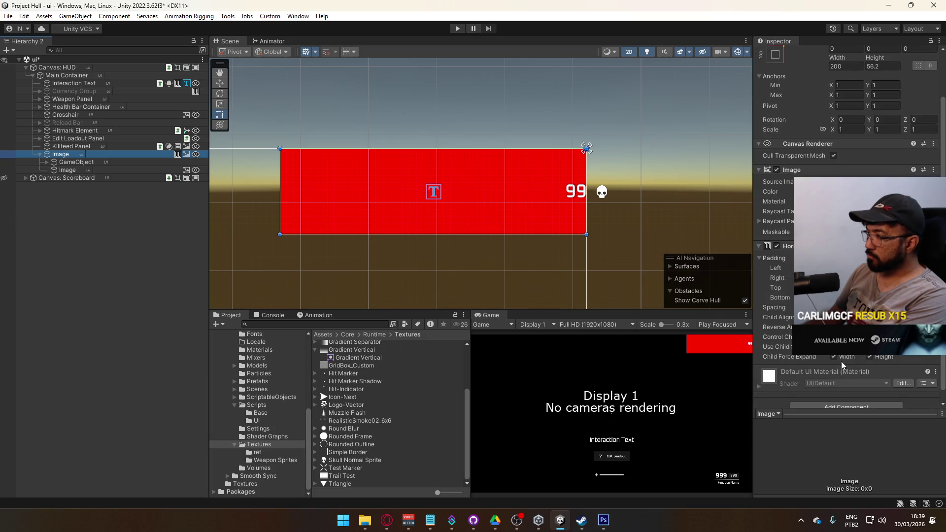
left_click(837, 358)
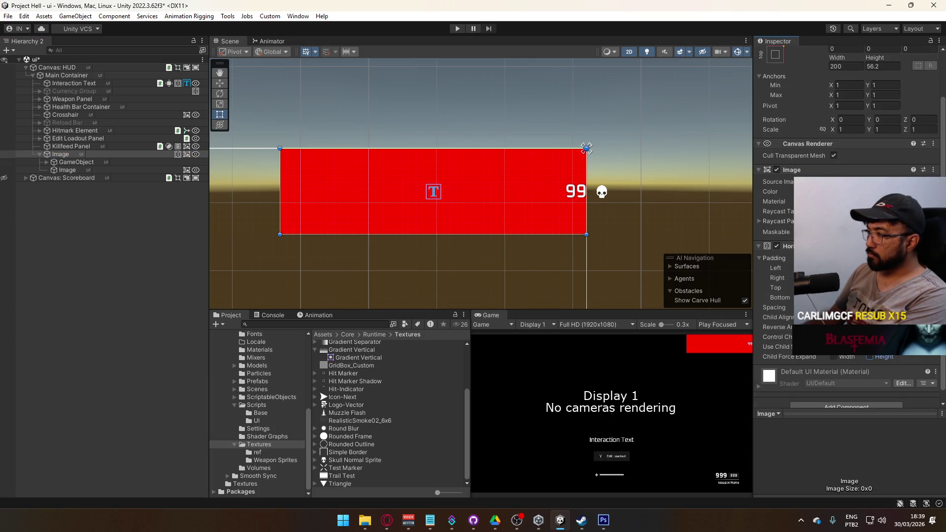
left_click(834, 338)
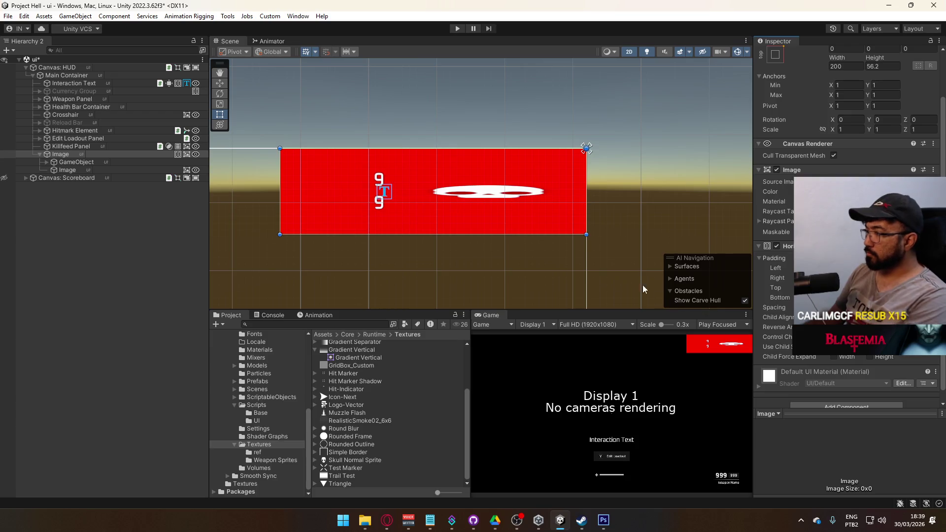
key("ctrl+z")
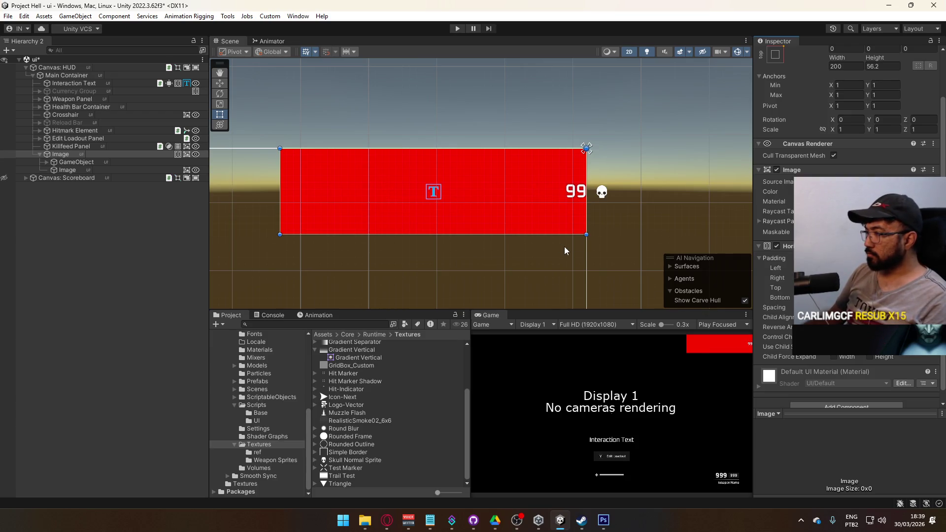
left_click(868, 316)
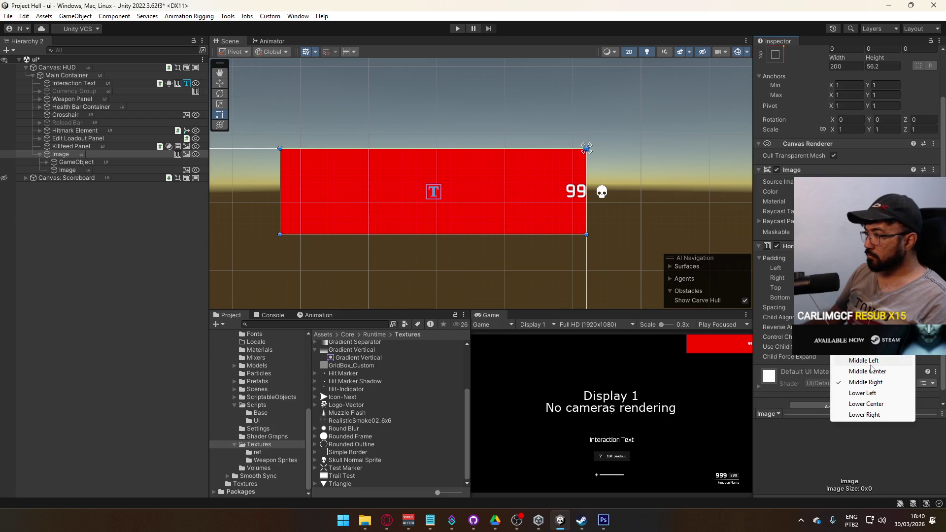
left_click(866, 383)
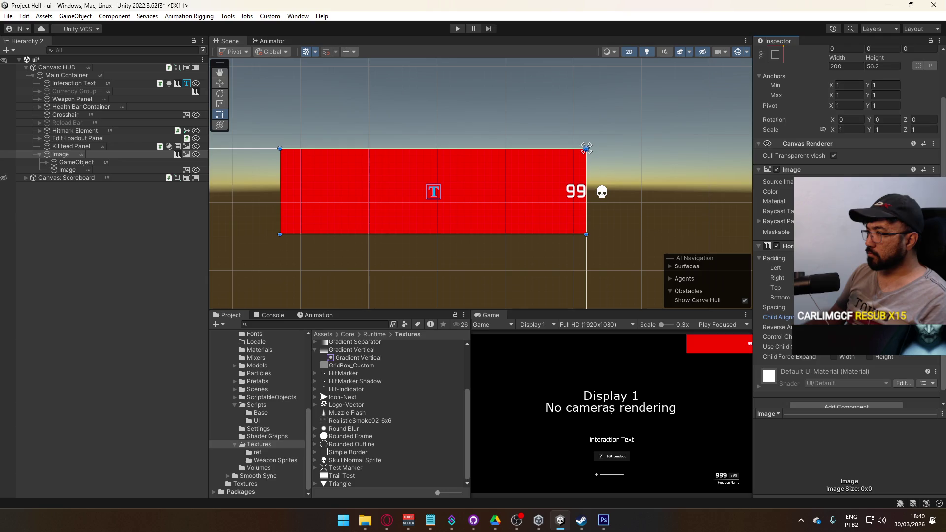
scroll(865, 171, "up", 3)
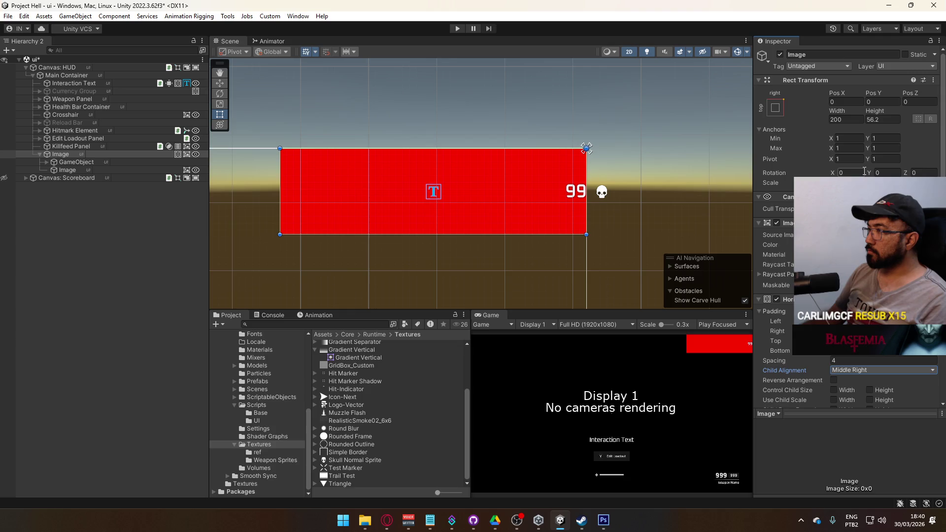
left_click(81, 163)
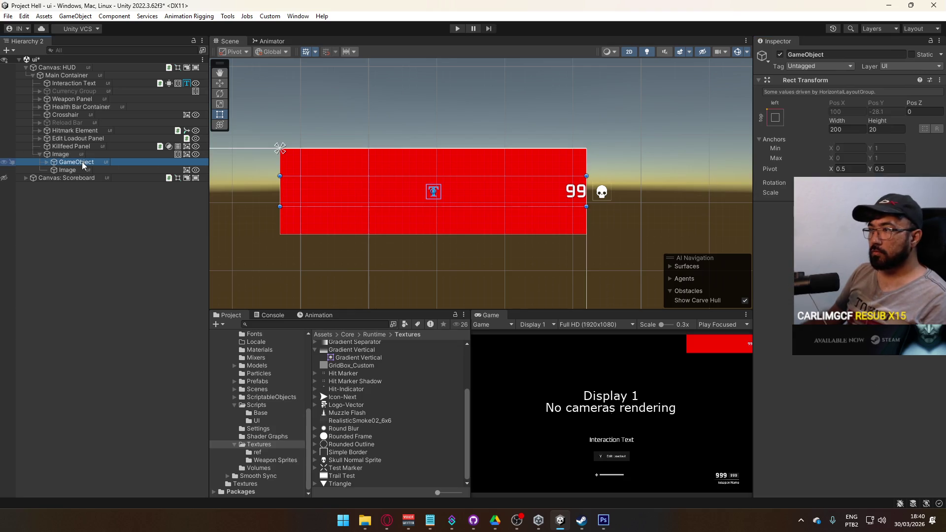
Move the red panel 40 units left and narrow the number container to width 50.
left_click(85, 171)
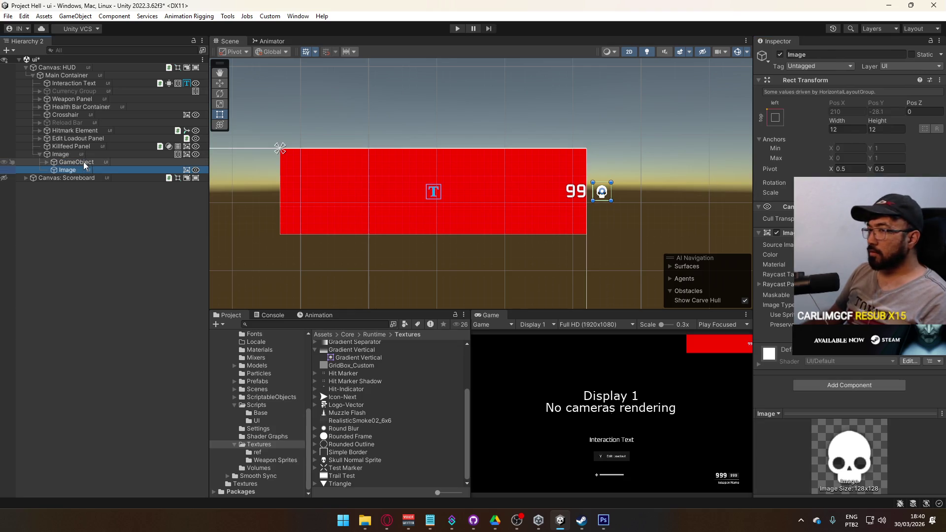
left_click(85, 155)
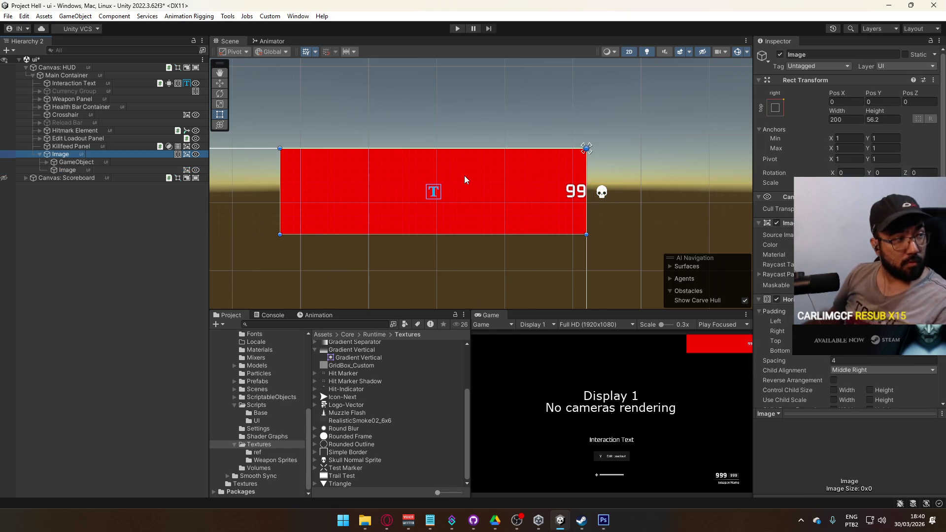
mouse_move(501, 182)
left_mouse_down()
mouse_move(429, 181)
mouse_move(440, 182)
left_mouse_up()
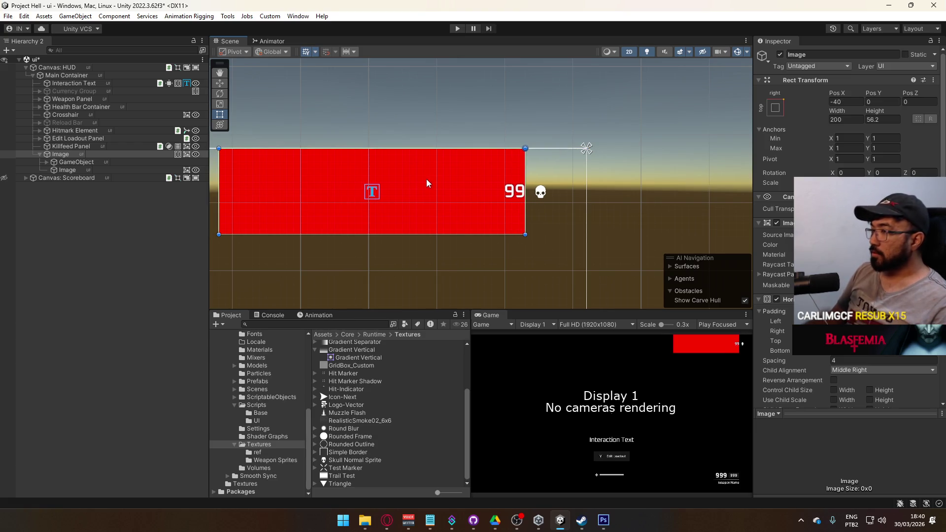
left_click(107, 163)
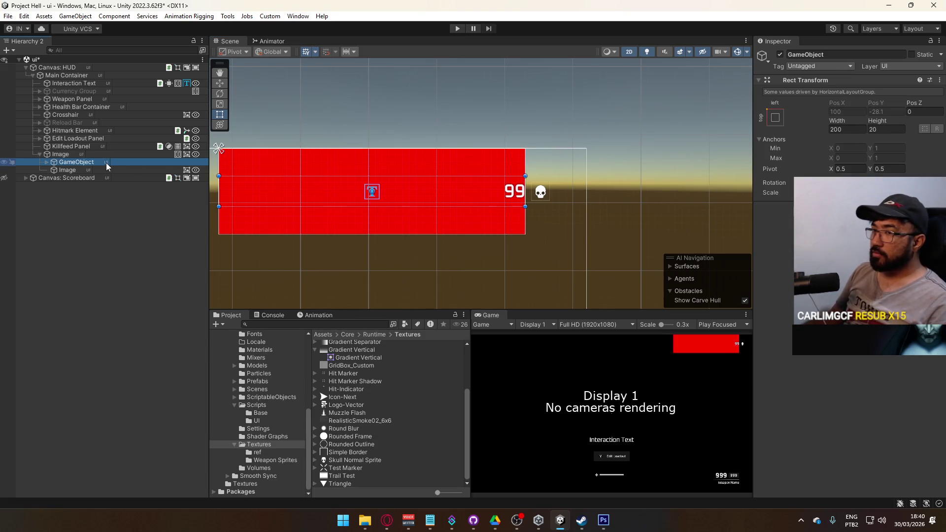
mouse_move(839, 123)
left_mouse_down()
mouse_move(583, 143)
mouse_move(511, 137)
mouse_move(805, 150)
left_mouse_up()
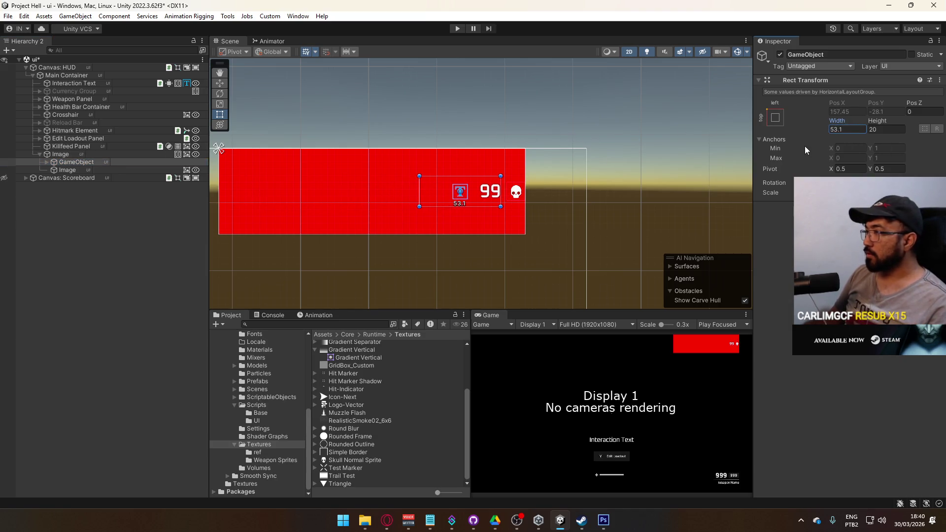
type("50")
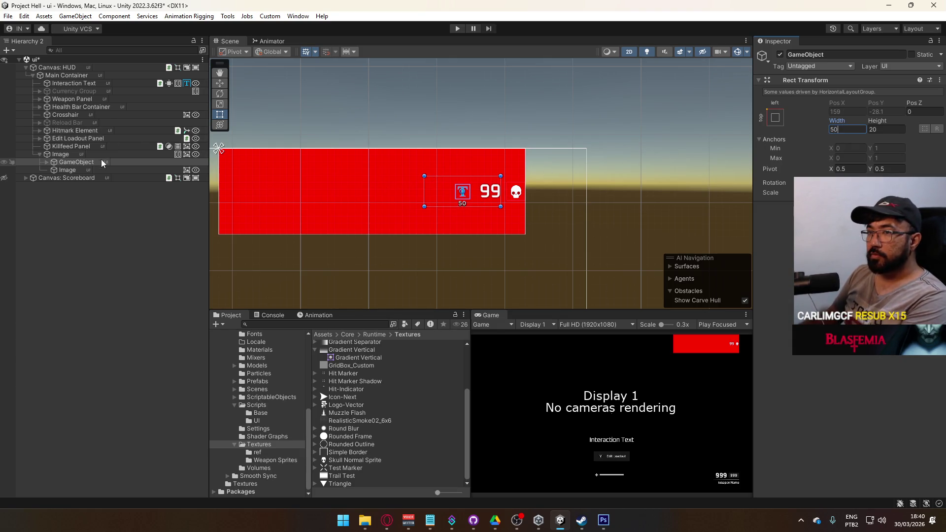
Remove the red background image from the panel.
left_click(123, 155)
left_click(851, 104)
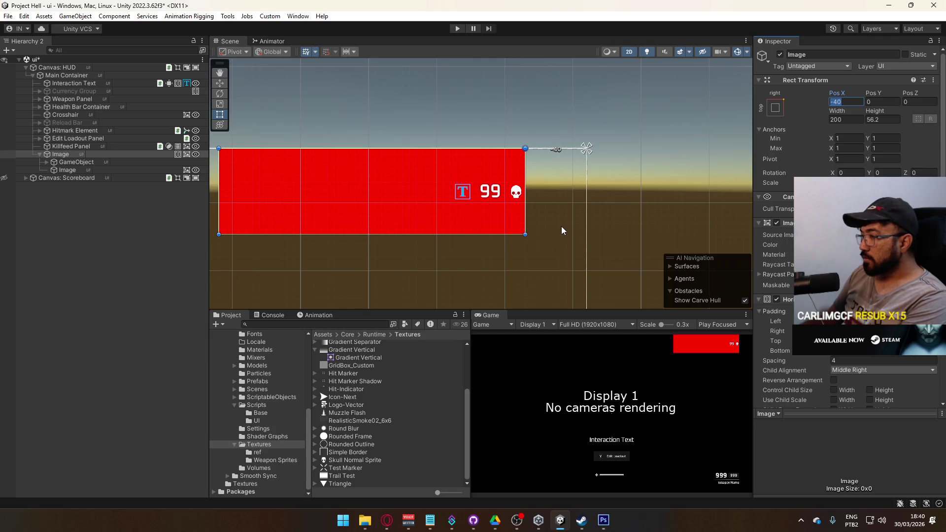
scroll(506, 200, "up", 2)
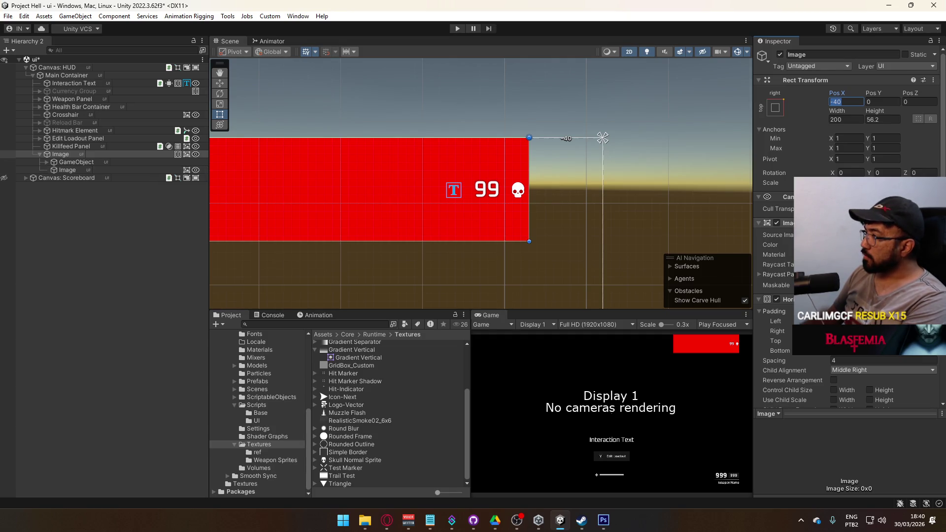
key("ctrl+z")
scroll(524, 217, "up", 3)
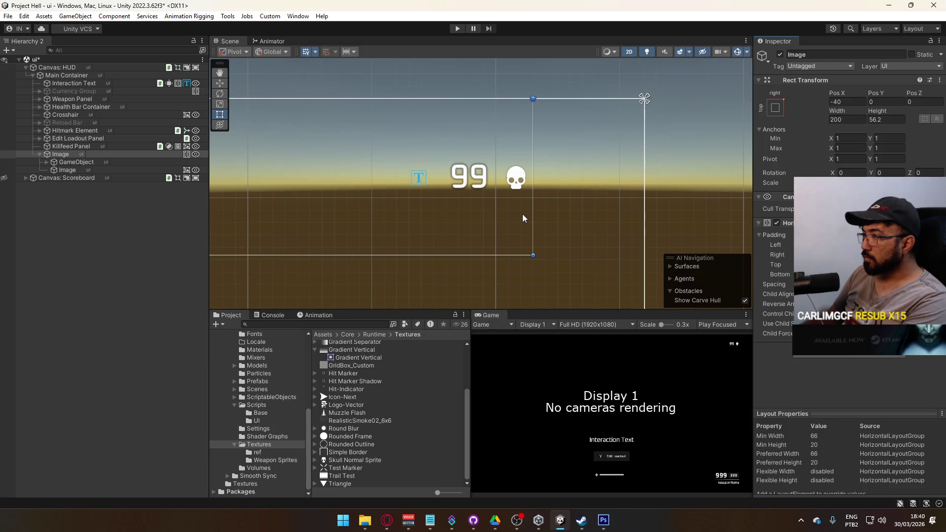
scroll(523, 217, "down", 5)
Change the counter text from 99 to 999.
left_click(480, 202)
double_click(767, 259)
type("999")
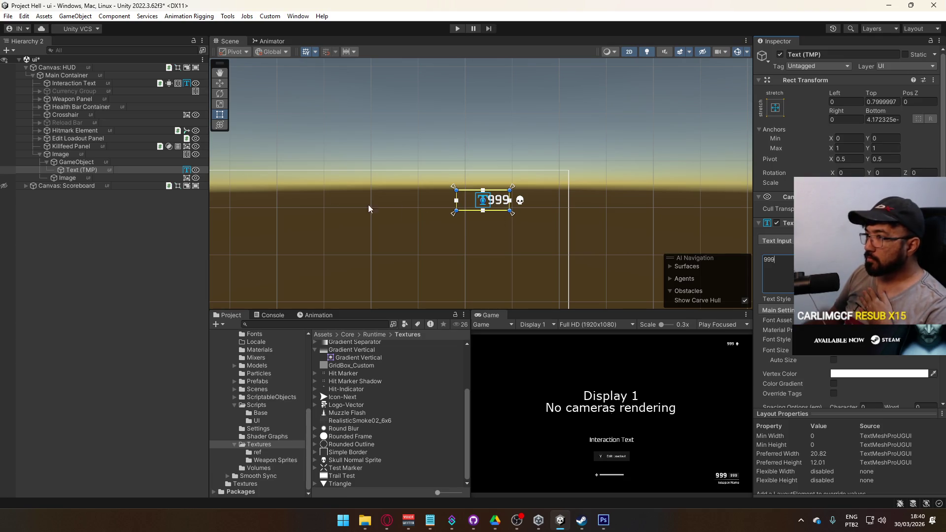
left_click(88, 171)
Rename the text object to Kills Label and the skull image to Kills Icon.
key("F2")
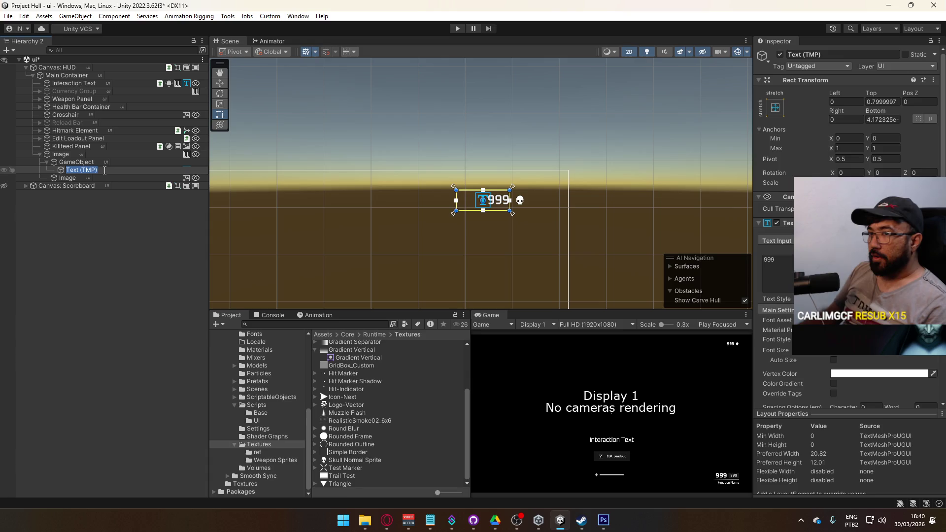
type("Kills La")
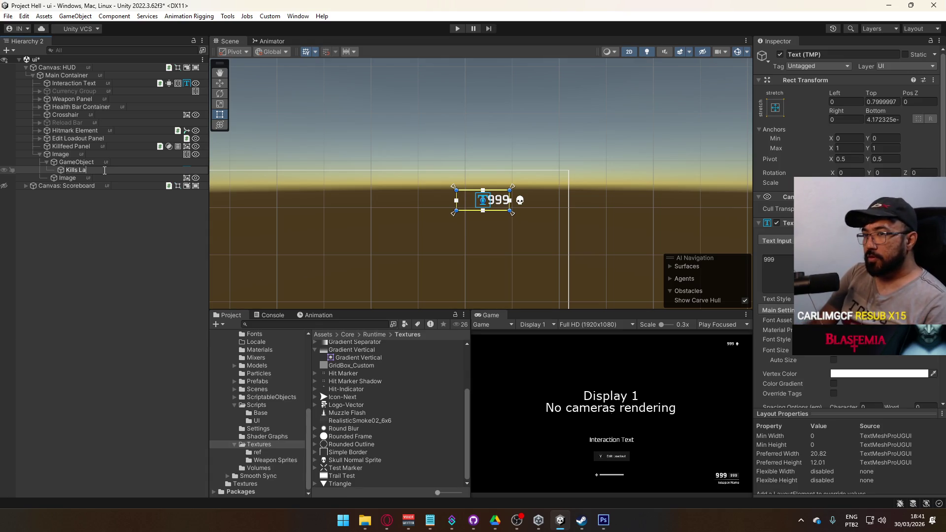
type("bel")
key("Return")
left_click(68, 178)
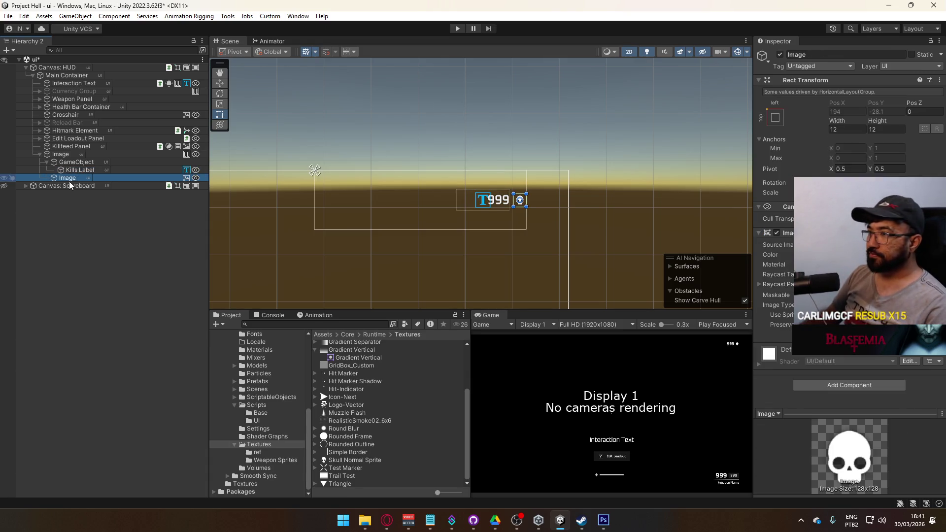
key("F2")
type("Kill Icon")
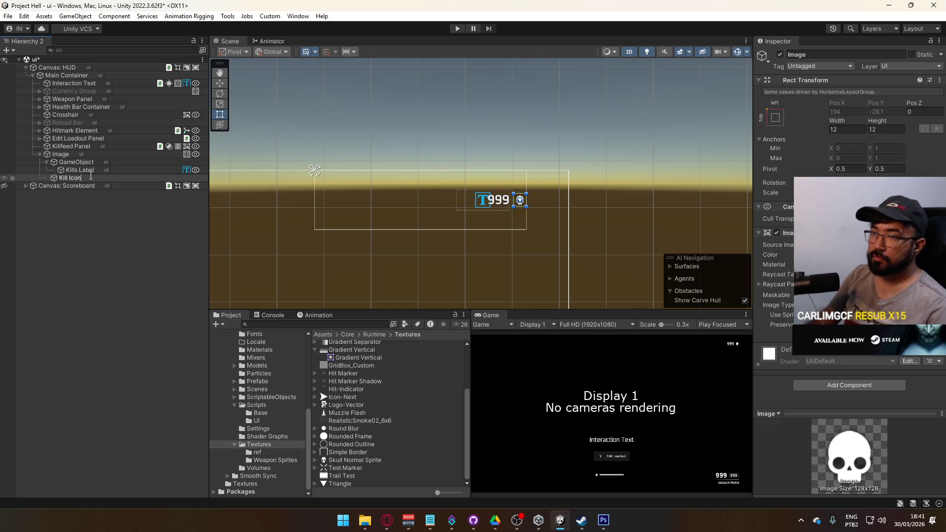
type("s")
key("Return")
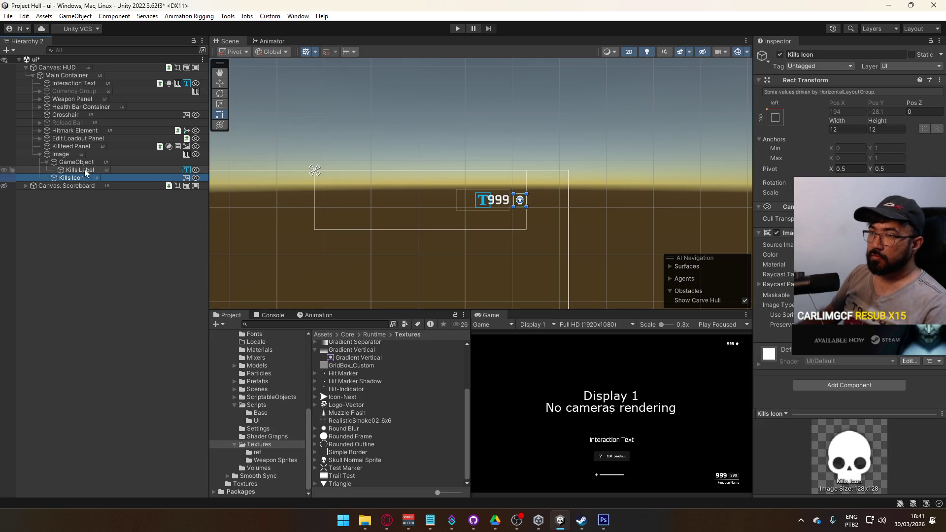
Rename the number's container to Kills Container and the outer panel to Kills Panel.
left_click(78, 164)
key("F2")
type("Kills Containe")
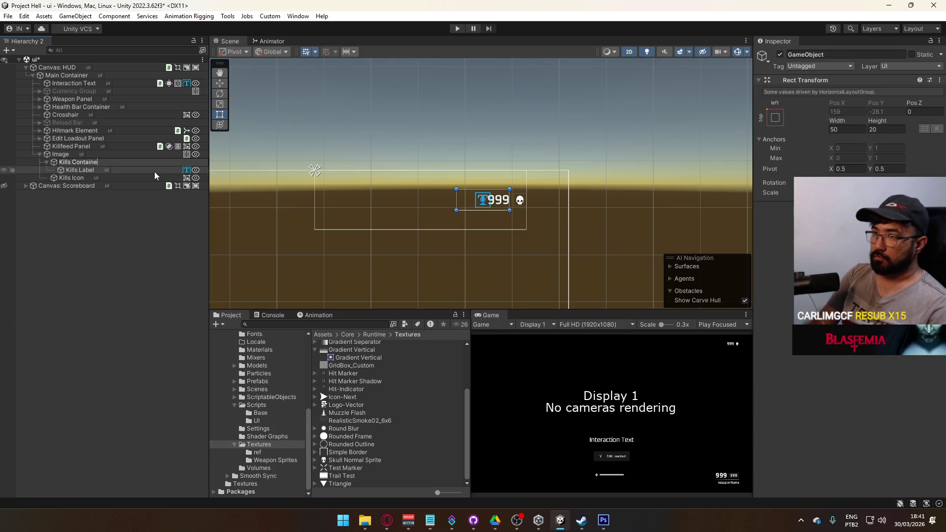
type("r")
key("Return")
left_click(76, 155)
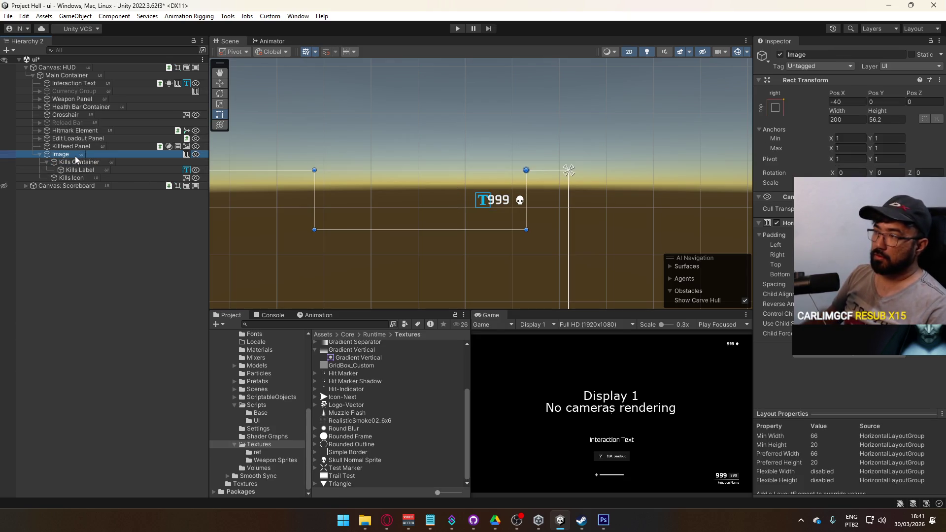
key("F2")
type("Kill")
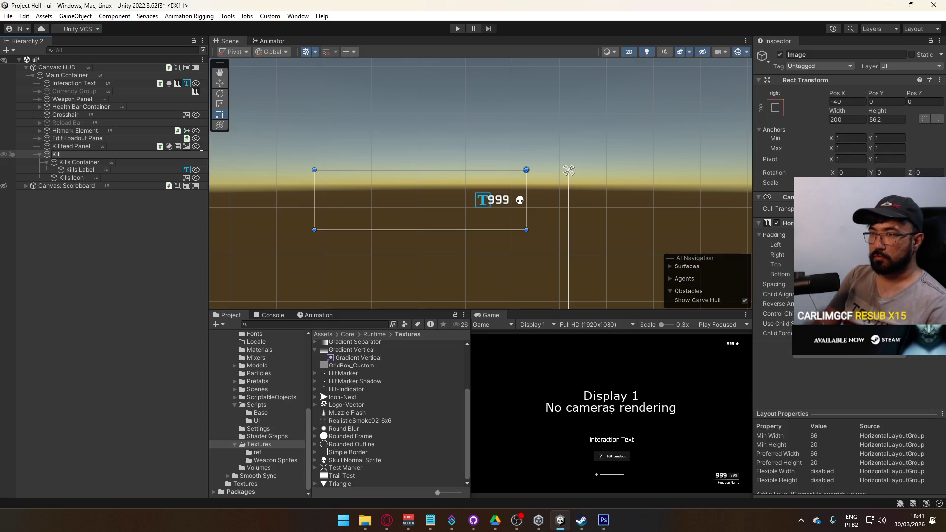
type("s Panel")
key("Return")
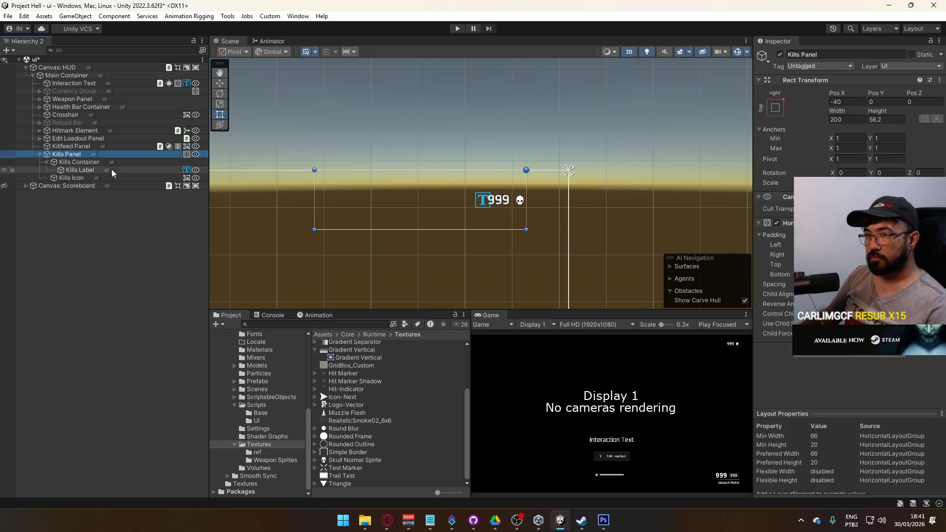
key("Left")
scroll(503, 212, "down", 1)
mouse_move(502, 213)
left_mouse_down()
mouse_move(519, 214)
mouse_move(545, 150)
mouse_move(517, 190)
left_mouse_up()
Set the Kills Panel's Pos Y to -20.
scroll(524, 188, "down", 1)
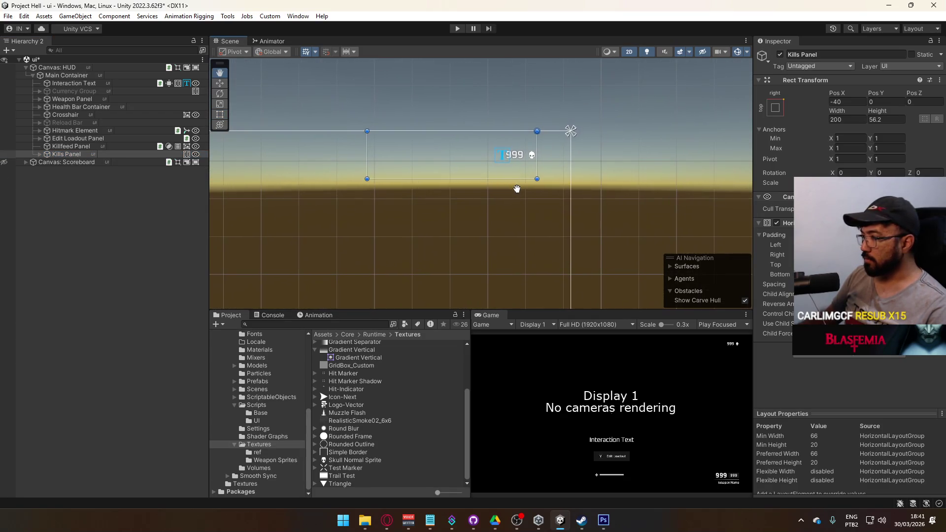
left_click(884, 102)
type("-19.2")
left_click_drag(885, 103, 875, 103)
type("20")
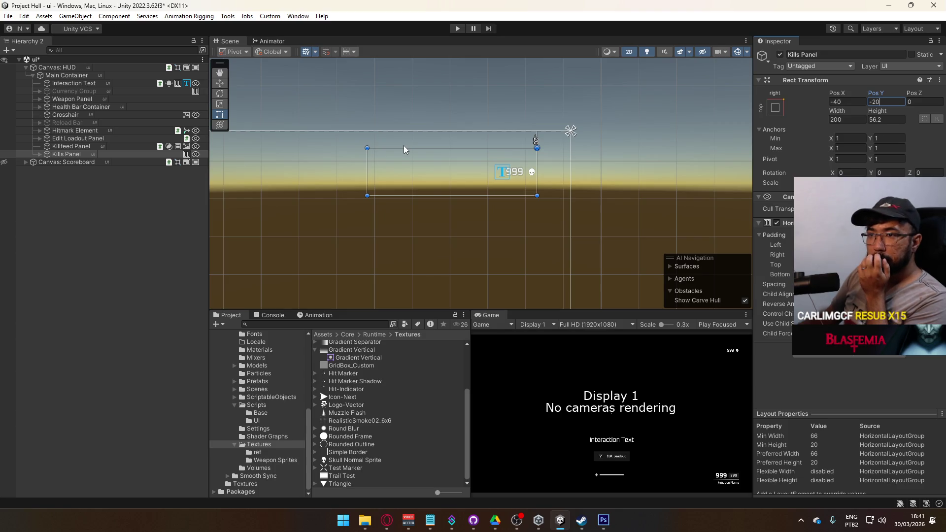
scroll(462, 247, "down", 2)
mouse_move(463, 247)
left_mouse_down()
mouse_move(540, 169)
mouse_move(492, 192)
mouse_move(513, 183)
mouse_move(515, 192)
left_mouse_up()
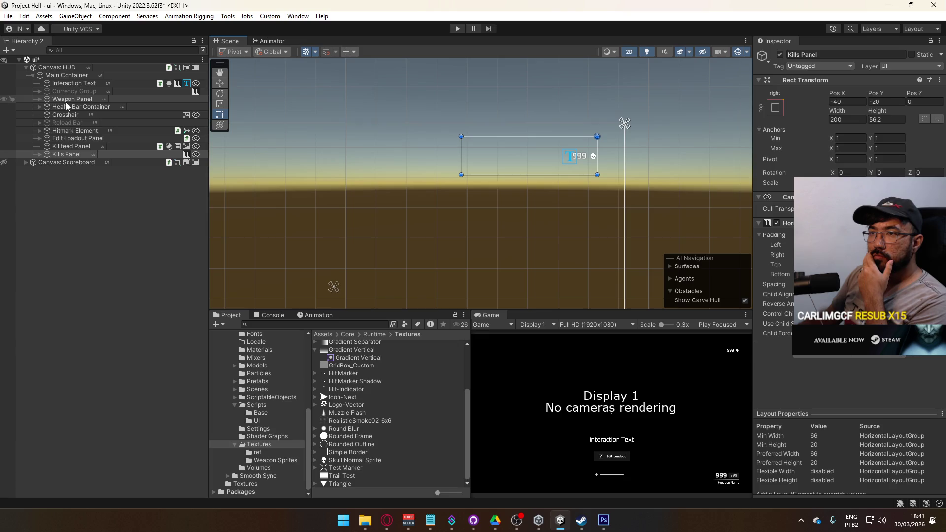
Set the Interaction Text font size to 12.
left_click(69, 83)
double_click(848, 359)
type("16")
key("BackSpace")
type("2")
left_click(74, 84)
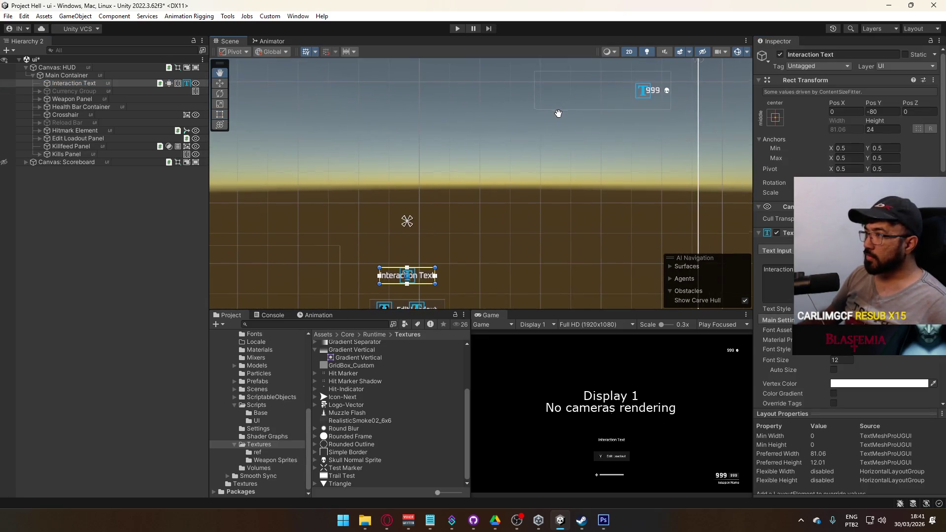
left_click(69, 154)
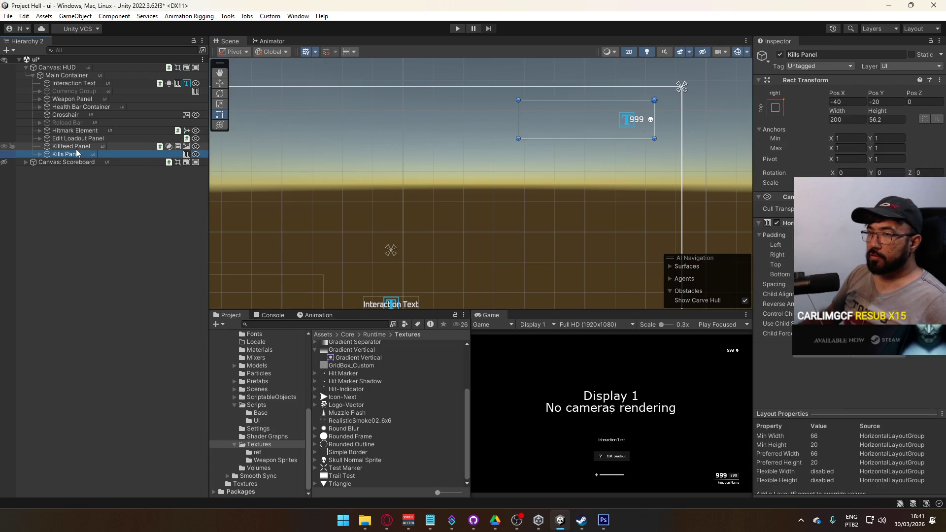
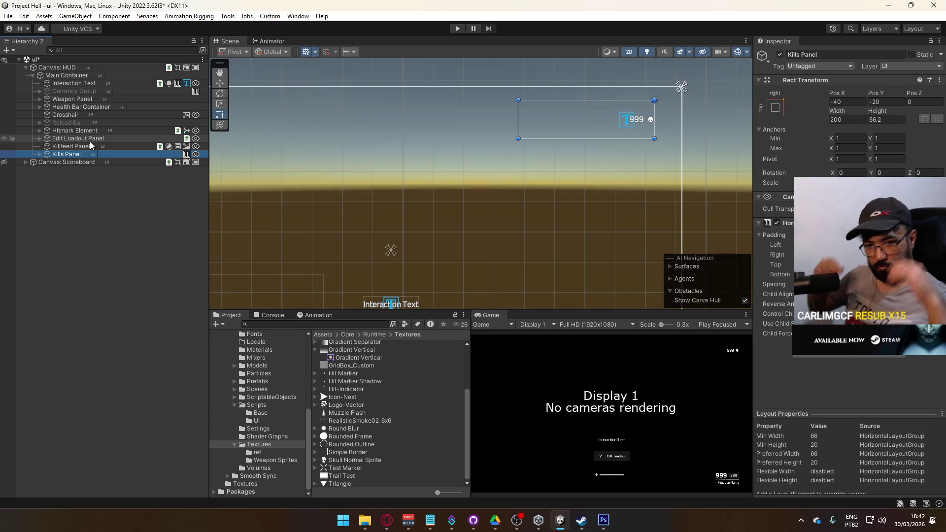
Browse to Scripts > UI in the Project window and open FetchCurrentWeaponAmmo in Visual Studio.
left_click_drag(409, 212, 392, 116)
scroll(485, 199, "down", 2)
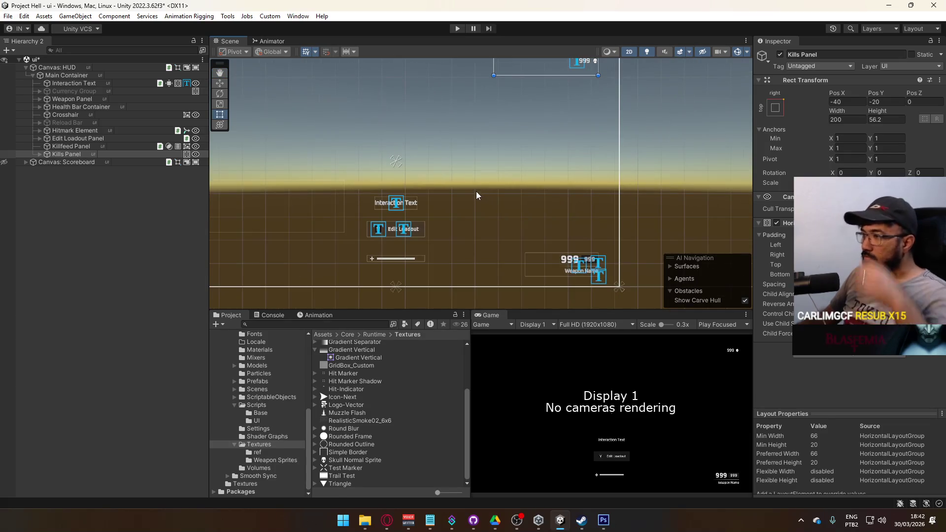
left_click(274, 407)
scroll(379, 393, "up", 3)
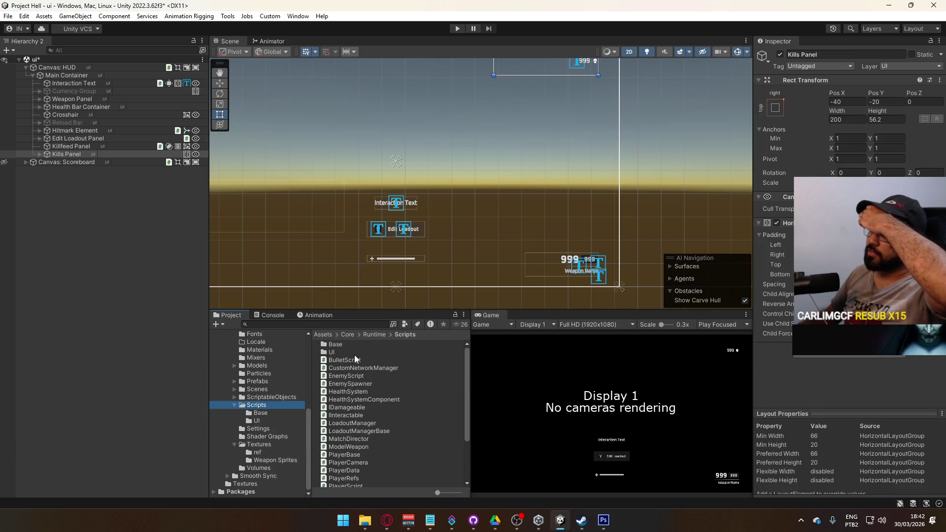
double_click(353, 353)
left_click(375, 400)
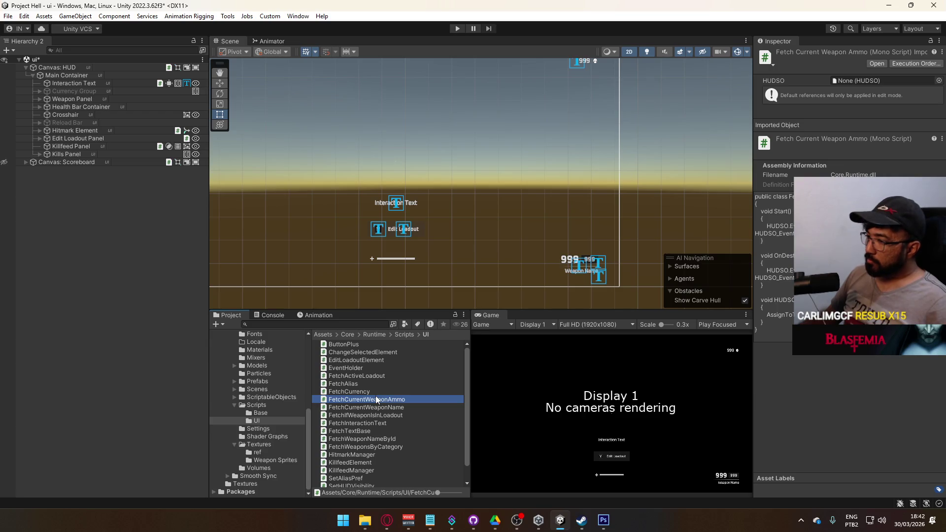
double_click(376, 398)
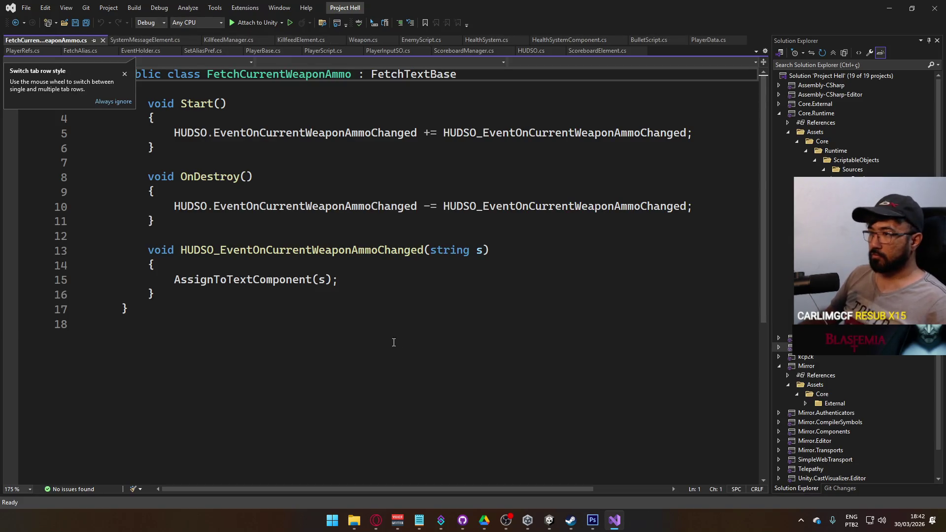
Follow HUDSO from FetchCurrentWeaponAmmo through FetchTextBase into HUDSO.cs, at the current-weapon ammo event.
left_click(404, 291)
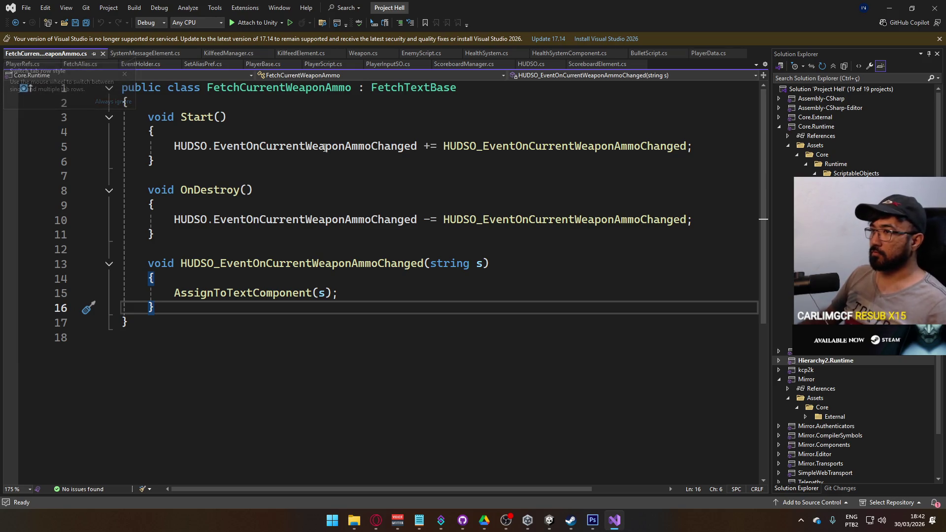
left_click(163, 132)
left_click(188, 146, "ctrl")
left_click(341, 162, "ctrl")
scroll(489, 322, "down", 8)
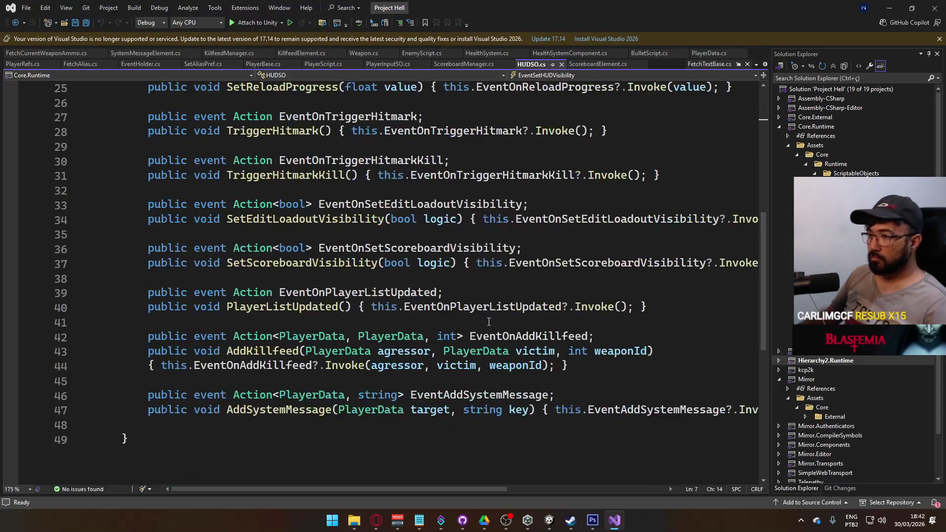
scroll(389, 335, "up", 5)
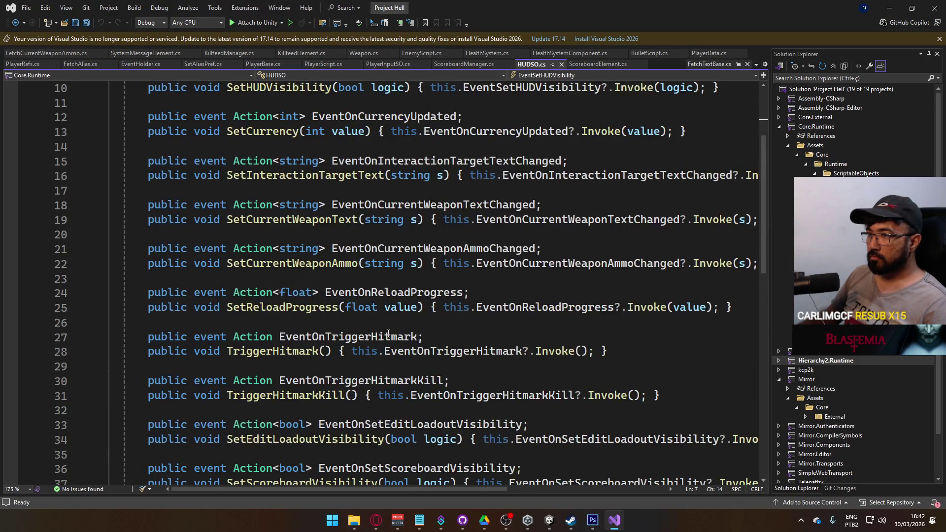
left_click(288, 277)
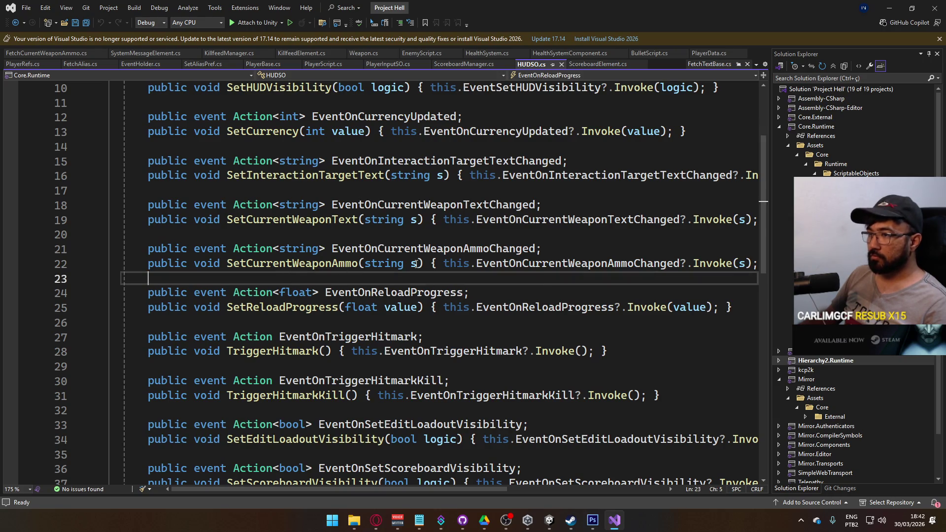
Declare 'public event Action<string> EventOnReserveAmmoChanged;' in HUDSO and save.
key("Return")
key("Return")
key("Up")
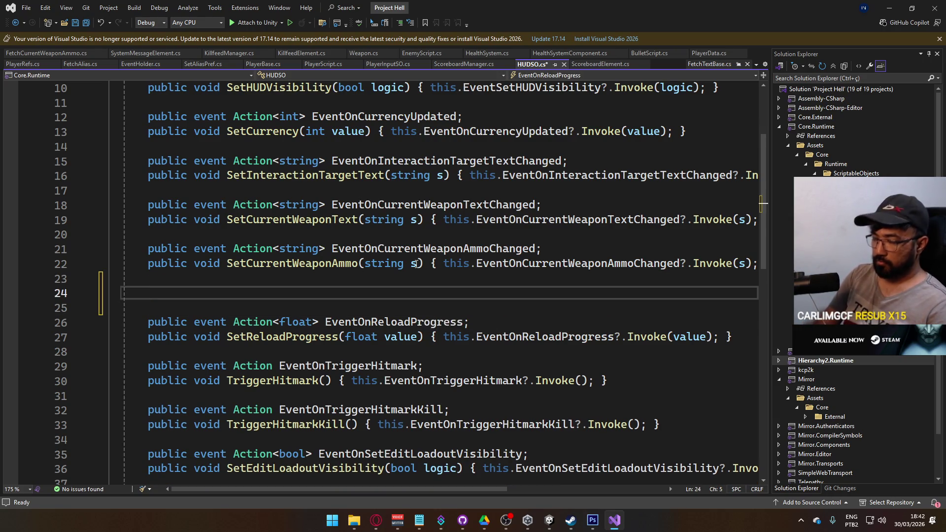
type("public even")
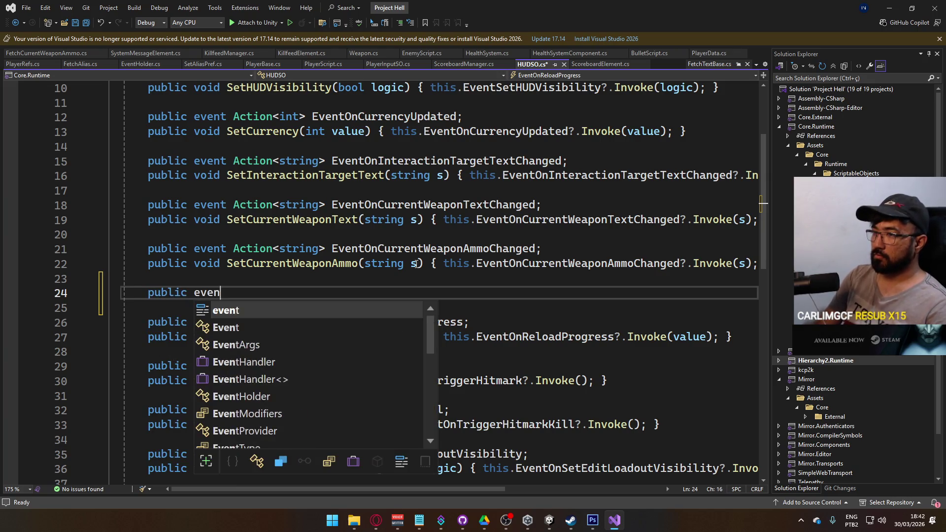
type("t Action<")
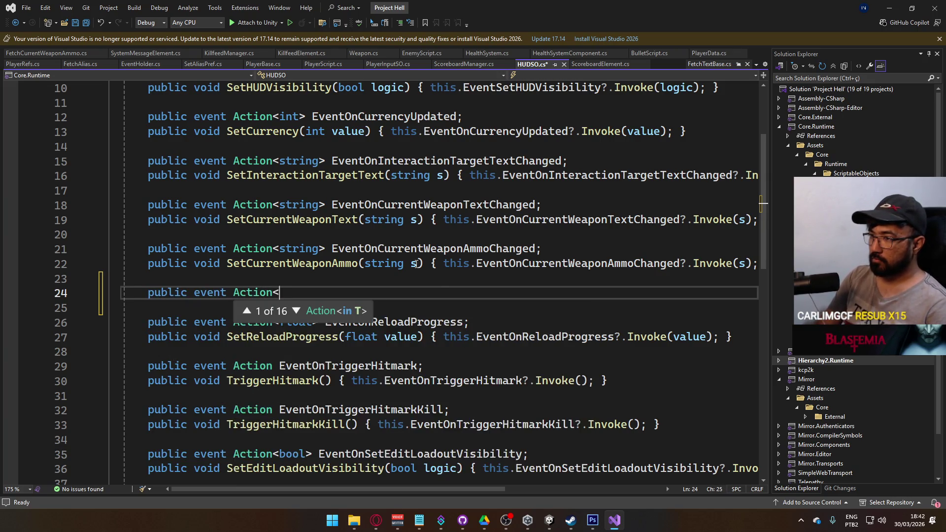
type("string> ")
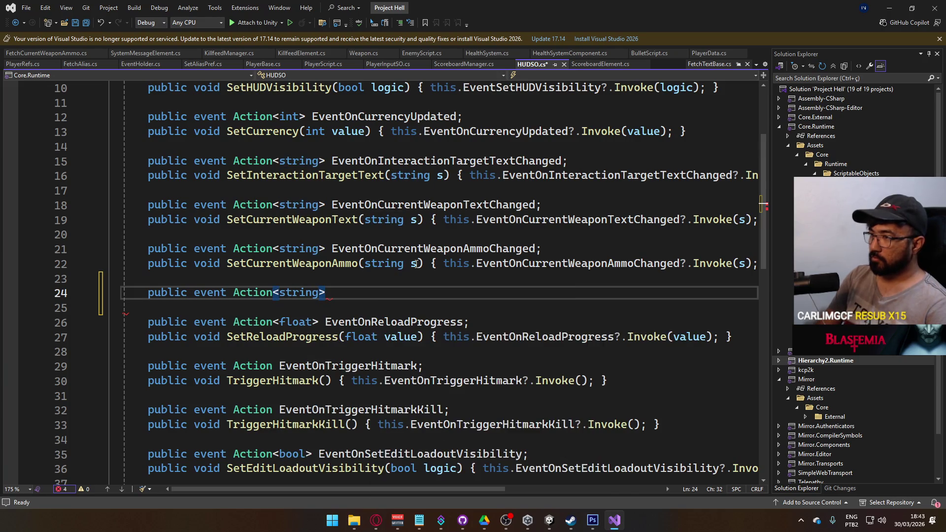
type("EventO")
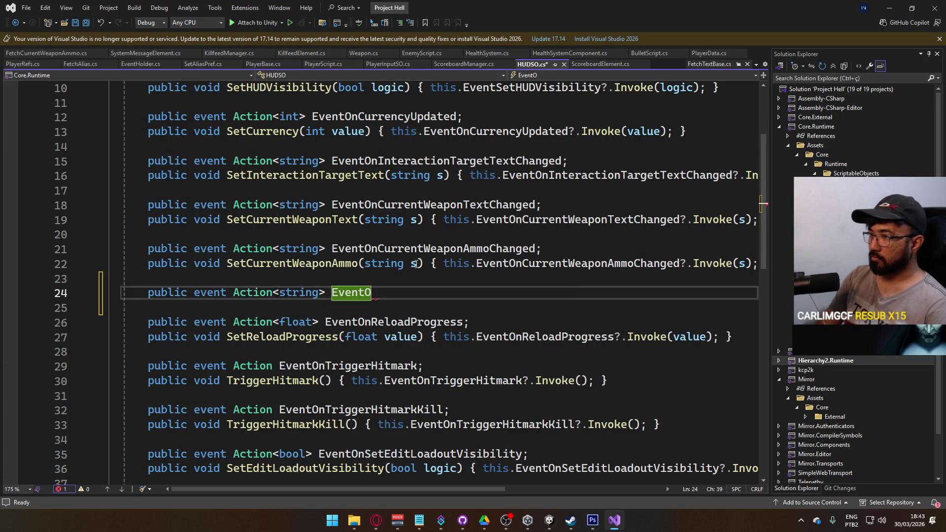
type("nRes")
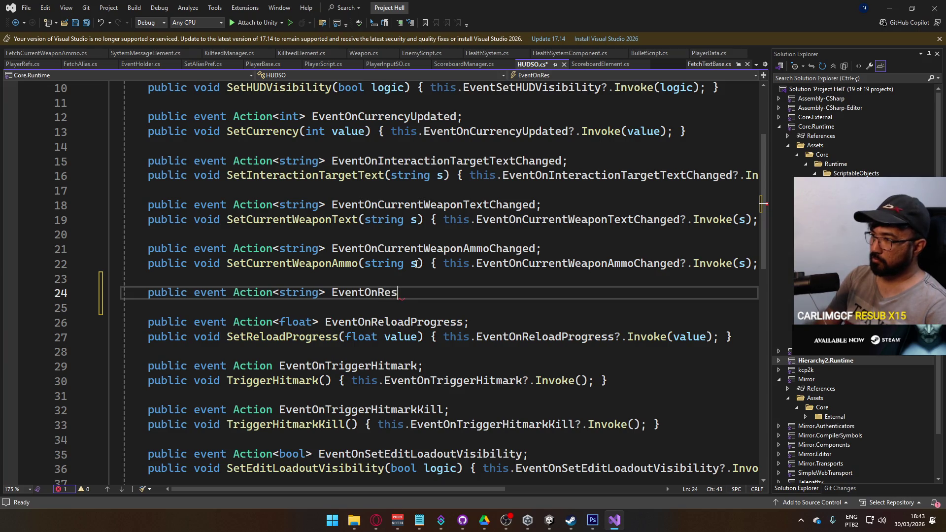
type("rveW")
key("BackSpace")
key("BackSpace")
key("BackSpace")
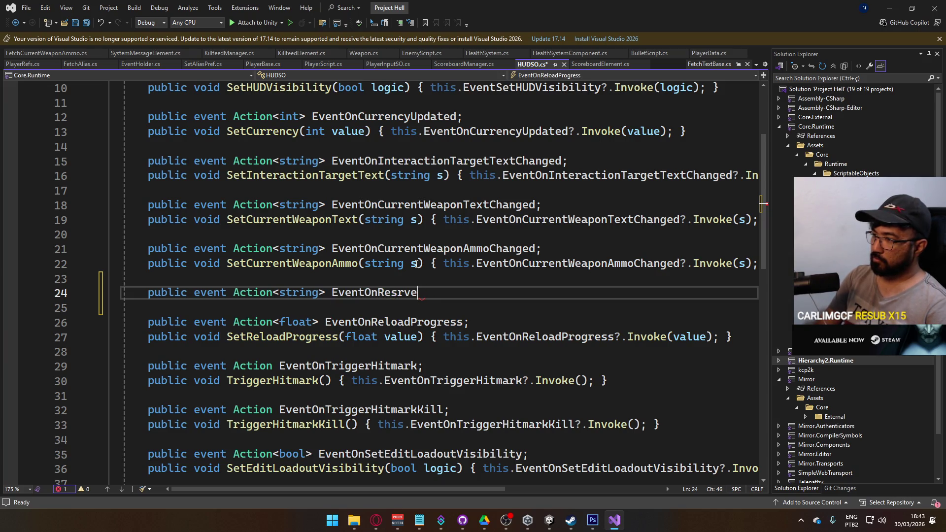
type("erveAmmoChanged;")
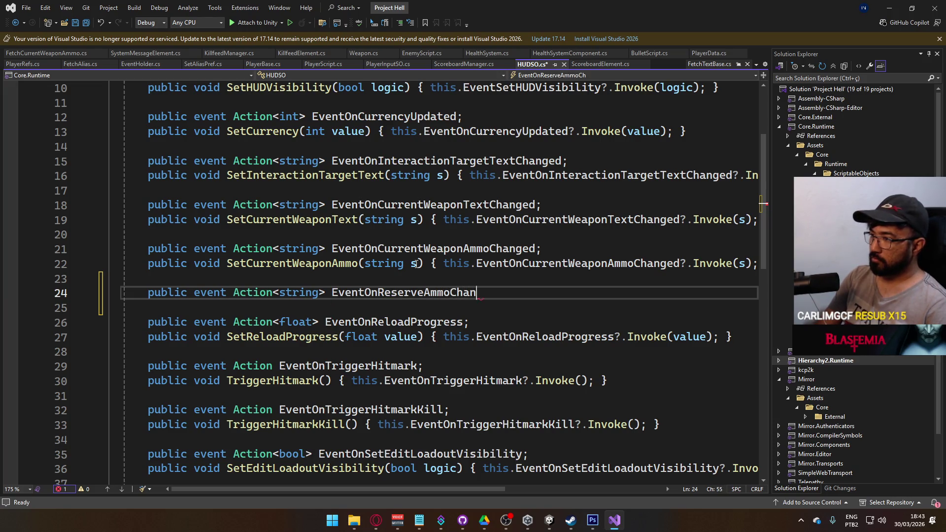
key("ctrl+s")
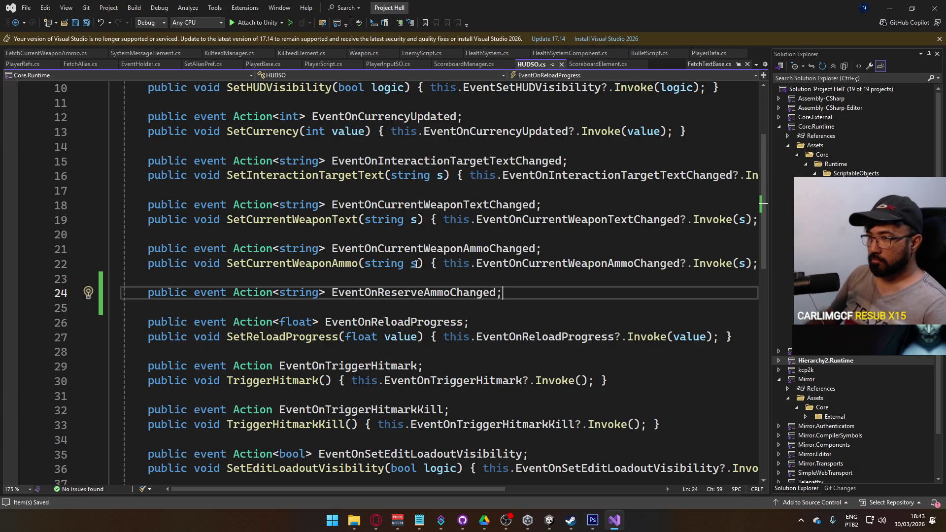
Add a SetReserveAmmo(string s) method calling EventOnReserveAmmoChanged?.Invoke(s), and save.
key("Return")
type("public void SetRe")
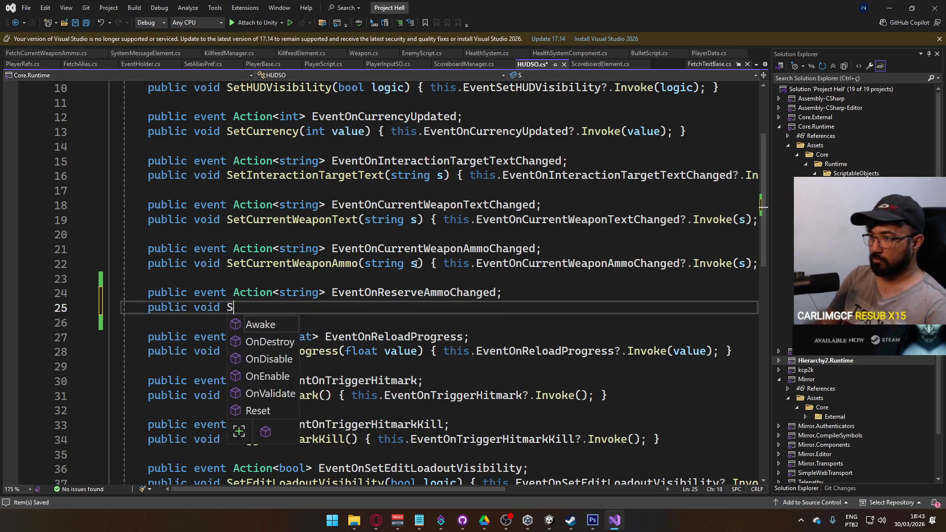
type("serveAmmo")
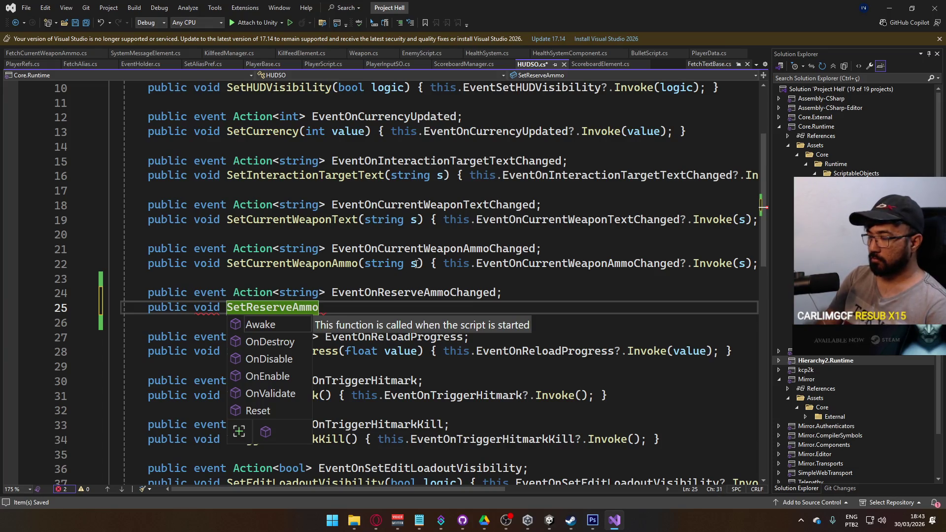
type("(string s) { this.")
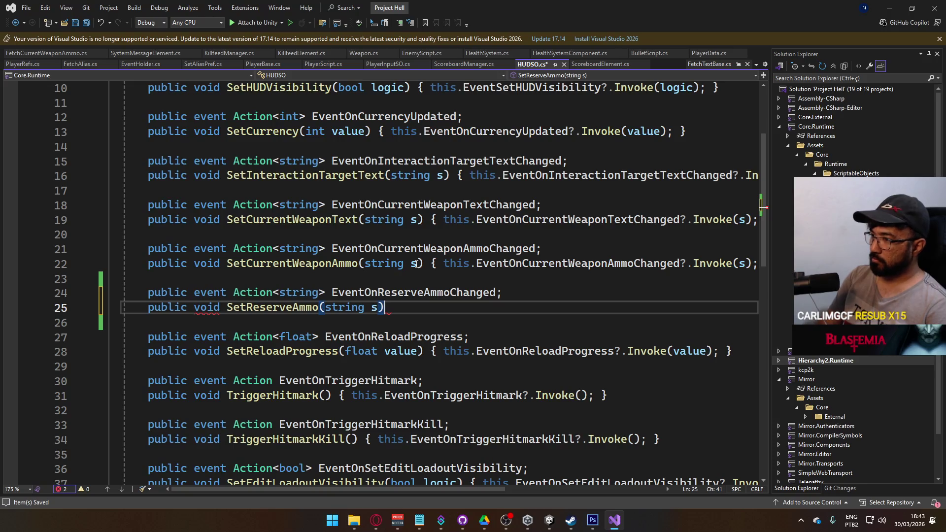
type("eventon")
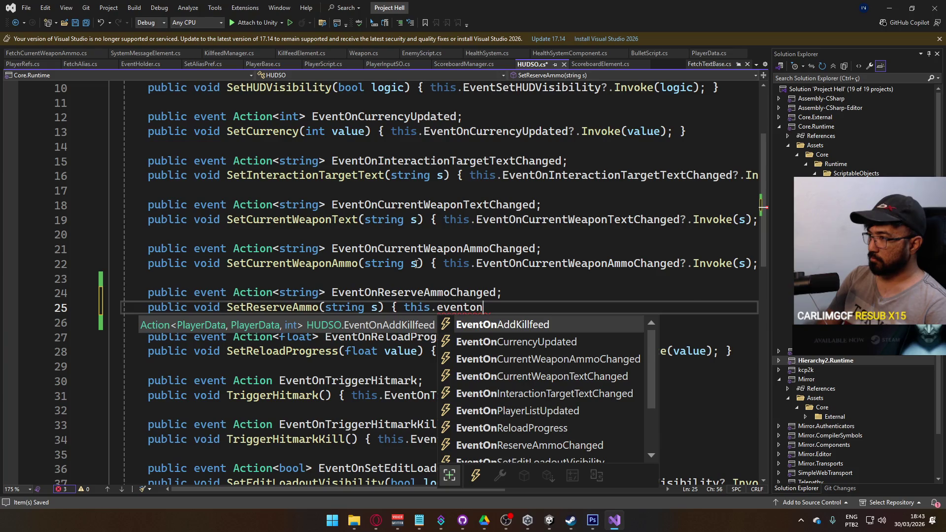
type("res")
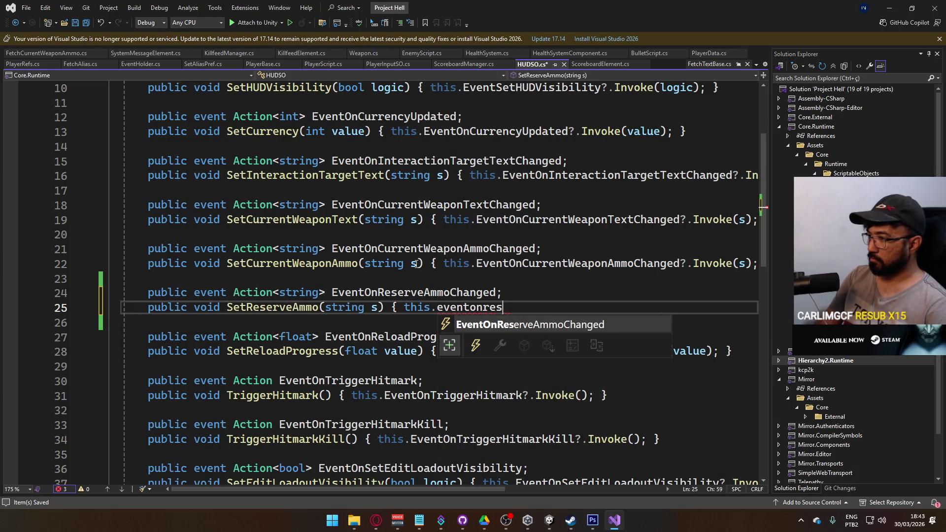
key("Tab")
type("?.i")
key("Tab")
type("(s);")
key("End")
key("ctrl+s")
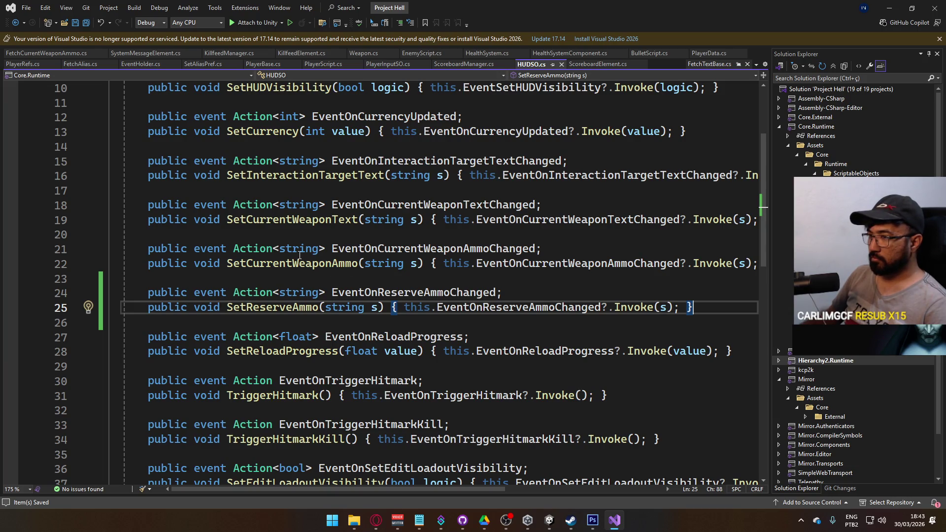
left_click(405, 250)
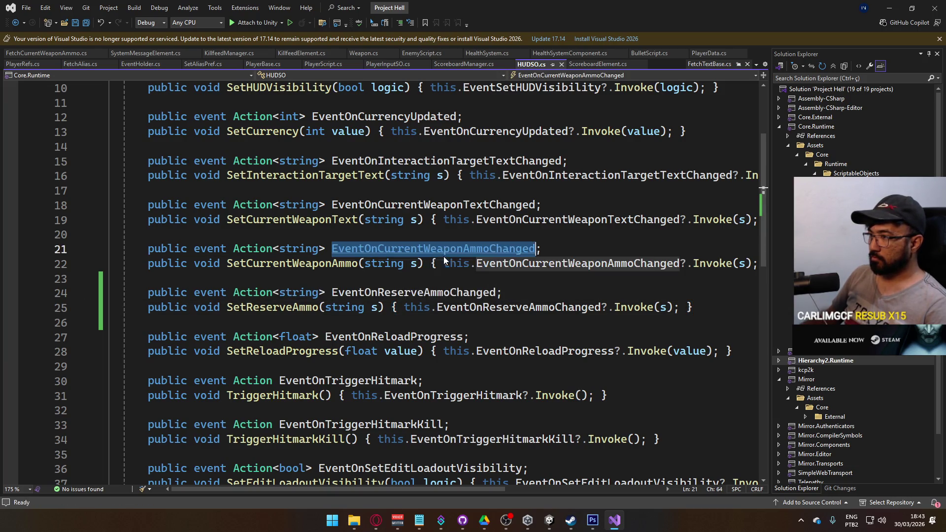
key("ctrl+r")
key("ctrl+r")
left_click_drag(370, 274, 446, 274)
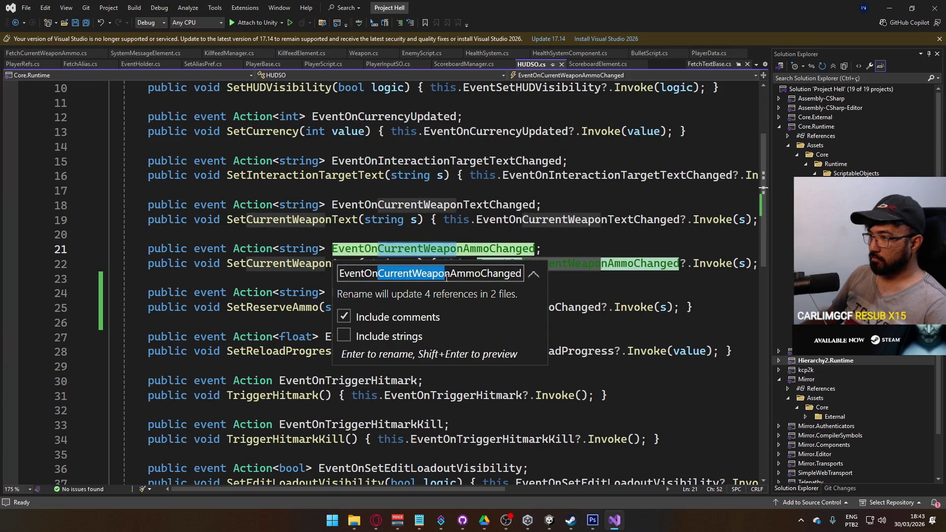
type("Active")
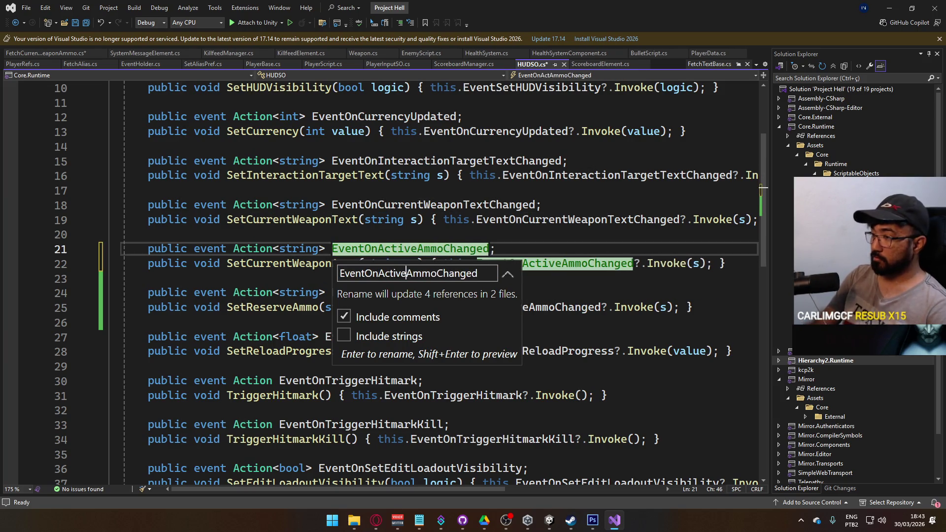
key("Return")
left_click(280, 264)
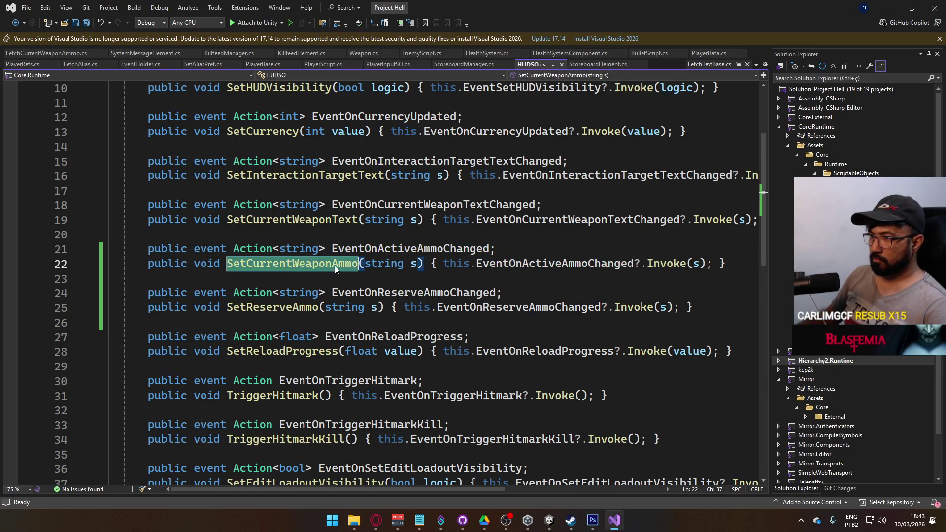
key("ctrl+r")
key("ctrl+r")
left_click(298, 289)
left_click_drag(252, 290, 321, 290)
type("Active")
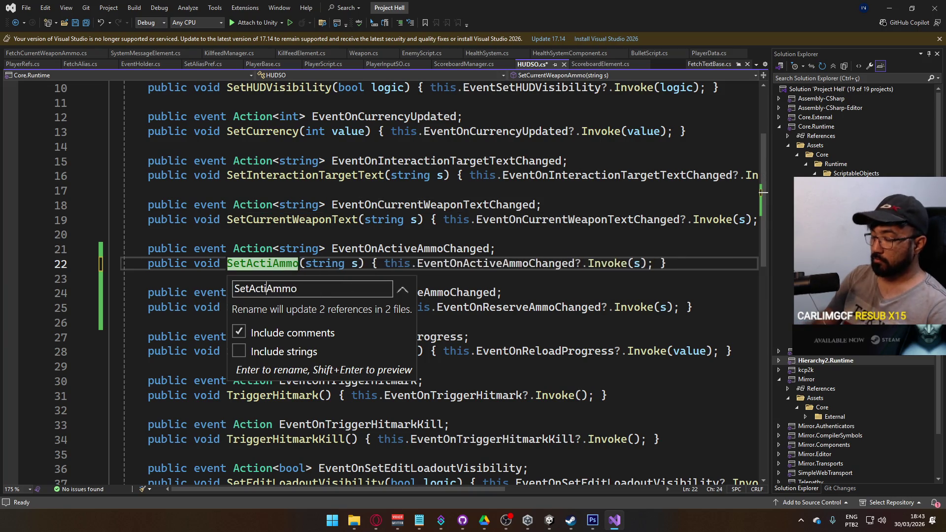
key("Return")
left_click(539, 295)
key("ctrl+s")
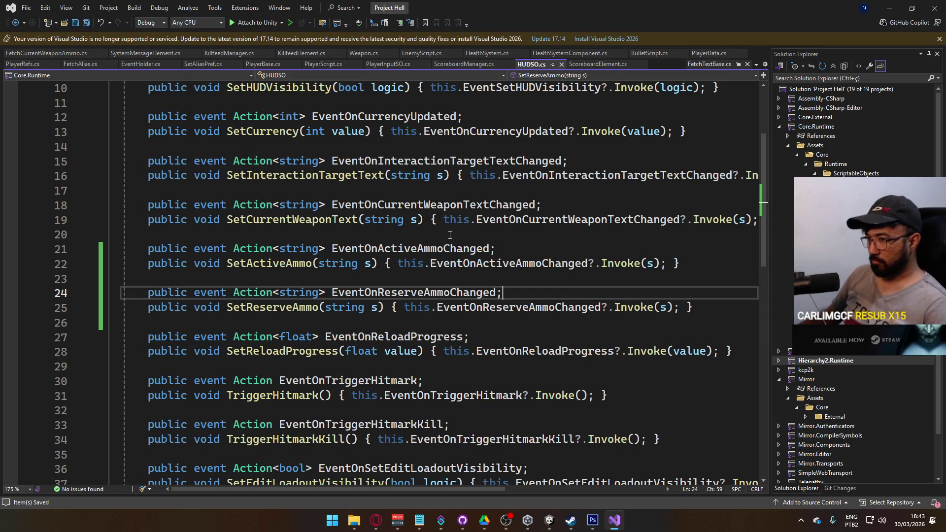
scroll(336, 366, "down", 5)
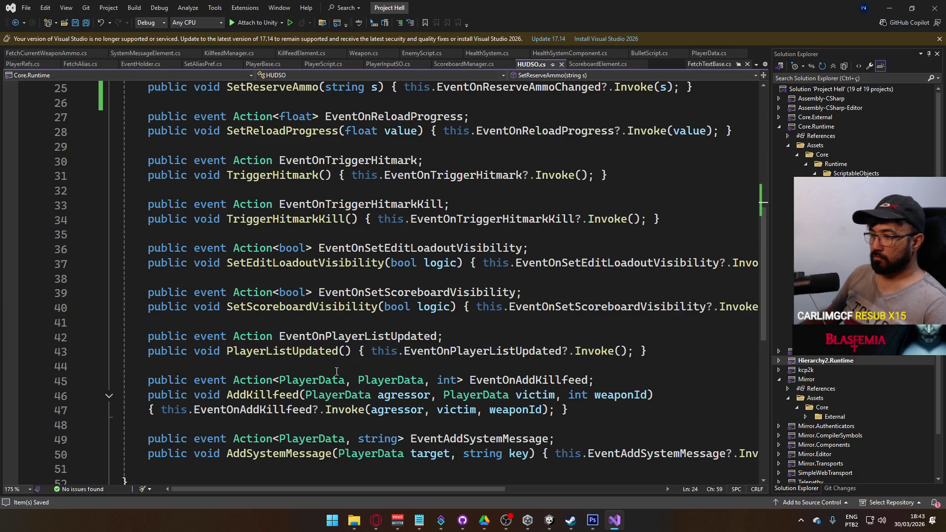
scroll(337, 371, "up", 5)
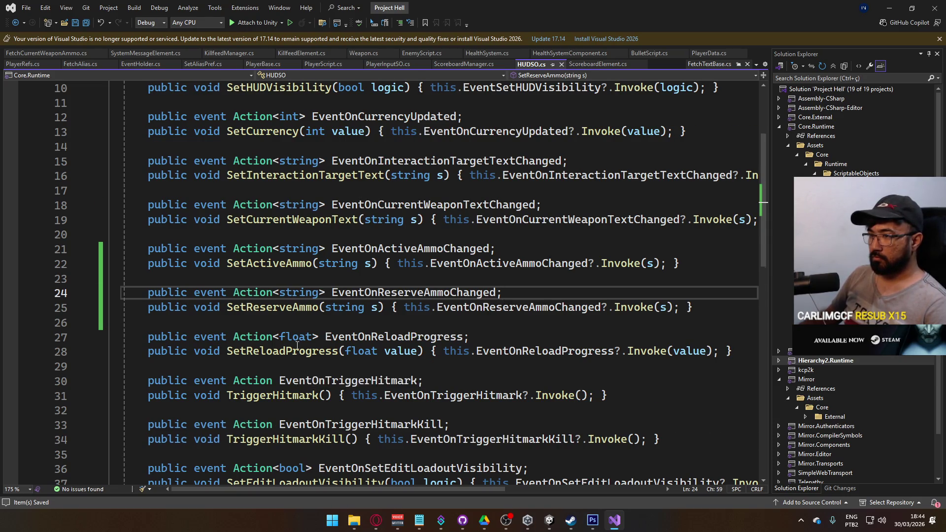
scroll(300, 355, "down", 6)
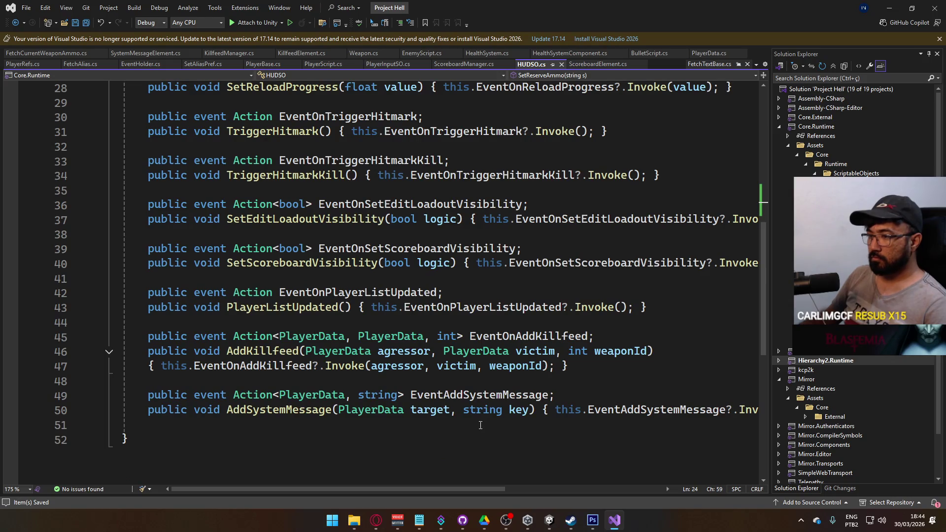
Declare an Action<int> kills-updated event at the end of HUDSO.cs.
left_click(253, 422)
key("Return")
type("pub")
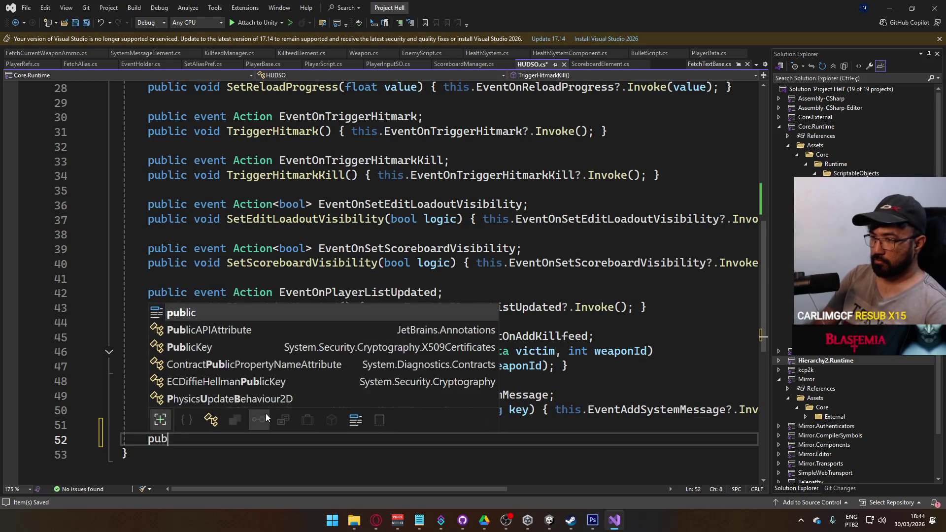
type("lic event Ac")
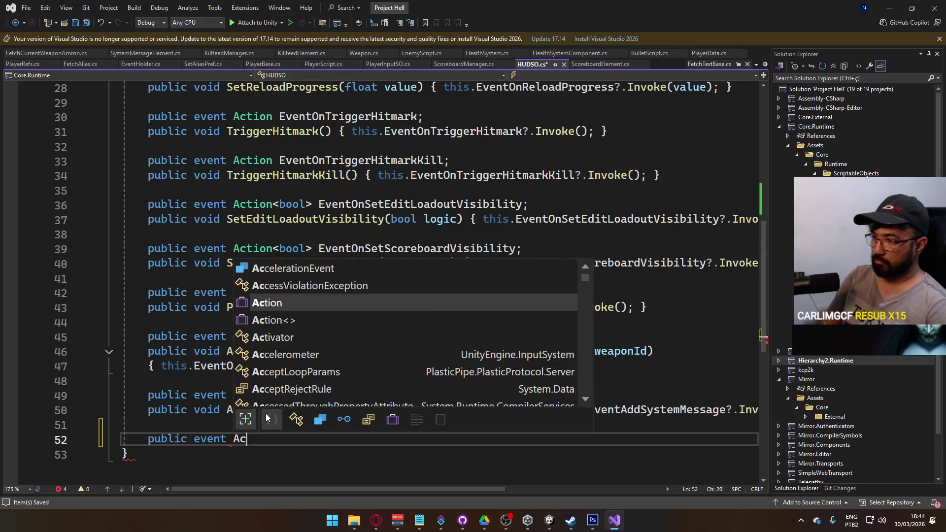
type("tion<int> O")
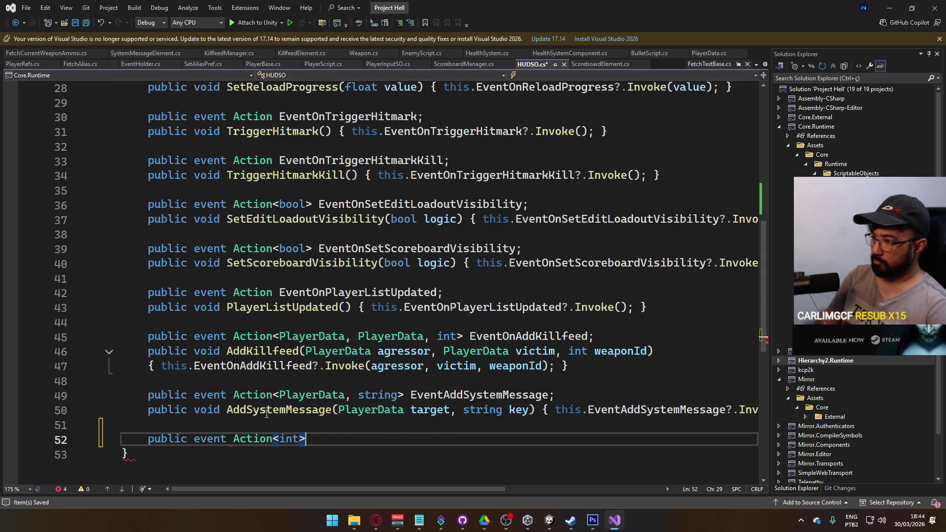
type("vent")
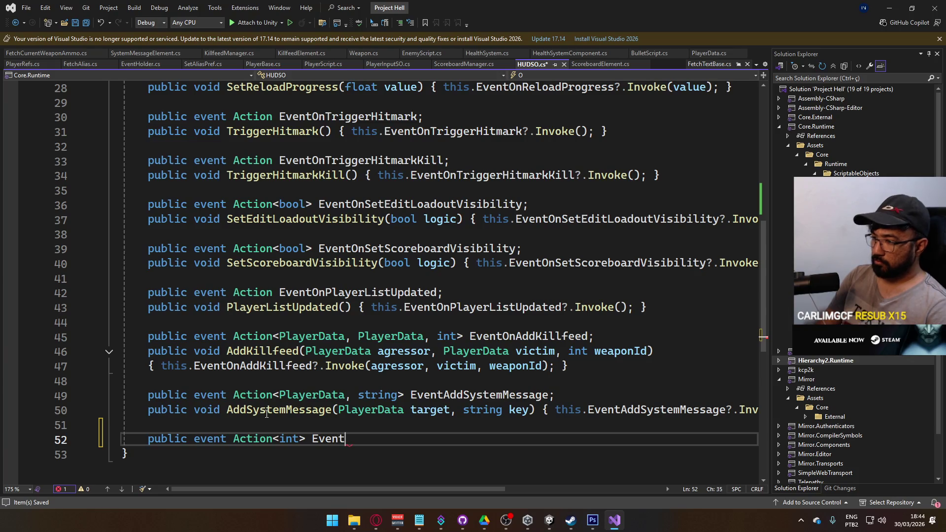
type("OnKillsUp")
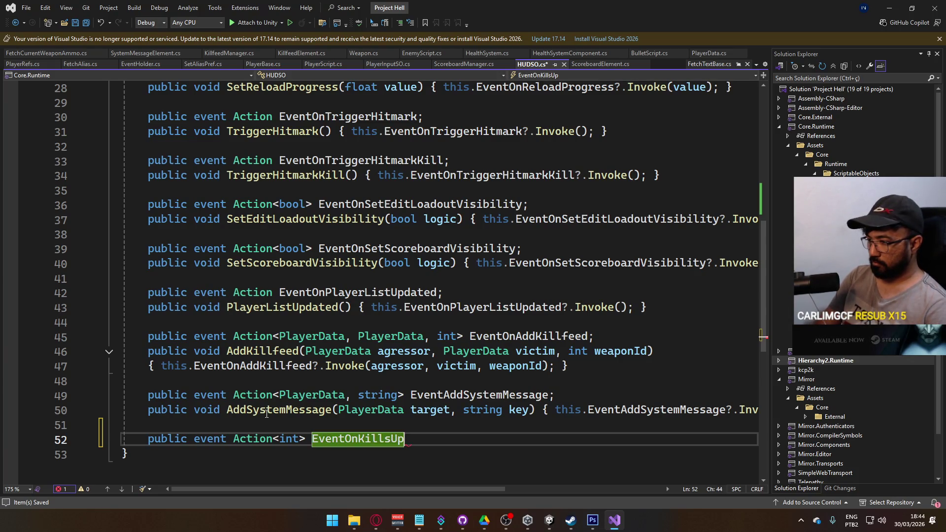
type("da;")
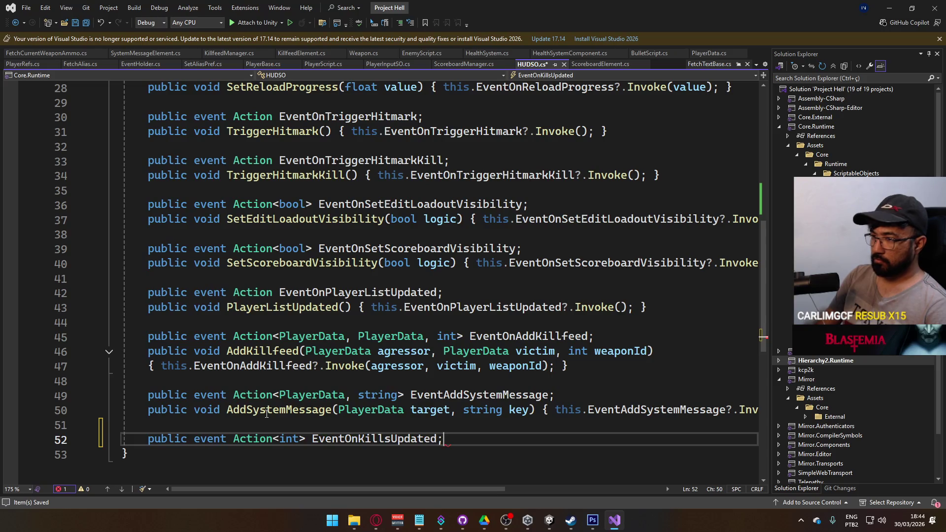
key("Return")
Add an OnKillsUpdated(int value) method invoking EventOnKillsUpdated, and save HUDSO.cs.
type("public void On")
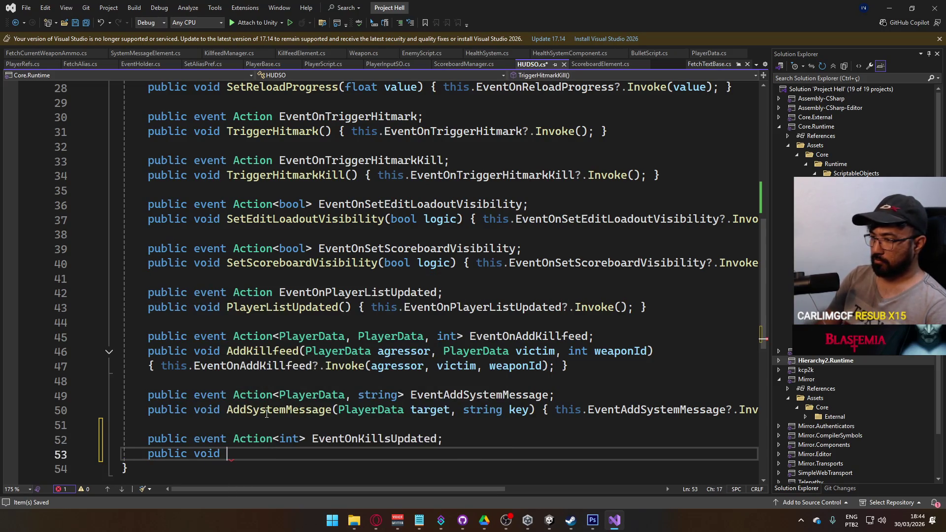
type("KillsUp")
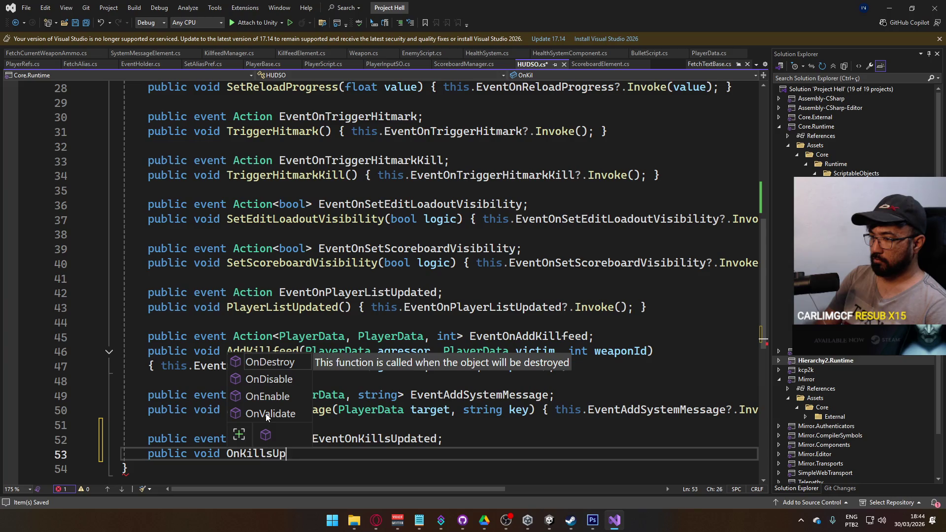
type("dated(int value")
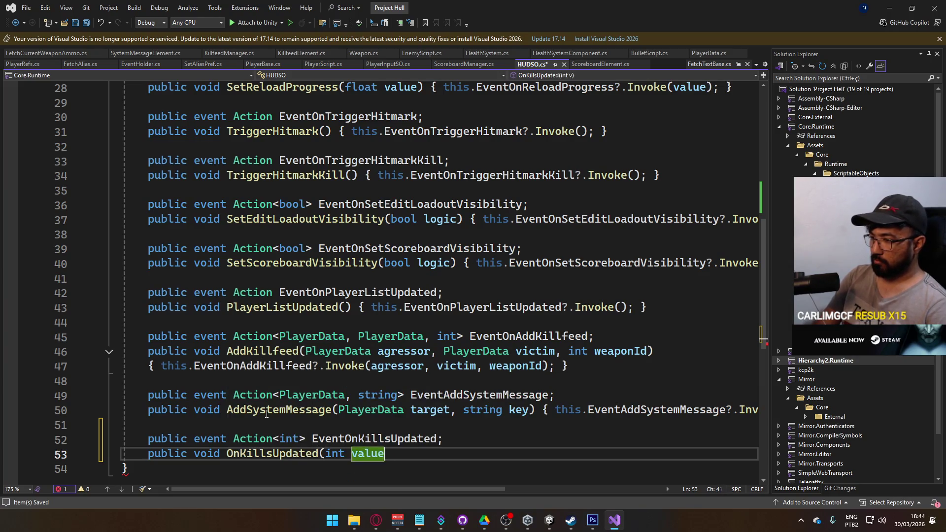
type(") { this.onki")
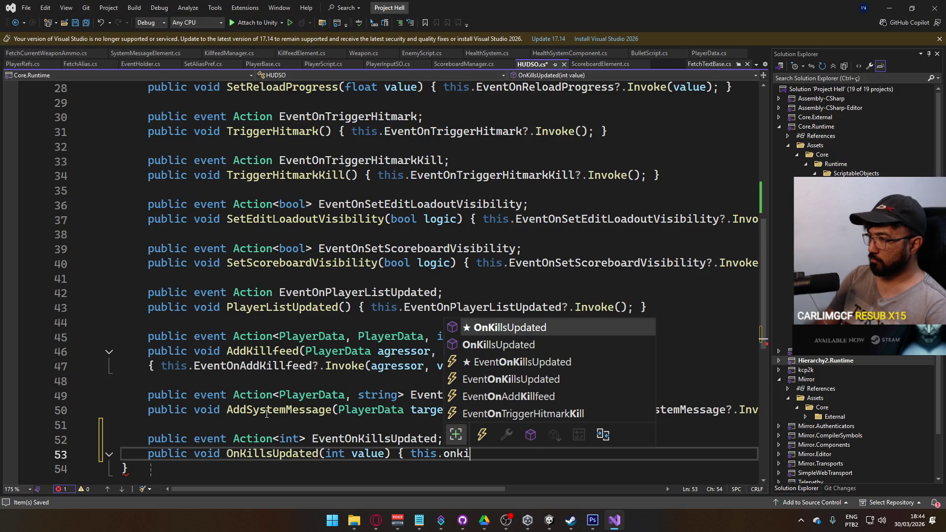
key("Tab")
type("?.i")
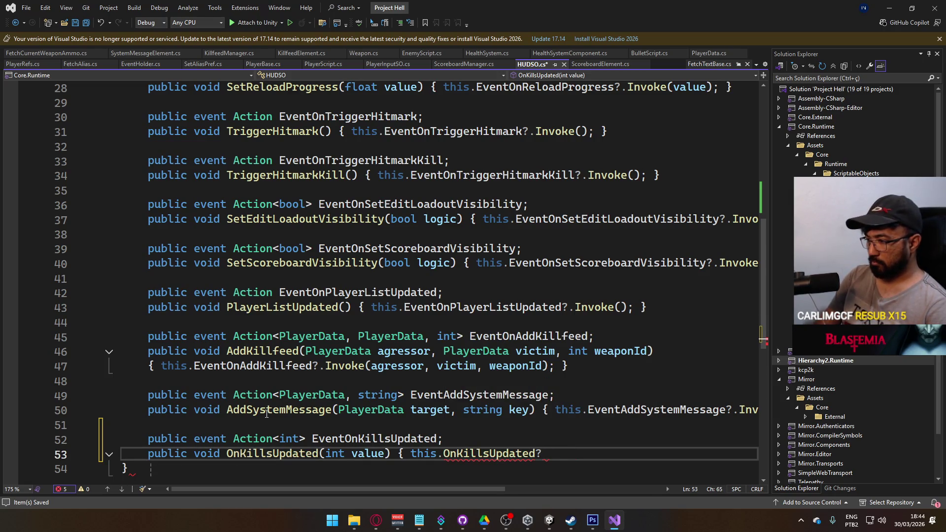
key("BackSpace")
key("BackSpace")
key("BackSpace")
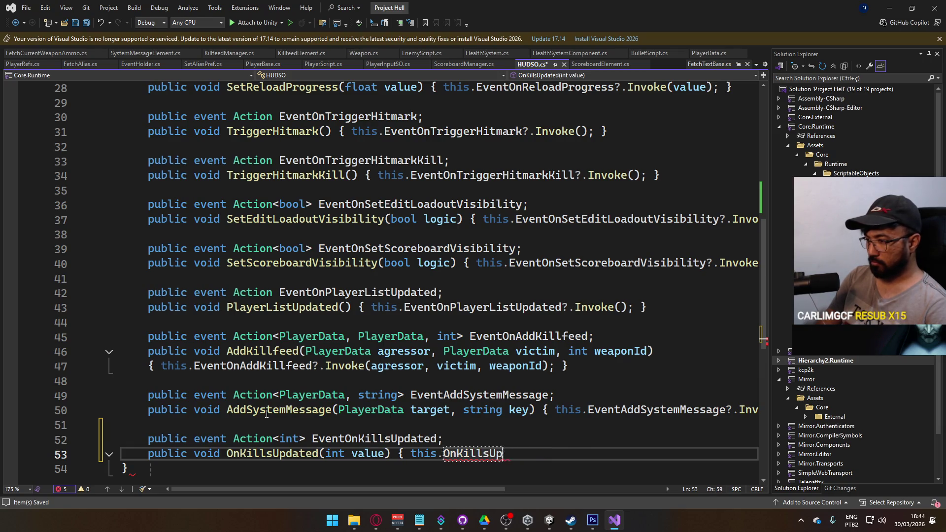
key("BackSpace")
key("BackSpace")
key("BackSpace")
type("EventOnKil")
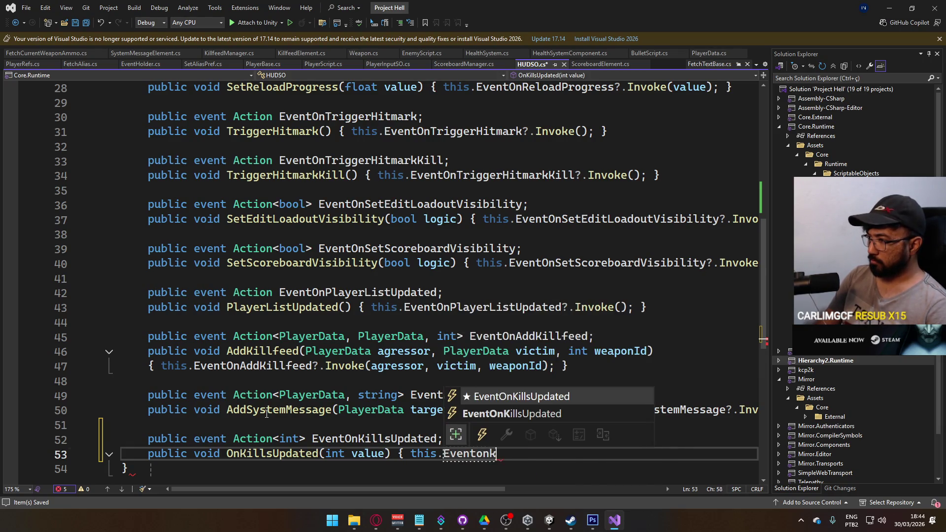
key("Tab")
key("Tab")
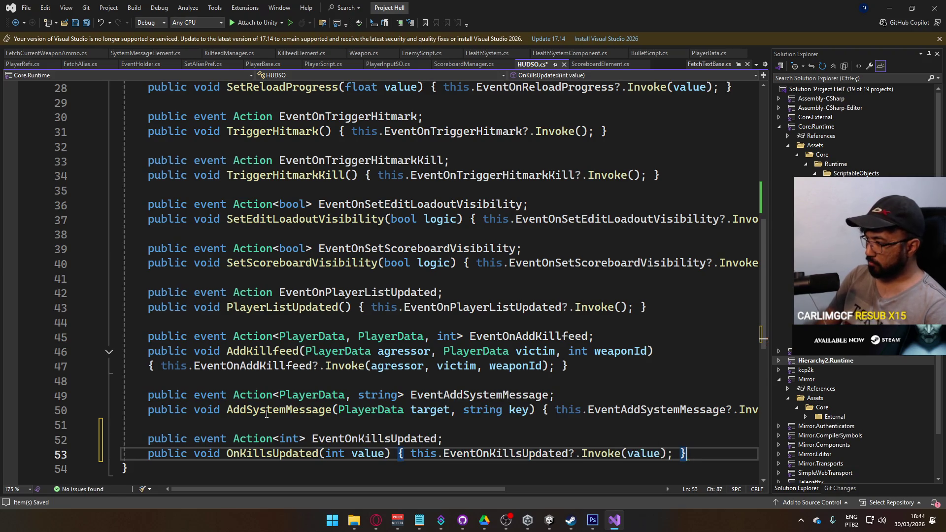
key("ctrl+s")
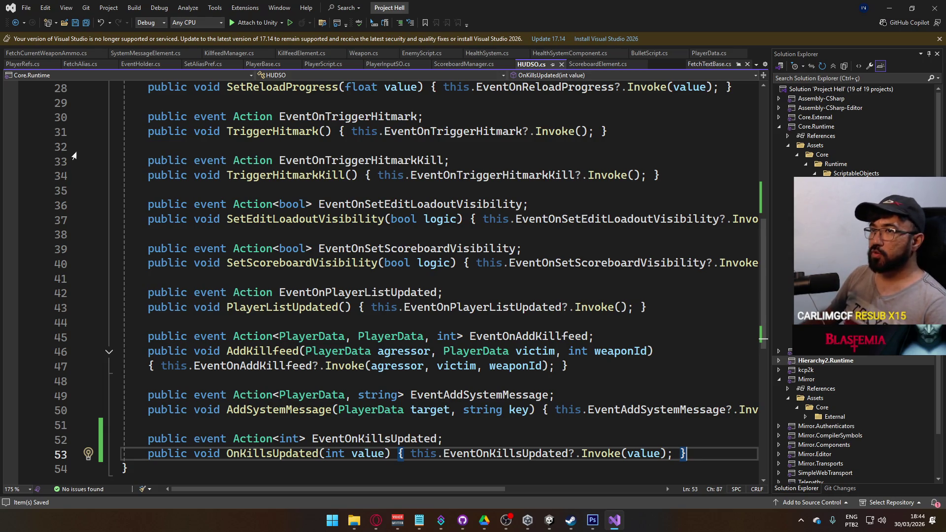
Dismiss the unsupported-version notice and switch back to the Unity Editor.
scroll(584, 323, "down", 3)
key("Up")
key("Up")
key("Down")
key("Down")
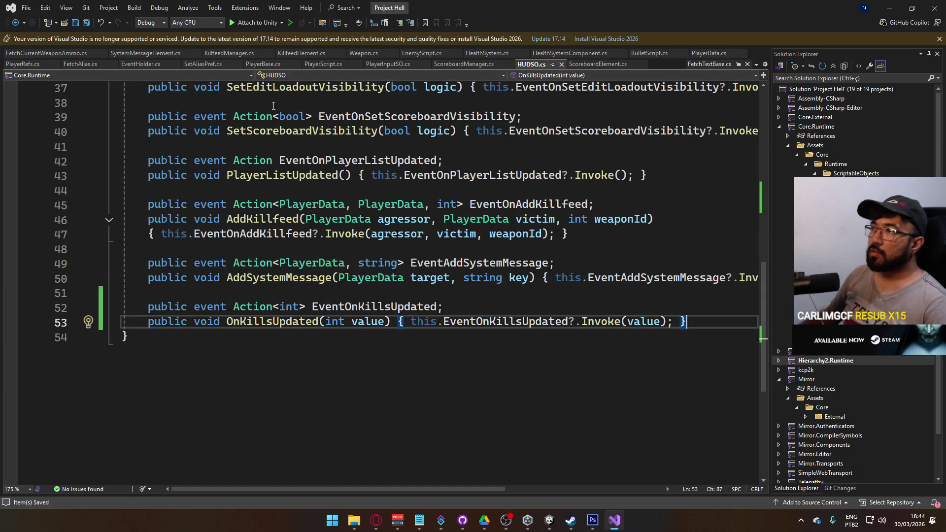
left_click(939, 39)
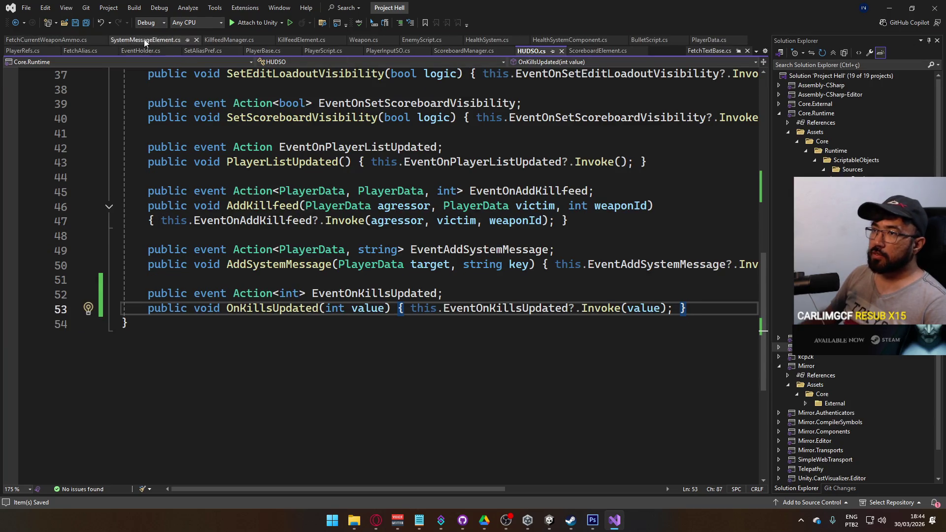
left_click(550, 520)
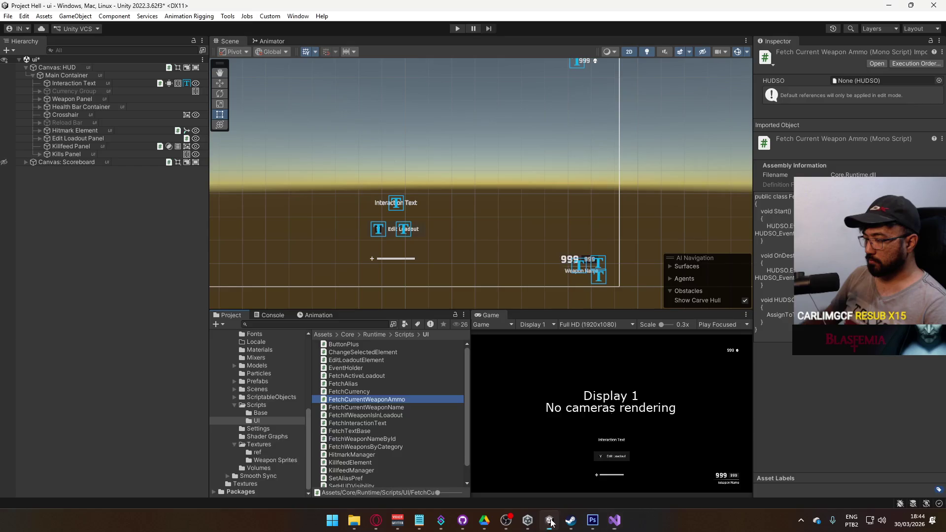
Create a FetchReserveAmmo C# script in the UI folder, then open FetchCurrentWeaponAmmo for editing.
right_click(365, 400)
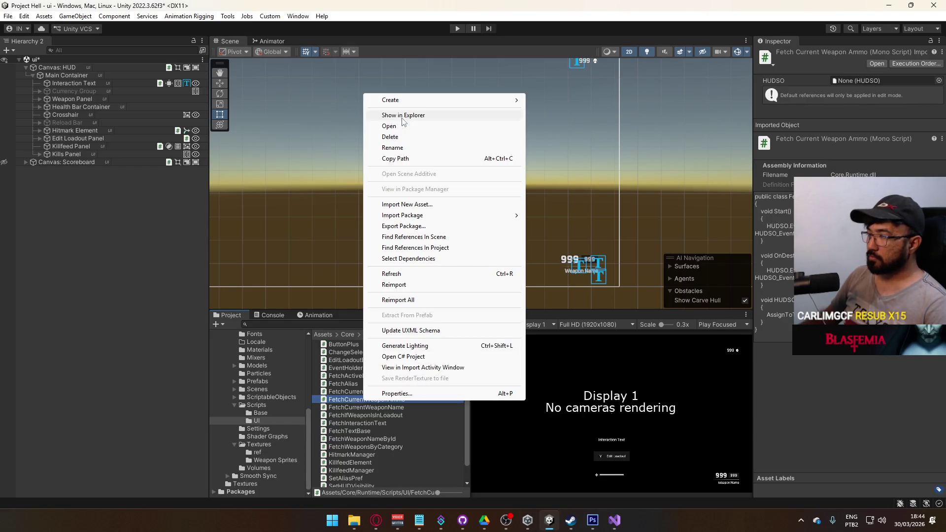
mouse_move(392, 100)
left_click(577, 47)
type("FetchREserv")
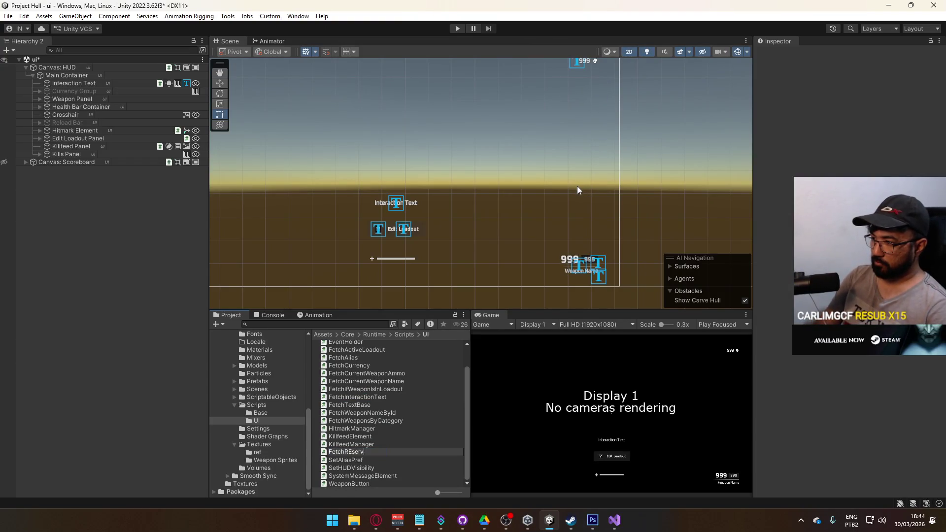
key("BackSpace")
key("BackSpace")
key("BackSpace")
type("eserveAMm")
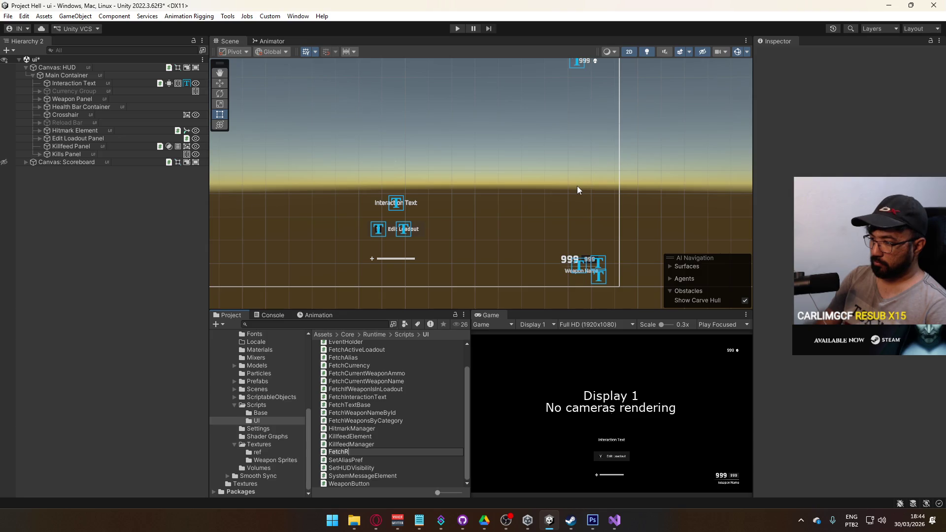
type("mmo")
key("Return")
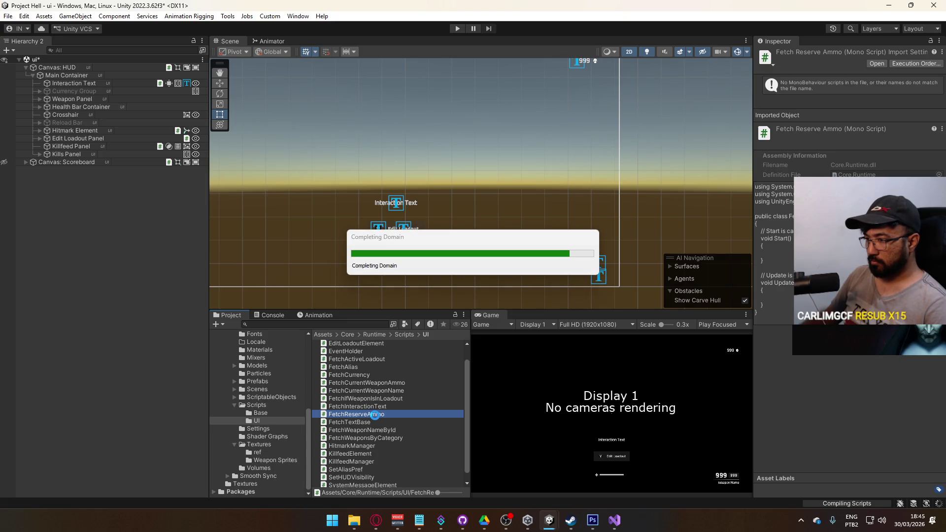
double_click(385, 383)
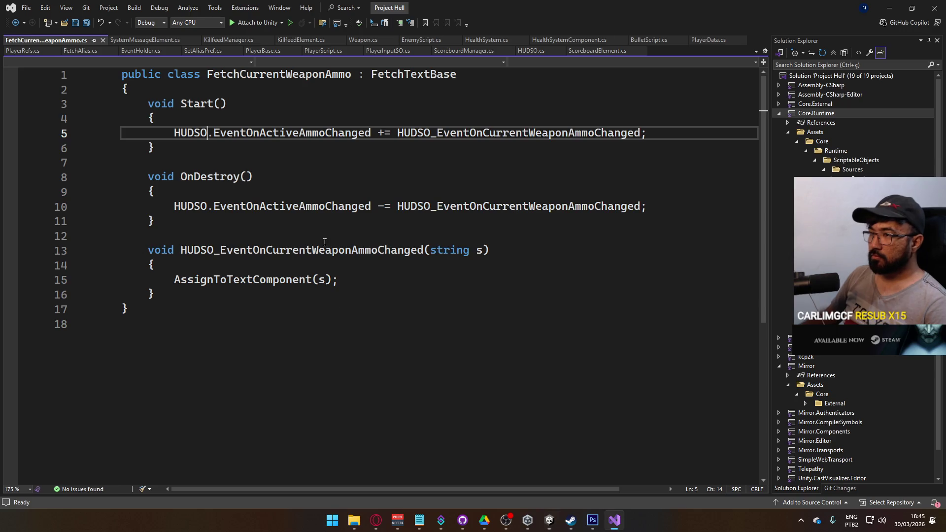
Rename the FetchCurrentWeaponAmmo class and file to FetchActiveAmmo, close the tab and return to Unity.
double_click(277, 75)
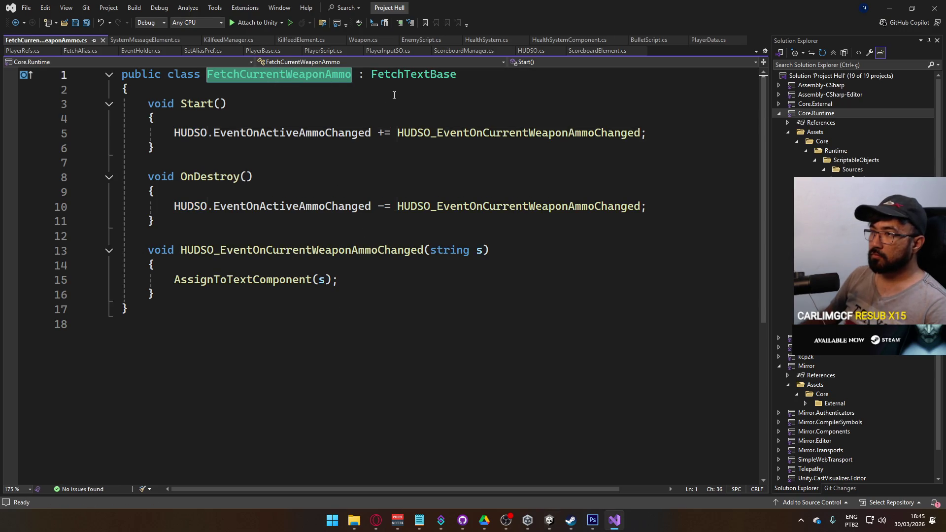
key("ctrl+r")
key("ctrl+r")
left_click(246, 100)
left_click_drag(246, 100, 320, 101)
type("Active")
key("Return")
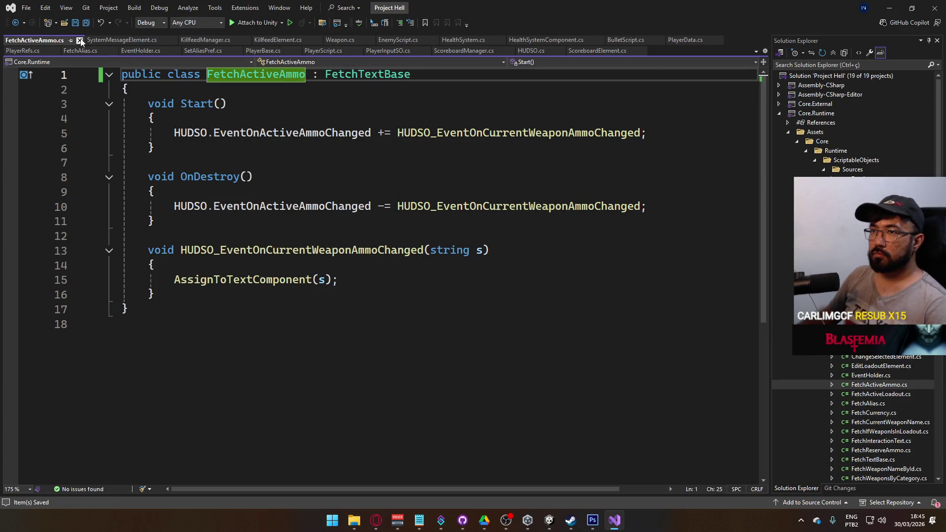
left_click(79, 40)
key("alt+Tab")
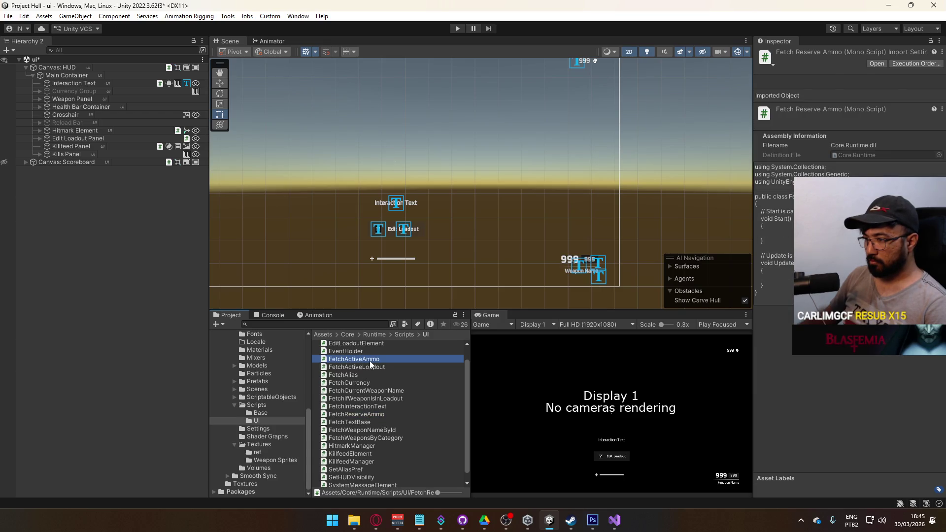
Add a FetchKills C# script to the UI scripts folder and open it in Visual Studio.
right_click(364, 374)
mouse_move(446, 70)
left_click(571, 48)
type("FetchKills")
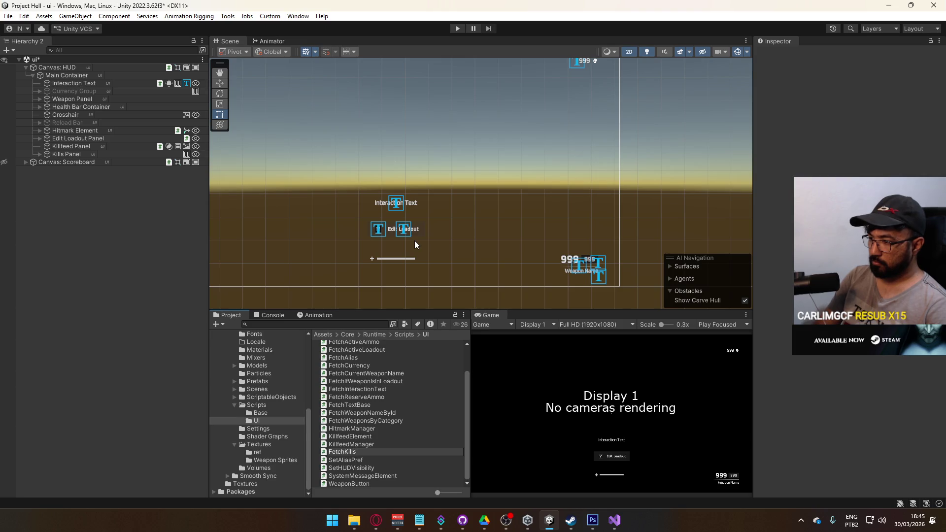
key("Return")
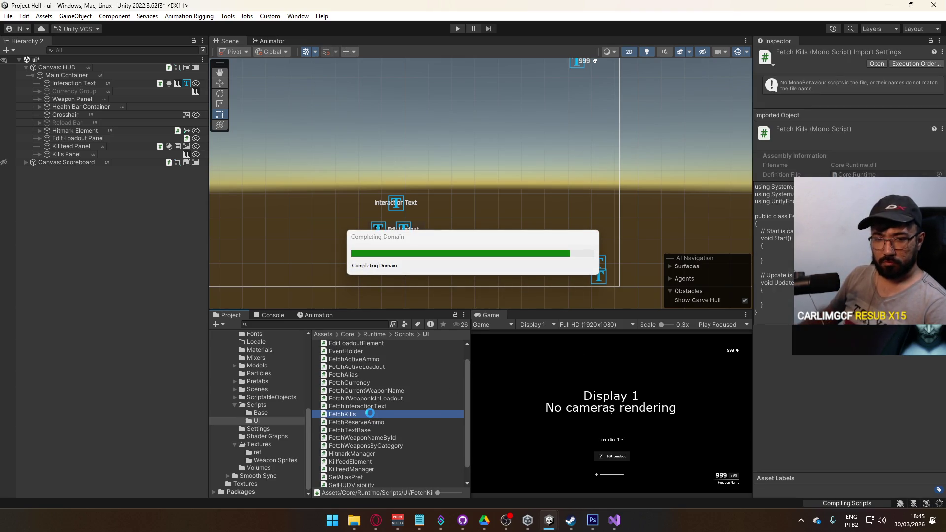
double_click(370, 413)
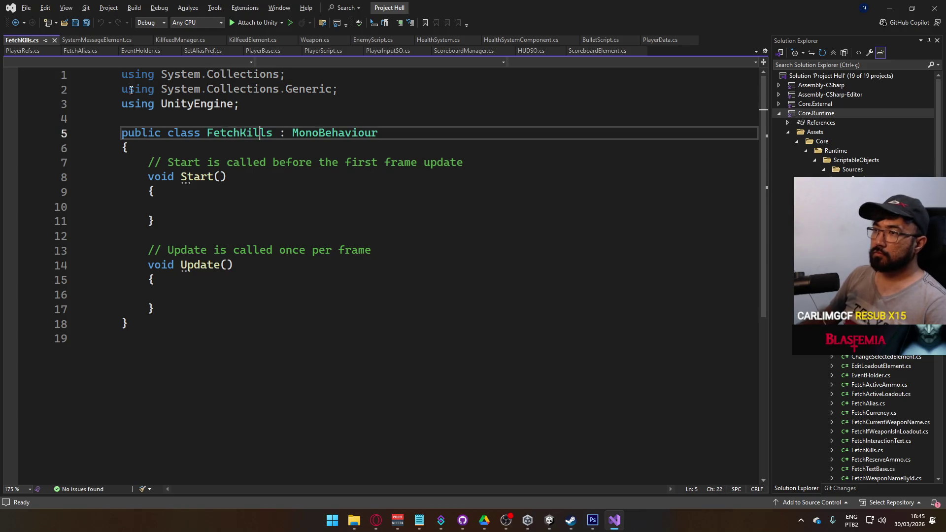
Change FetchKills' base class from MonoBehaviour to FetchTextBase, save, and review FetchTextBase's definition.
double_click(334, 134)
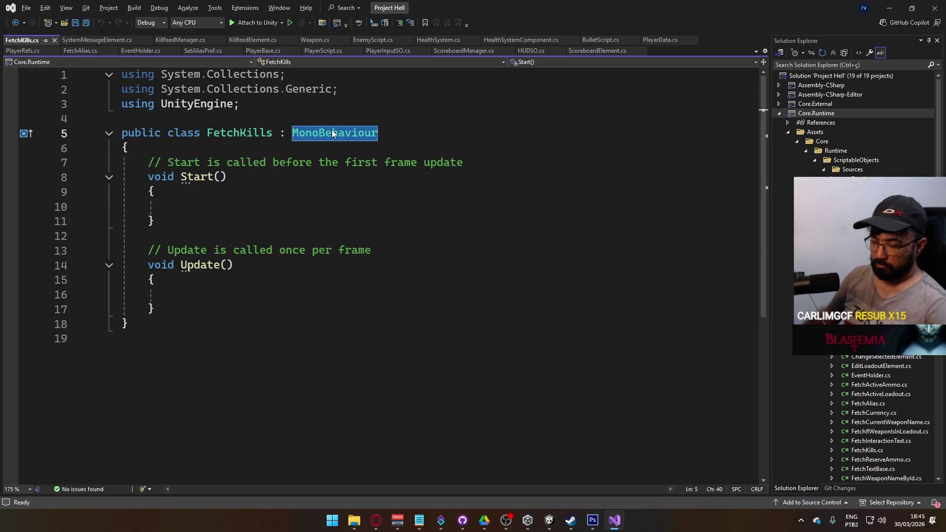
type("FetchTe")
key("Tab")
key("ctrl+s")
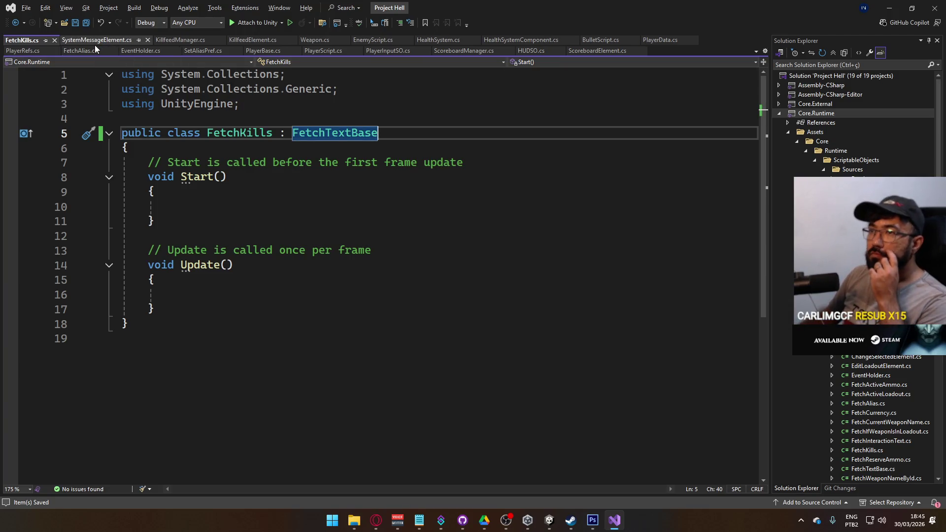
left_click(82, 51)
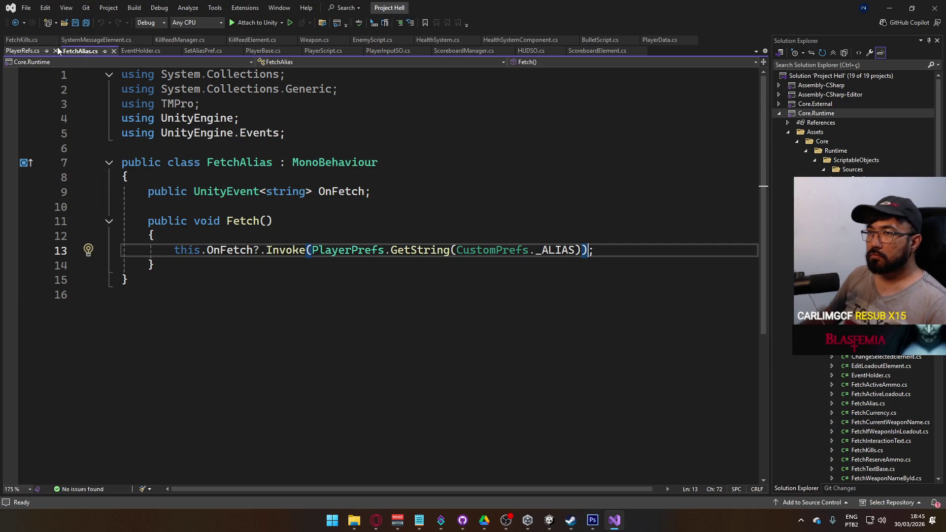
left_click(26, 40)
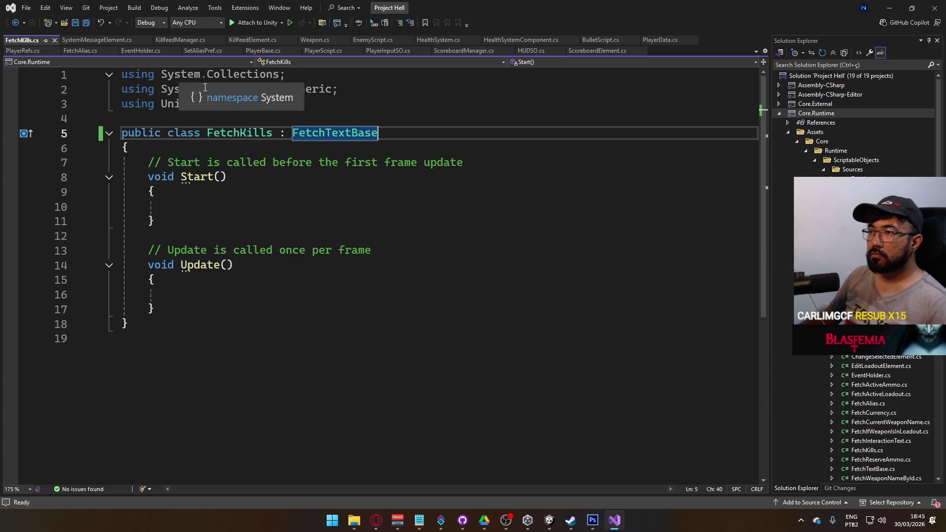
left_click(319, 136, "ctrl")
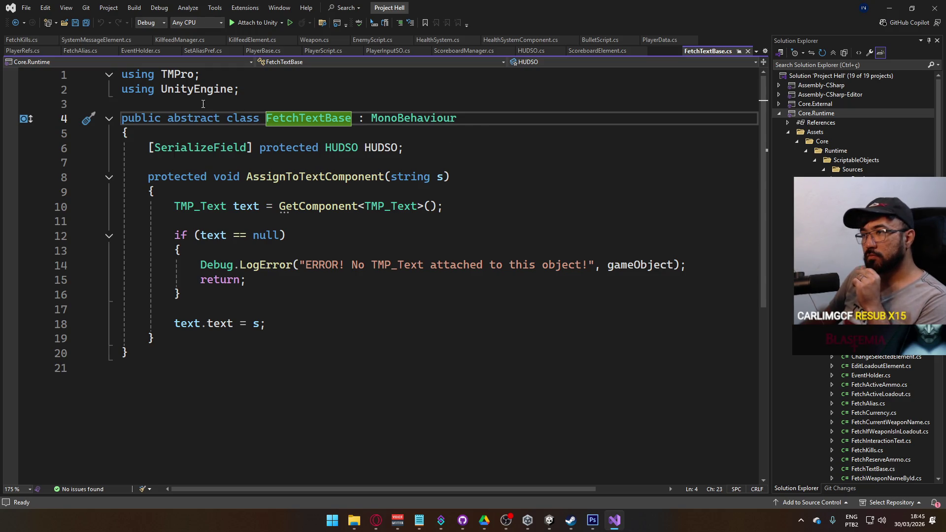
left_click(17, 40)
Begin a HUDSO event subscription line inside FetchKills' Start method.
left_click(267, 197)
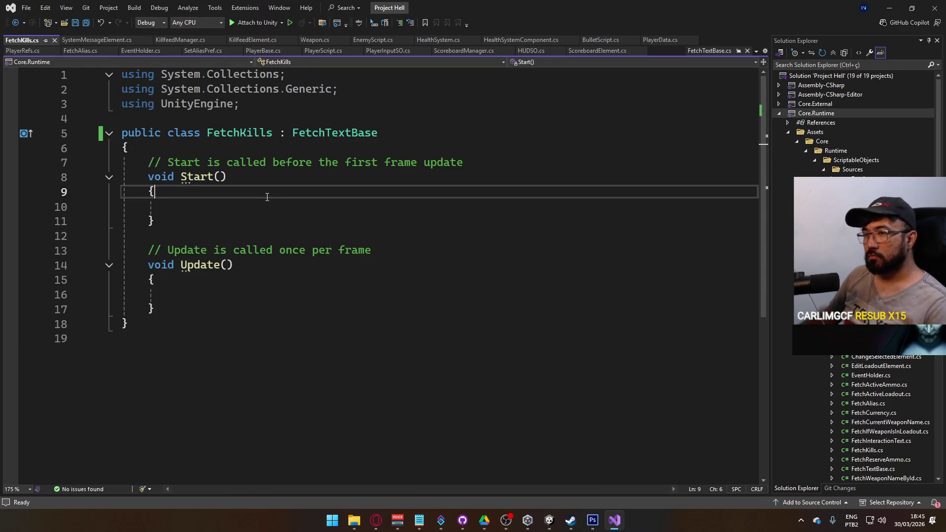
key("Down")
type("HUDSO.")
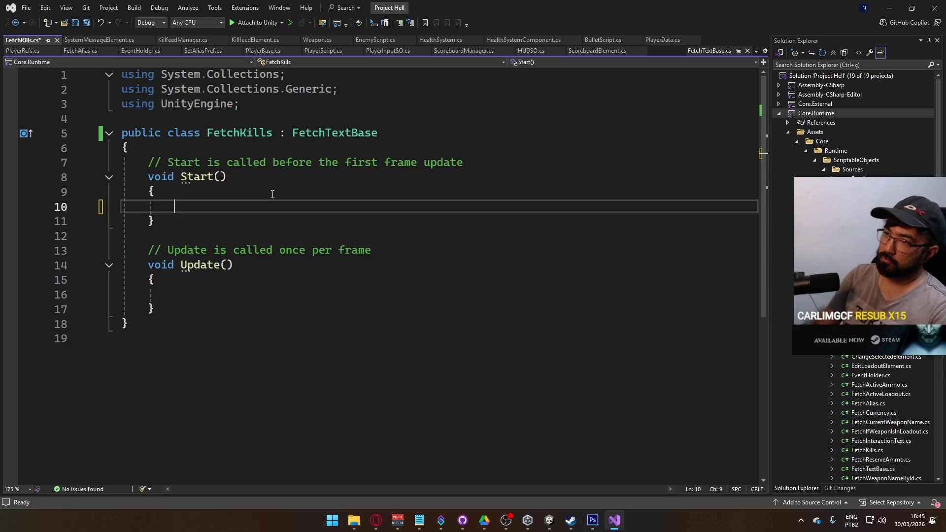
type("eventonfe")
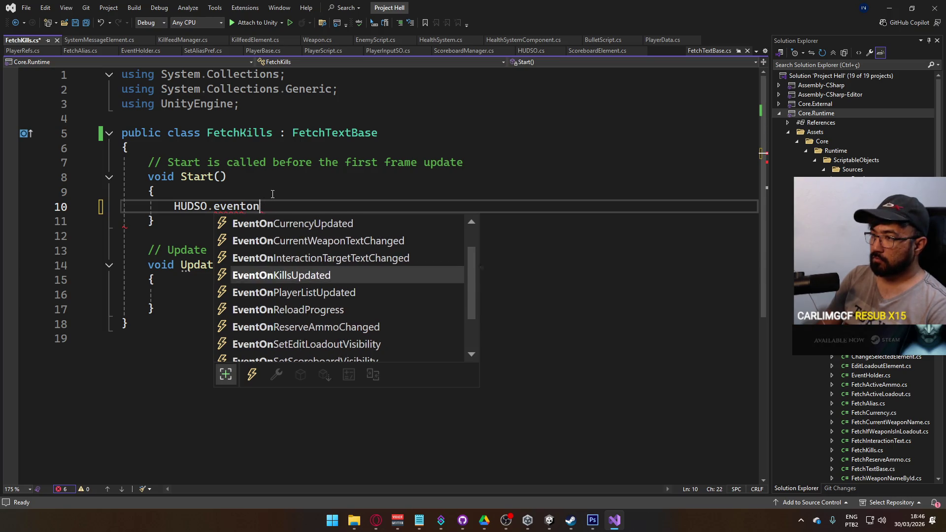
Subscribe to HUDSO.EventOnKillsUpdated in Start with a generated handler, renaming obj to value and dropping private.
key("Tab")
type("+=")
key("Tab")
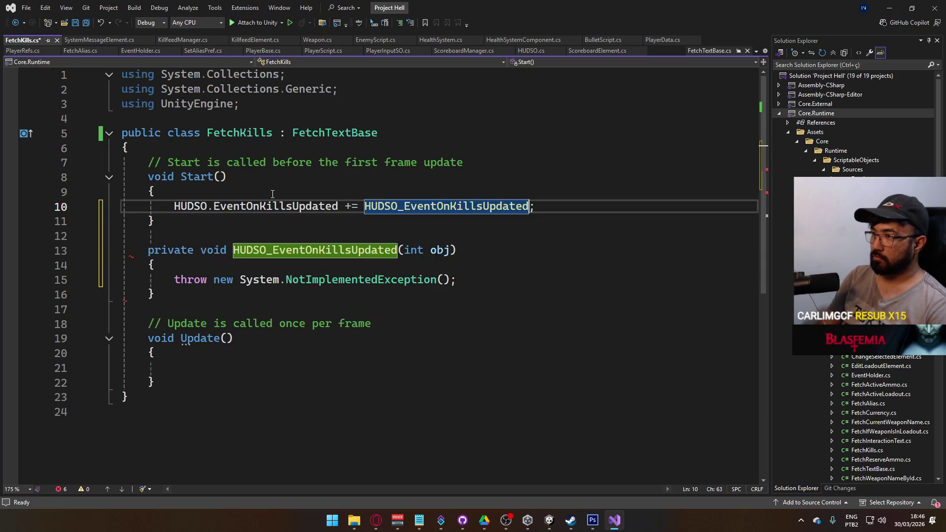
left_click_drag(458, 252, 155, 252)
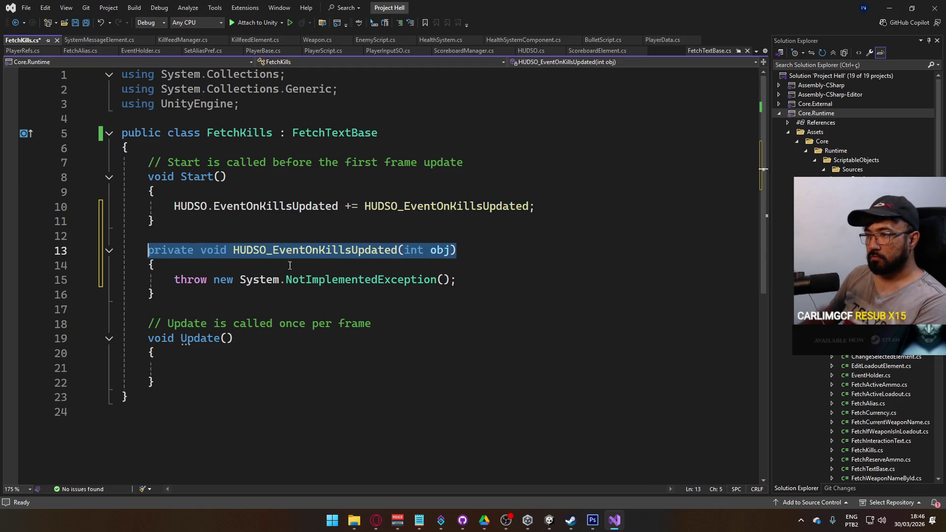
left_click(272, 270)
double_click(441, 251)
type("k")
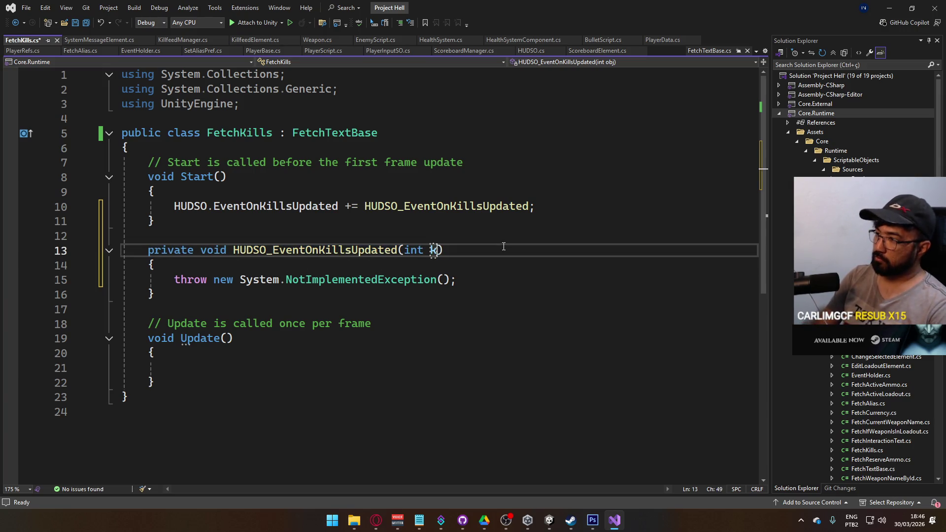
type("alue")
double_click(168, 250)
key("Delete")
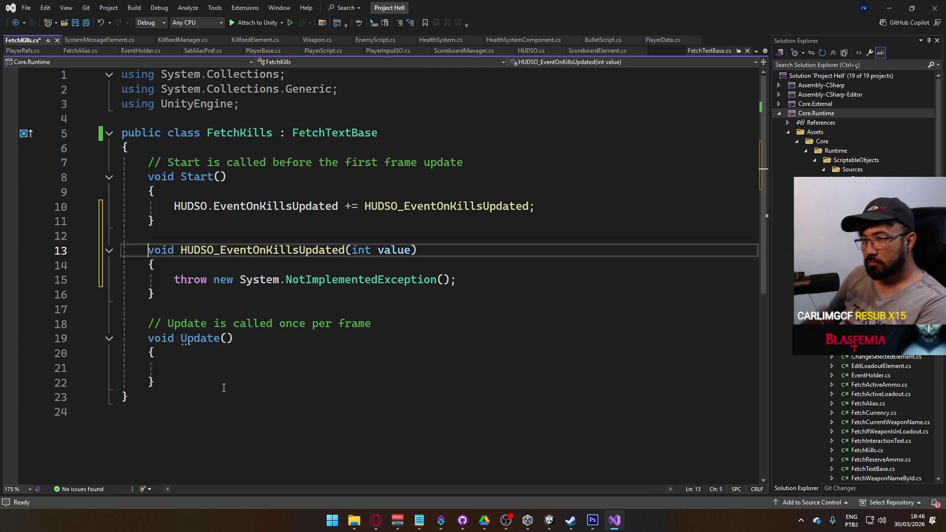
Delete Update and make the handler call AssignToTextComponent(value.ToString()), then save.
left_click_drag(224, 387, 148, 309)
key("Delete")
left_click_drag(458, 280, 174, 280)
type("Assi")
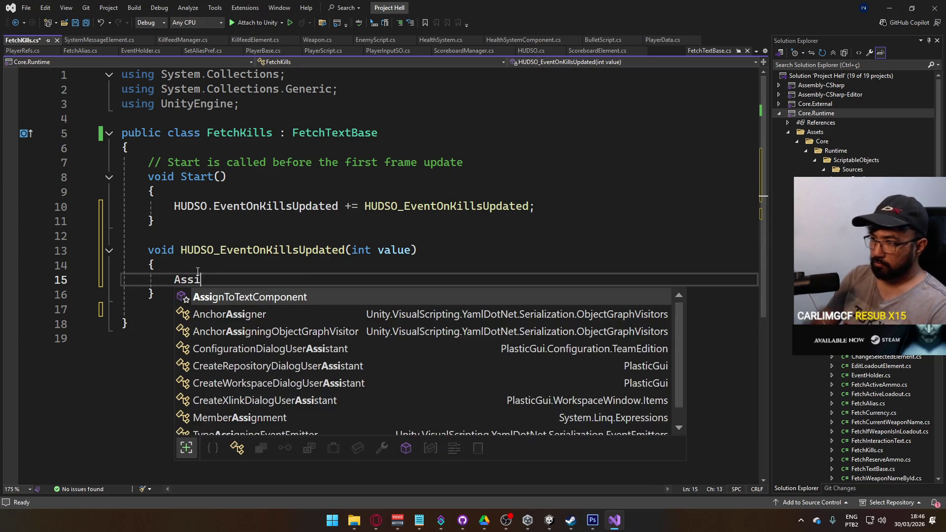
type("gn")
key("Tab")
type("(")
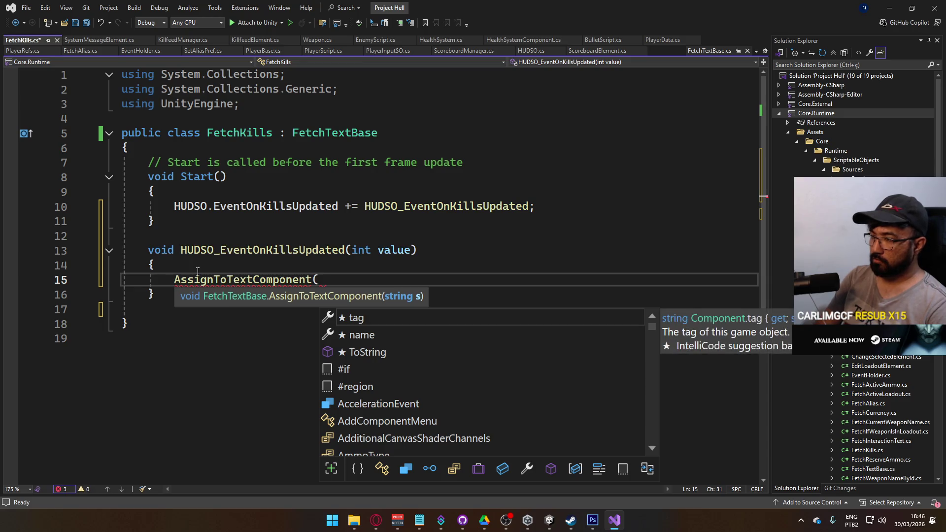
type("value.T")
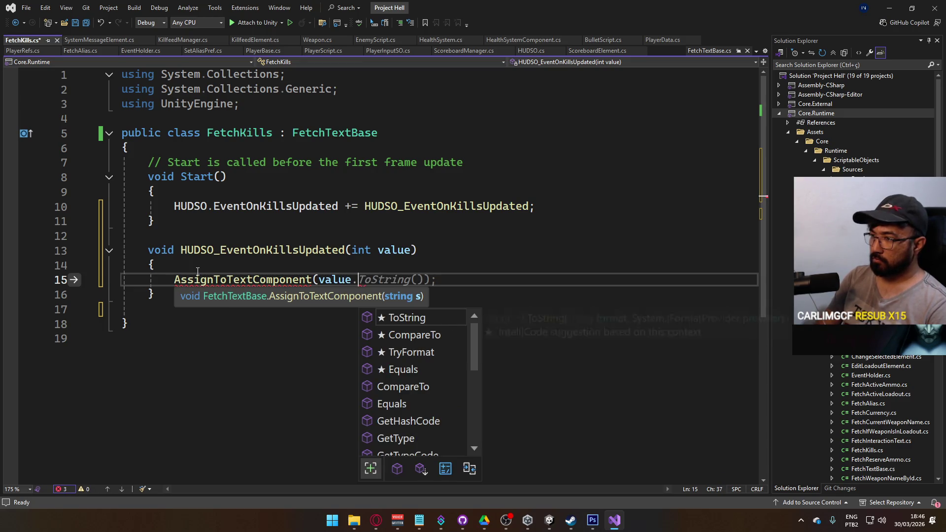
key("Tab")
type("());")
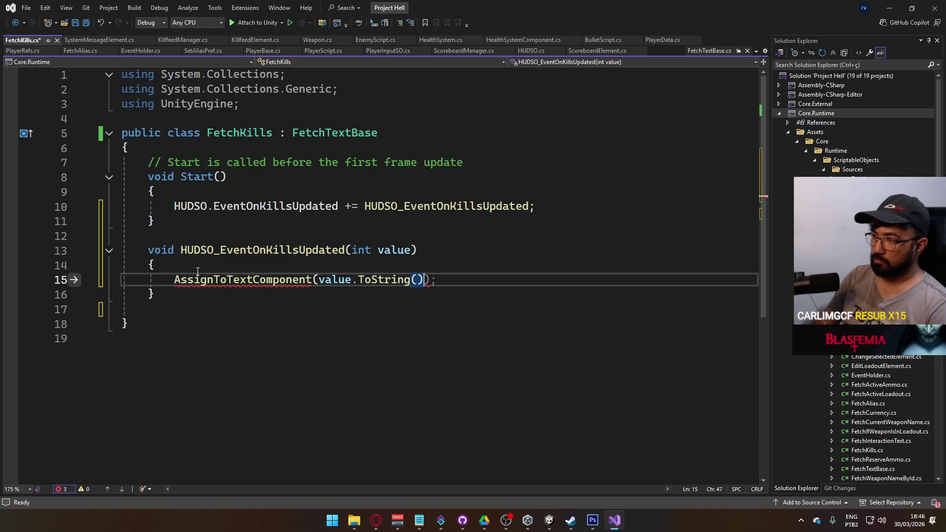
key("ctrl+s")
left_click(234, 250)
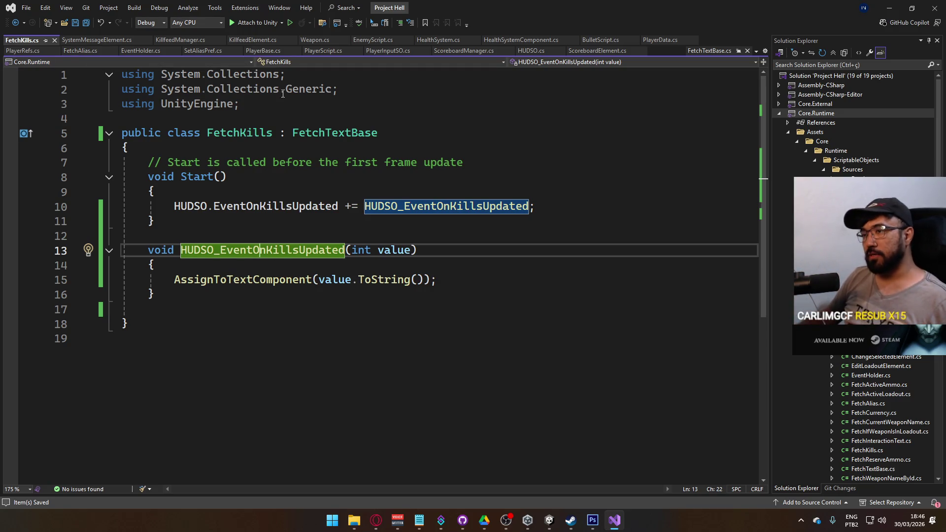
Remove the default template comment above Start in FetchKills and save.
key("Up")
key("Up")
key("Up")
key("End")
type("/")
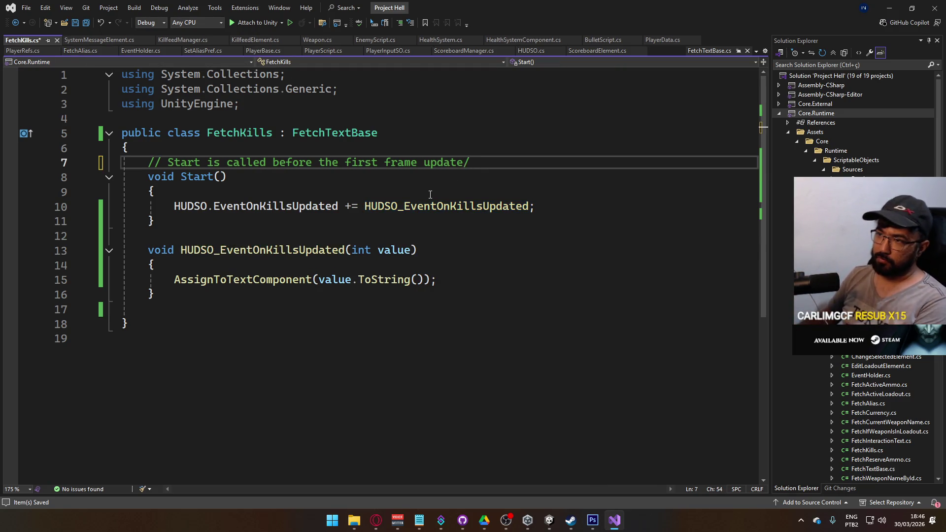
key("ctrl+x")
left_click(338, 252)
key("ctrl+s")
Add empty // comment lines above Start() and the kill handler, and save.
key("Up")
key("Up")
key("Up")
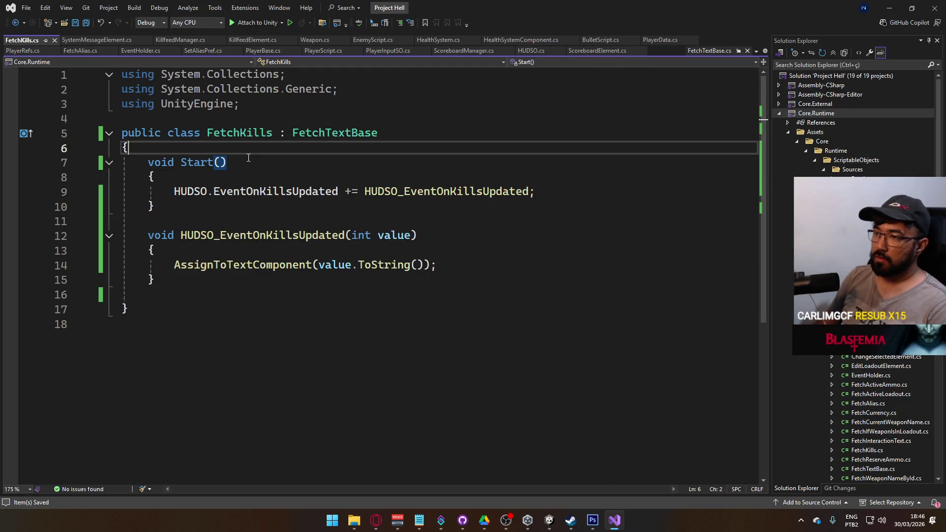
key("Return")
type("//")
key("Down")
key("Down")
key("Down")
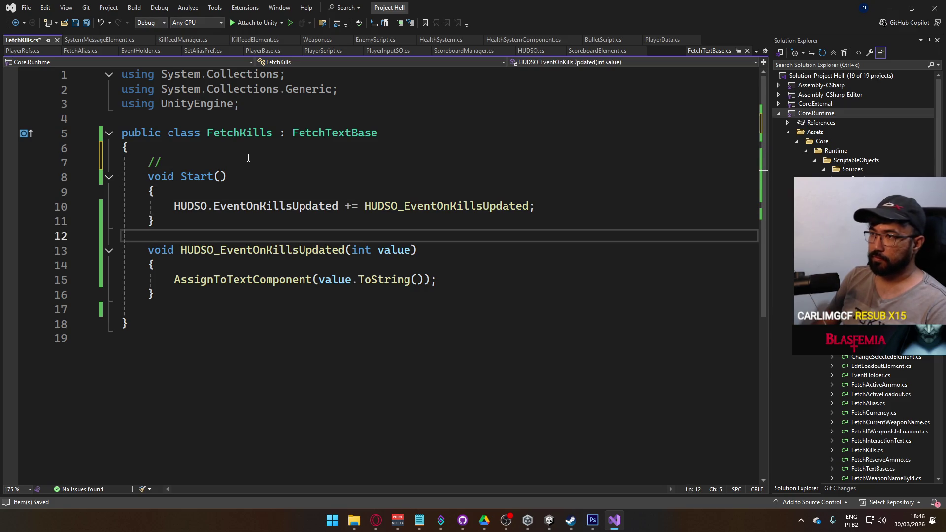
key("Return")
type("//")
key("ctrl+s")
left_click(248, 158)
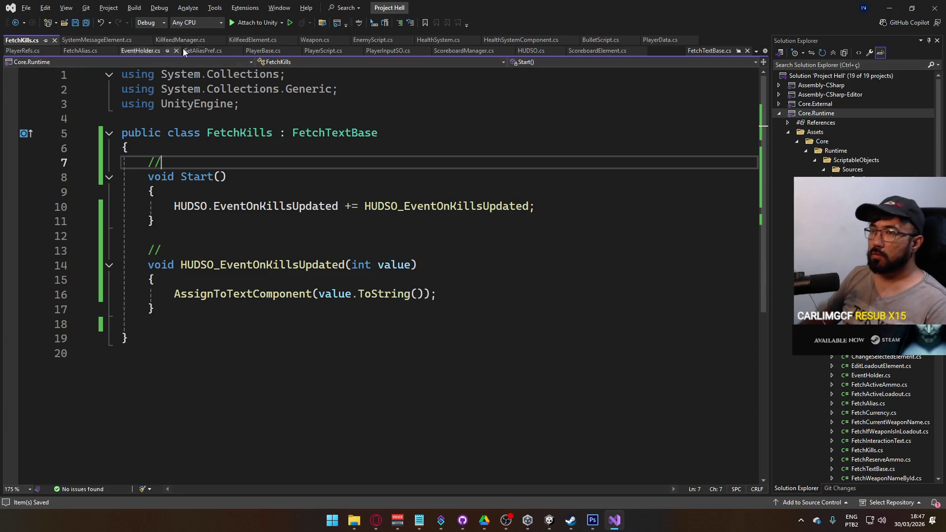
Back in Unity, open the FetchReserveAmmo script in the code editor.
key("alt+Tab")
key("alt+Tab")
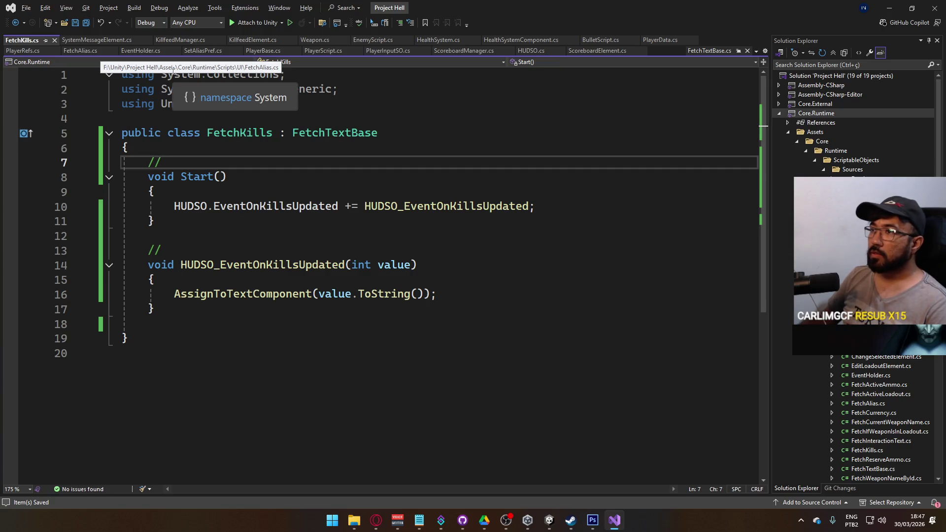
key("alt+Tab")
double_click(362, 425)
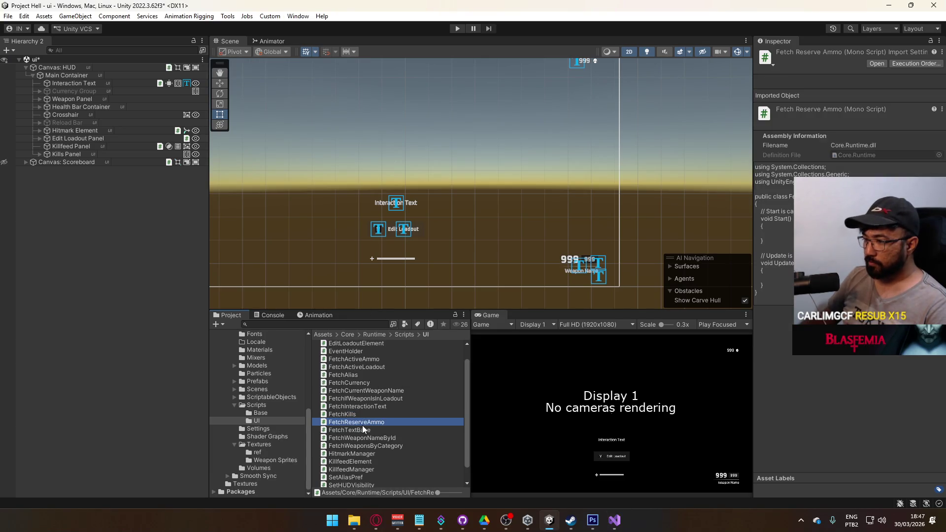
Change FetchReserveAmmo's base class from MonoBehaviour to FetchTextBase and save.
double_click(394, 142)
type("Fetc")
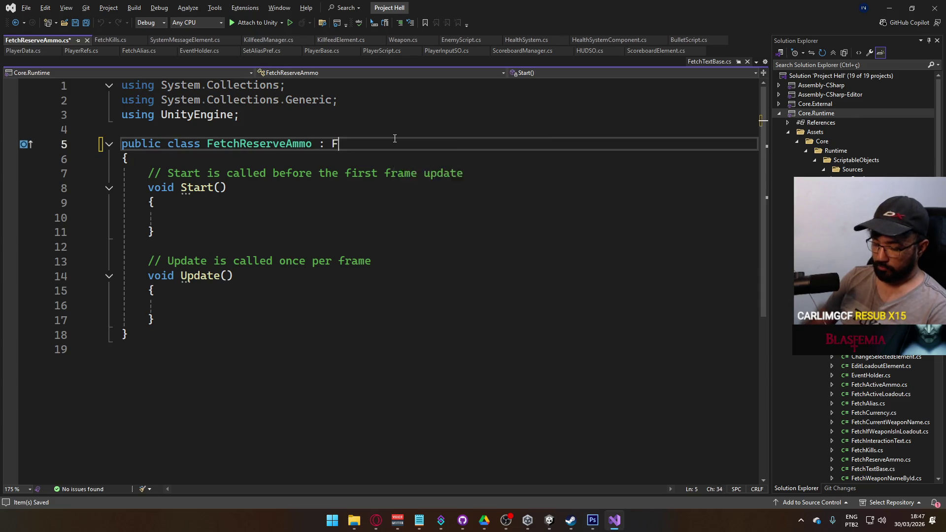
key("Tab")
key("ctrl+s")
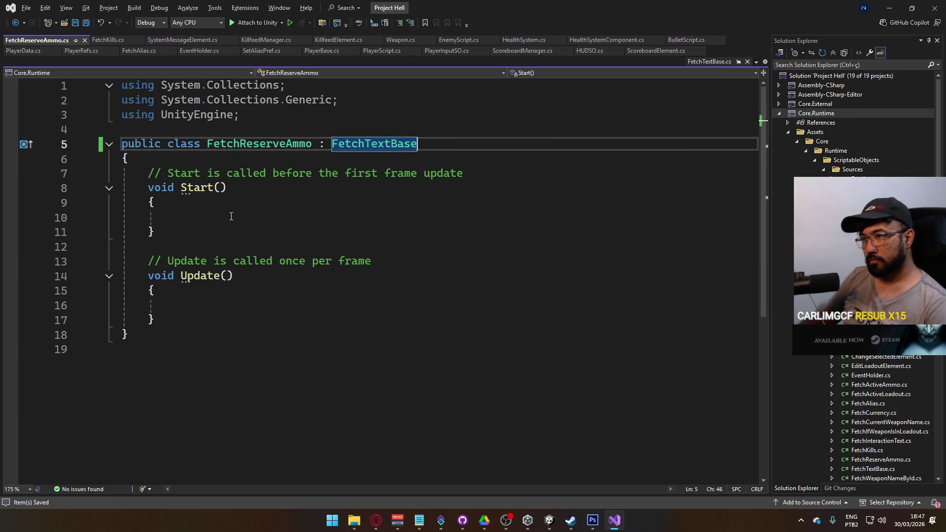
In Start, subscribe to HUDSO.EventOnReserveAmmoChanged with a generated handler method.
left_click(236, 214)
type("HUDSO.")
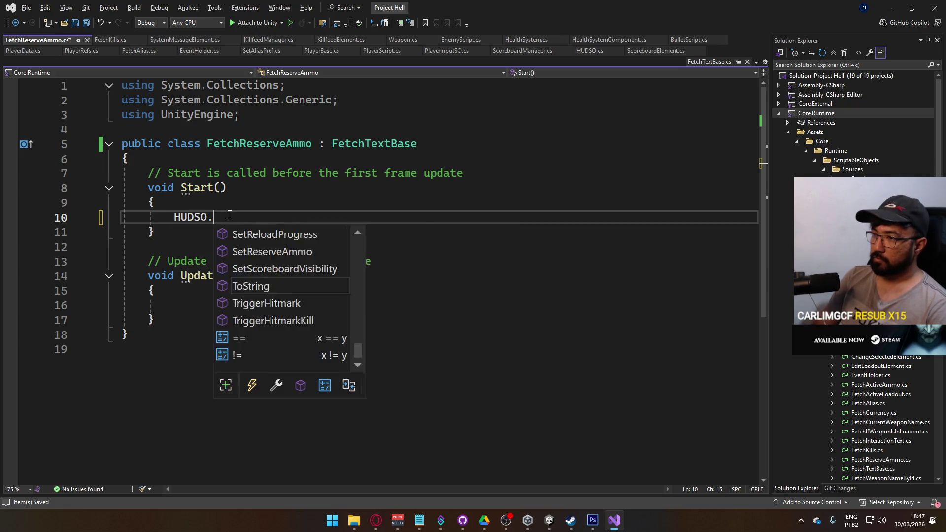
type("eventonre")
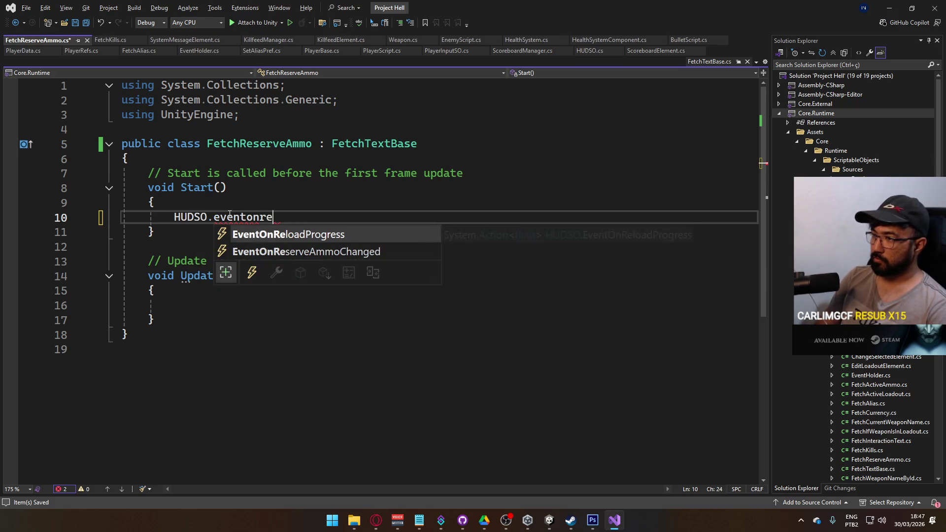
key("Down")
key("Tab")
double_click(230, 216)
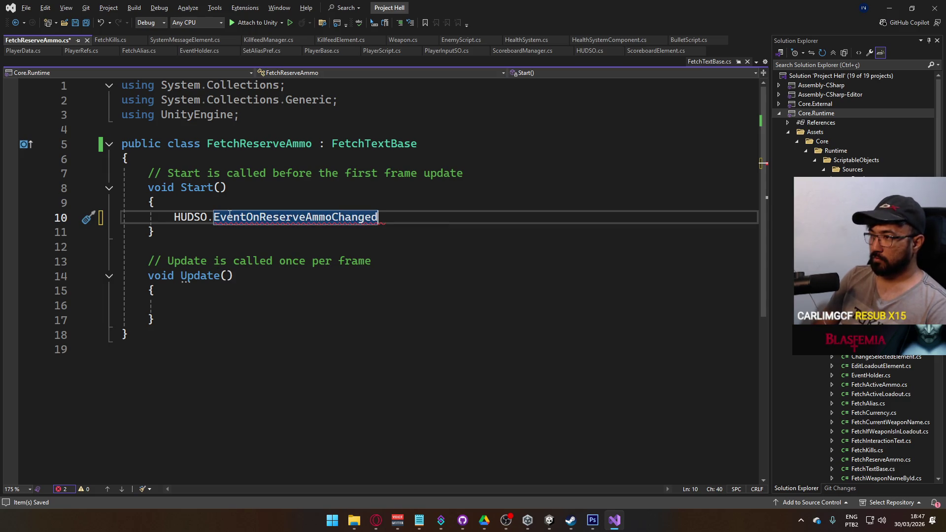
key("Right")
type(".")
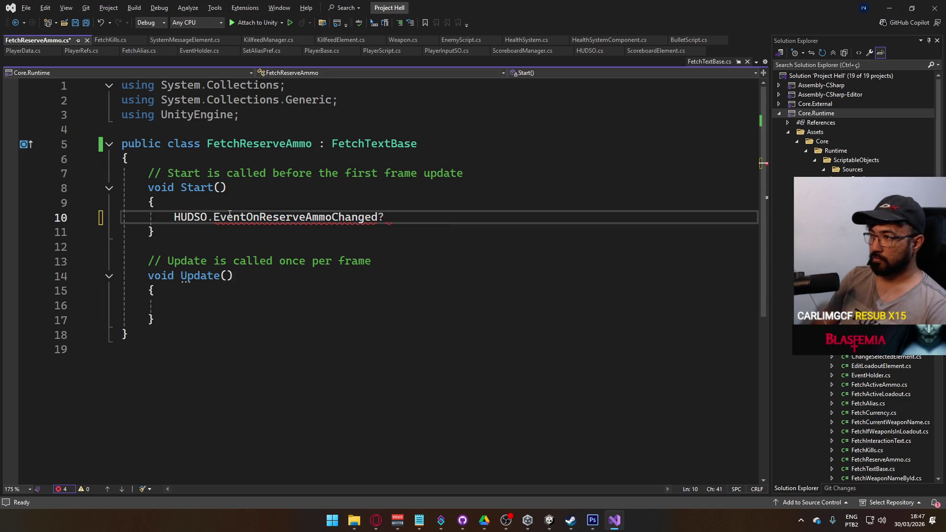
key("BackSpace")
key("BackSpace")
key("BackSpace")
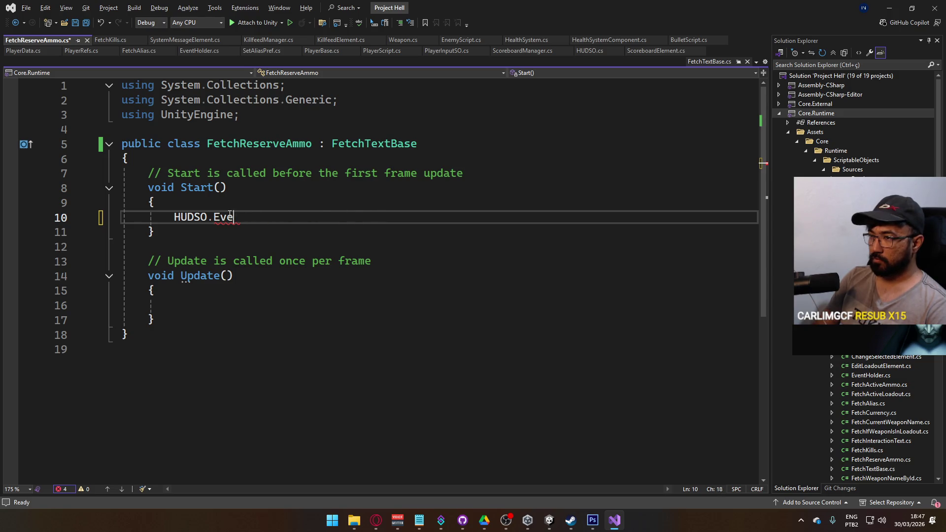
type(".even")
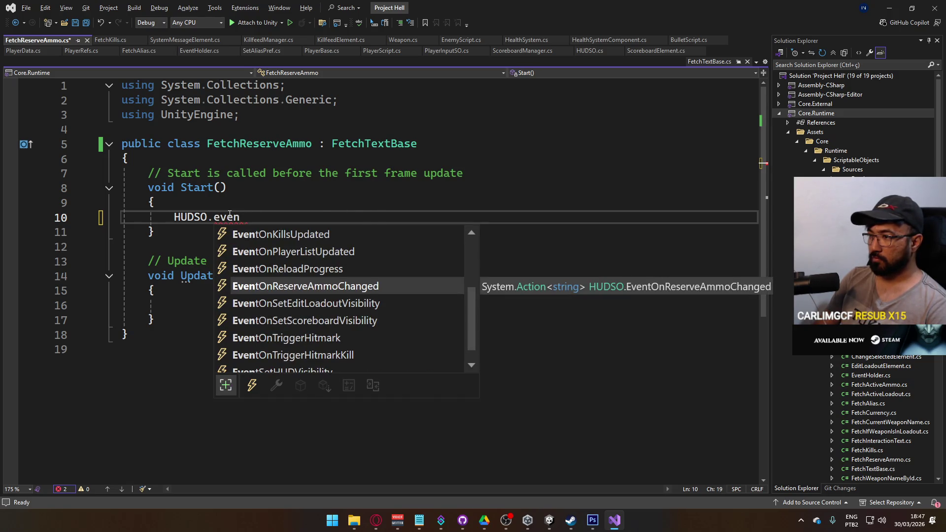
type(" +=")
key("Tab")
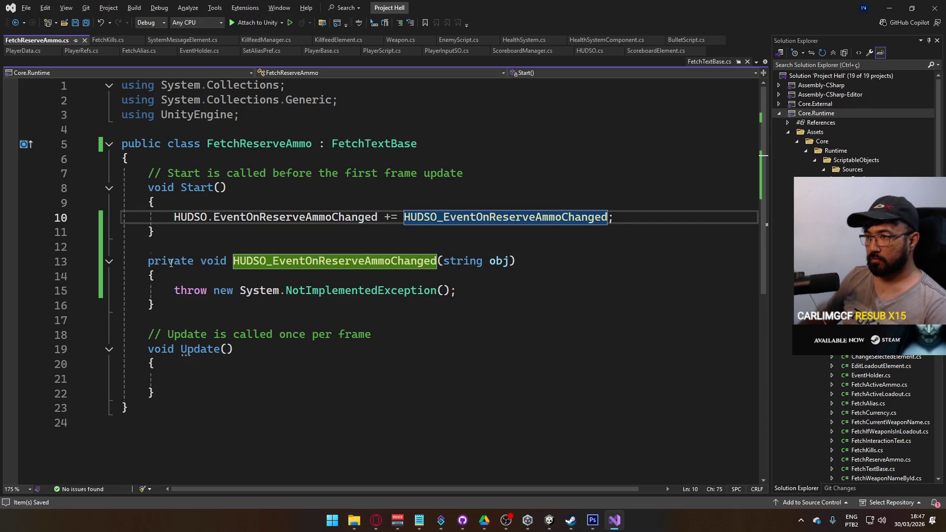
key("Return")
key("ctrl+s")
Delete the Update method, tidy the comments, and save the script.
key("Delete")
mouse_move(157, 394)
left_mouse_down()
mouse_move(153, 364)
mouse_move(123, 328)
left_mouse_up()
key("Delete")
key("BackSpace")
left_click(253, 245)
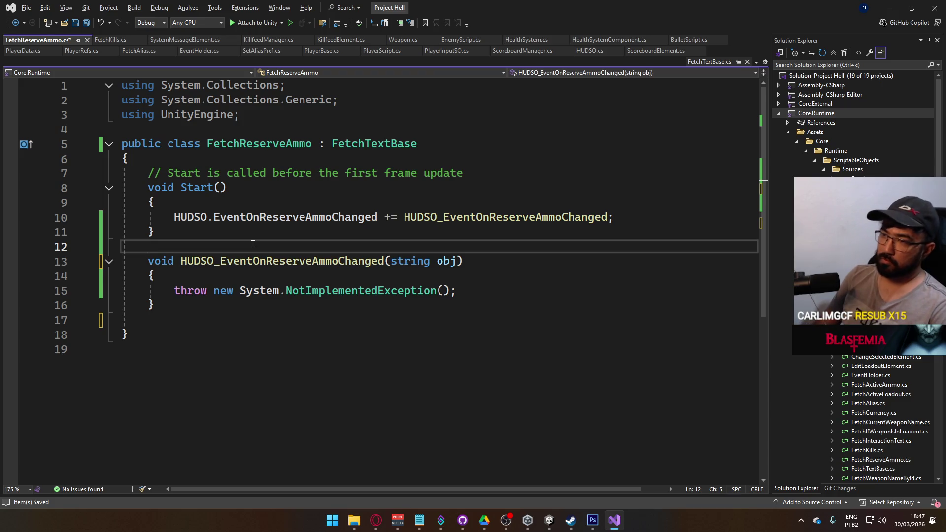
key("Return")
type("/")
key("ctrl+s")
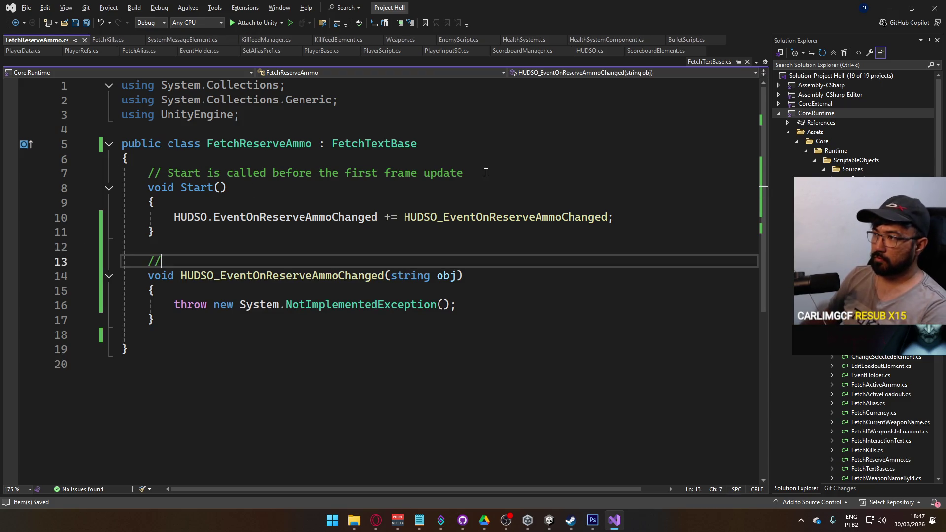
left_click_drag(486, 172, 169, 175)
key("BackSpace")
key("Down")
key("Down")
key("Down")
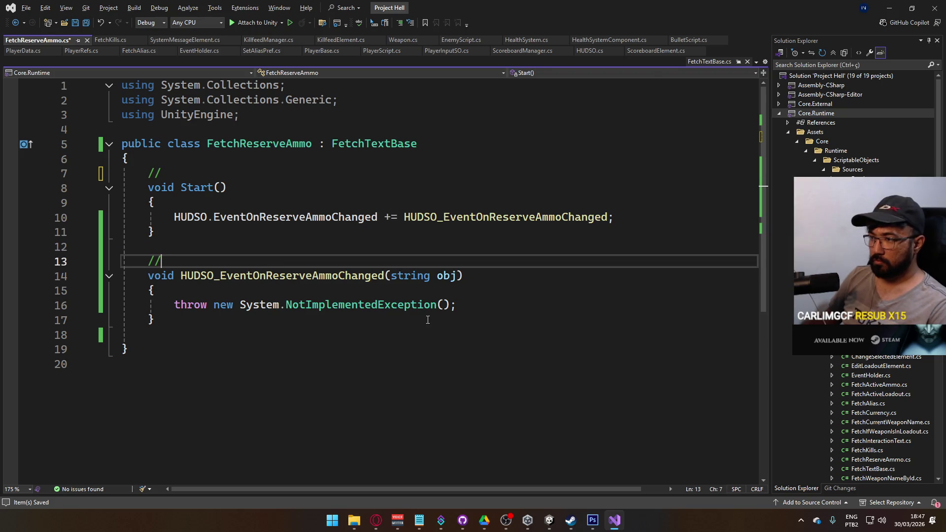
key("ctrl+s")
Rename the handler parameter obj to str, replace the throw with AssignToTextComponent(str), and save.
left_click(457, 306)
double_click(447, 275)
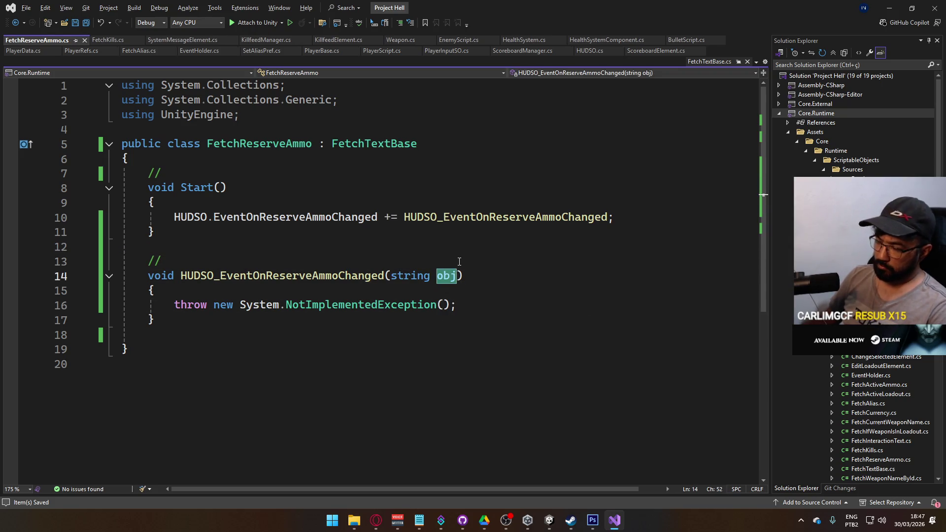
type("str")
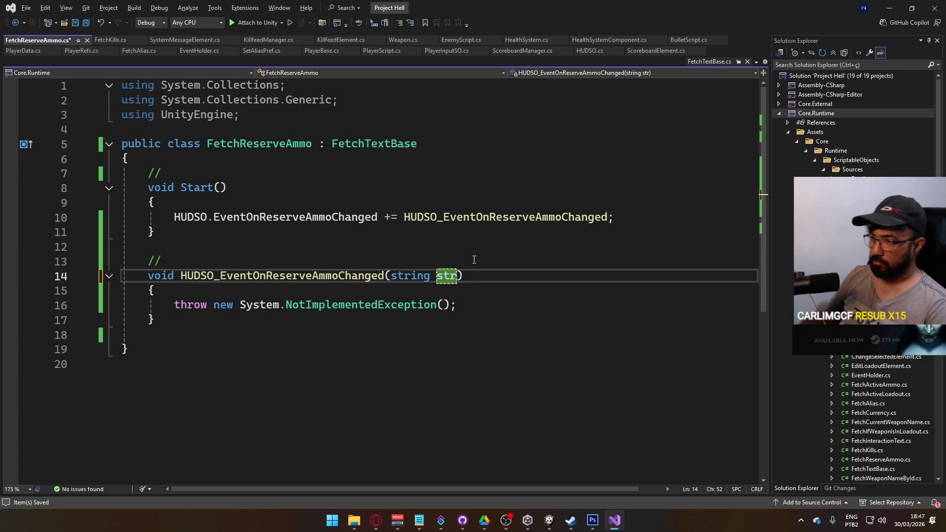
left_click_drag(469, 308, 168, 306)
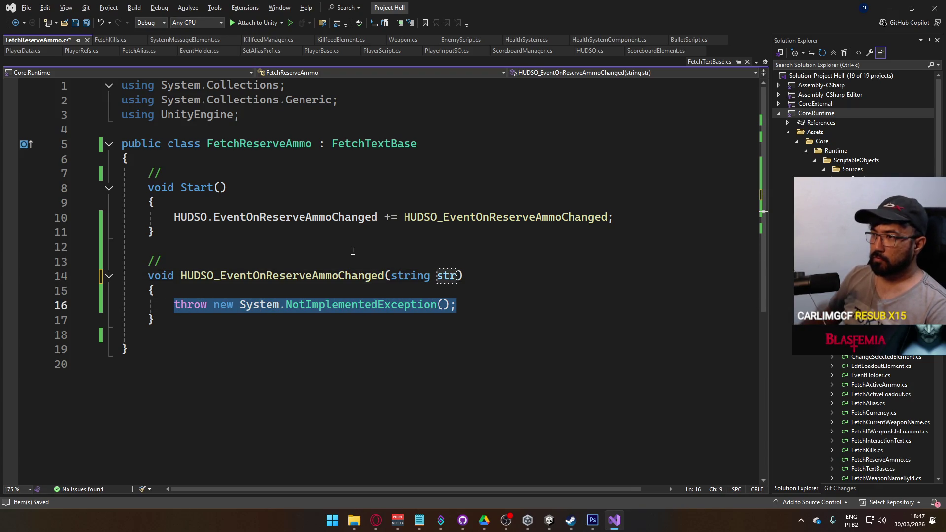
type("Assi")
type("(")
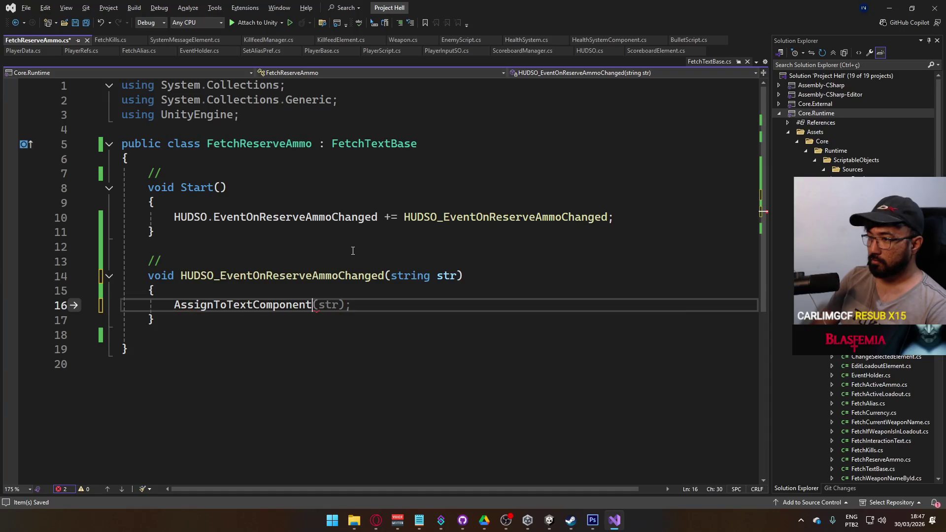
type("str);")
key("ctrl+s")
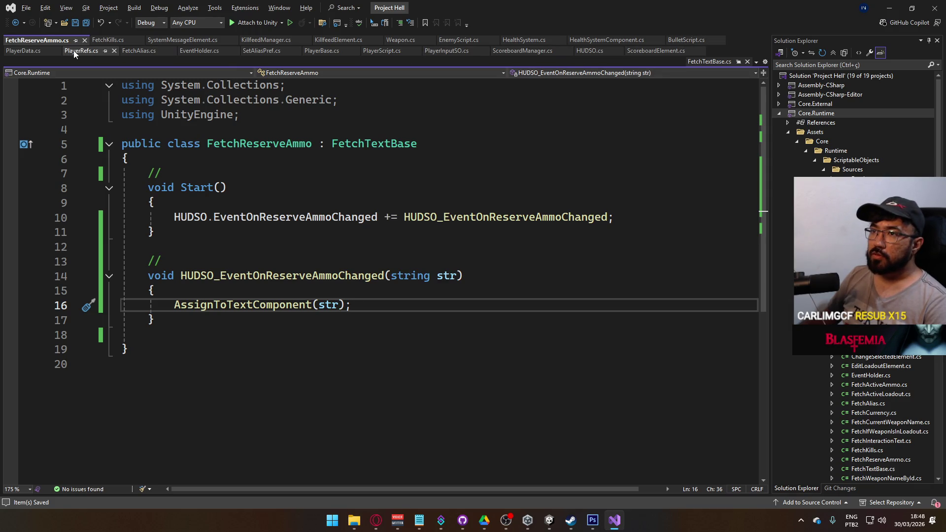
Open PlayerData.cs and locate the kills, deaths and damage hook methods.
left_click(25, 50)
scroll(337, 254, "down", 19)
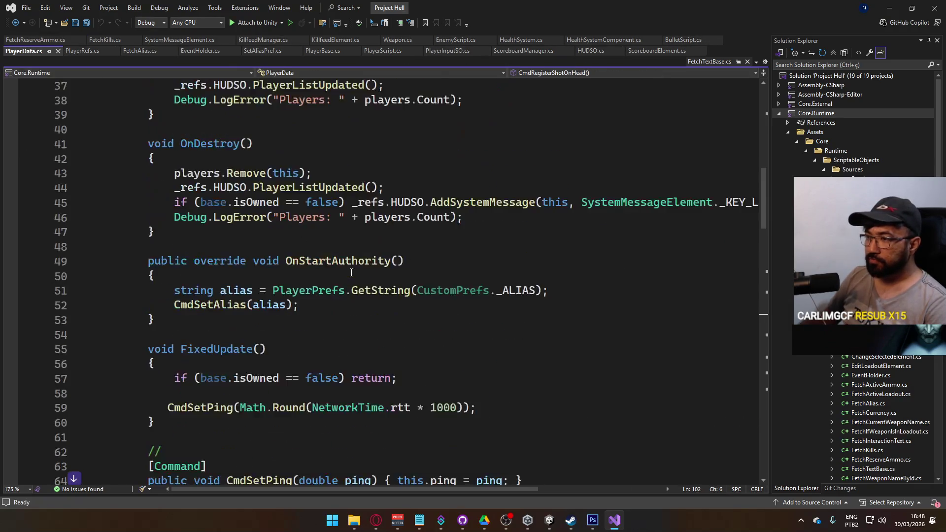
scroll(320, 254, "down", 20)
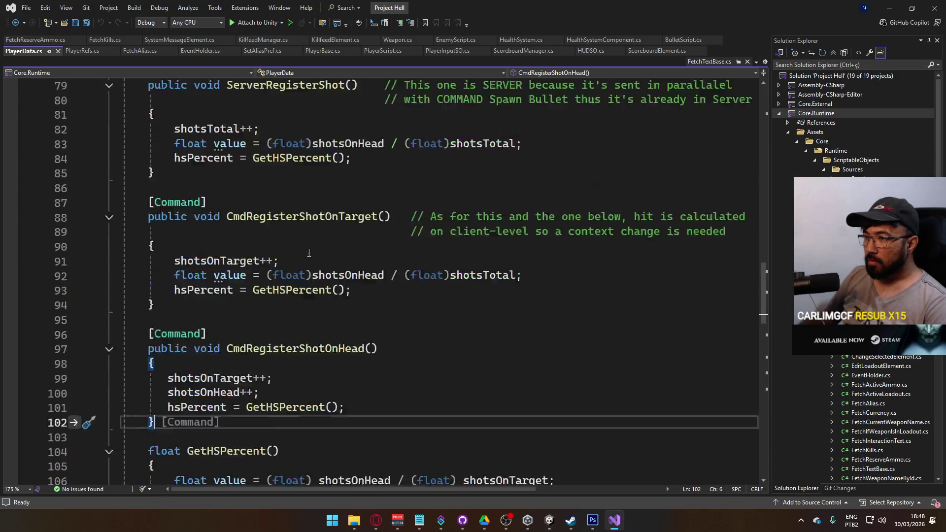
scroll(296, 244, "up", 2)
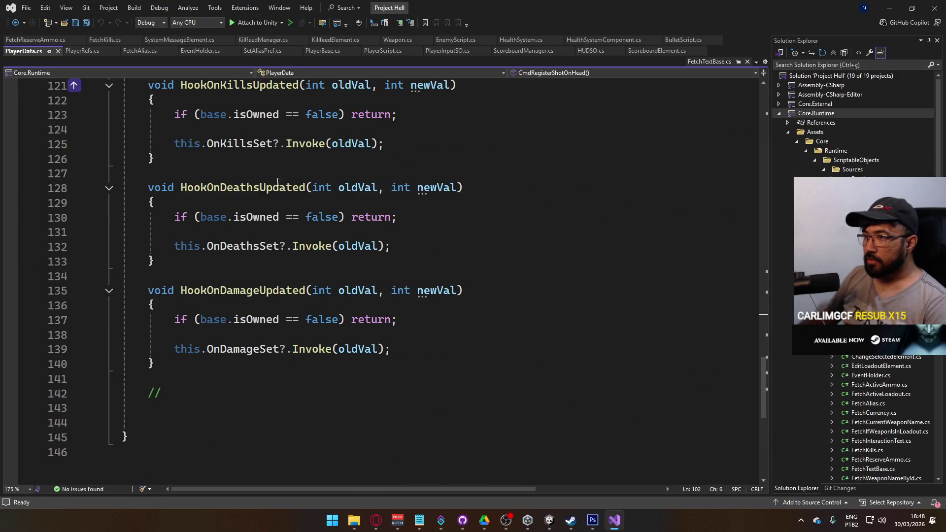
scroll(278, 182, "up", 2)
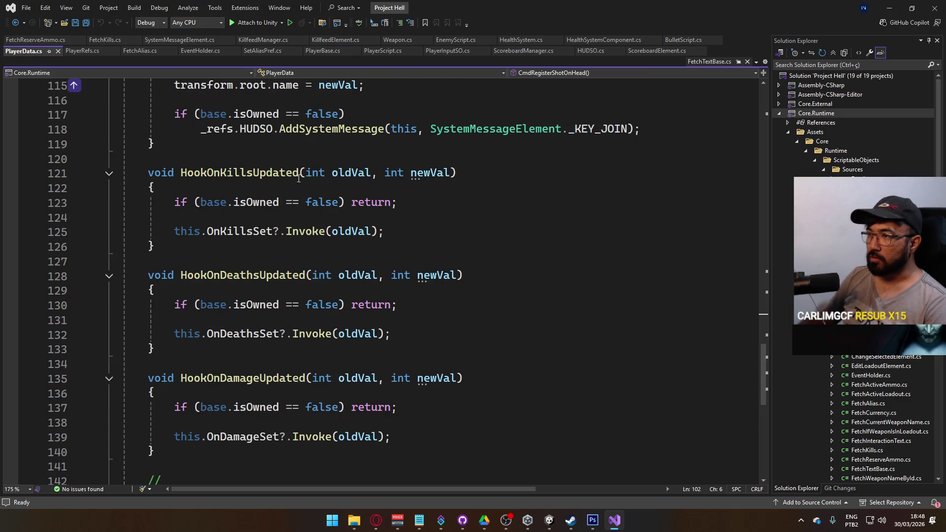
left_click(443, 206)
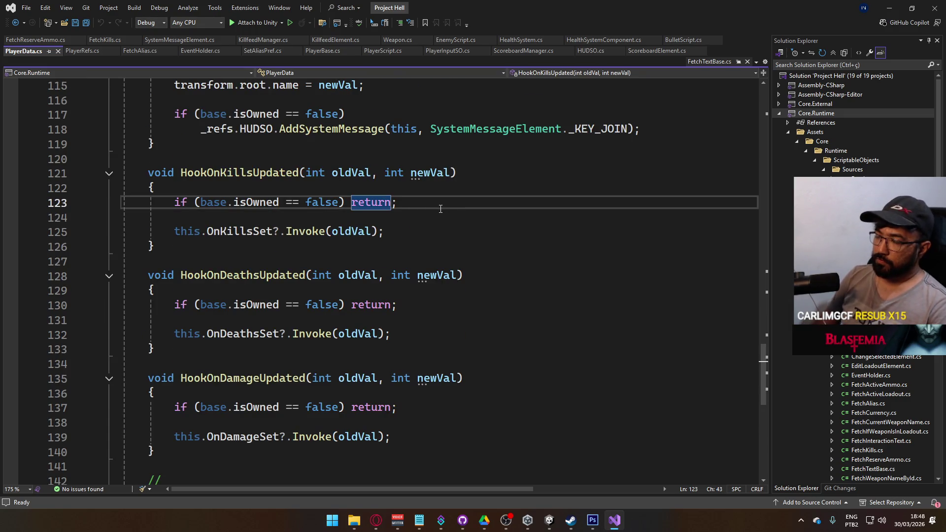
key("Down")
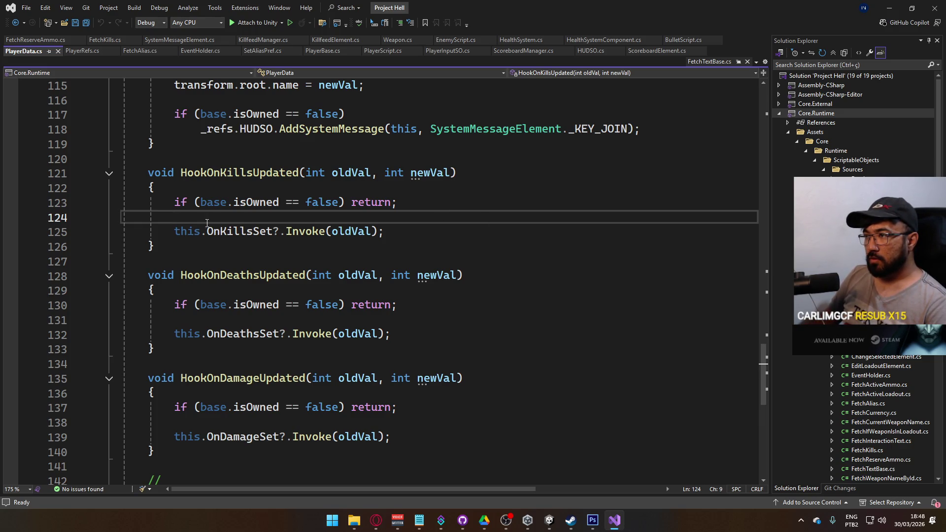
Change Invoke(oldVal) to Invoke(newVal) in the kills, deaths and damage hooks.
double_click(430, 172)
key("ctrl+c")
double_click(351, 231)
key("ctrl+v")
double_click(351, 334)
key("ctrl+v")
key("Tab")
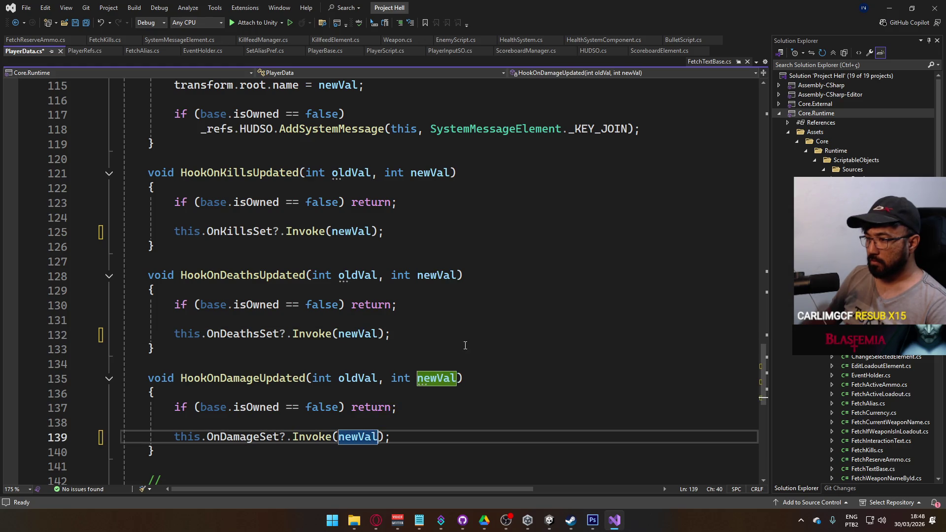
left_click(465, 346)
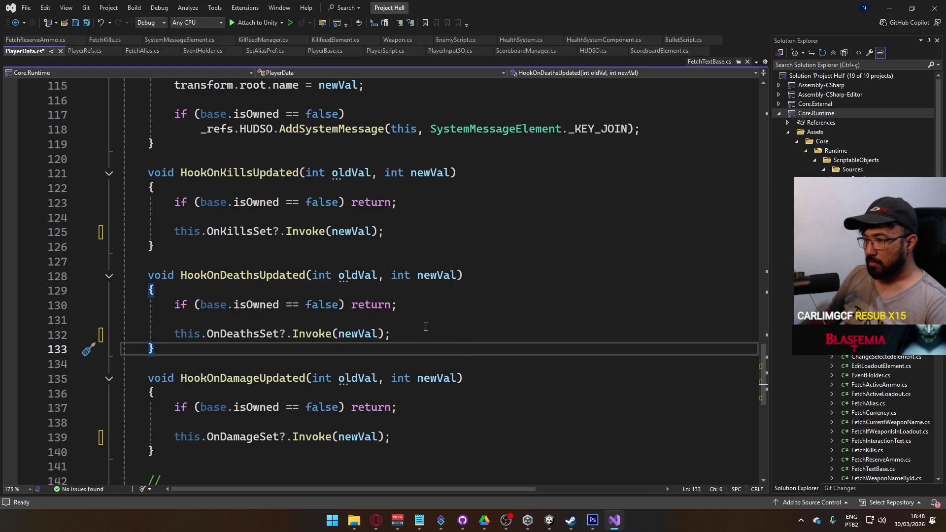
scroll(425, 327, "up", 4)
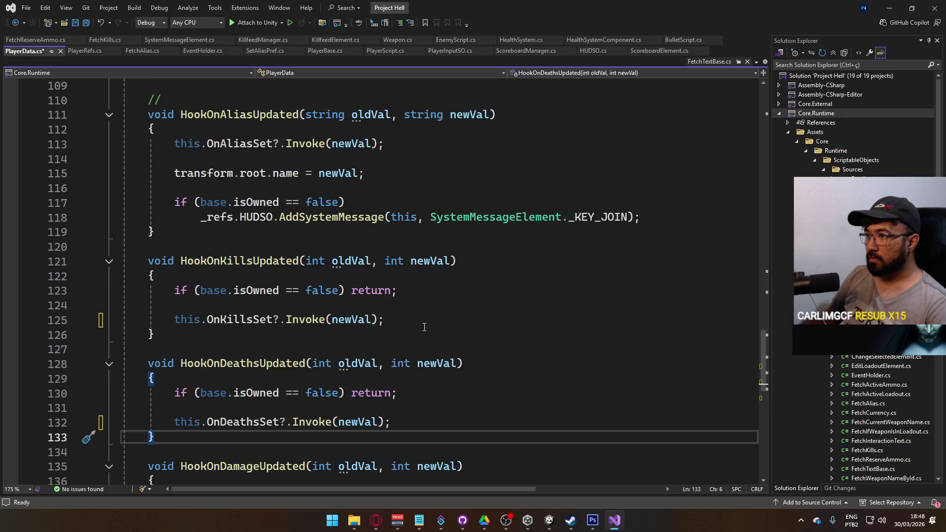
scroll(424, 327, "up", 2)
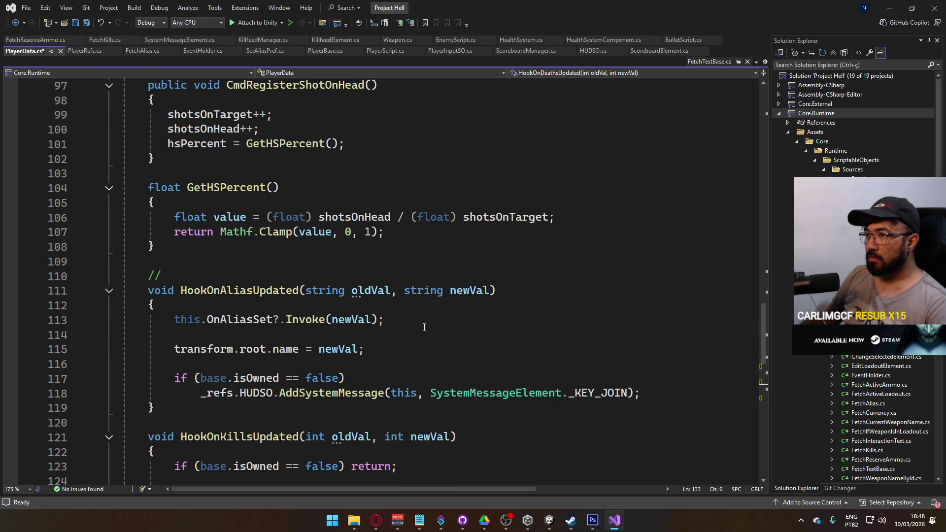
scroll(424, 327, "up", 3)
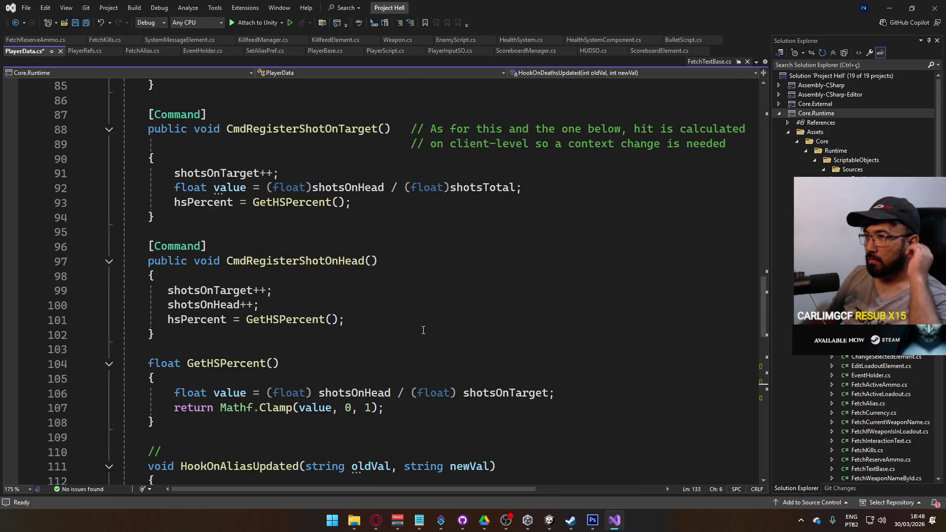
scroll(407, 340, "down", 11)
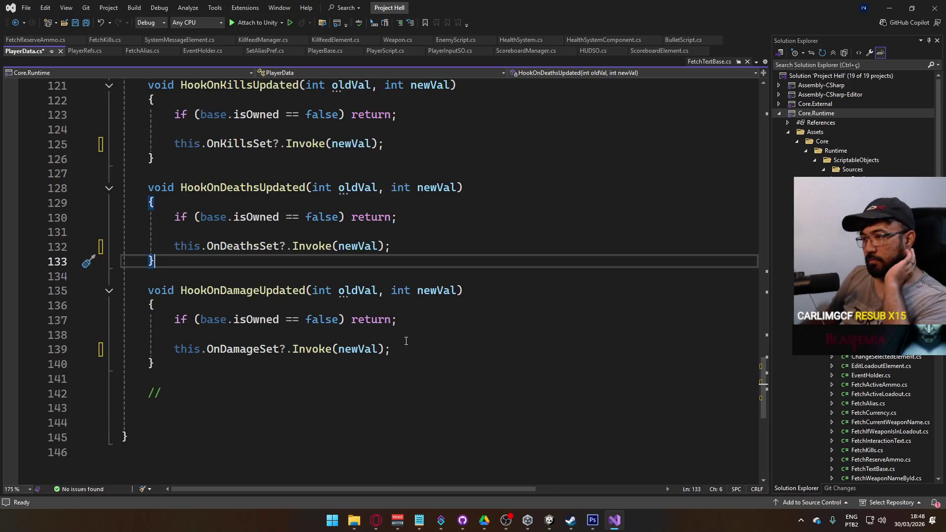
scroll(402, 348, "up", 20)
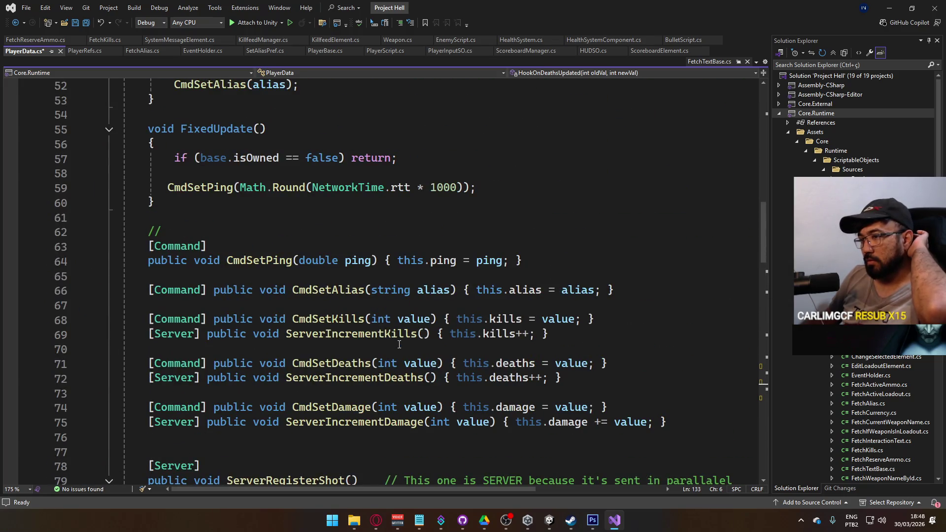
scroll(400, 344, "up", 11)
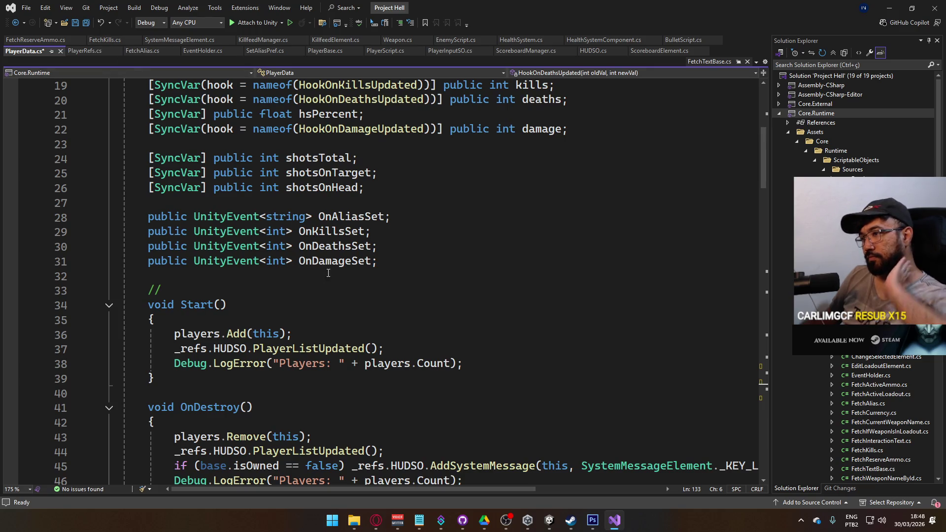
scroll(328, 273, "down", 4)
scroll(397, 264, "down", 20)
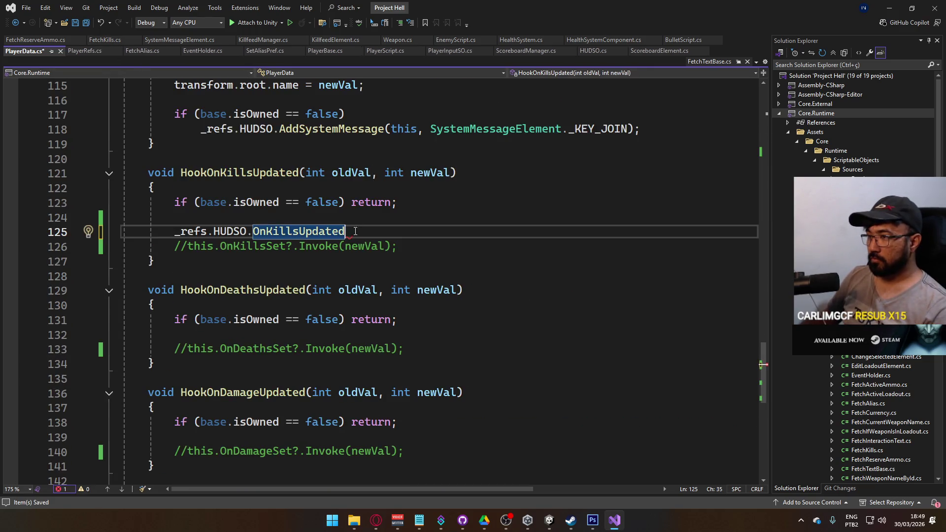
Rename the HUDSO method OnKillsUpdated to SetKills and save HUDSO.cs.
left_click(297, 231, "ctrl")
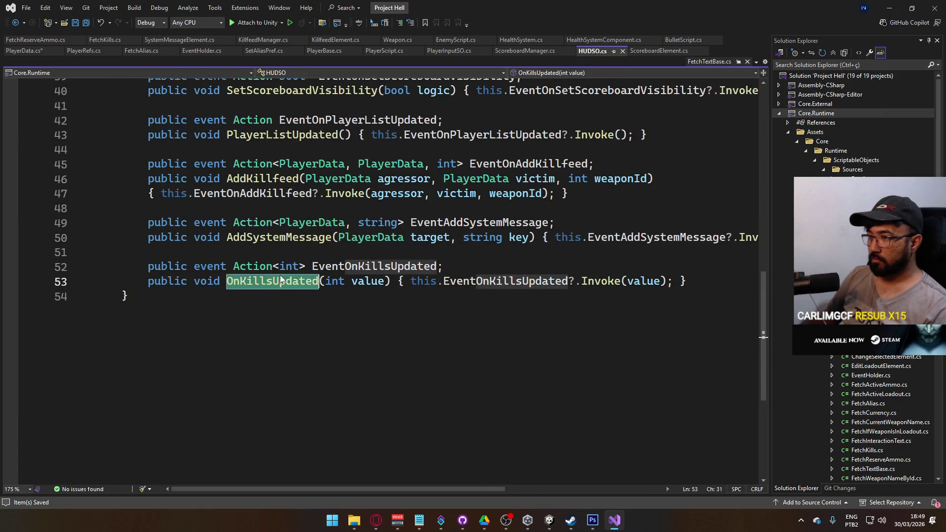
key("ctrl+r")
key("ctrl+r")
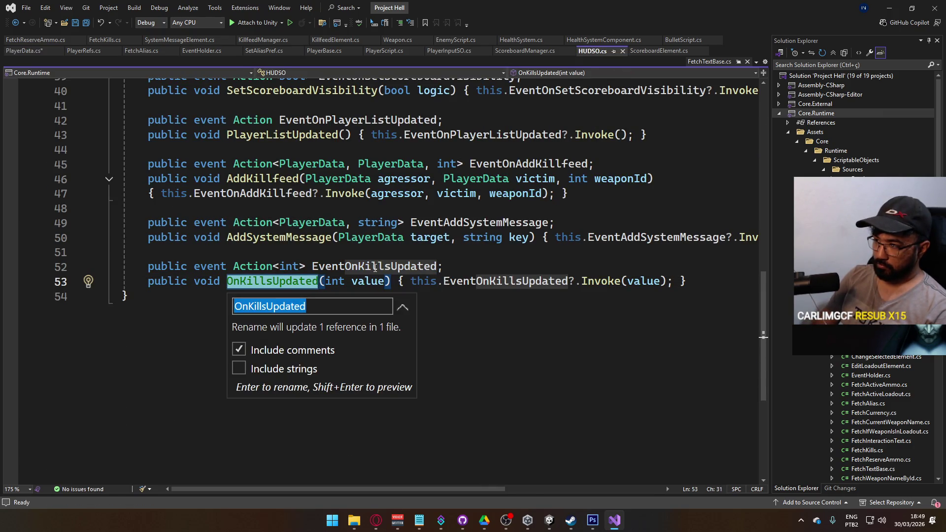
type("SetKills")
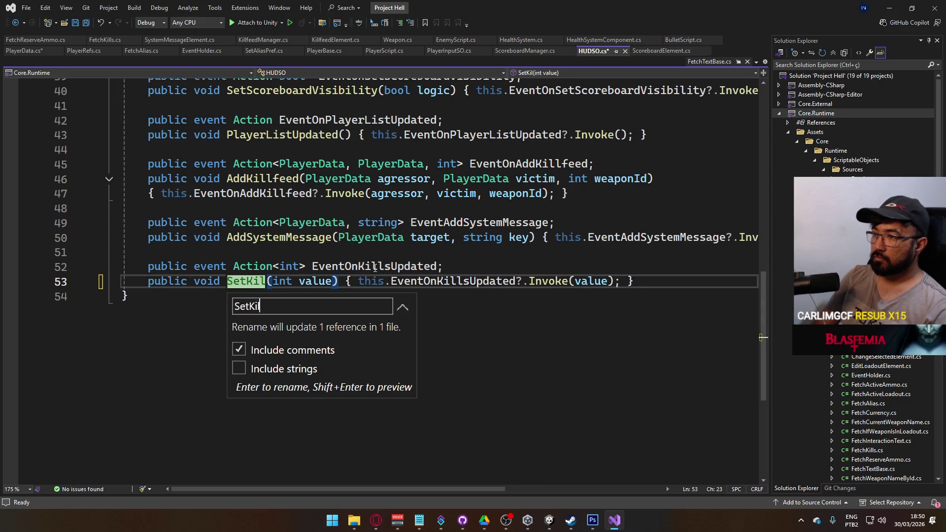
key("Return")
key("ctrl+s")
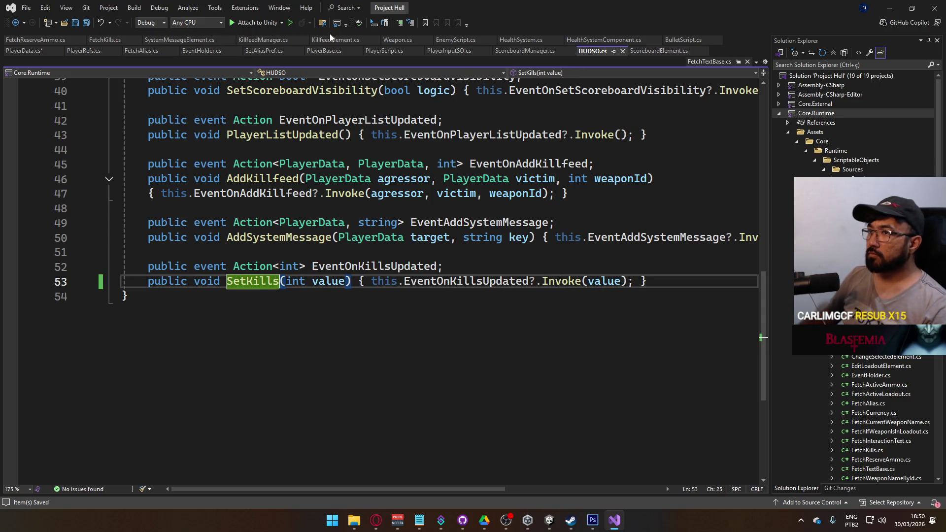
In PlayerData's HookOnKillsUpdated, change the call to _refs.HUDSO.SetKills(newVal);.
left_click(27, 50)
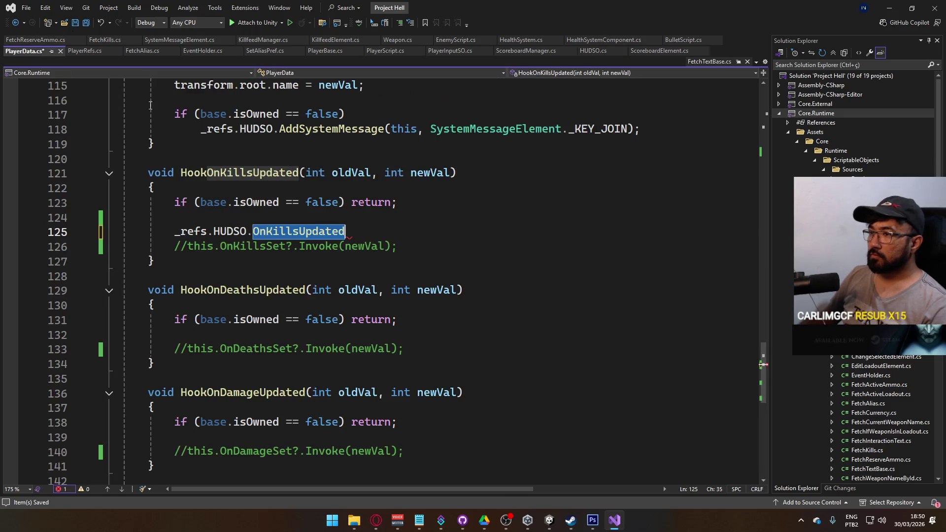
left_click(338, 231)
double_click(335, 231)
type("Set")
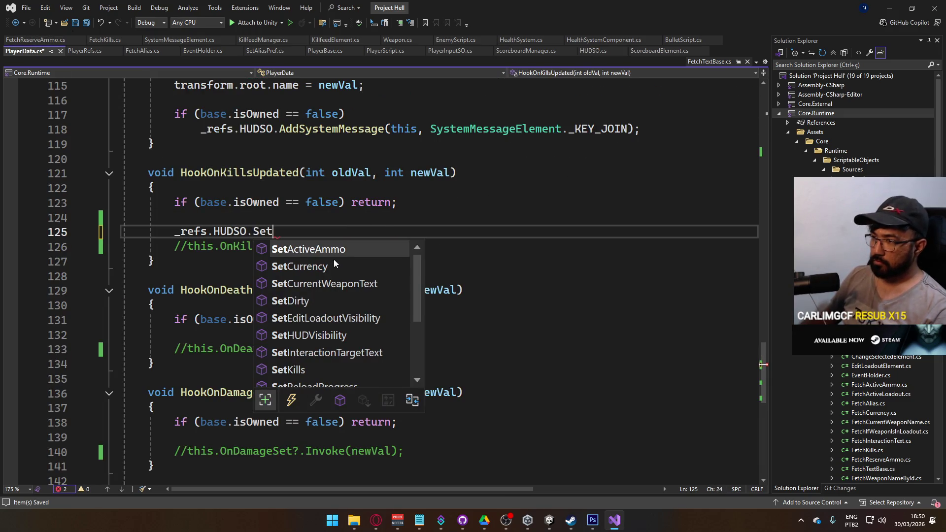
double_click(380, 369)
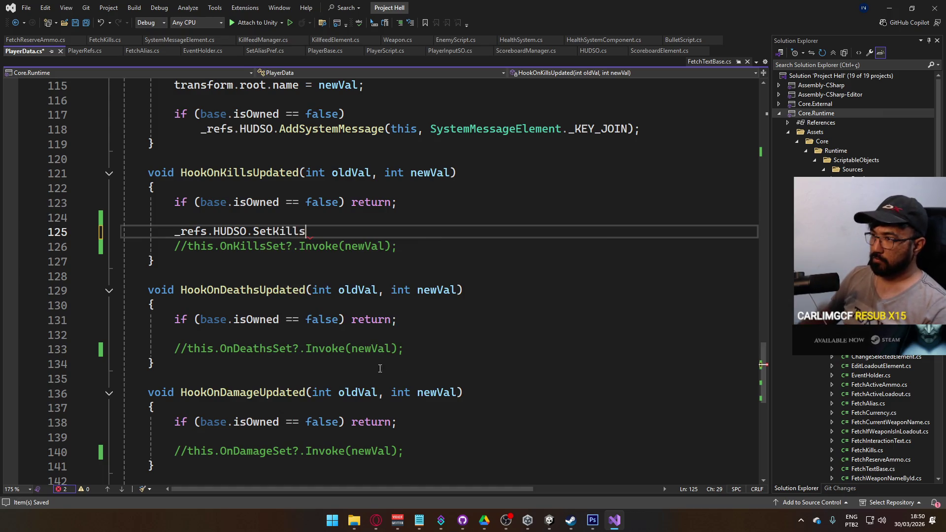
type("(new")
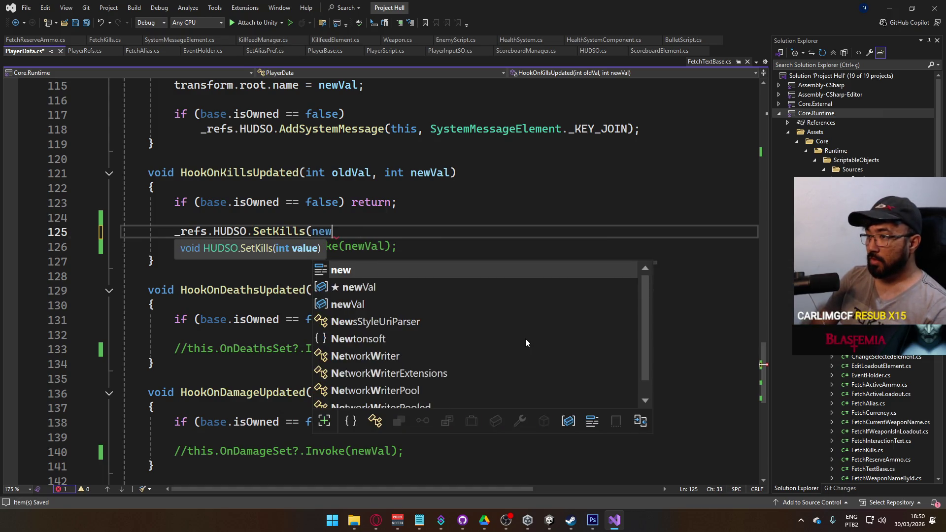
type("Val)")
key("End")
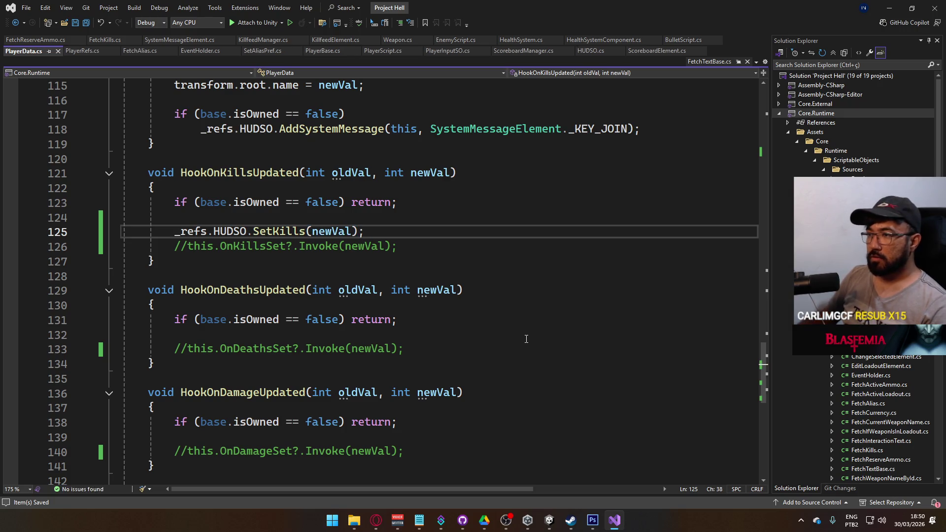
scroll(295, 324, "down", 2)
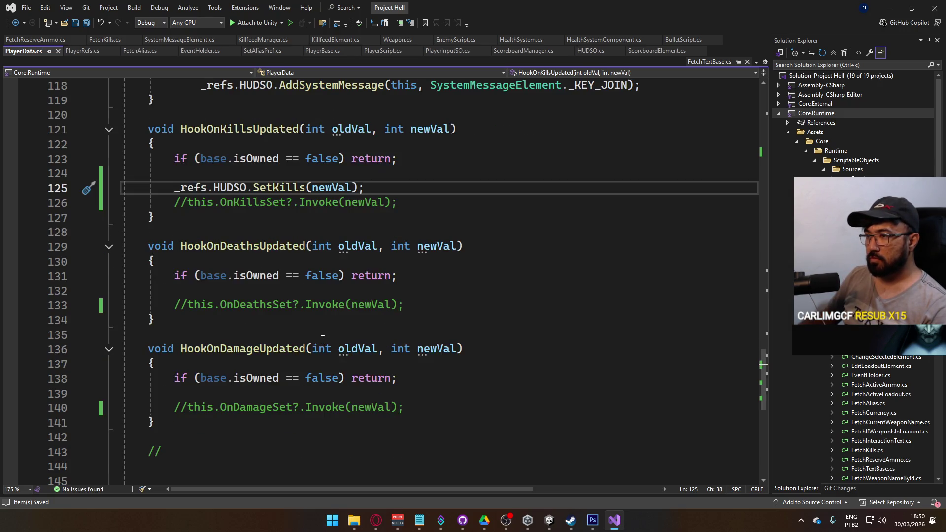
scroll(247, 312, "up", 4)
scroll(247, 311, "up", 4)
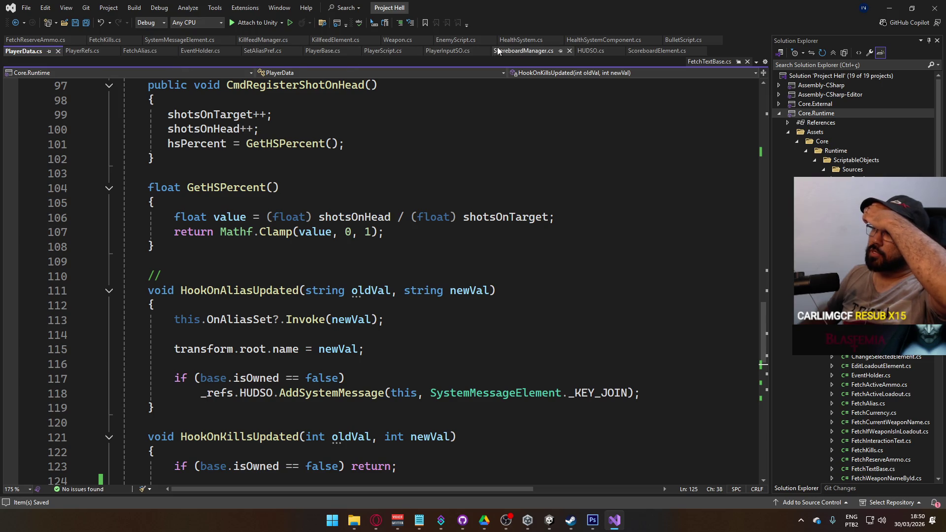
Remove the Debug.LogError line from HealthSystem.cs and save.
left_click(514, 40)
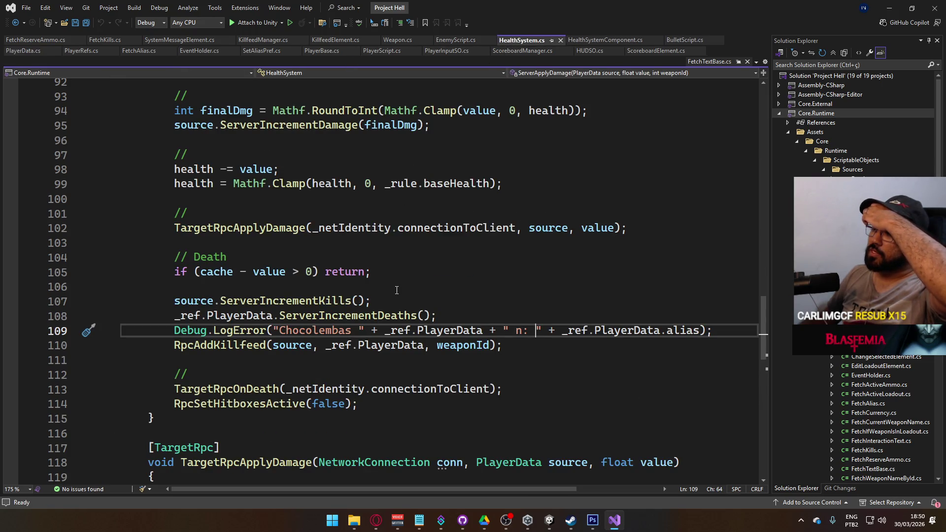
scroll(396, 290, "up", 3)
scroll(402, 291, "down", 2)
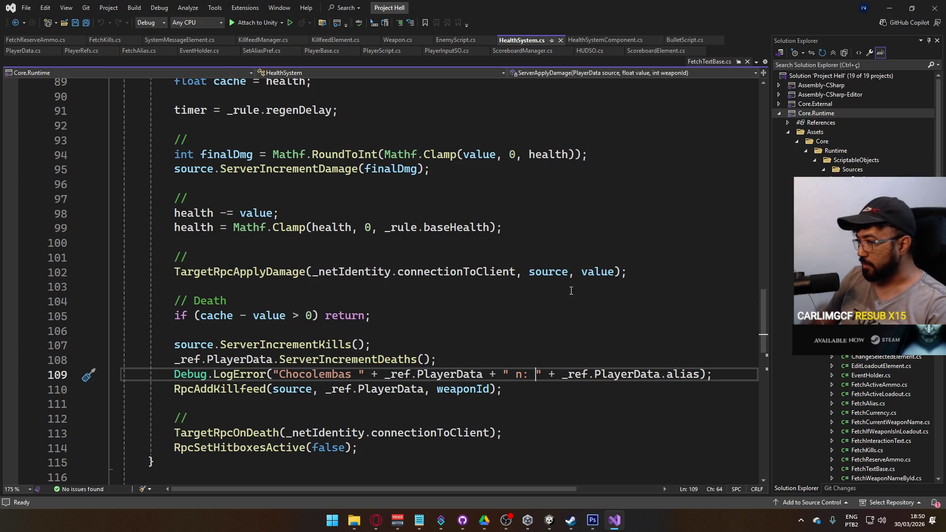
key("ctrl+x")
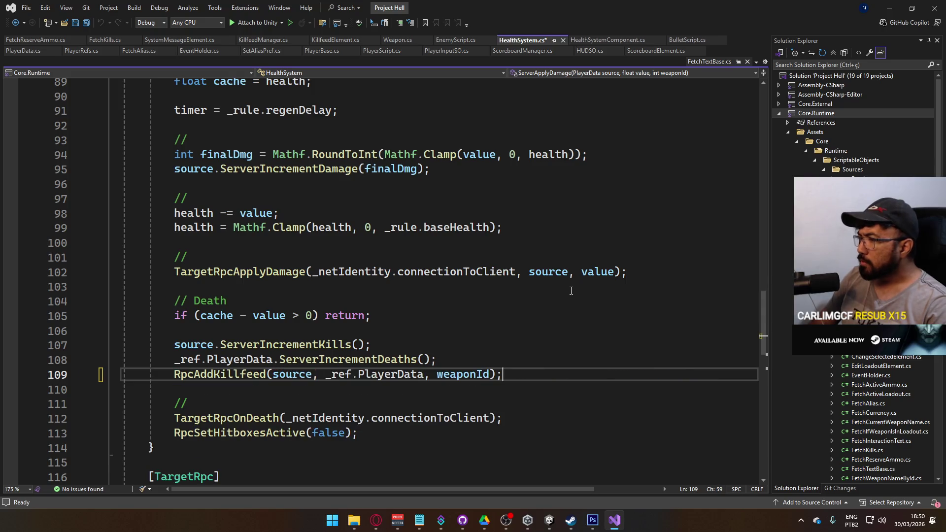
key("ctrl+s")
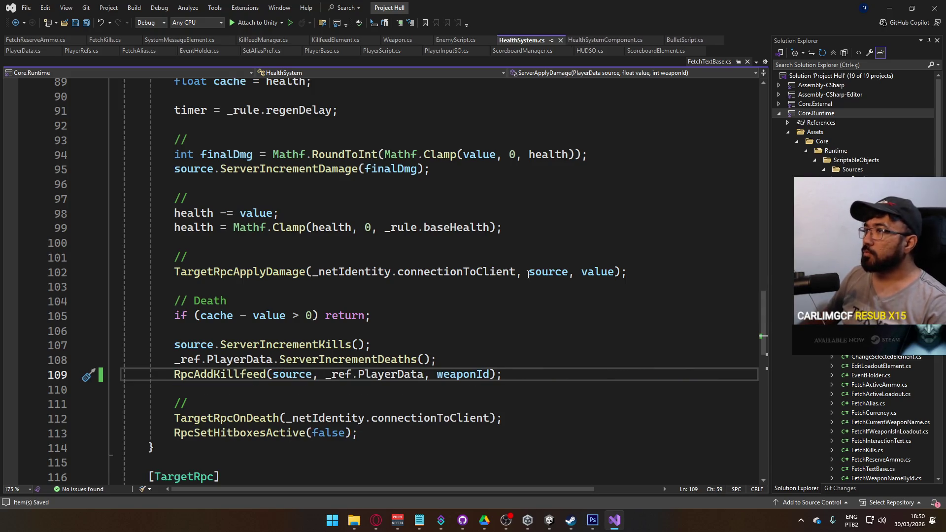
scroll(343, 199, "down", 2)
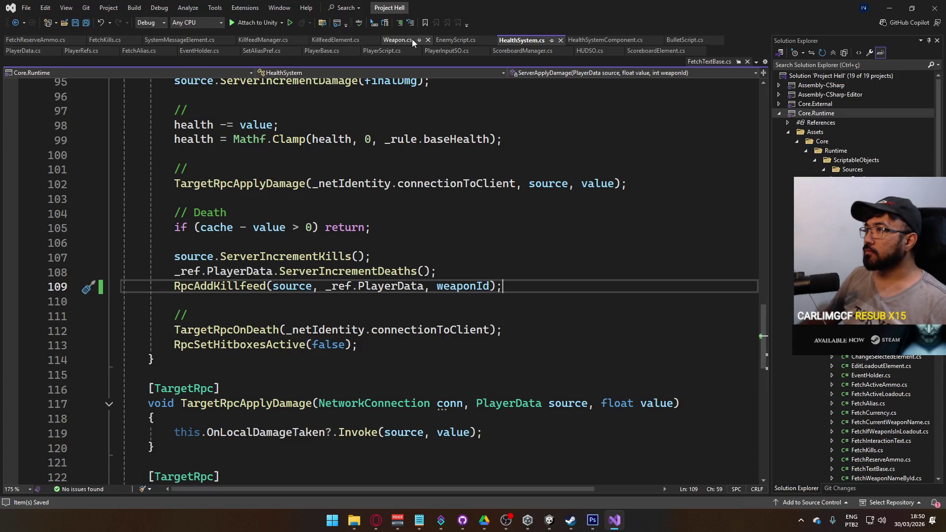
In HUDSO.cs, add a new blank line below the SetKills method.
left_click(590, 51)
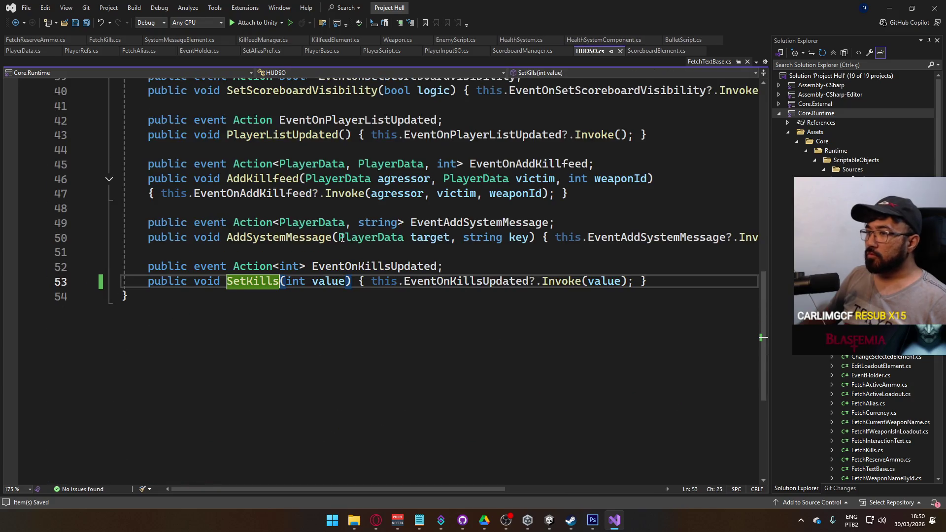
scroll(424, 241, "up", 6)
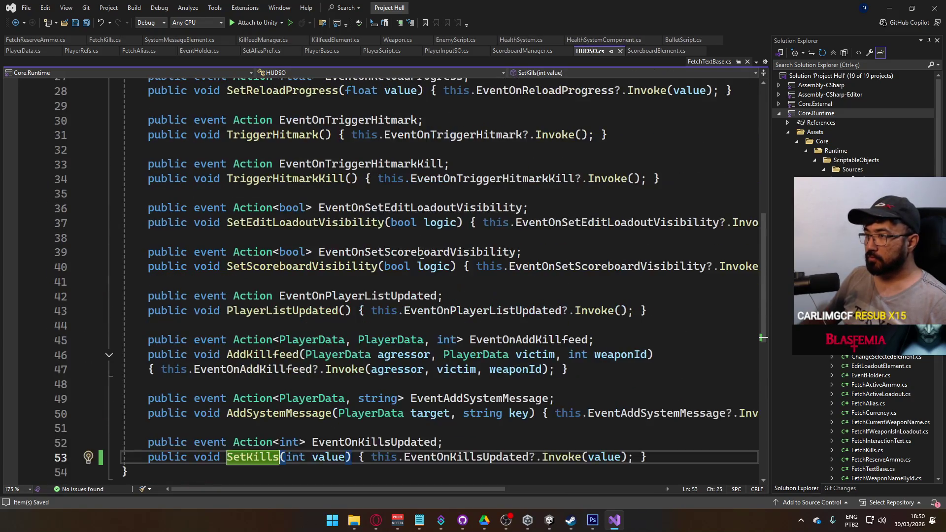
scroll(422, 257, "down", 4)
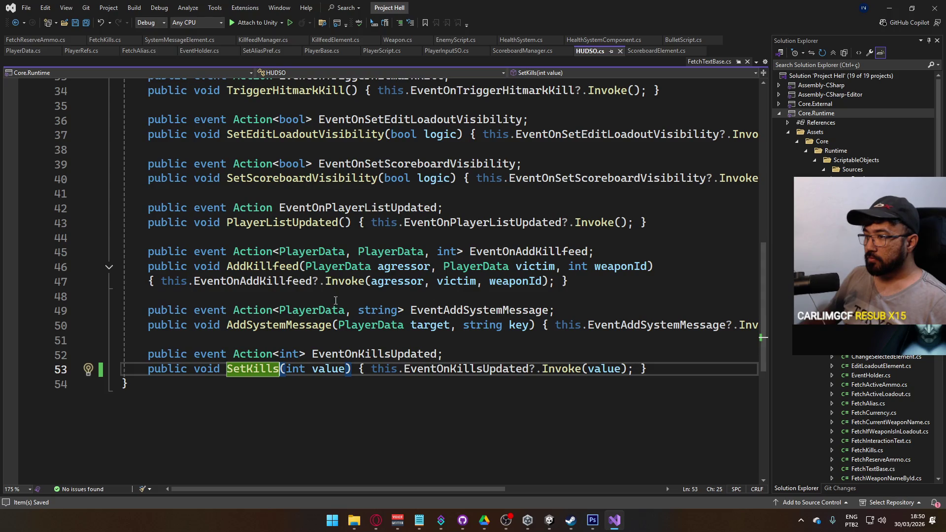
left_click(647, 369)
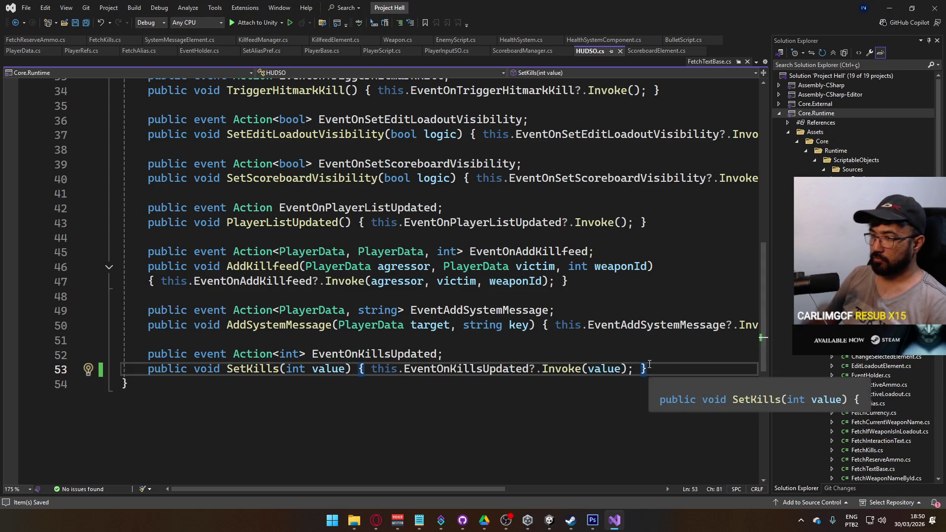
key("Return")
key("Return")
scroll(649, 364, "up", 10)
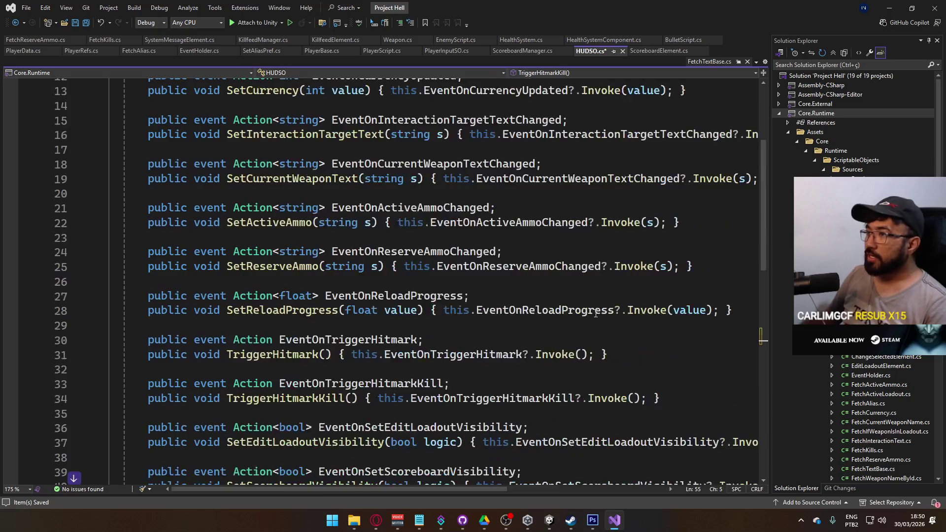
scroll(594, 296, "down", 10)
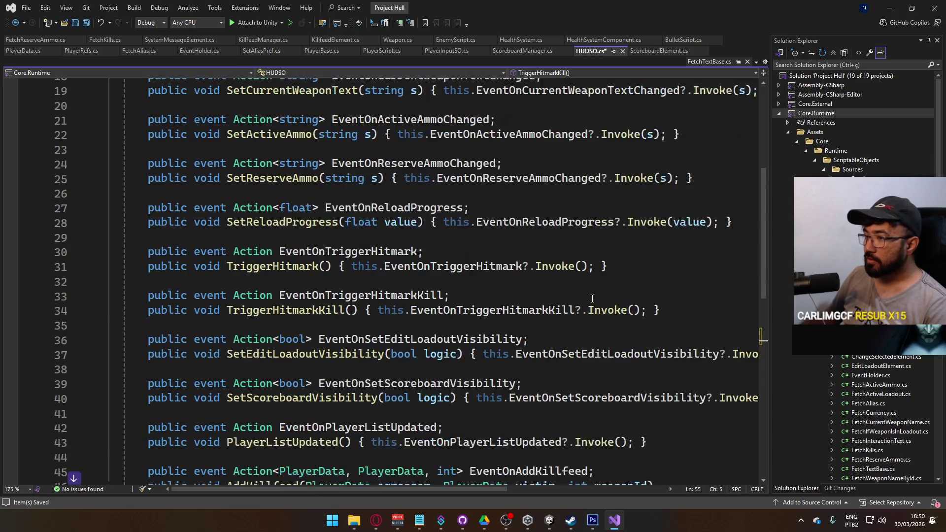
Declare event Action<float> EventOnHealthWeightChanged and a SetHealthWeight(float value) method invoking it.
type("public event")
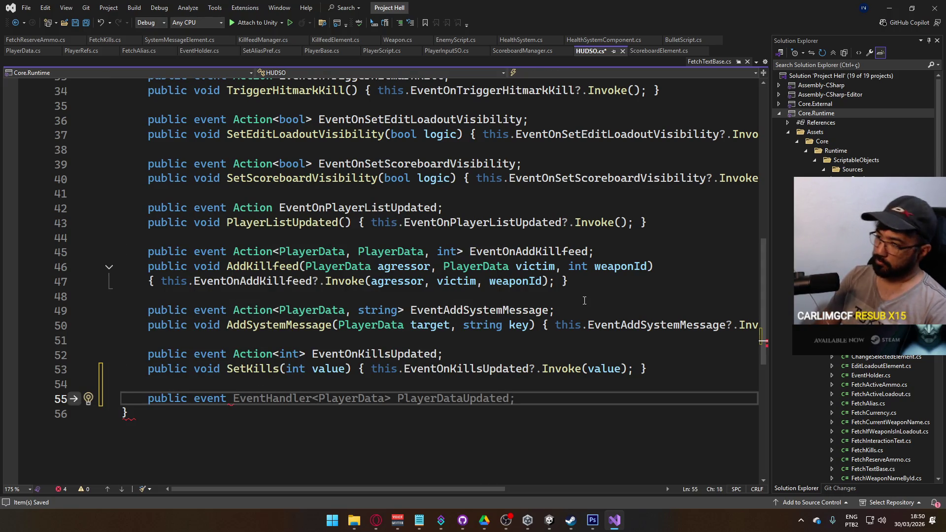
type(" Action<")
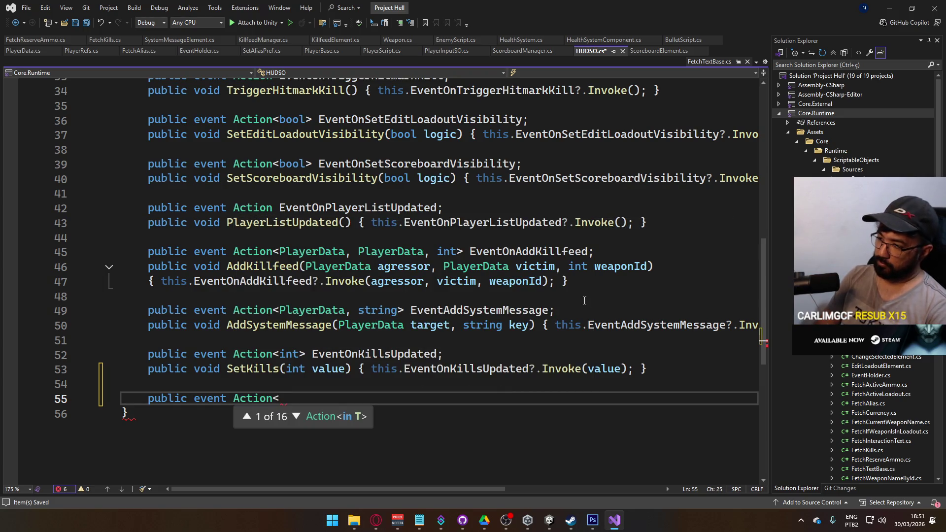
type("fl")
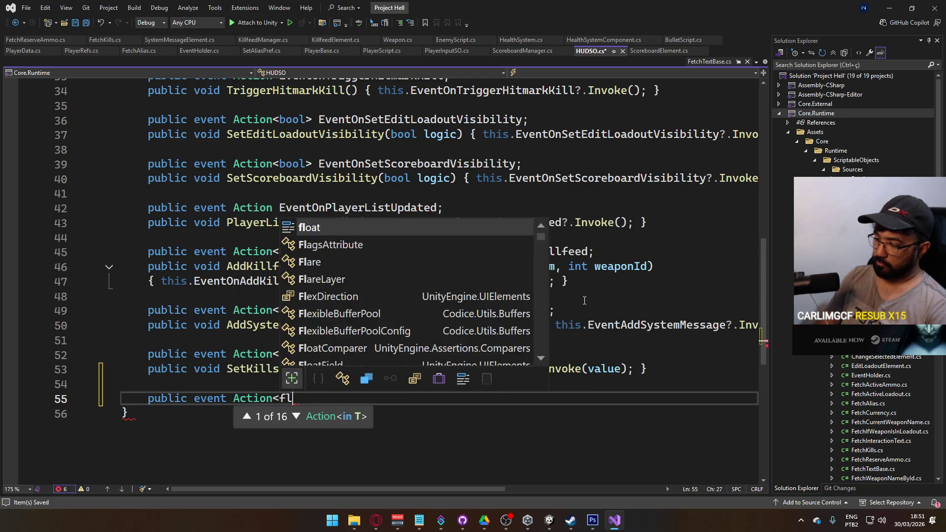
type("oat> Eve")
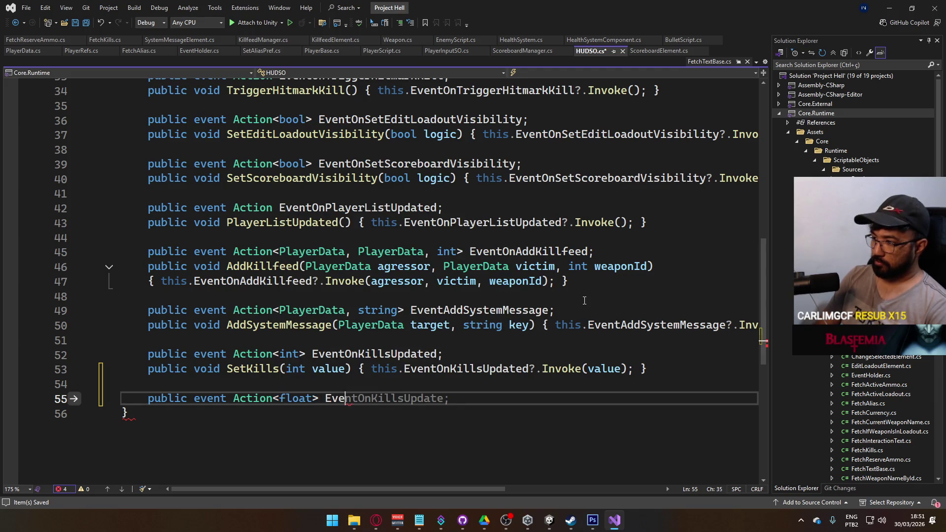
type("ntOnHealthWei")
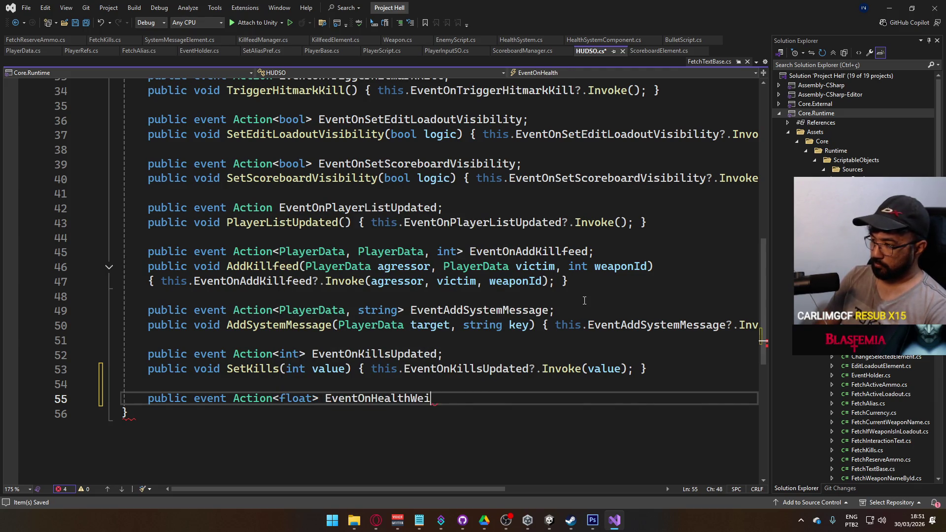
type("Ud;")
key("Return")
type("public")
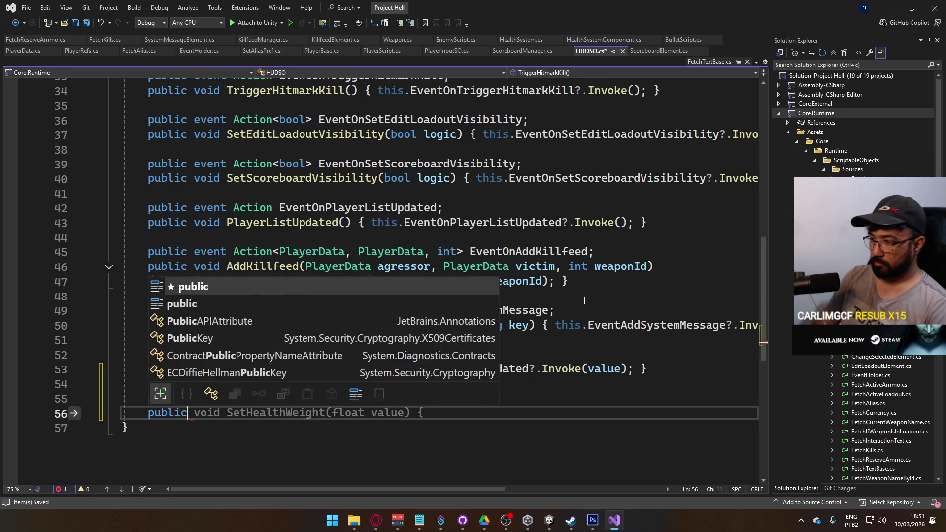
type(" void SetHealthWeight(float value) { this.eventons")
key("BackSpace")
key("BackSpace")
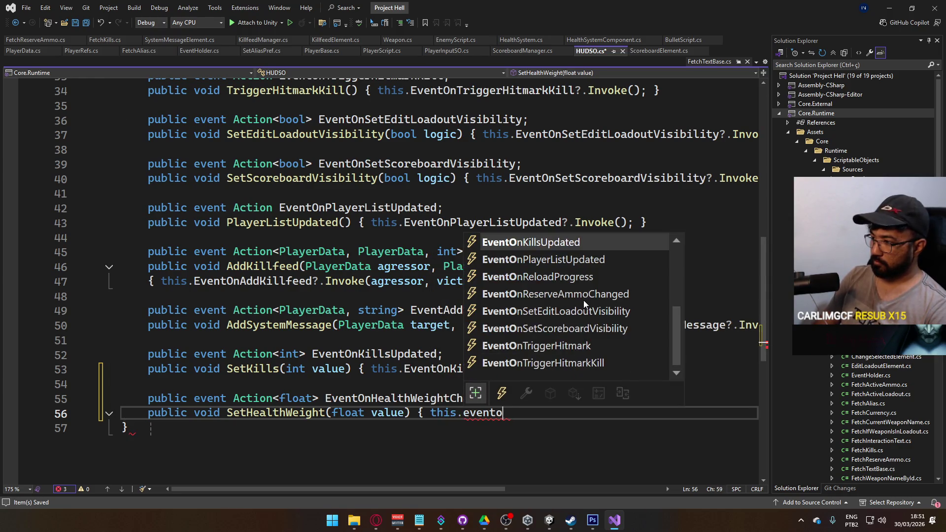
type("nheal")
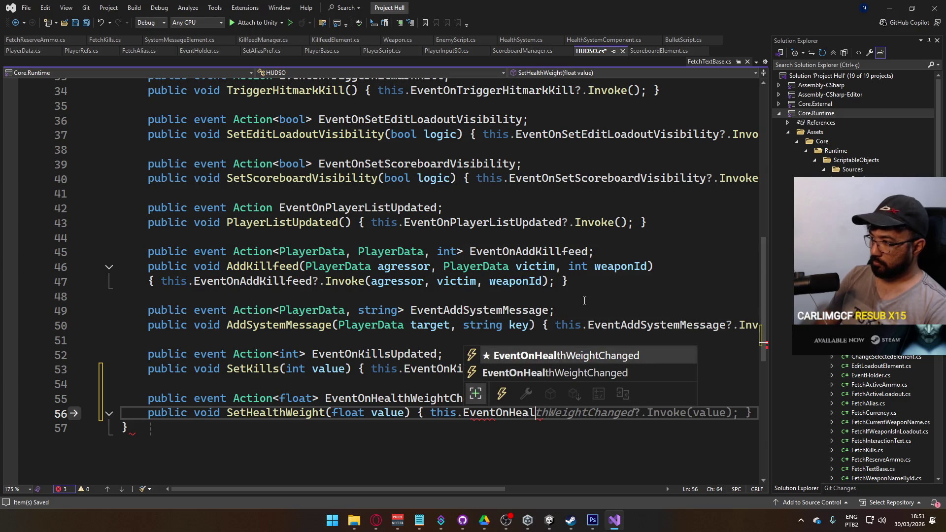
key("Tab")
key("Tab")
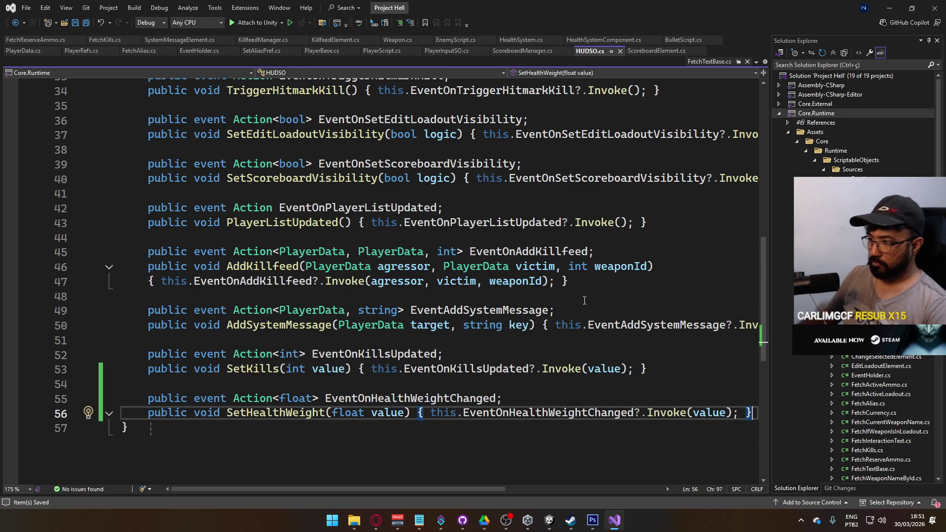
After the health clamp, add float weight = CustomMath.ConvertRange(health, 0, _rule.baseHealth) and save.
left_click(374, 52)
scroll(439, 314, "down", 15)
scroll(440, 315, "down", 11)
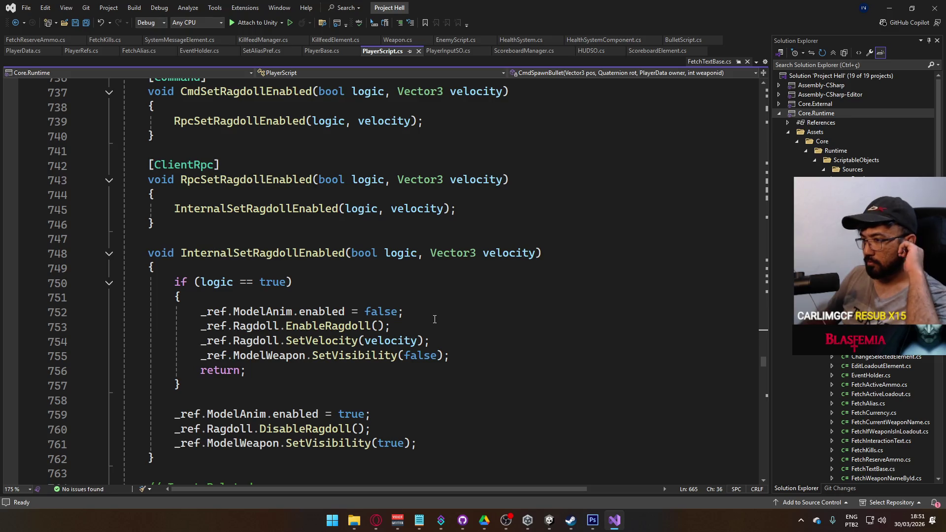
scroll(435, 319, "down", 19)
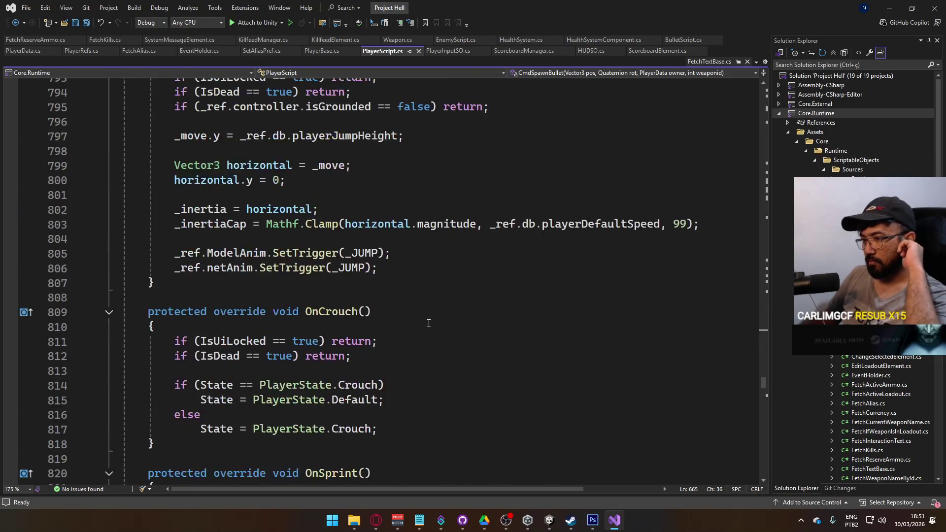
scroll(429, 323, "down", 3)
left_click(520, 40)
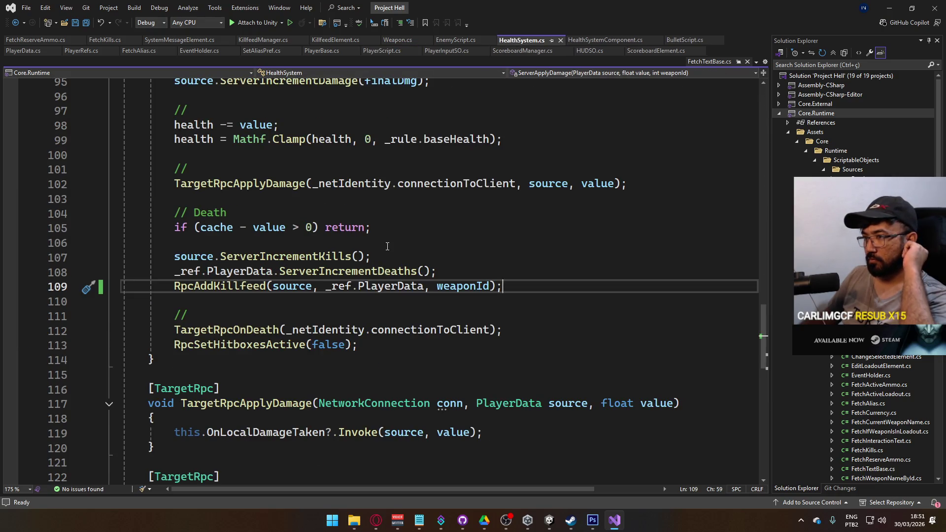
scroll(387, 246, "up", 2)
scroll(388, 247, "up", 1)
scroll(384, 242, "down", 4)
scroll(341, 246, "up", 4)
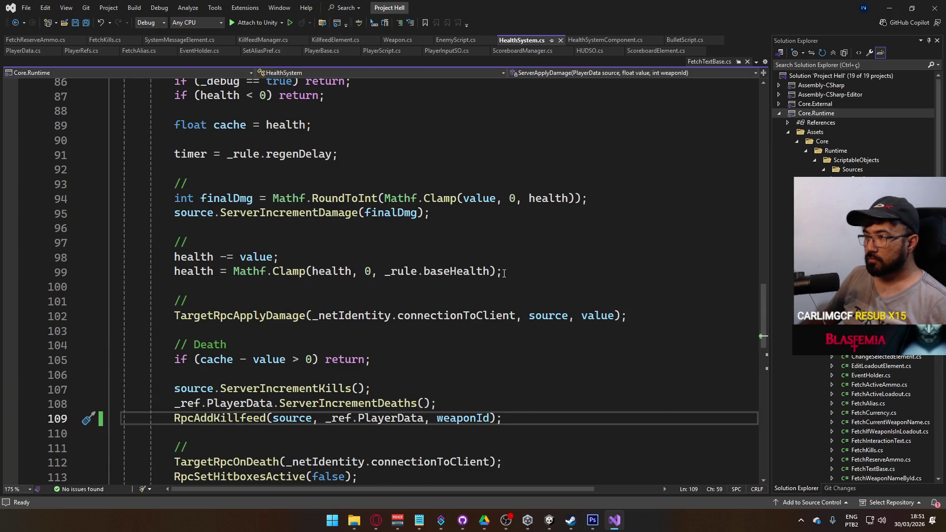
left_click(513, 268)
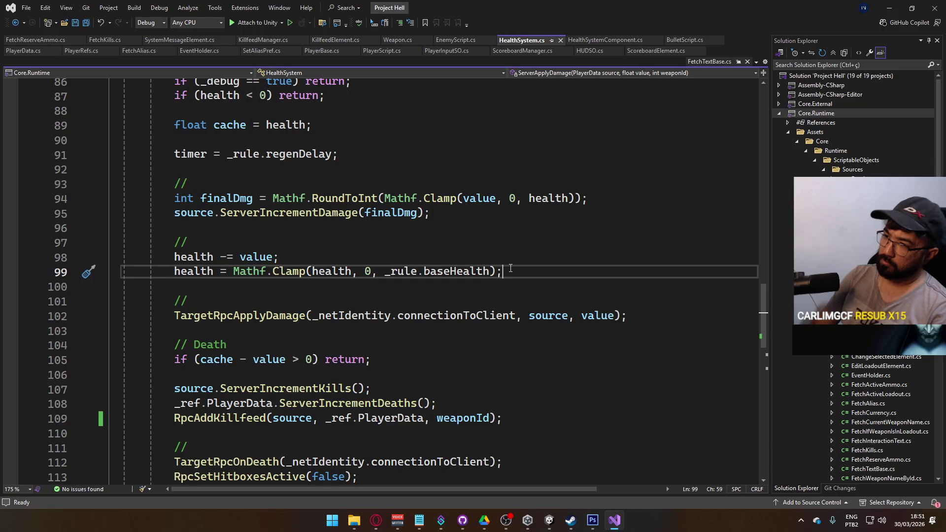
key("Return")
key("Return")
type("float weight =CustomMath.c")
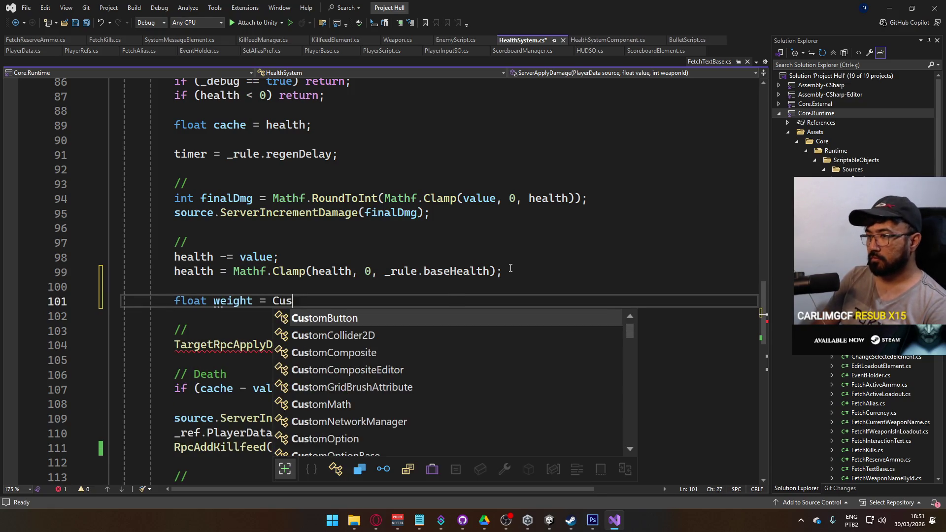
type("onver(")
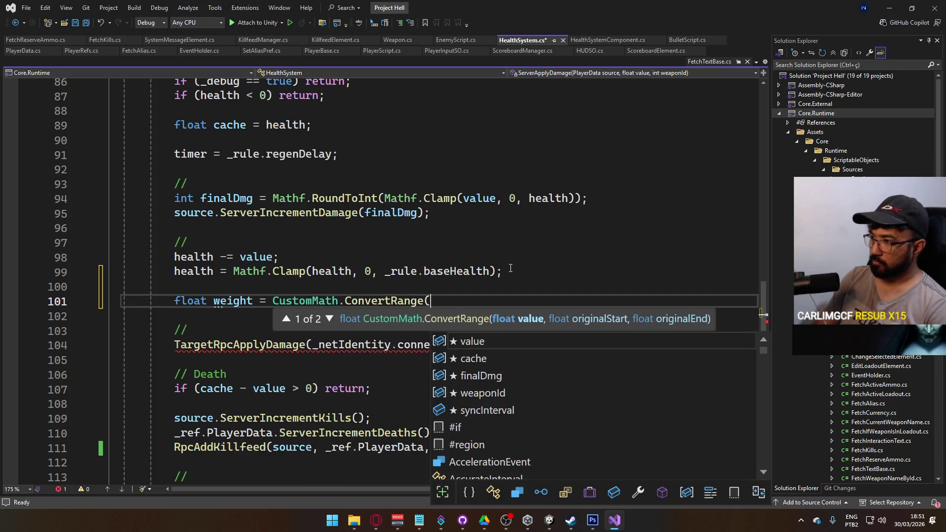
type("health, 0,")
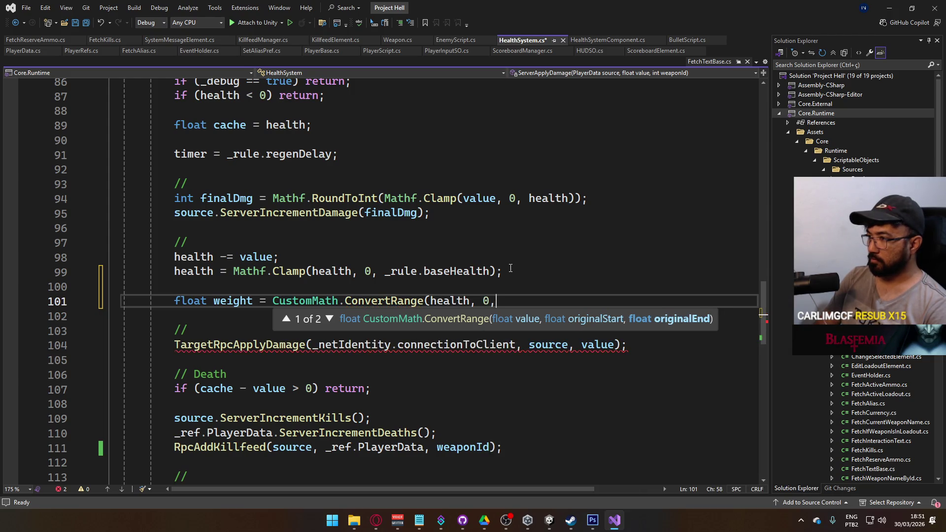
type(" _rule.base")
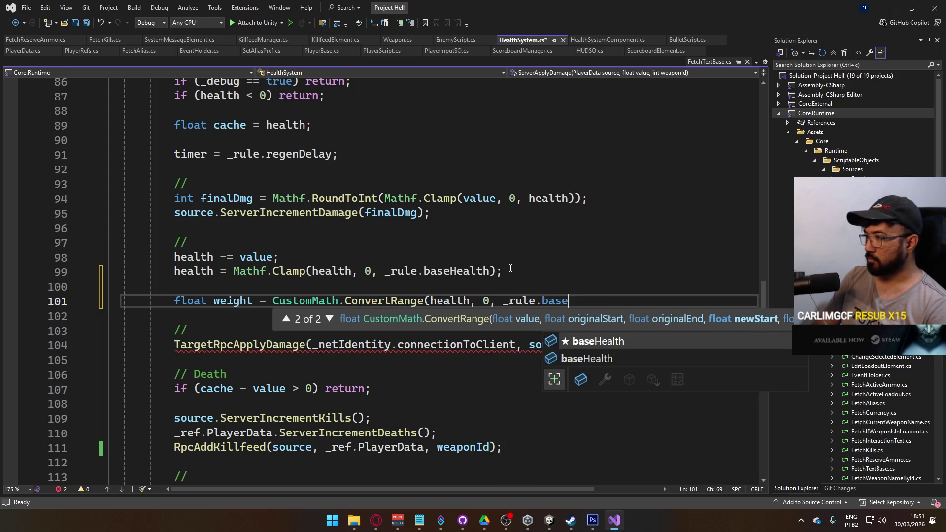
type("Health);")
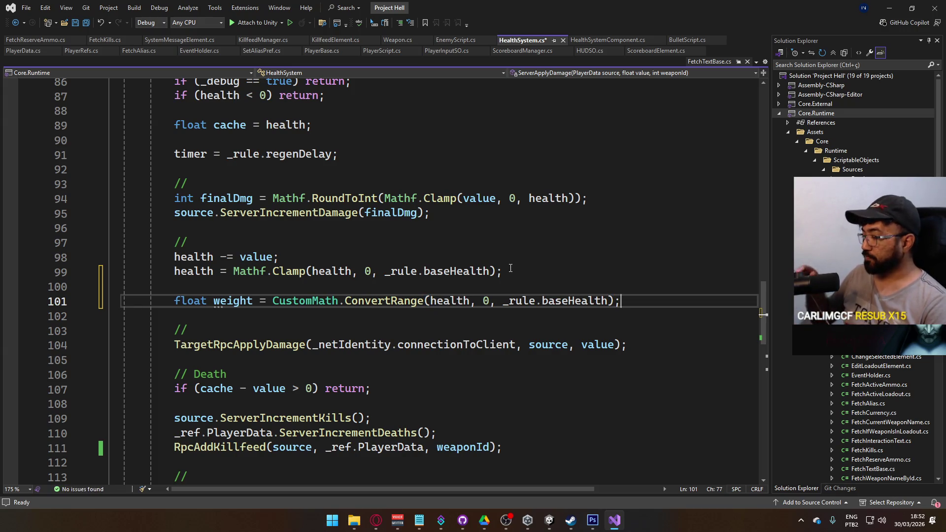
key("ctrl+s")
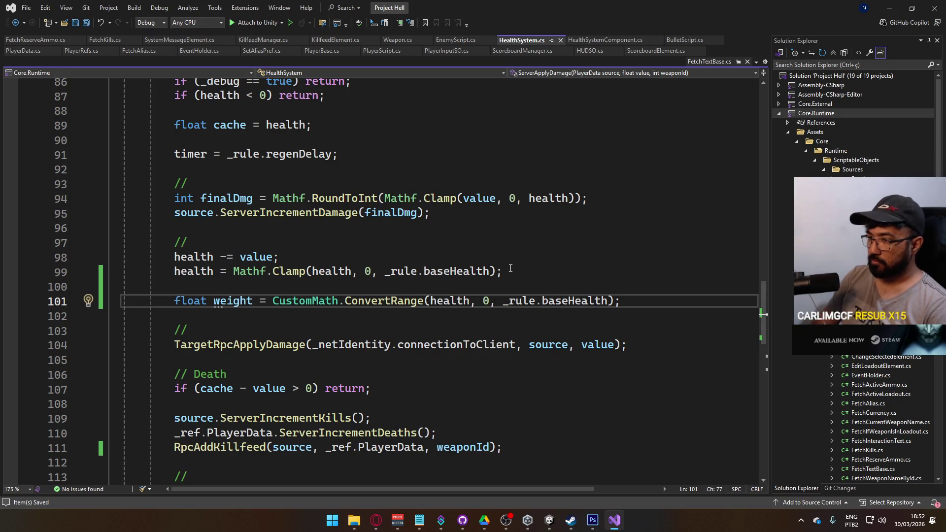
Add _ref.HUDSO.SetHealthWeight(weight); on the next line.
key("Return")
type("HUDSO.set")
key("BackSpace")
key("BackSpace")
key("BackSpace")
key("BackSpace")
key("BackSpace")
key("BackSpace")
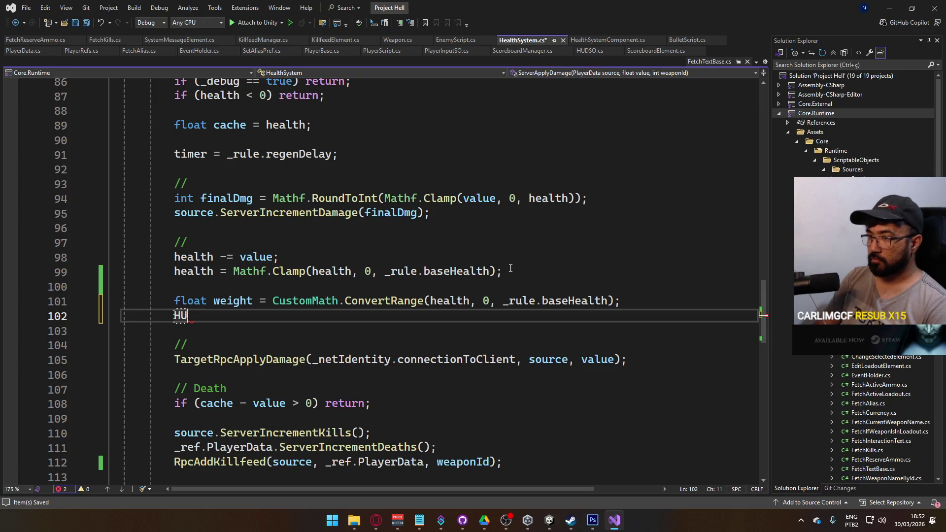
type("_ref")
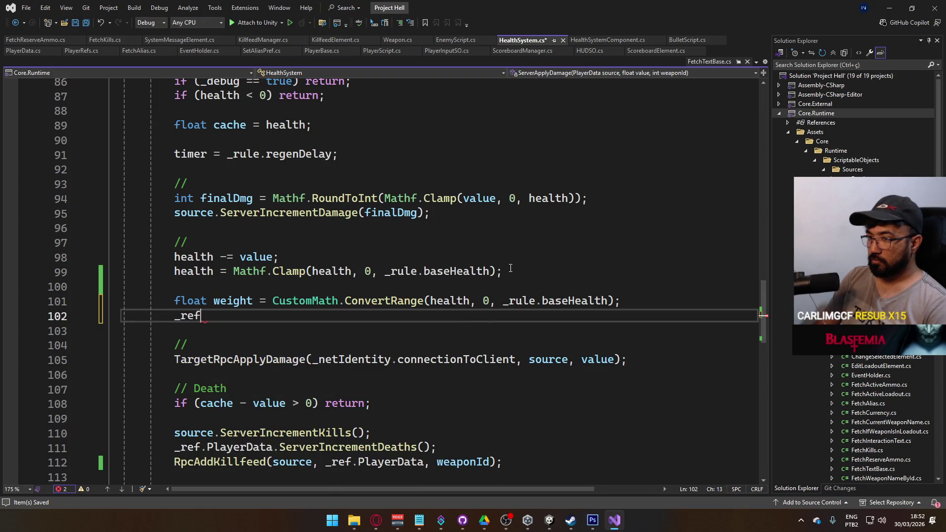
type(".hudso.set")
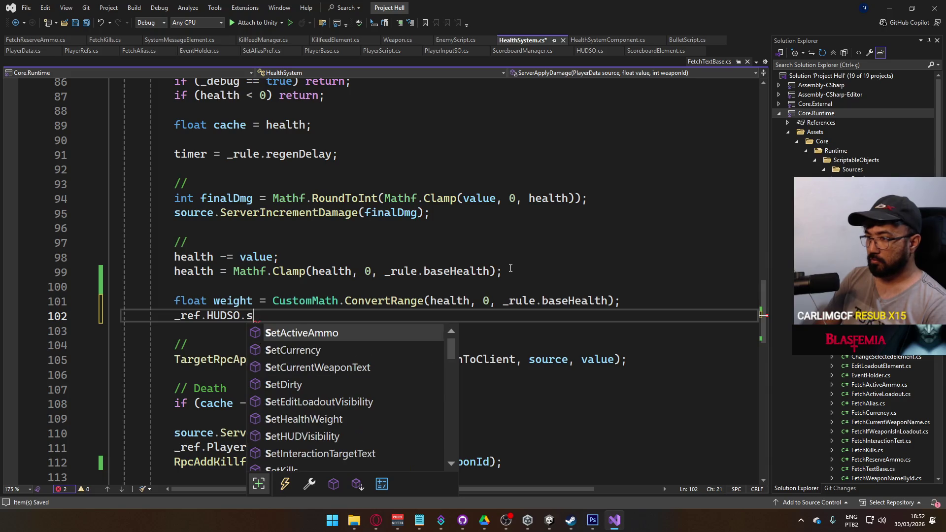
type("he")
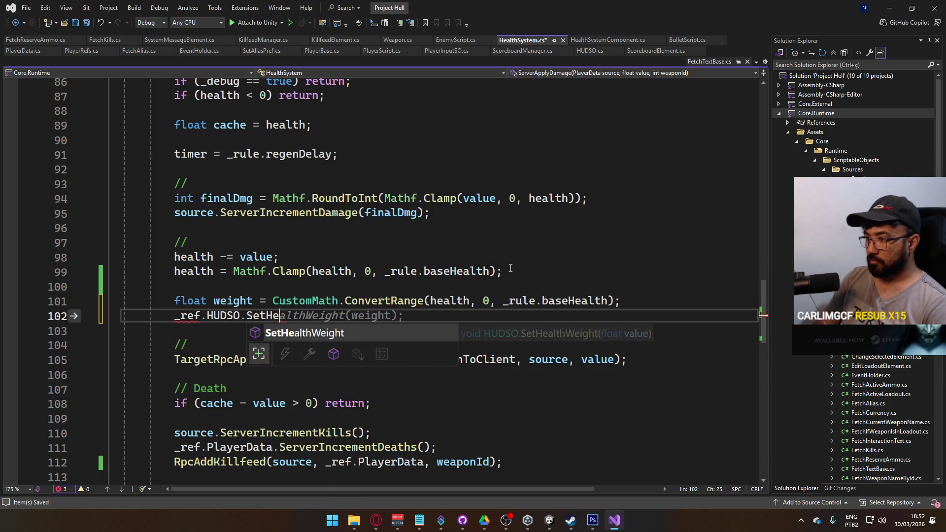
key("Tab")
type("(we")
key("Tab")
type(";")
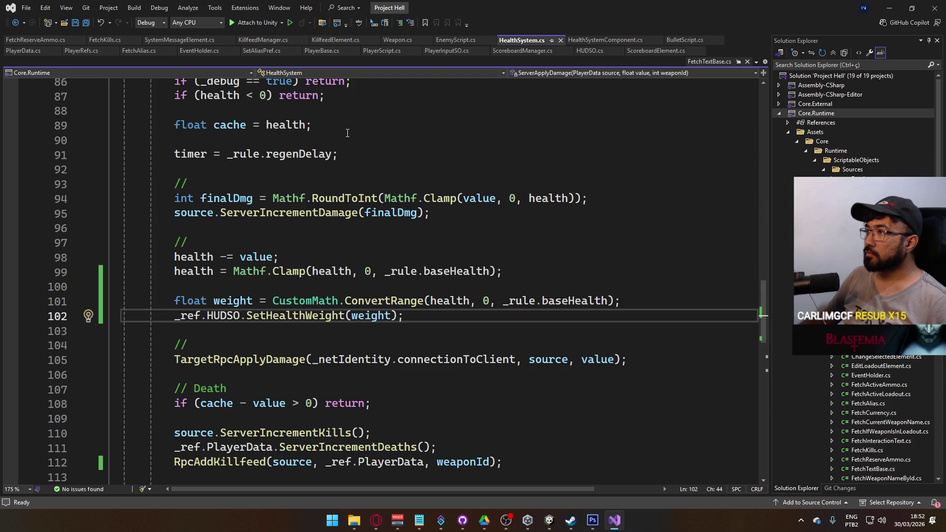
left_click(548, 524)
Create a FetchHealthWeight C# script in Scripts/UI and open it in Visual Studio.
right_click(347, 413)
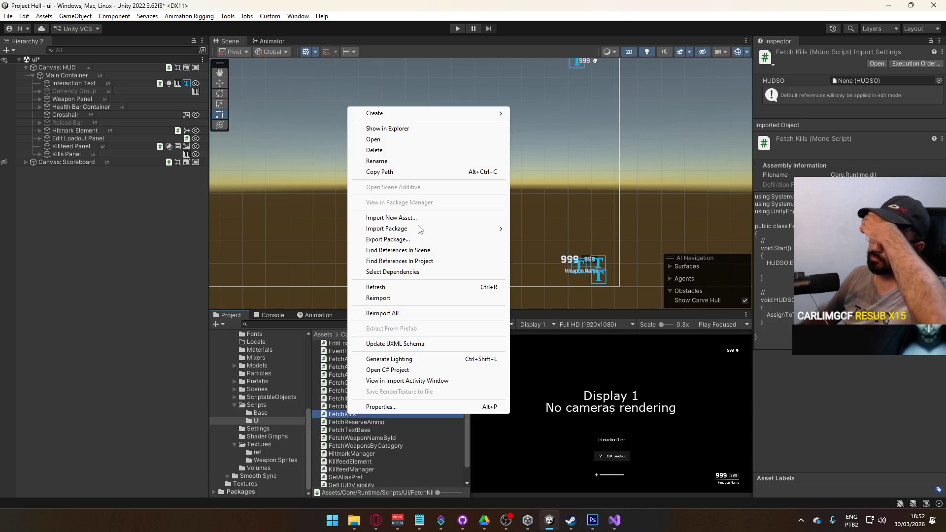
mouse_move(422, 115)
left_click(591, 47)
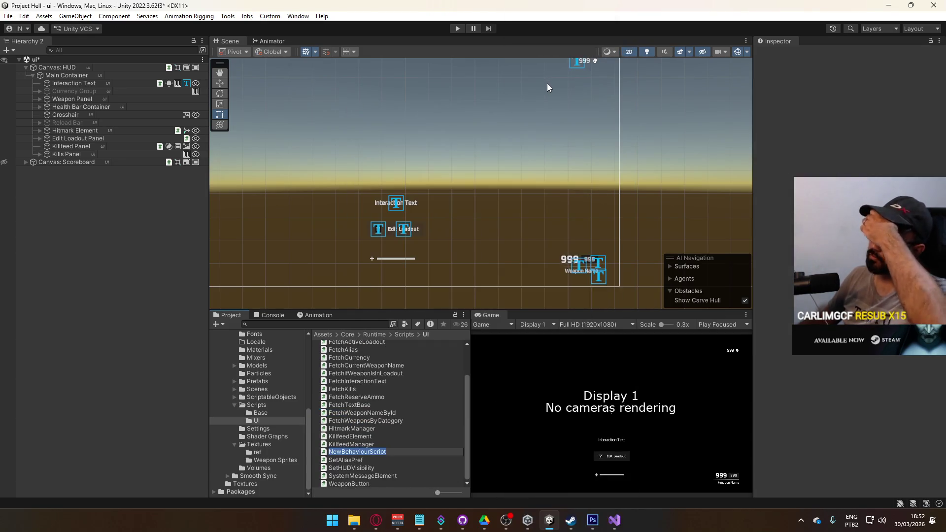
type("FEt")
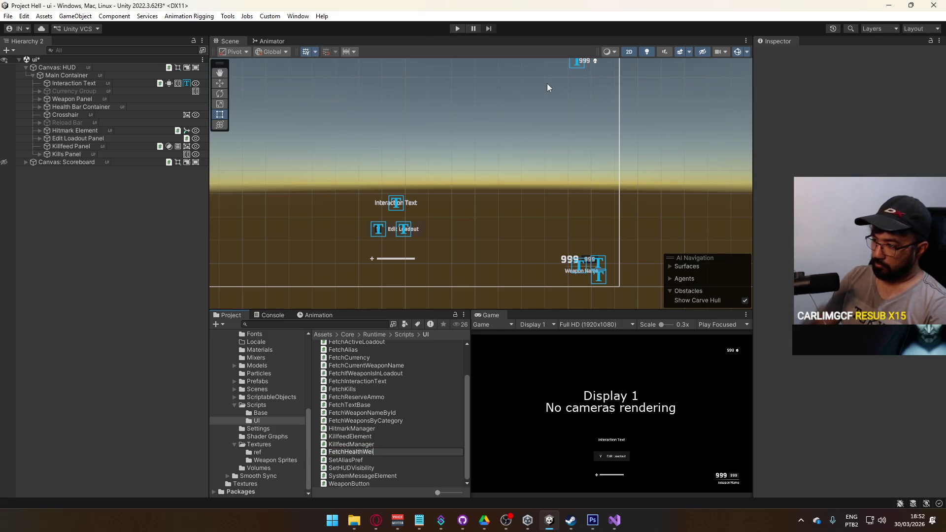
key("Return")
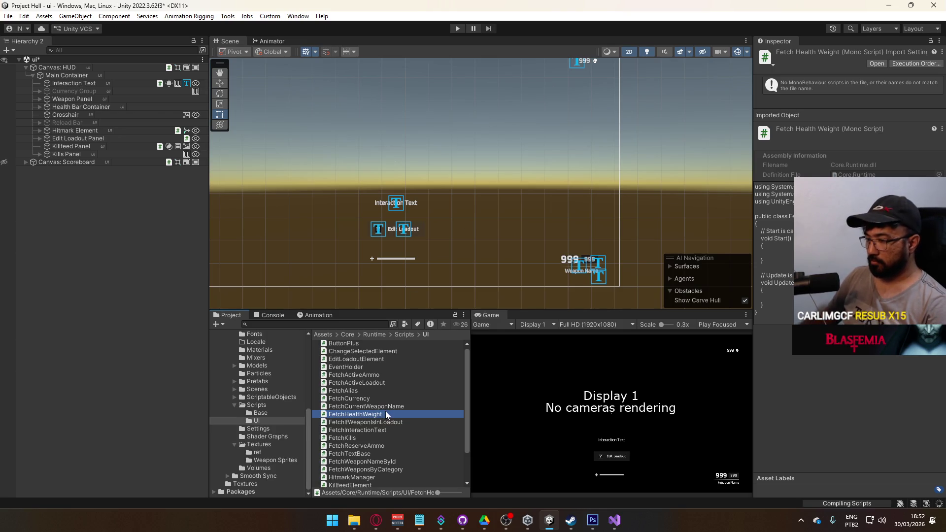
double_click(385, 411)
left_click_drag(232, 305, 161, 170)
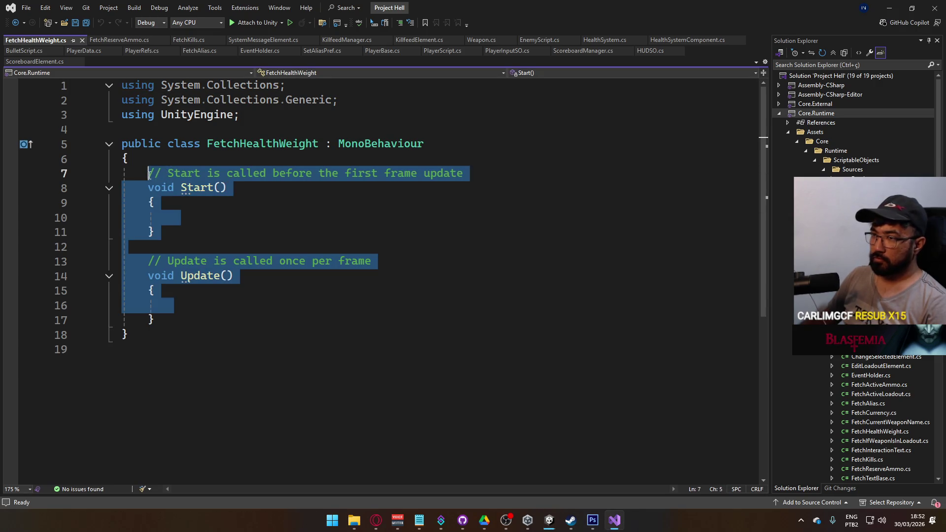
Add a [SerializeField] Image _healthBar field, importing UnityEngine.UI via Quick Actions, and save.
type("[Ser")
key("Tab")
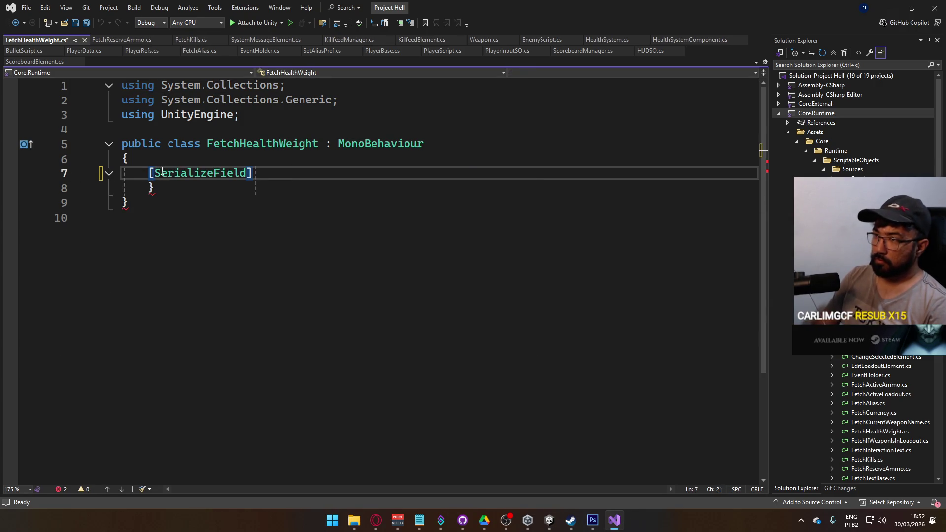
type(" Imag")
key("Tab")
key("Escape")
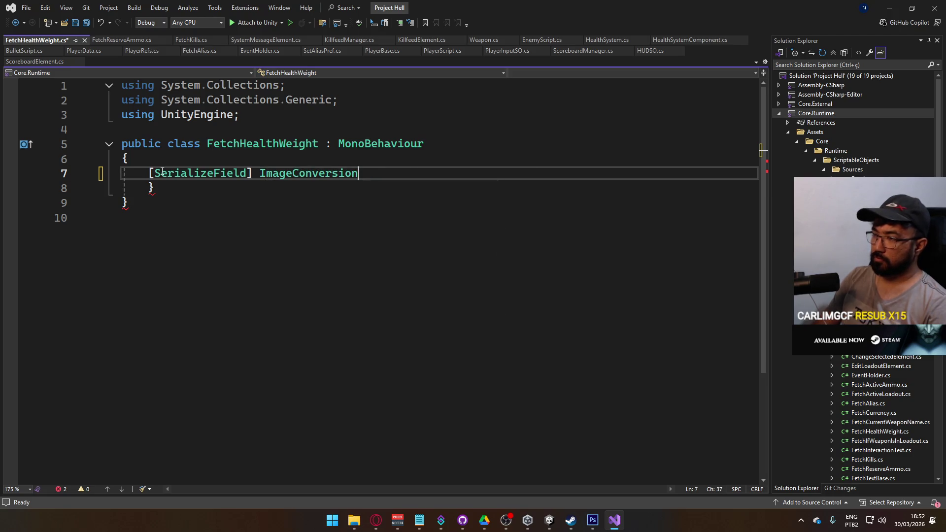
key("BackSpace")
key("BackSpace")
key("BackSpace")
key("BackSpace")
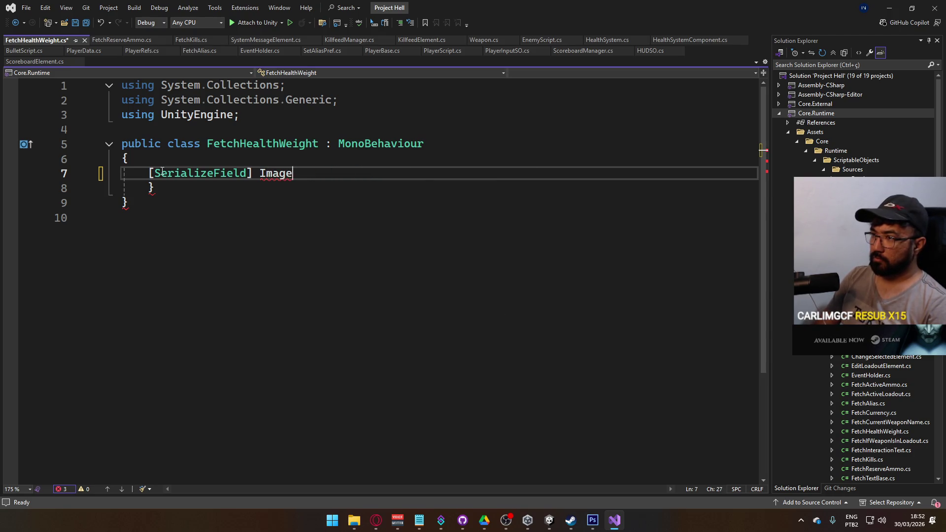
type("_healthBar;")
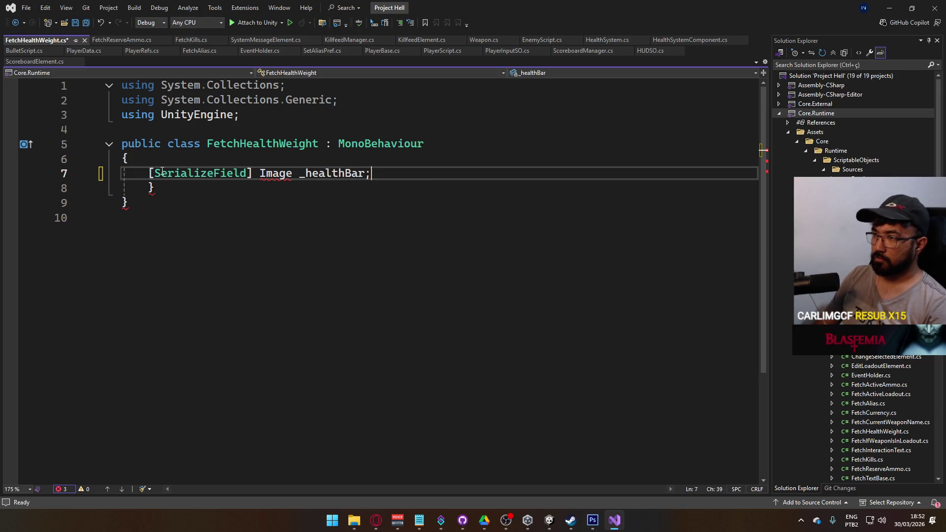
left_click(175, 186)
key("BackSpace")
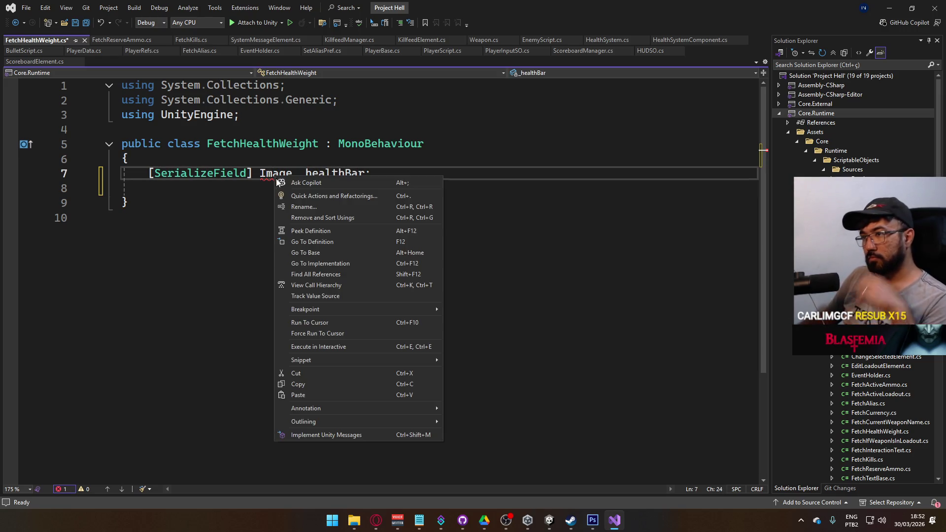
right_click(274, 177)
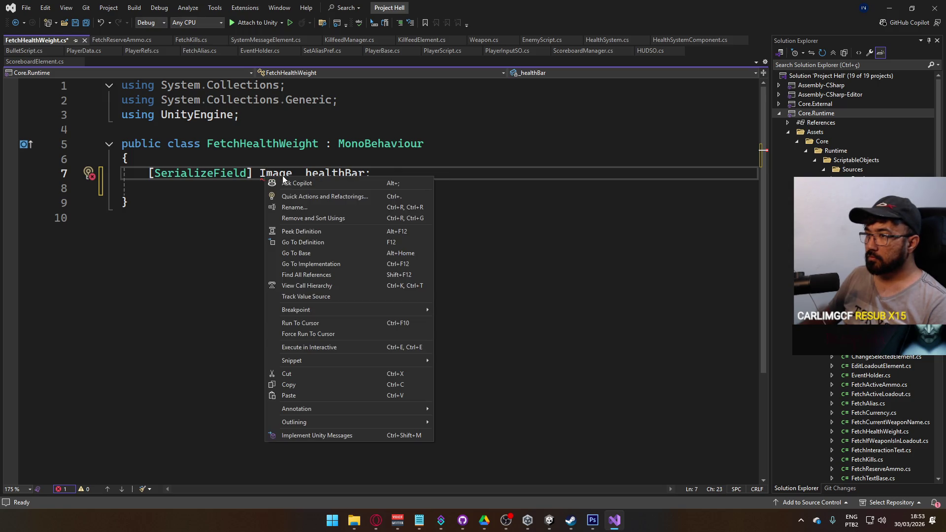
left_click(316, 195)
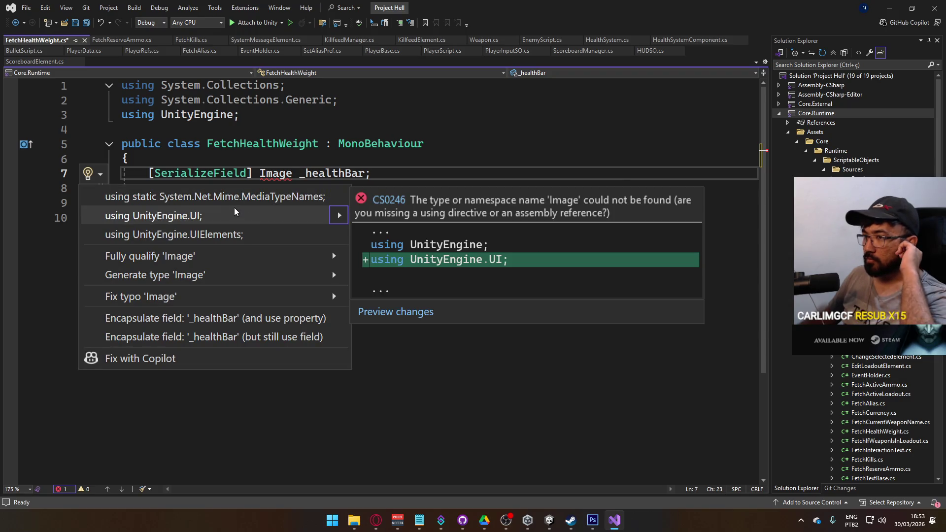
left_click(282, 215)
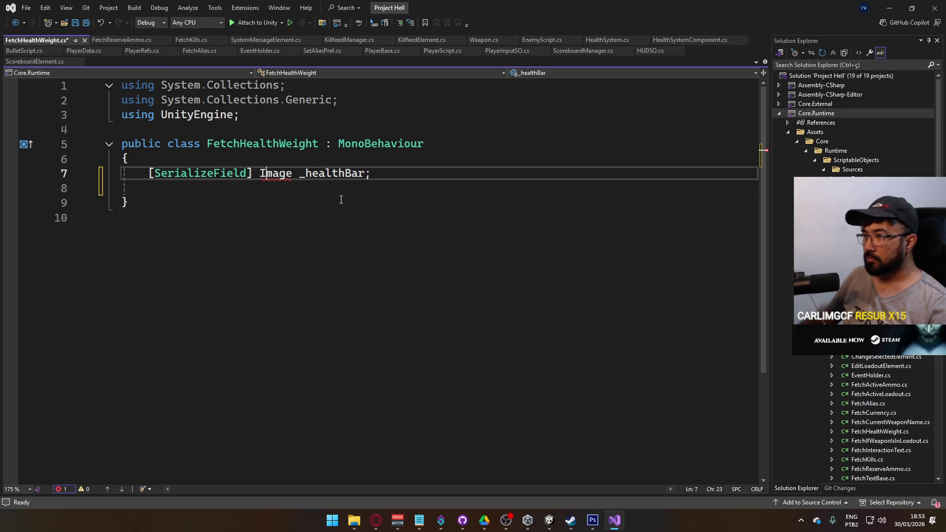
key("ctrl+s")
Add a [SerializeField] Animator _anim field above the health bar field.
left_click(398, 176)
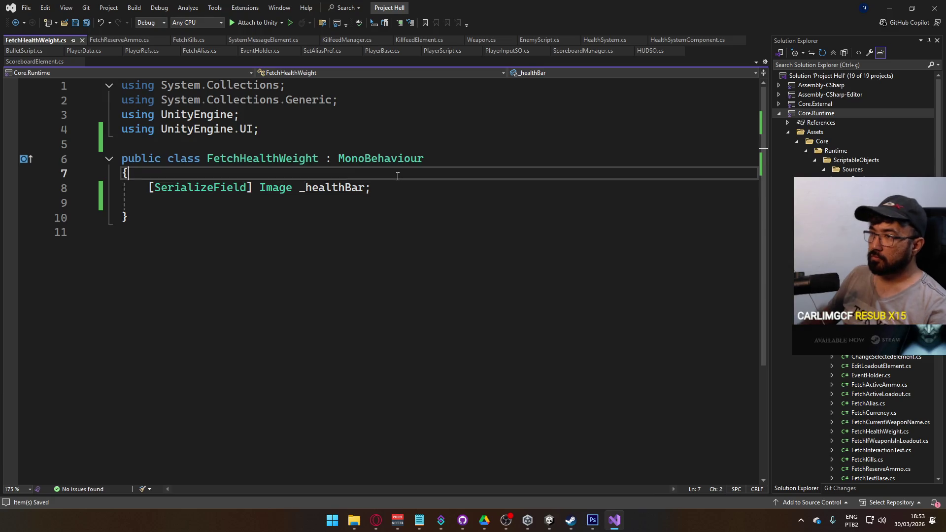
key("Return")
type("[Ser")
key("Tab")
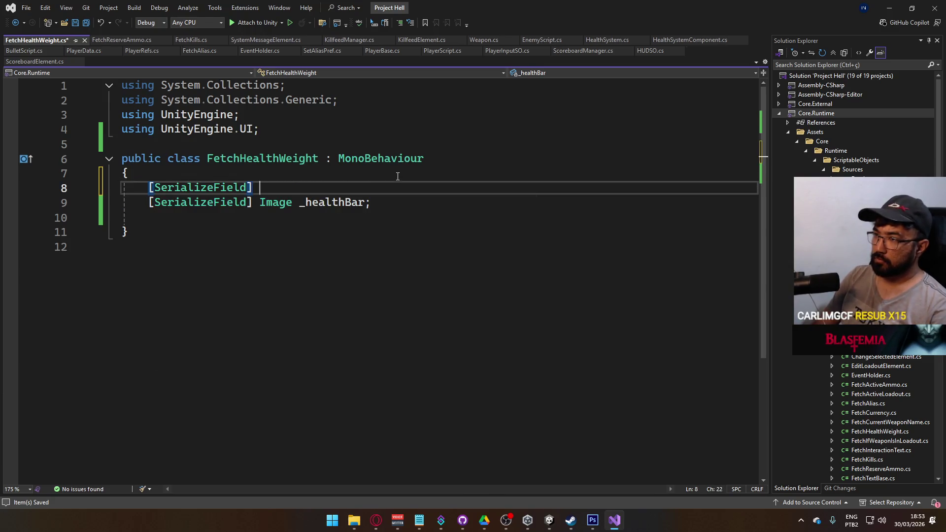
type("] Animator _a")
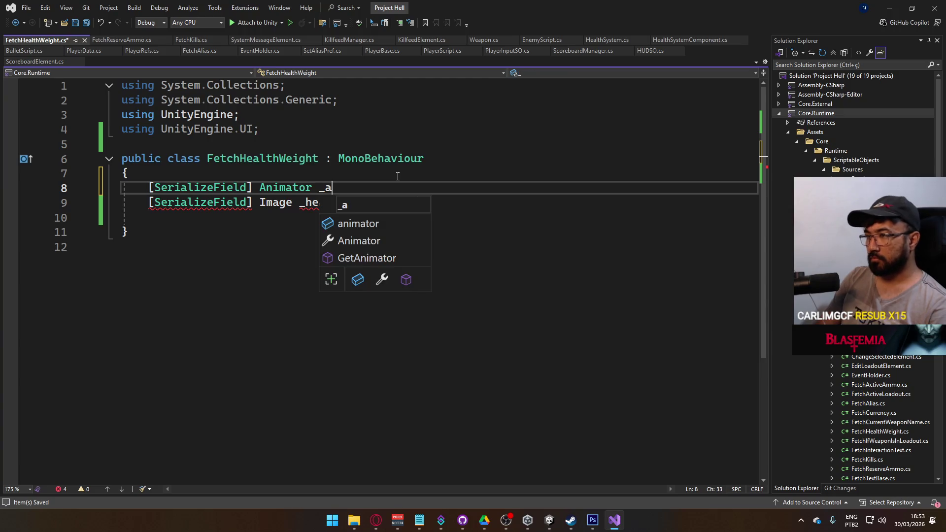
type("nim;")
key("ctrl+s")
Add a [SerializeField] HUDSO HUDSO field at the top of the class.
left_click(333, 220)
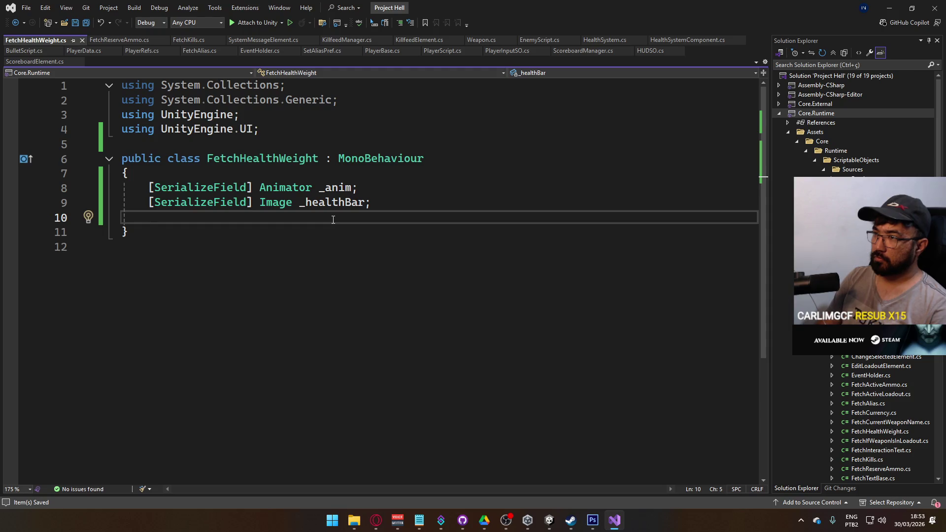
key("Up")
key("Up")
key("Up")
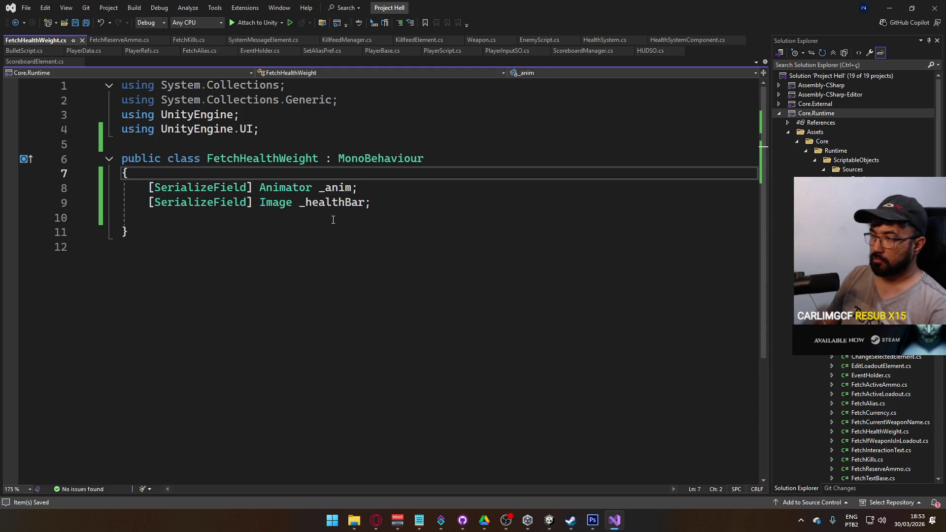
key("Return")
type("[SerializeField] HUDSO HUDSO")
key("Escape")
type(";")
key("ctrl+s")
Add an empty Start() method below the field declarations.
left_click(333, 220)
key("Down")
key("Return")
type("void Sta")
key("Tab")
type("()")
key("Return")
type("{")
key("Return")
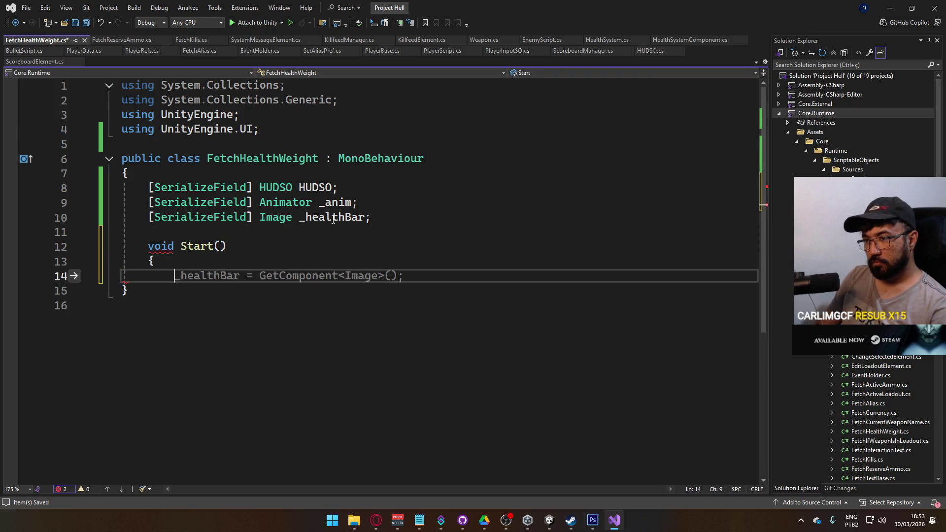
In Start, subscribe a generated handler to HUDSO.EventOnHealthWeightChanged with +=.
type("HUDSO.Set")
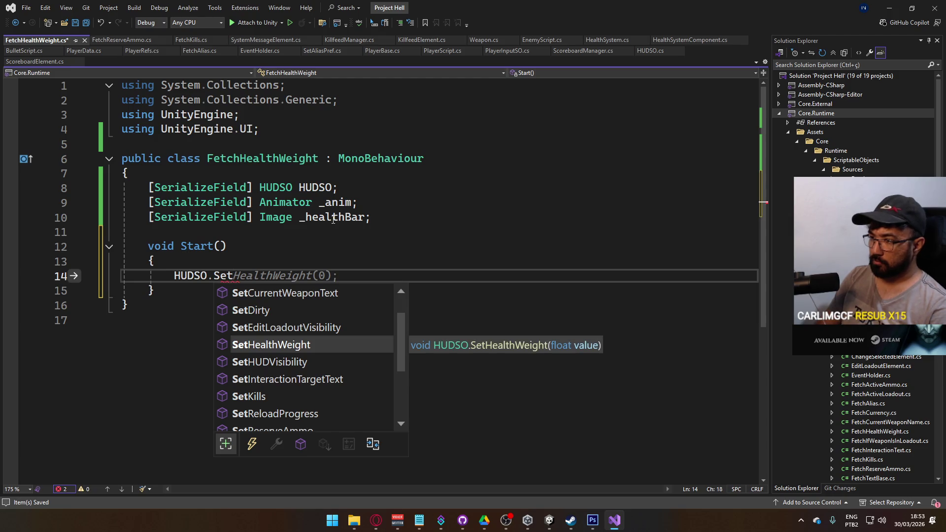
key("Tab")
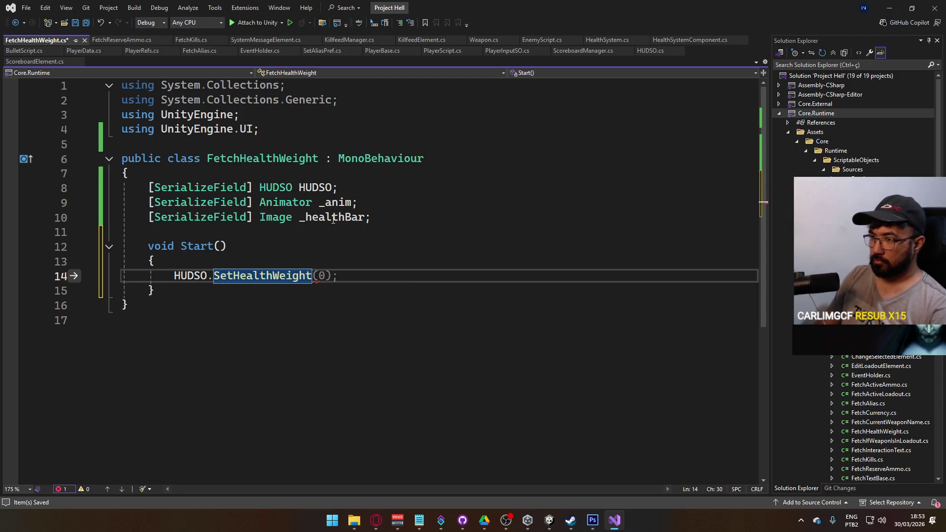
key("BackSpace")
key("BackSpace")
key("BackSpace")
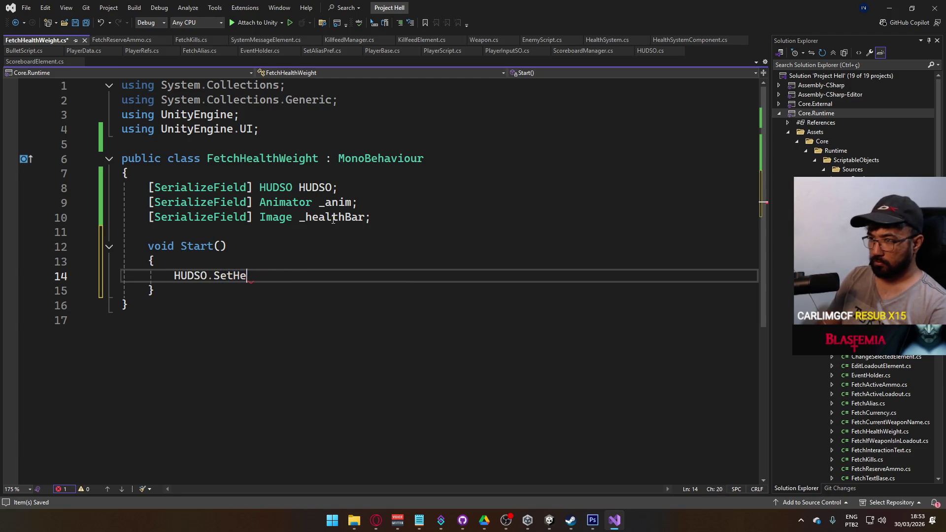
type(".eventonset")
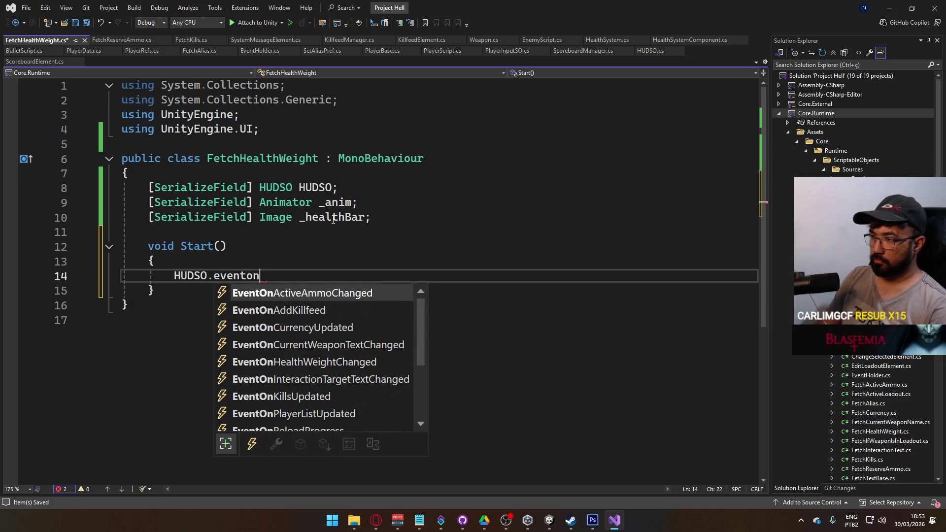
key("BackSpace")
key("BackSpace")
key("BackSpace")
type("he")
key("Tab")
type("+=")
key("Tab")
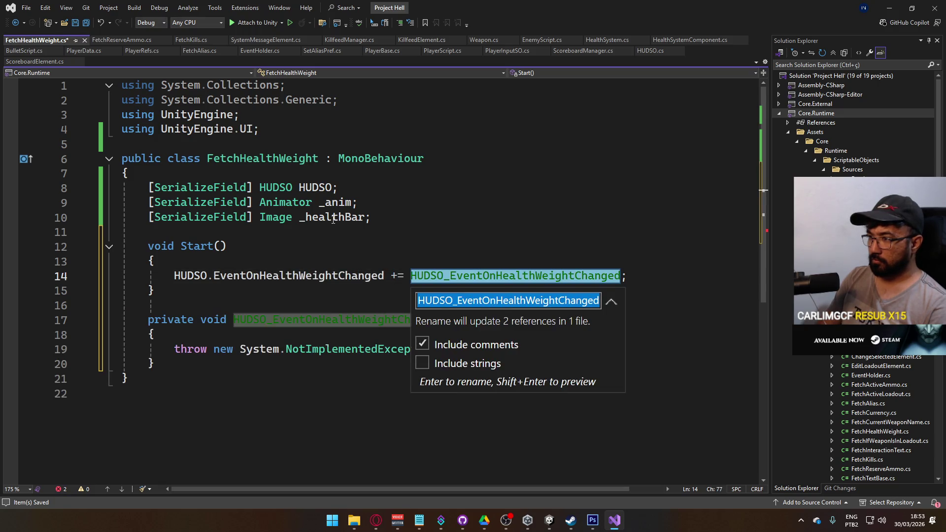
Drop the handler's private modifier, rename its parameter to weight, save, and switch to FetchReserveAmmo.cs.
left_click(361, 326)
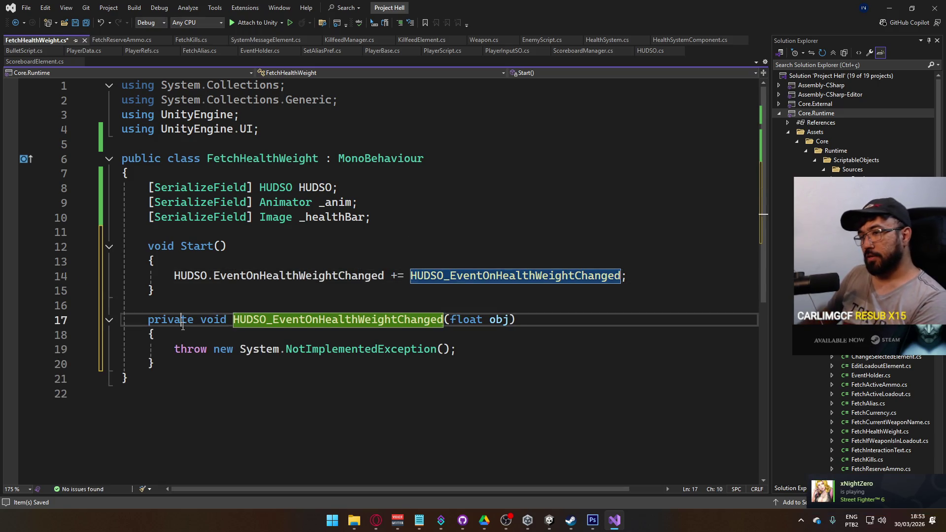
key("Home")
key("ctrl+Delete")
double_click(442, 320)
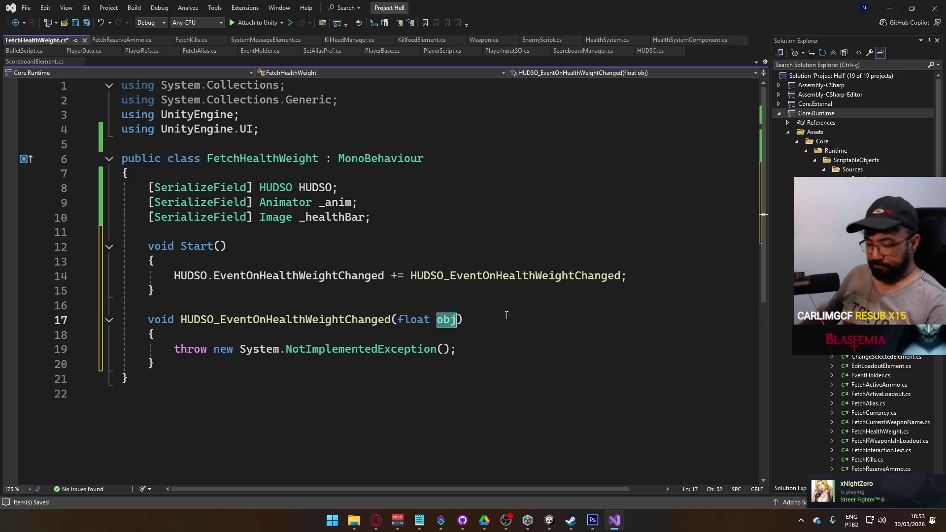
type("weight")
key("ctrl+s")
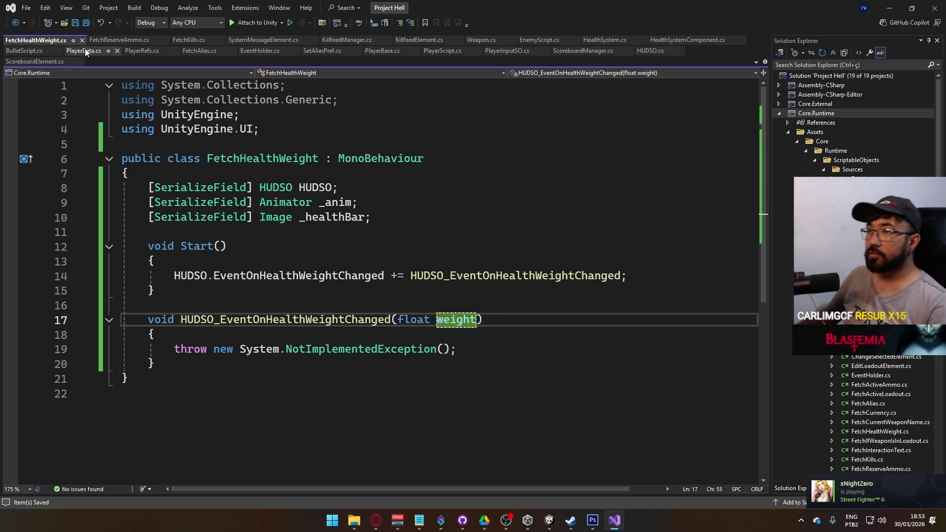
left_click(93, 39)
left_click(215, 228)
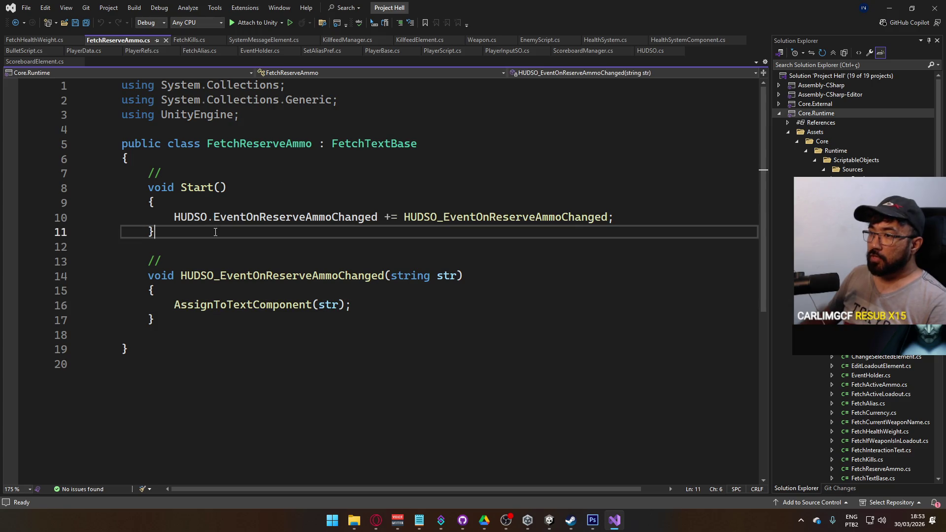
Add OnDestroy to FetchReserveAmmo that unsubscribes the reserve-ammo handler with -=, and save.
key("Return")
key("Return")
type("void OnDe")
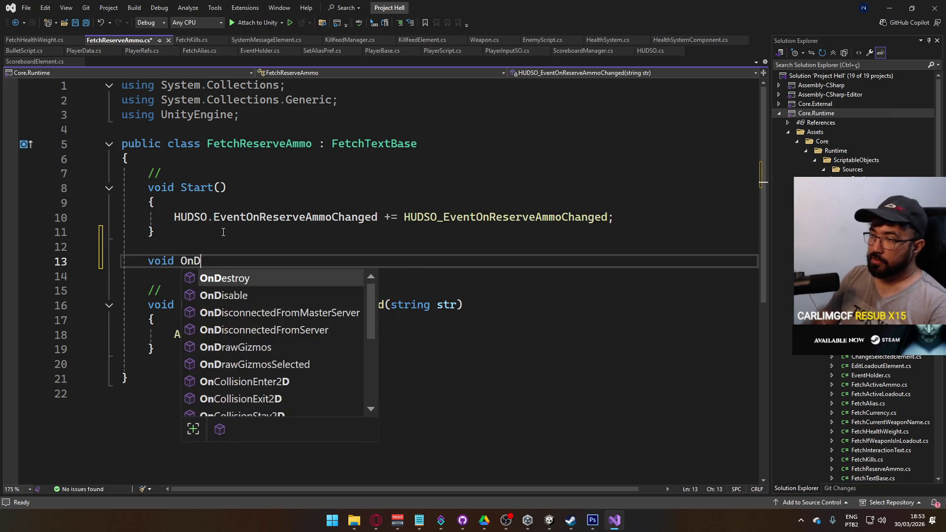
key("Tab")
left_click(148, 261)
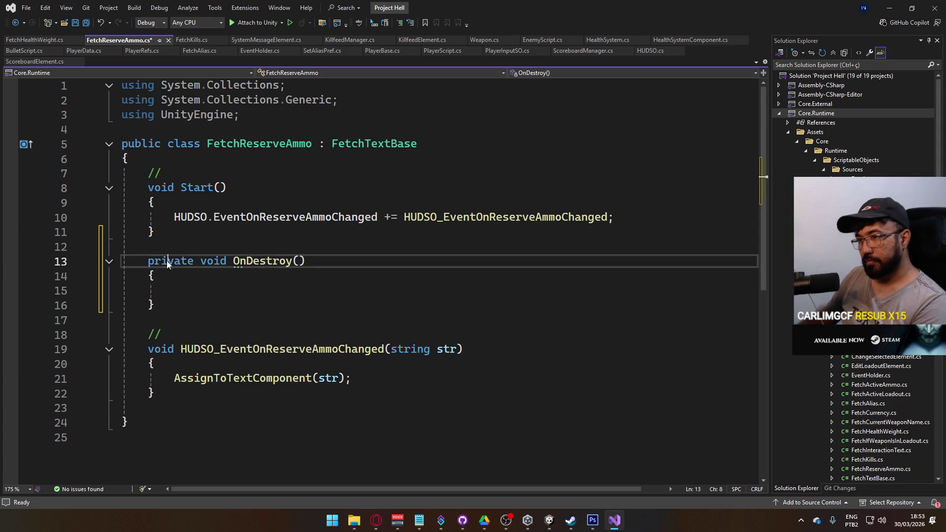
key("ctrl+Delete")
left_click(624, 215)
key("shift+Home")
key("ctrl+c")
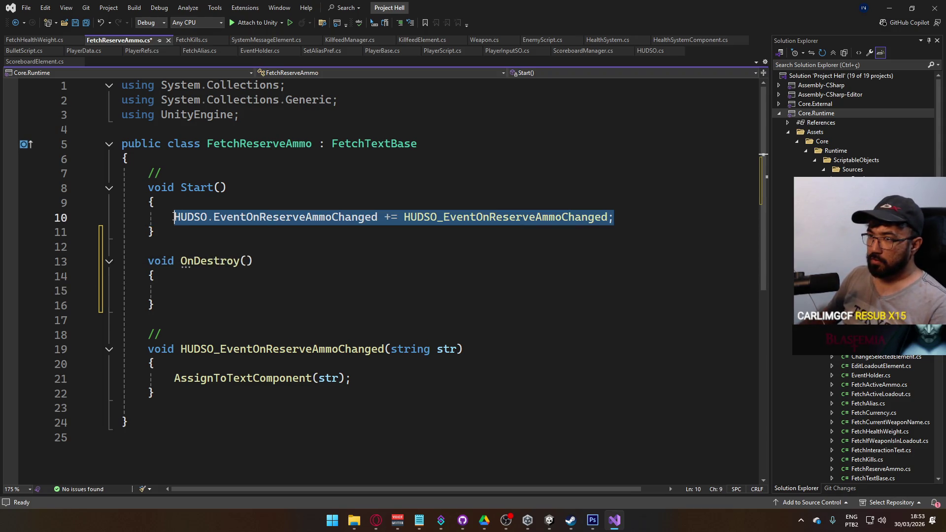
left_click(426, 286)
key("ctrl+v")
key("shift+Left")
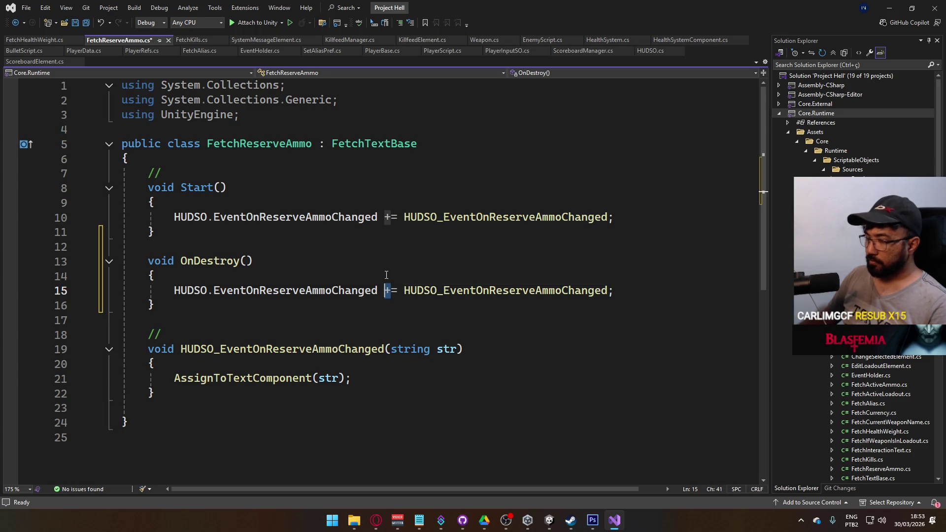
type("-")
key("ctrl+s")
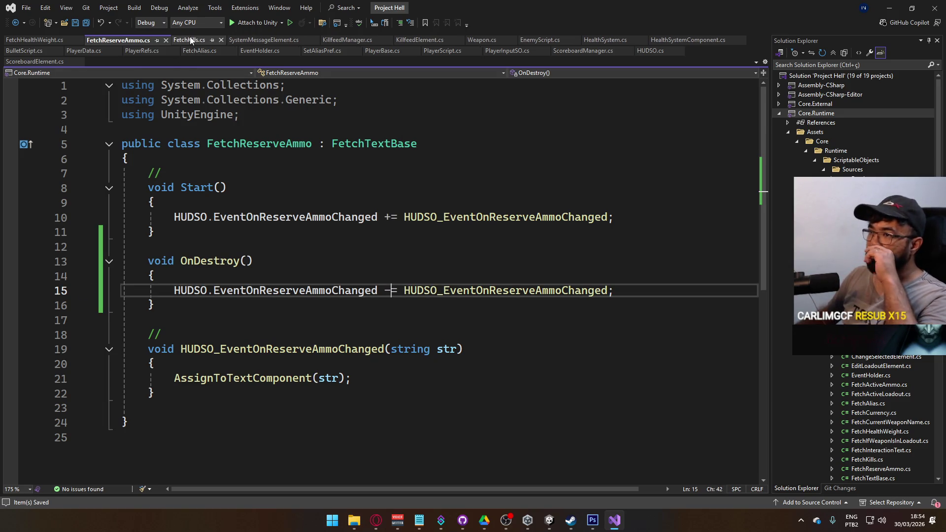
Add OnDestroy to FetchKills unsubscribing the kills handler with -=, save, and close both files.
left_click(190, 40)
left_click(265, 246)
key("Return")
key("Return")
key("Up")
type("void OnDestr")
key("Tab")
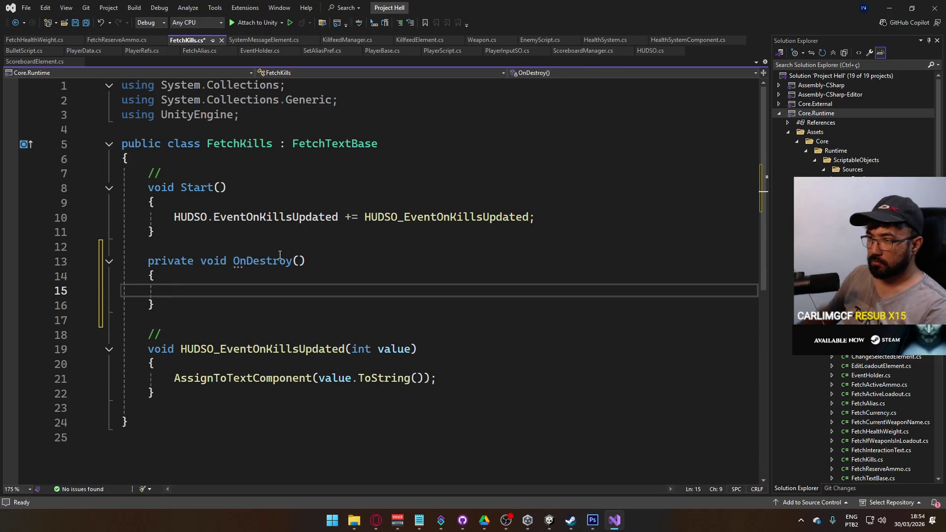
left_click(280, 255)
key("Tab")
left_click_drag(542, 218, 172, 213)
key("ctrl+c")
left_click(243, 290)
key("ctrl+v")
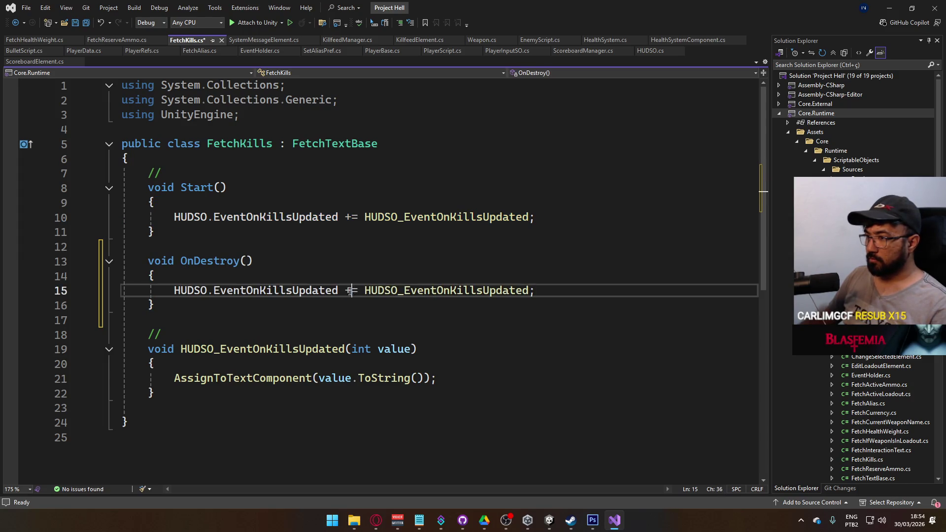
key("BackSpace")
type("-")
key("ctrl+s")
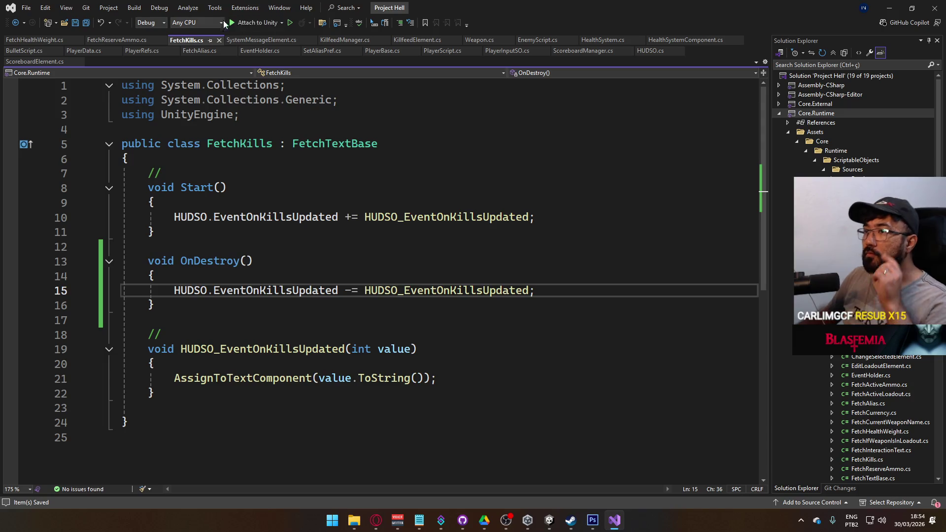
left_click(220, 41)
left_click(164, 43)
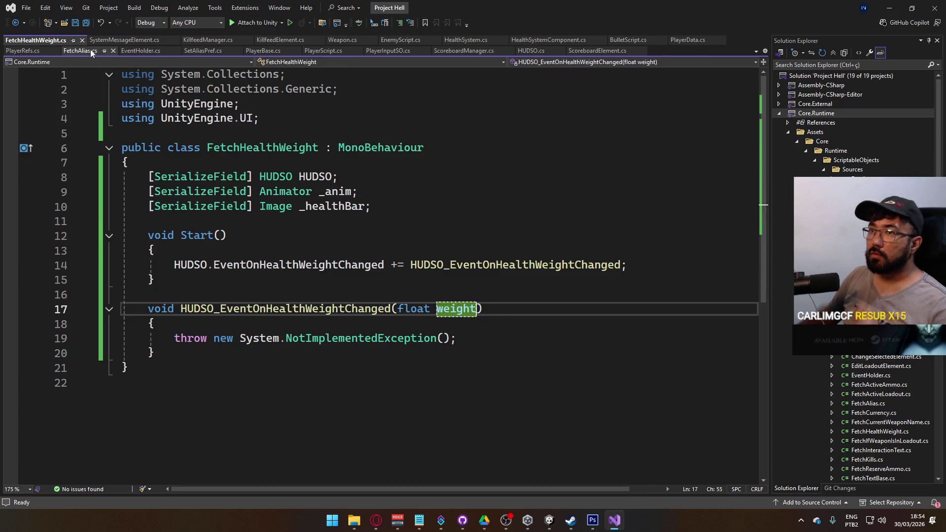
Replace the handler's NotImplementedException with a null-checked _anim.SetFloat call.
left_click(380, 265)
mouse_move(456, 338)
left_mouse_down()
mouse_move(173, 335)
mouse_move(471, 340)
left_mouse_up()
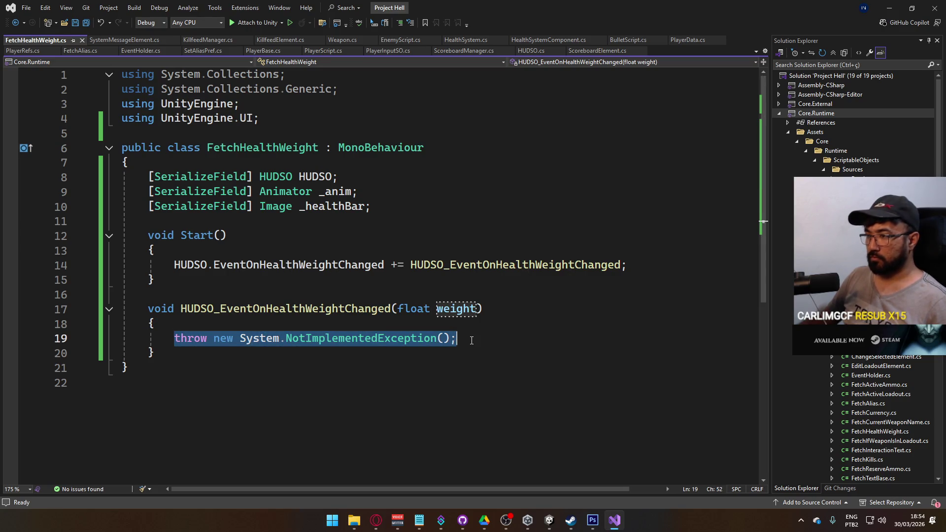
type("if ")
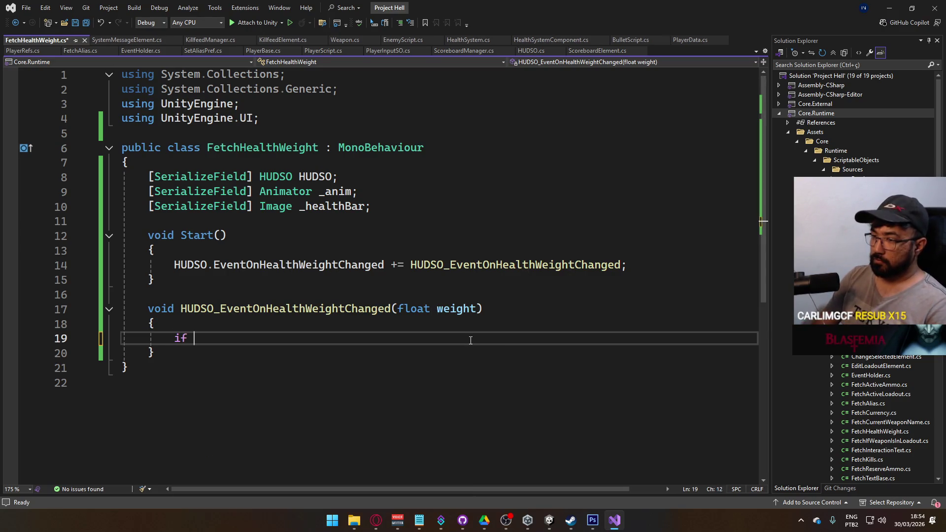
type("(_anim !=")
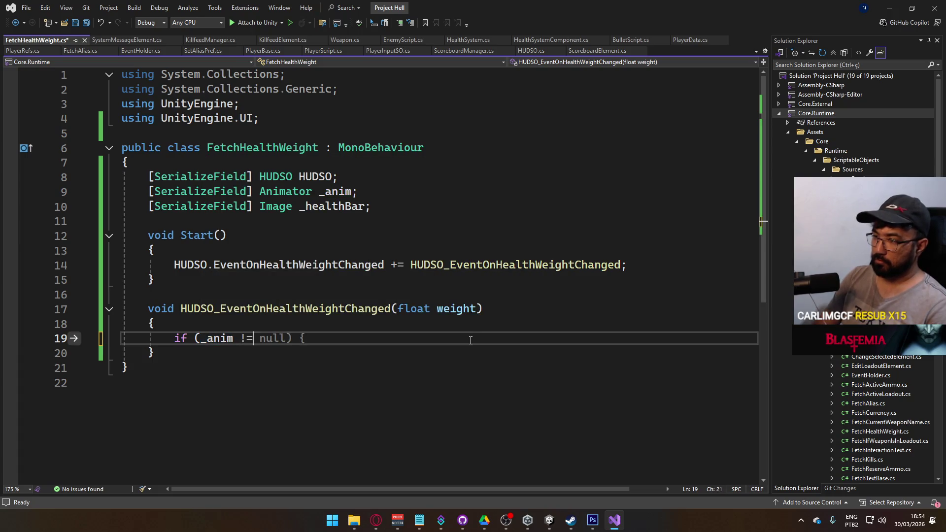
type(" null)")
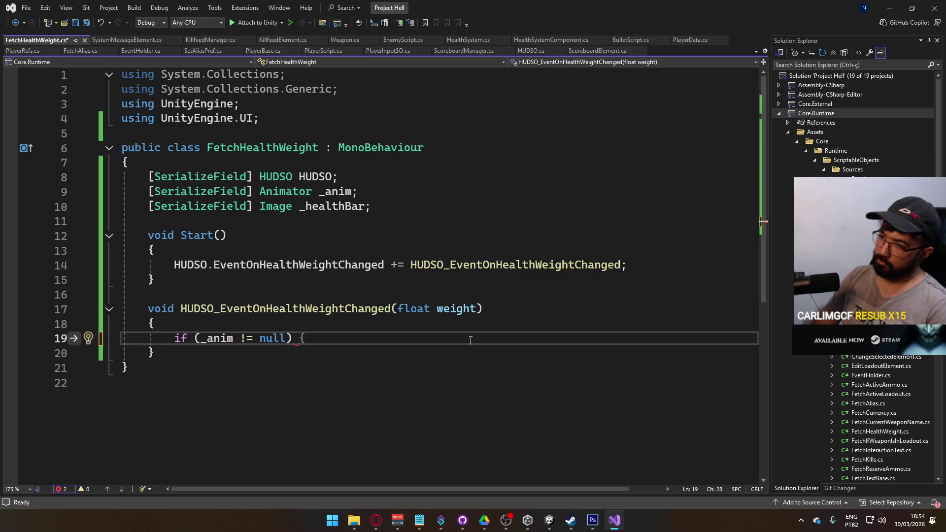
type("_anim.s")
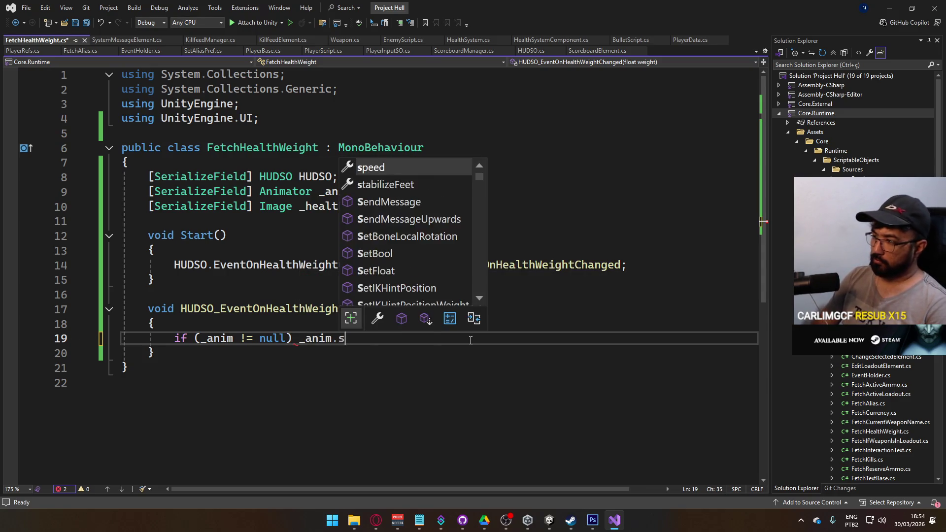
type("etF")
key("Tab")
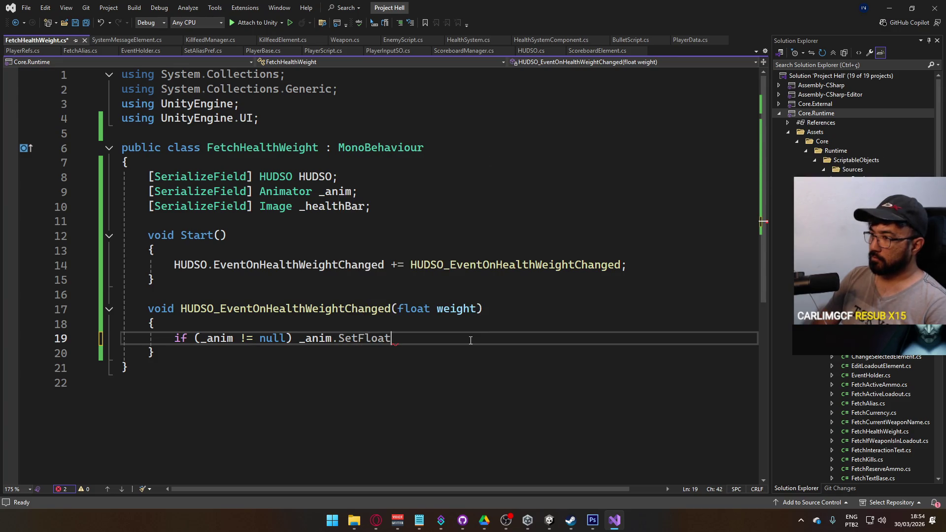
type("(")
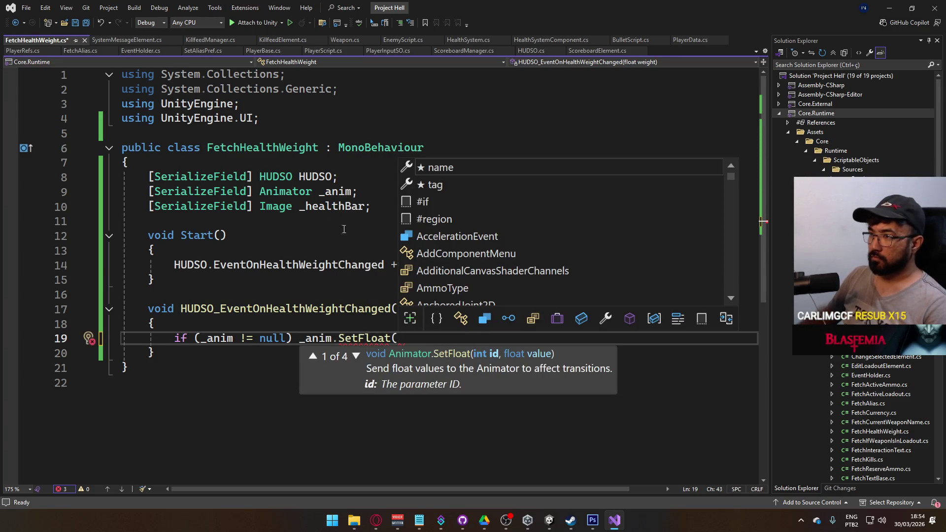
Declare a readonly string _HEALTH = "health" below the fields and save.
left_click(386, 211)
key("Return")
key("Return")
type("readon")
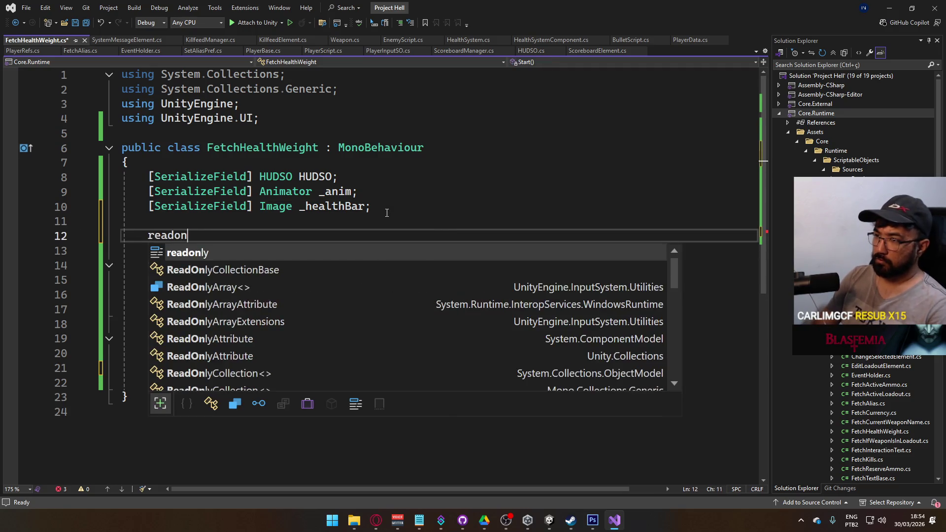
key("Tab")
type("string")
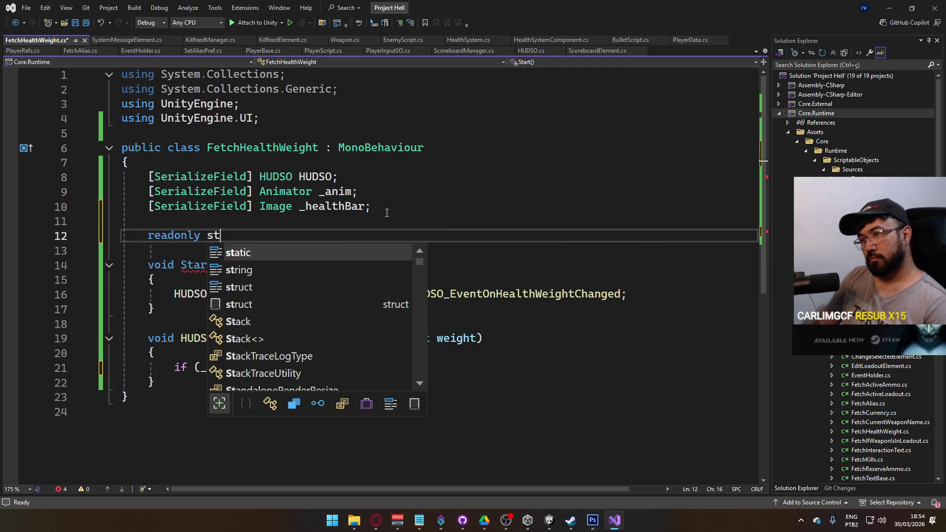
key("BackSpace")
type("EALTH =")
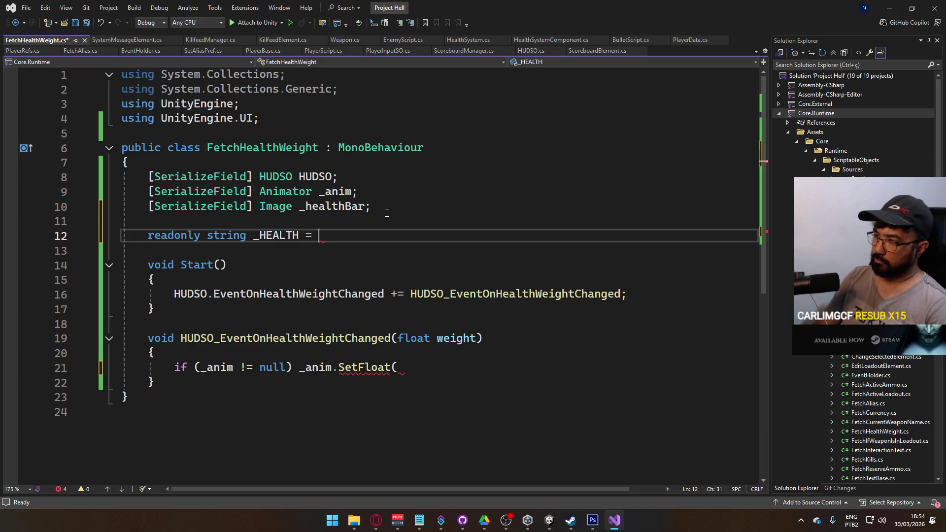
type(";")
key("ctrl+s")
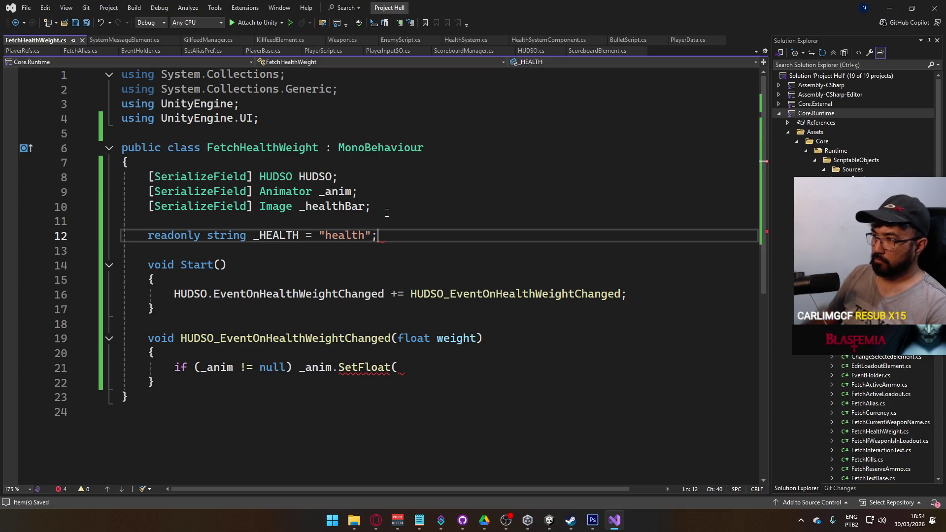
Complete the call as _anim.SetFloat(_HEALTH, weight); and save.
left_click(419, 367)
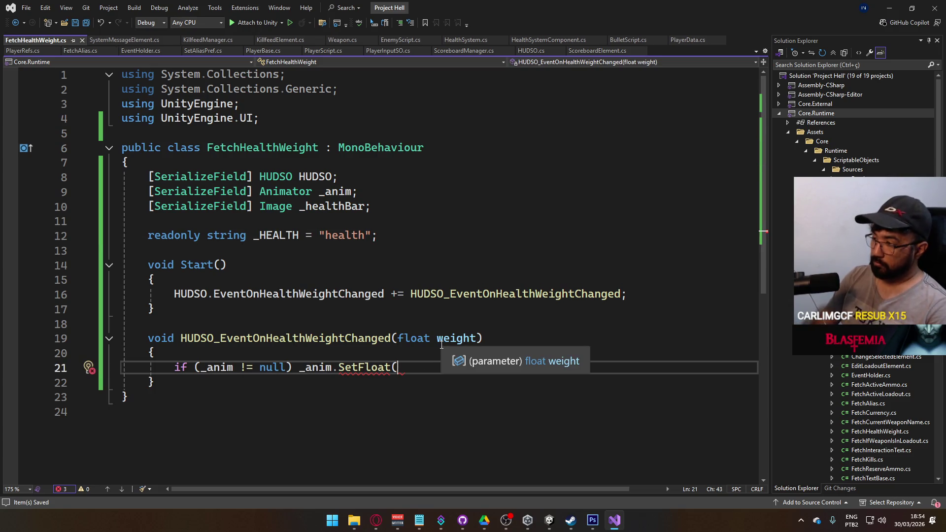
type("_HEAL")
key("Down")
key("Down")
key("Down")
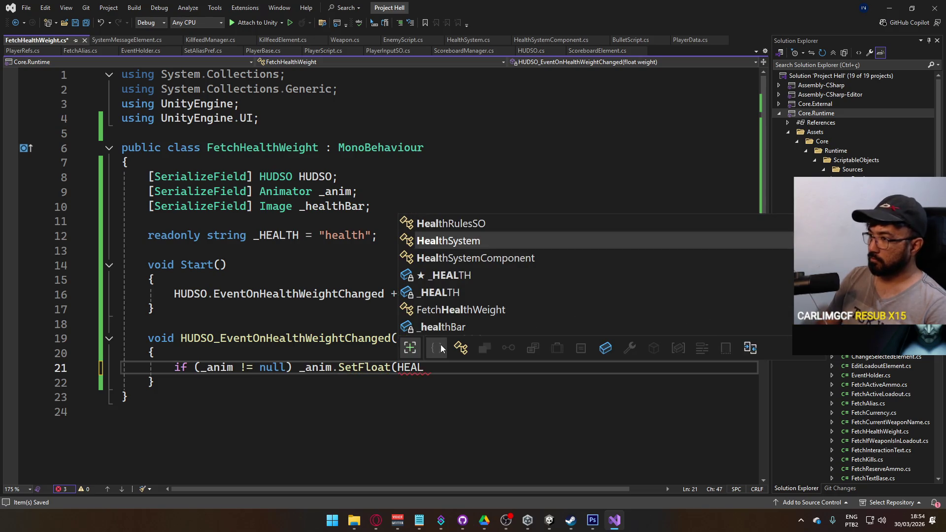
type(", w")
key("Tab")
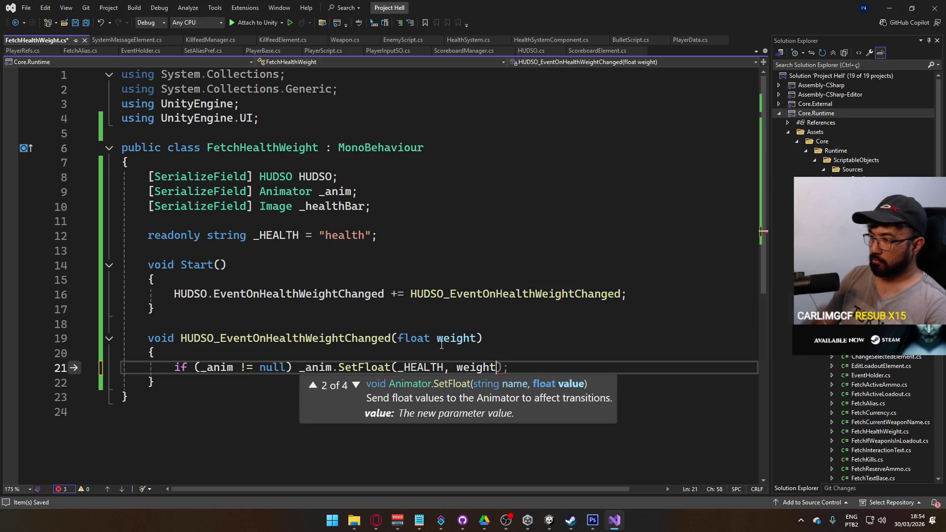
type(");")
key("ctrl+s")
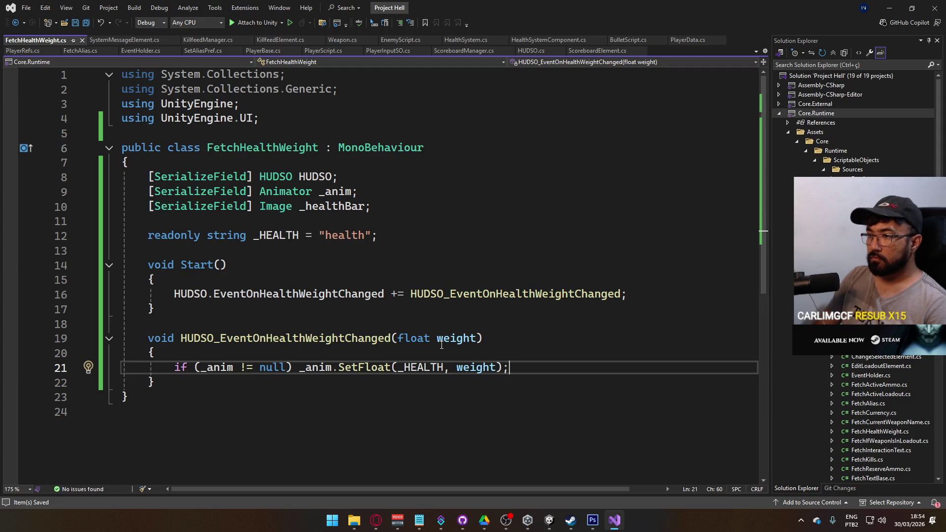
Set _healthBar.fillAmount = weight when _healthBar is not null, save, and return to Unity.
key("Return")
type("if (")
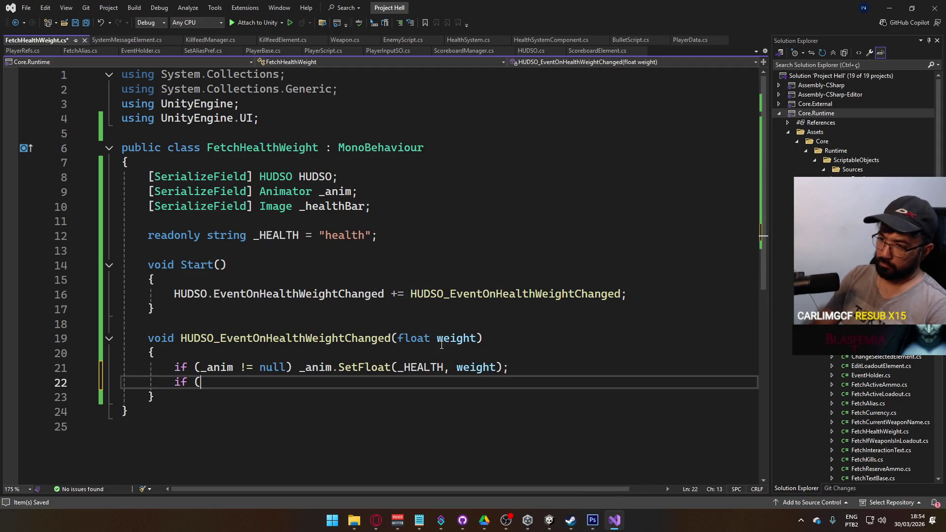
type("_im")
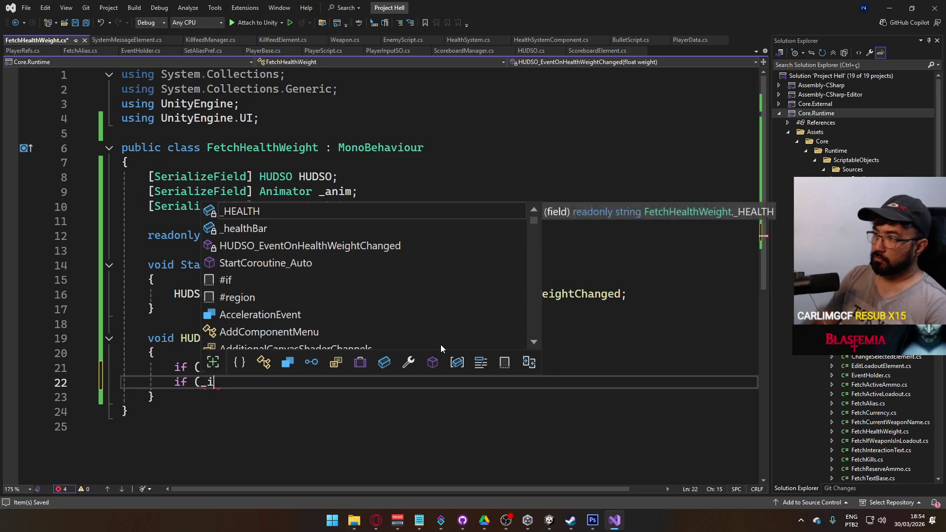
key("BackSpace")
key("BackSpace")
type("healthBar !+ nu")
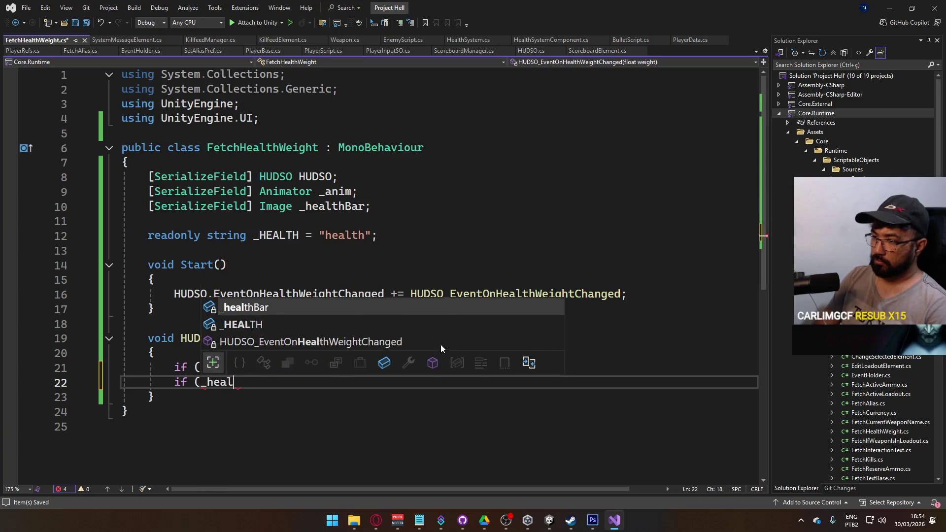
key("BackSpace")
key("BackSpace")
key("BackSpace")
type("= null")
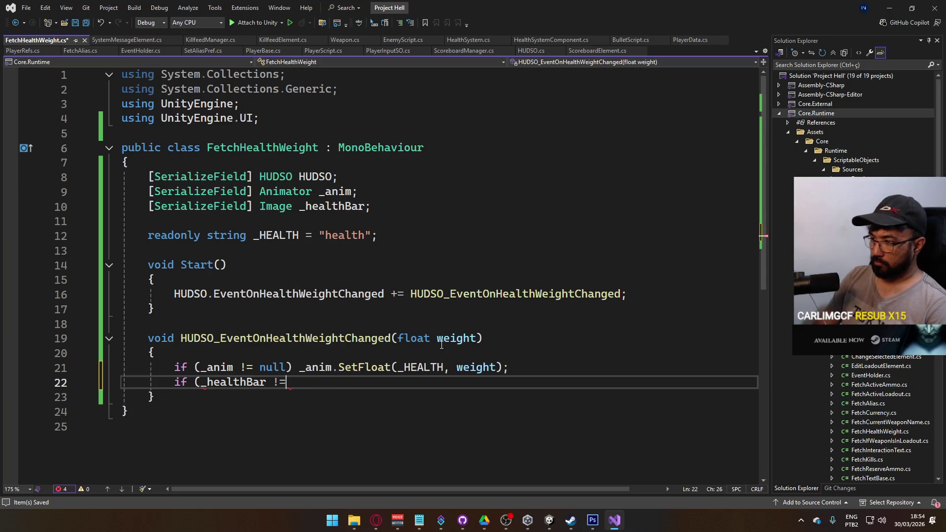
type("_healthBar.fil")
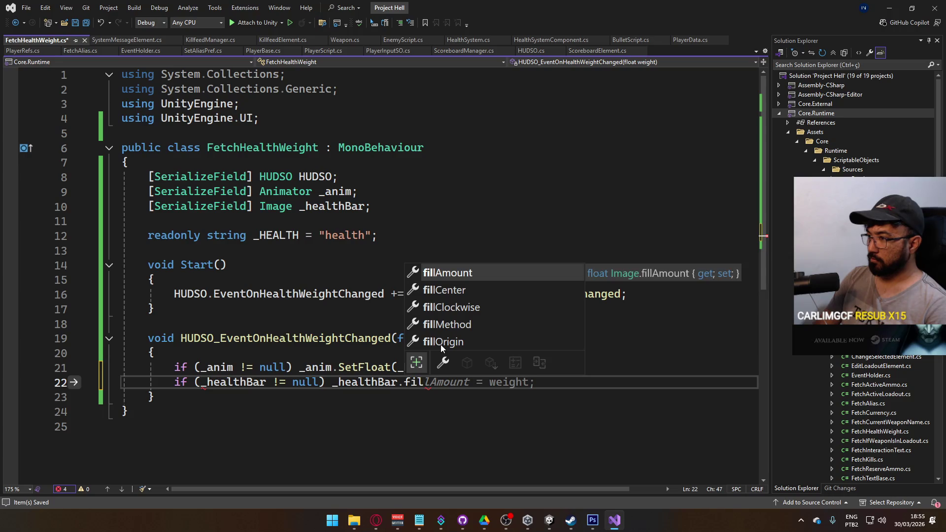
key("Tab")
type("=")
key("Tab")
key("ctrl+s")
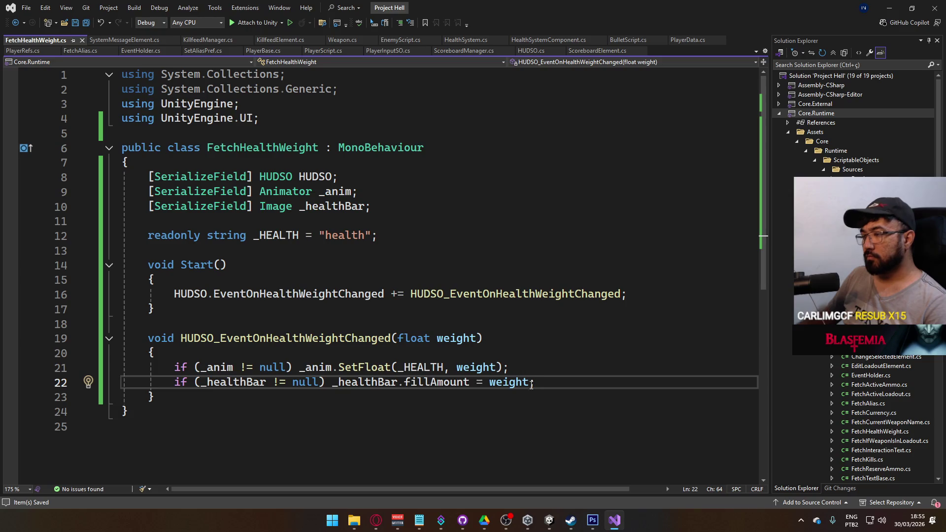
left_click(552, 521)
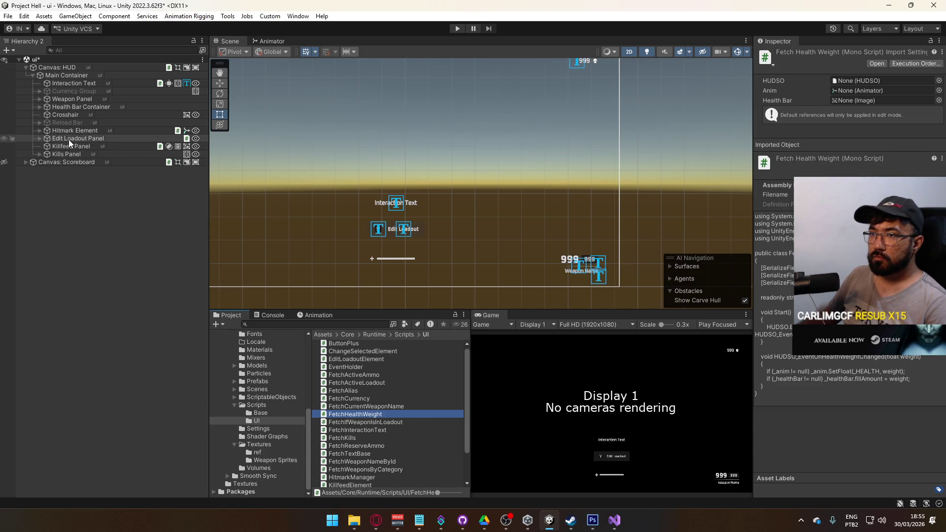
Add Animator and Fetch Health Weight components to Health Bar Container, assigning the HUDSO asset.
left_click(72, 108)
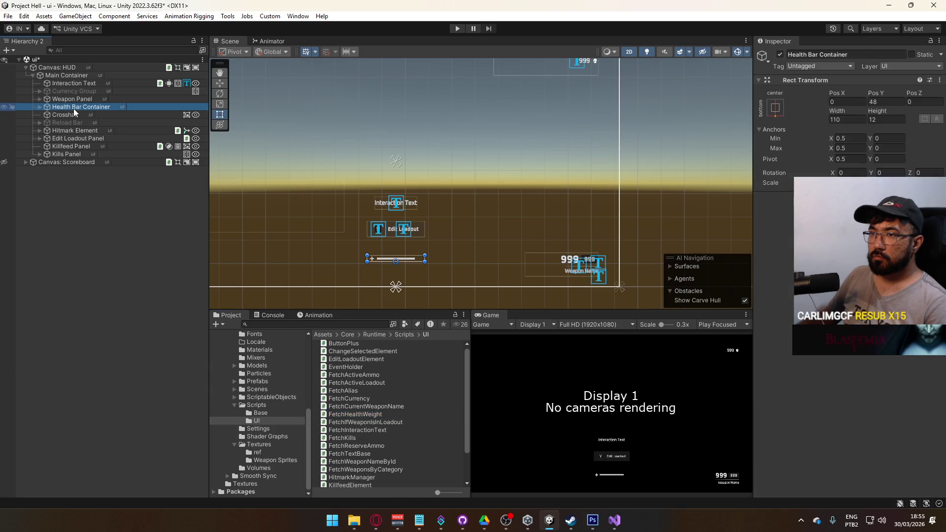
left_click(40, 107)
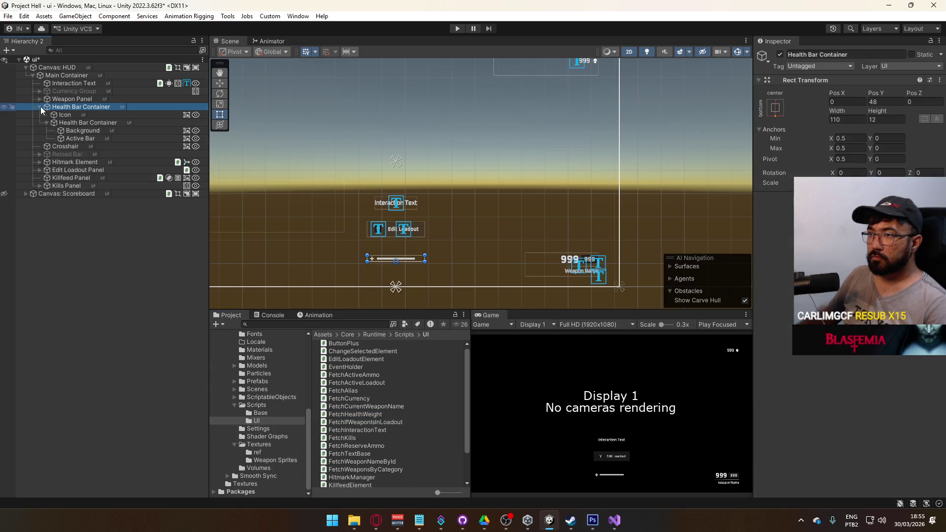
left_click(849, 197)
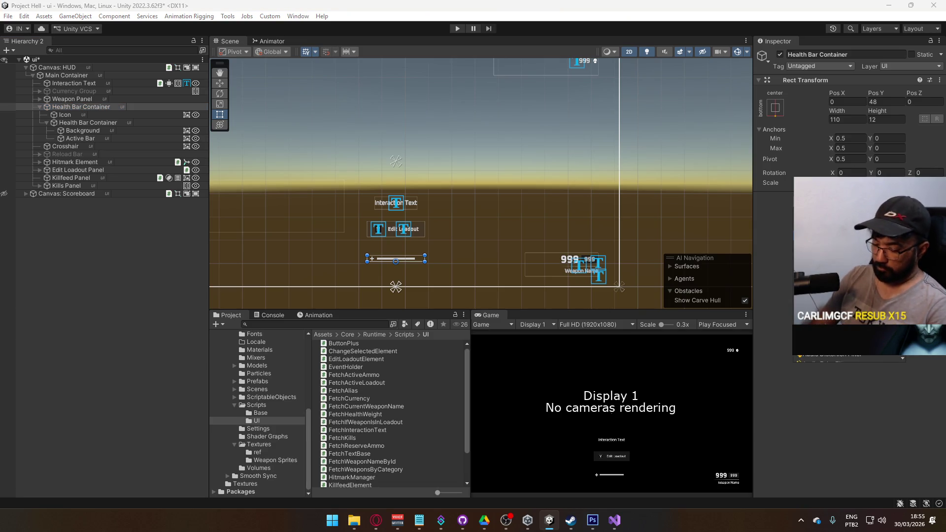
key("Return")
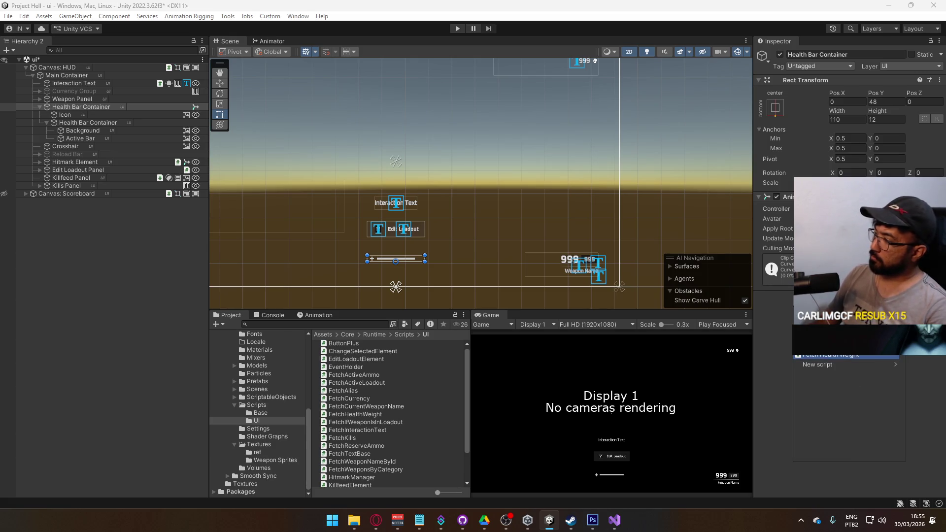
key("Return")
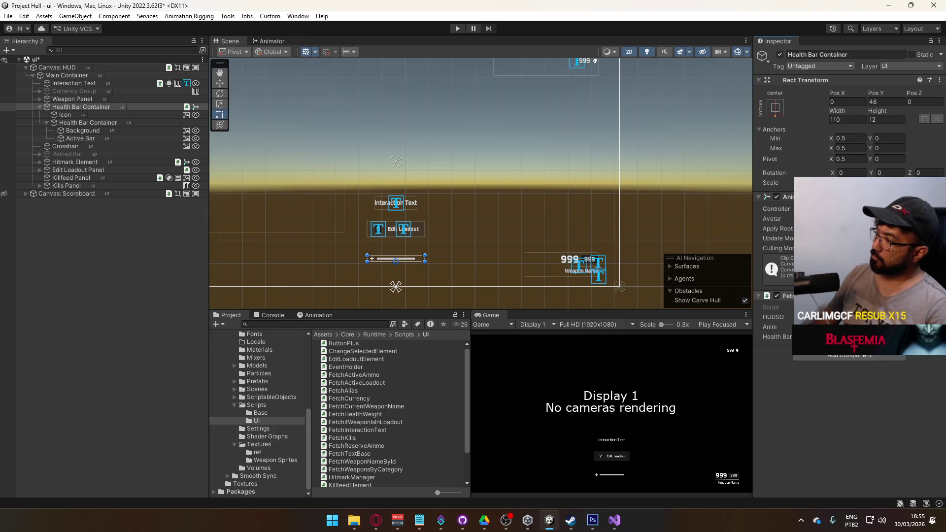
left_click(938, 317)
double_click(769, 337)
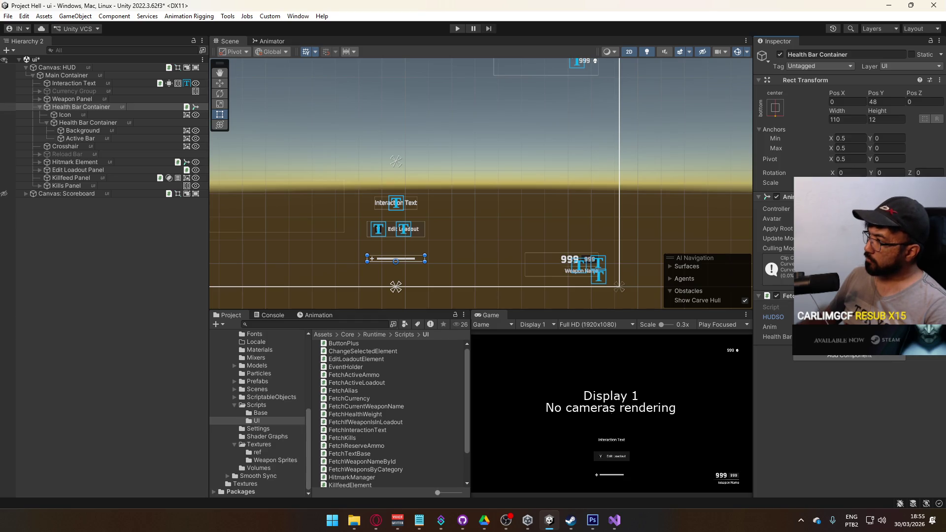
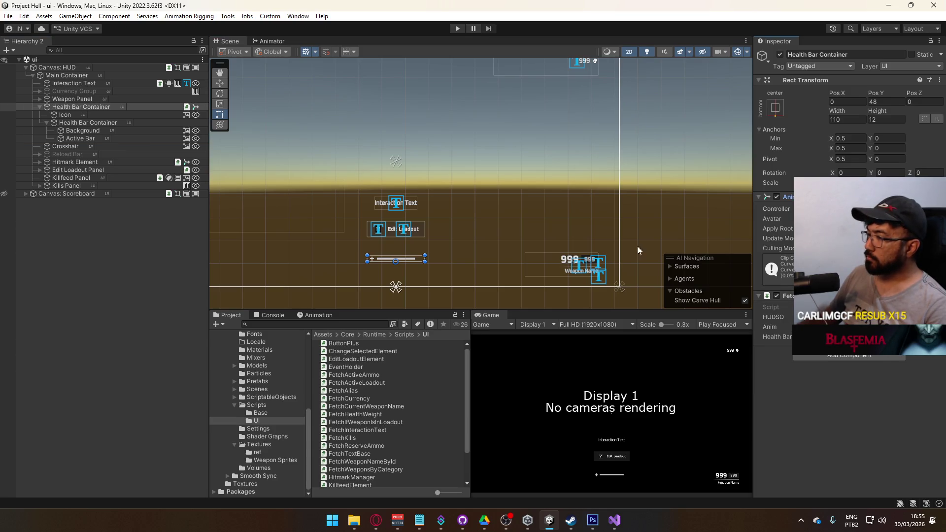
Create an animator controller named Health Bar in the Animations/UI folder.
scroll(241, 380, "up", 3)
left_click(261, 386)
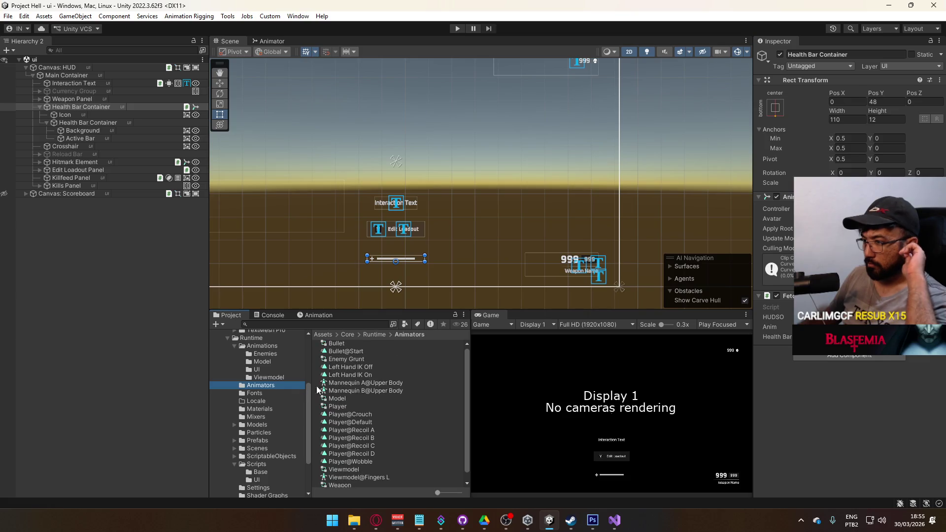
scroll(370, 403, "down", 1)
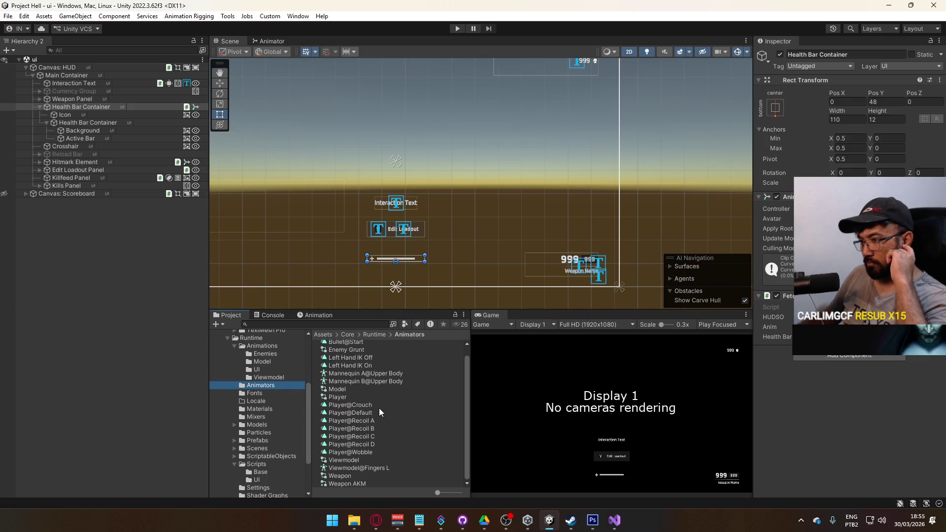
left_click(259, 370)
right_click(362, 381)
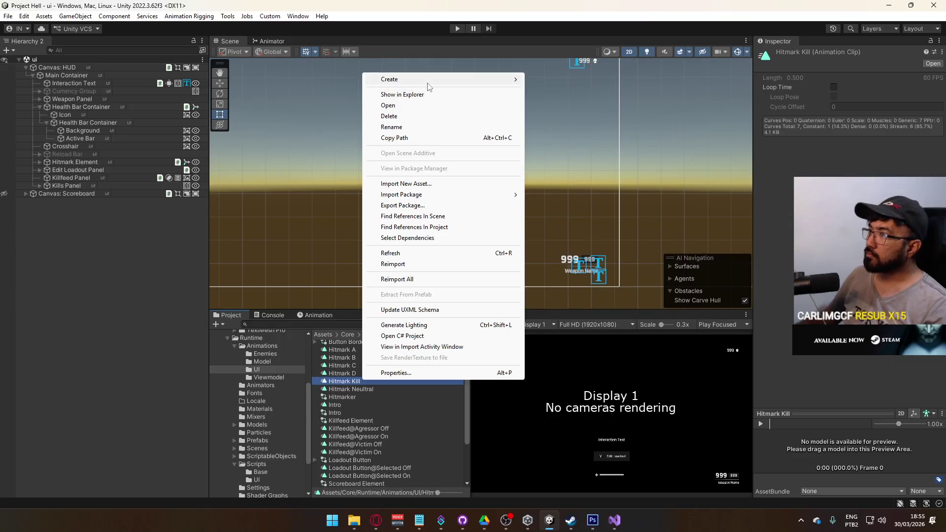
mouse_move(428, 84)
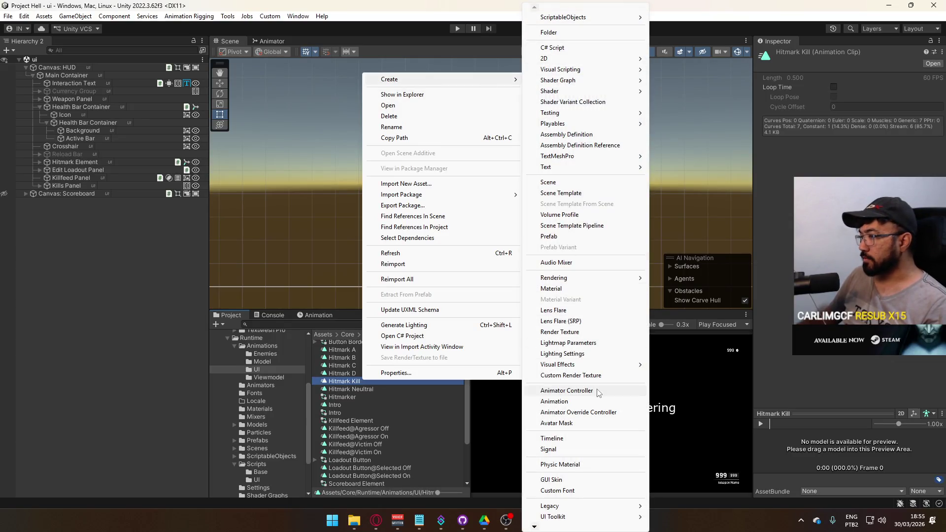
left_click(566, 391)
type("Health")
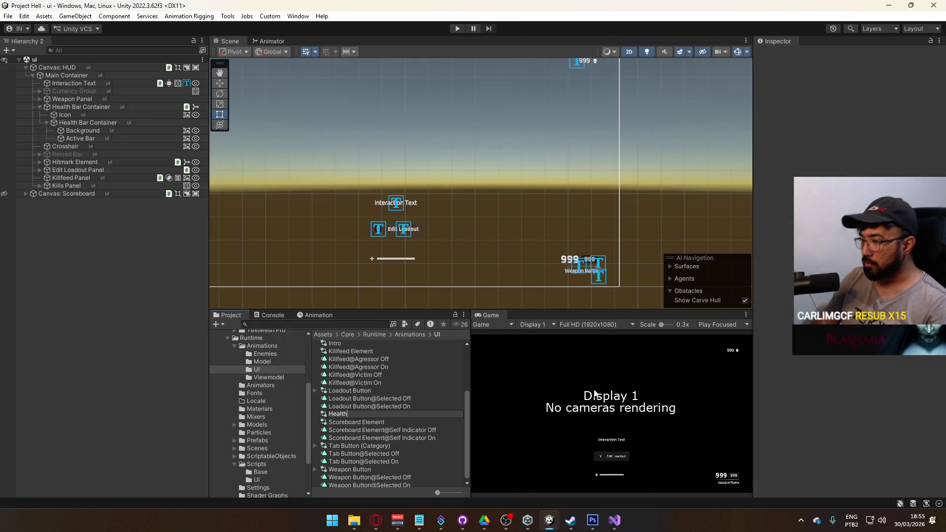
key("Return")
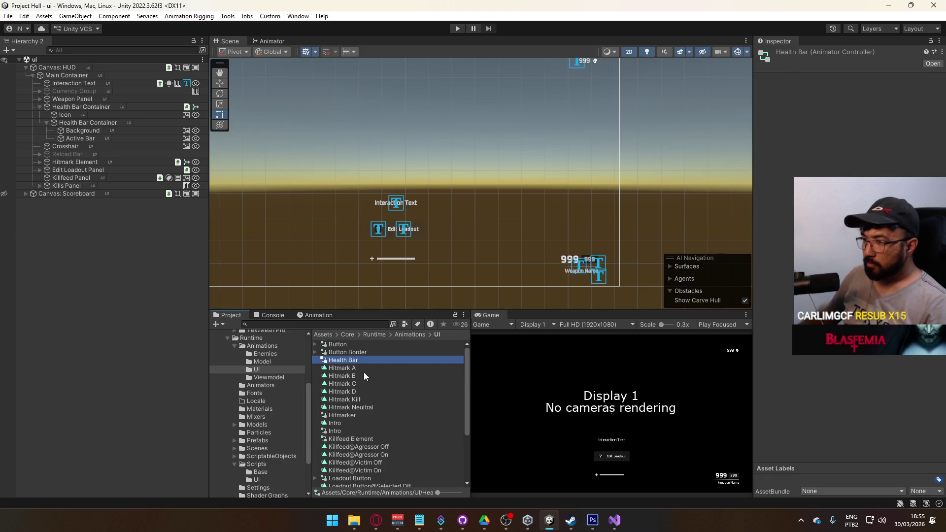
Create a new animation clip named Health Bar@Stable.
right_click(345, 368)
mouse_move(404, 70)
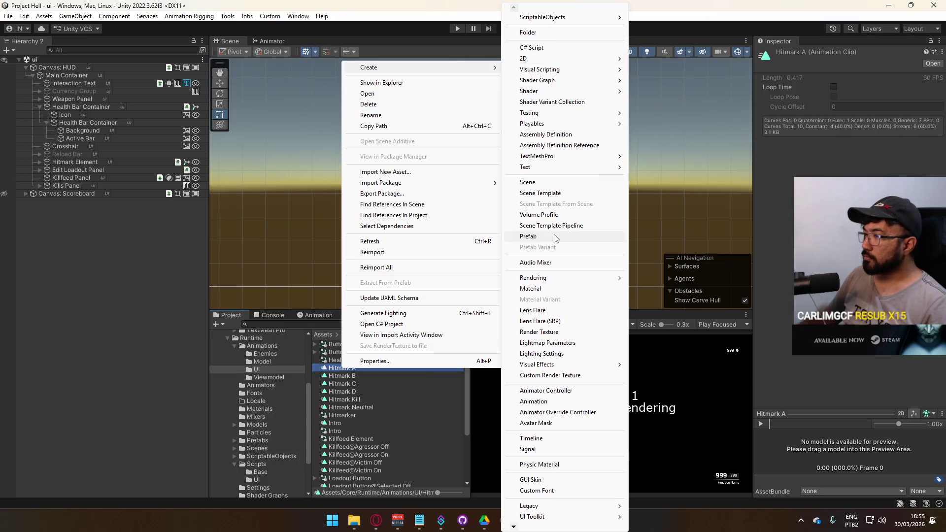
left_click(555, 402)
type("Health Bar@N")
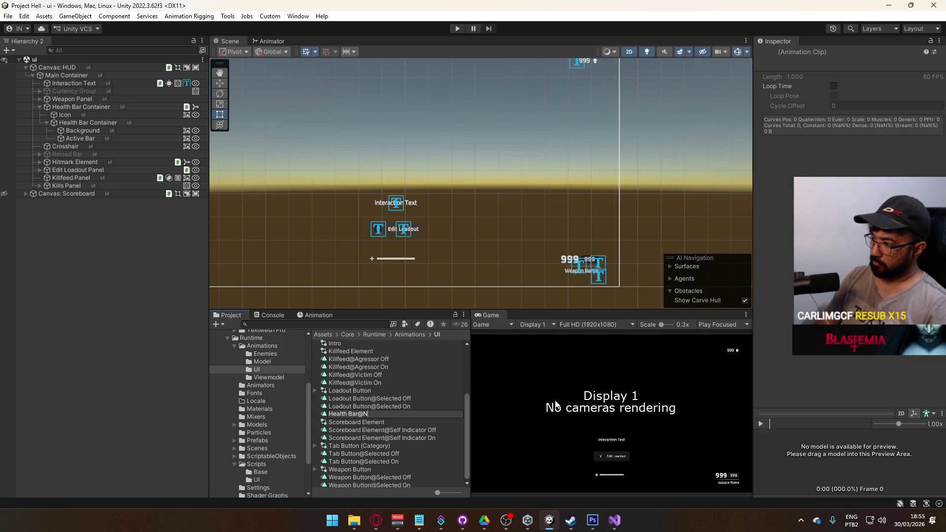
type("ble")
key("Return")
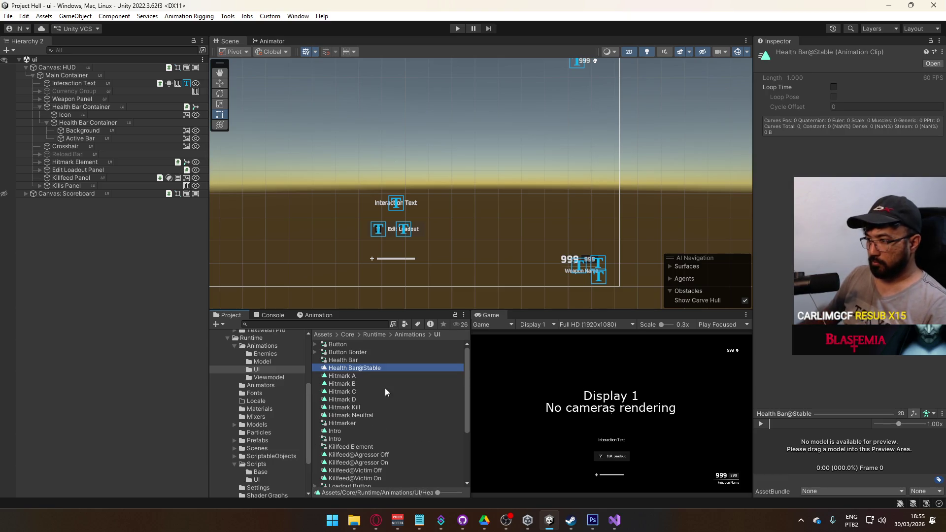
Rename the copied Stable clip to Health Bar@Danger.
left_click(361, 376)
left_click(364, 376)
left_click_drag(363, 375, 425, 372)
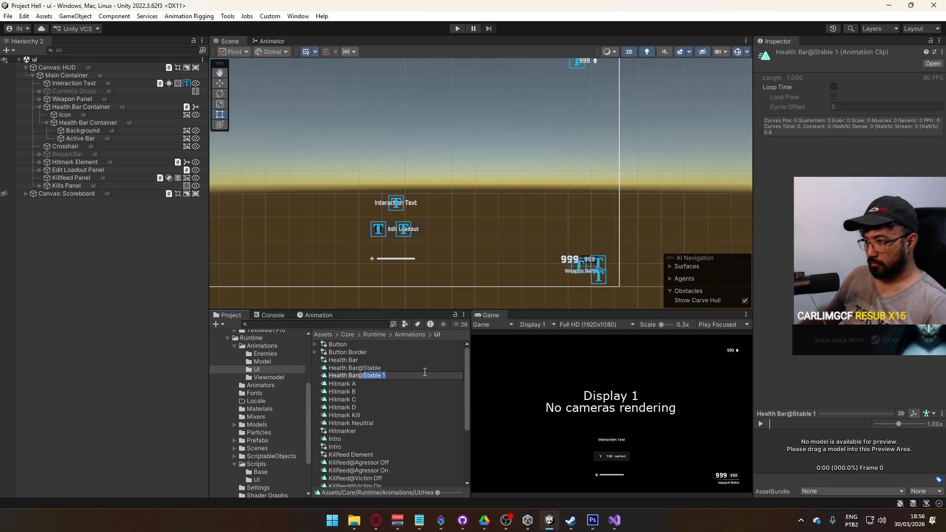
type("Danger")
key("Return")
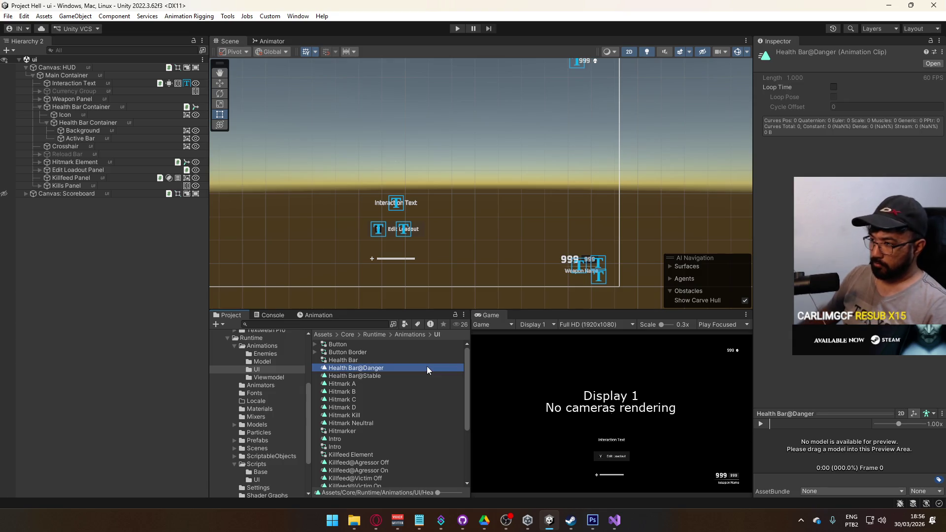
Rename the copied Danger clip to Health Bar@Critical.
left_click(367, 376)
left_click_drag(368, 376, 423, 377)
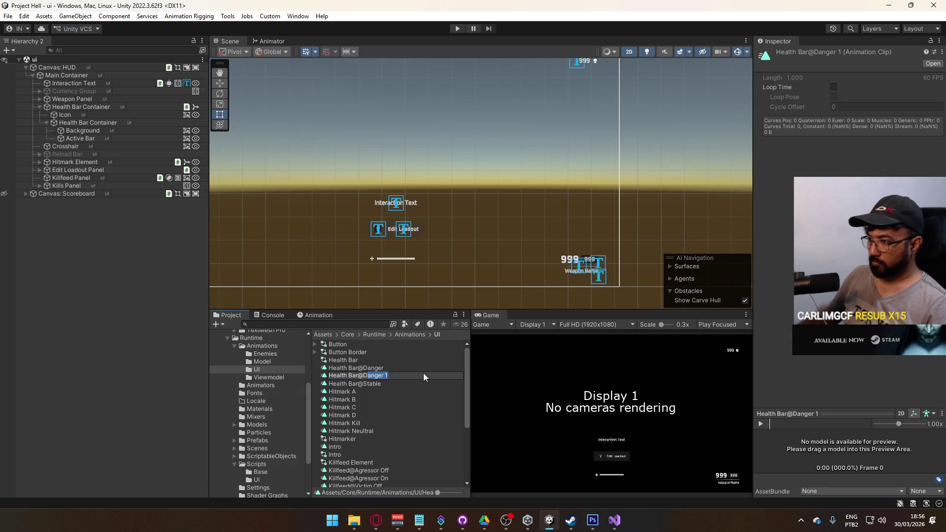
key("BackSpace")
key("BackSpace")
type("Critical")
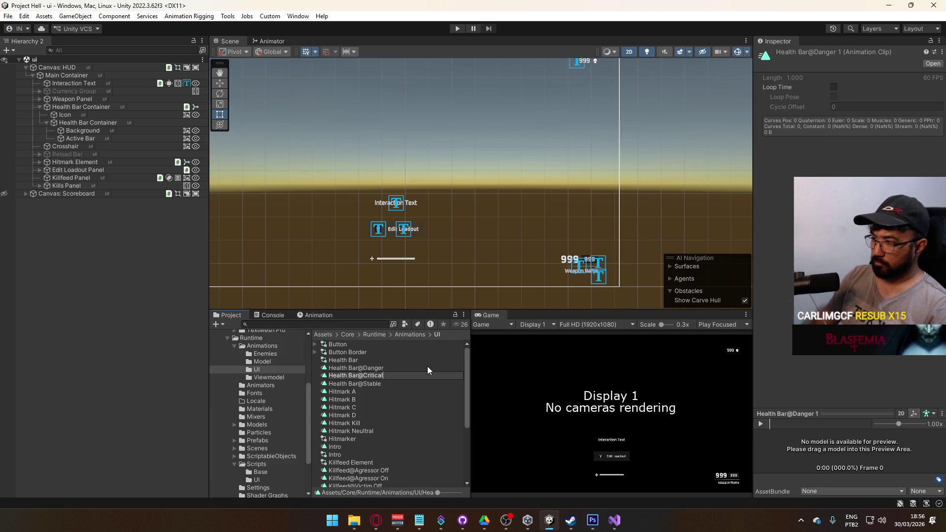
key("Return")
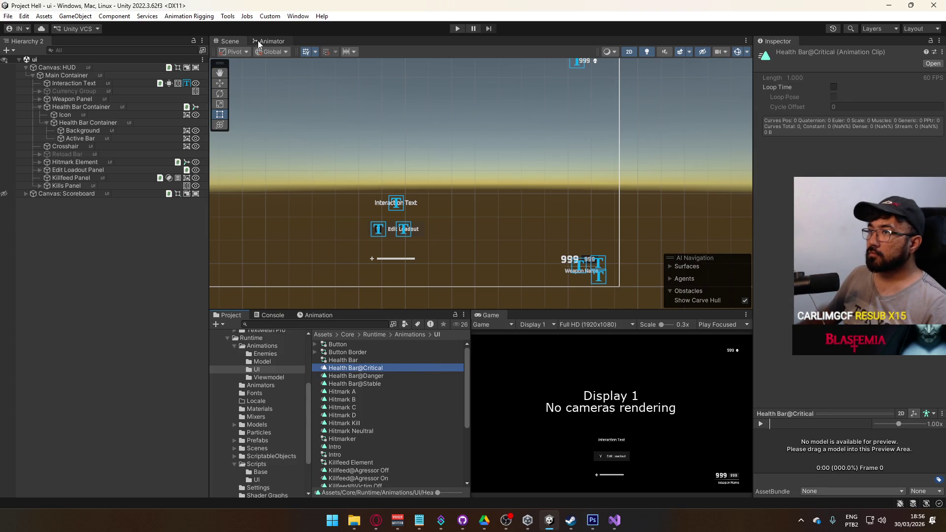
Assign the Health Bar controller to the Health Bar Container's Animator.
left_click(267, 40)
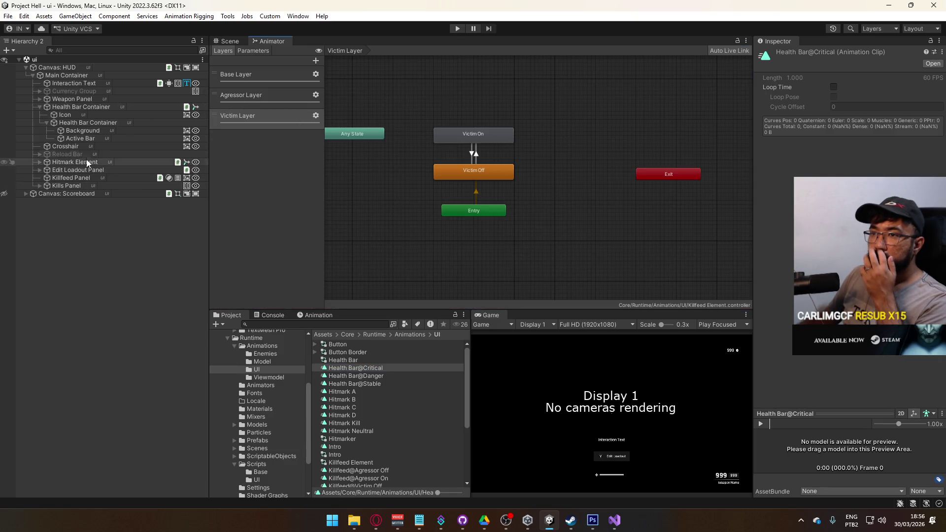
left_click(97, 107)
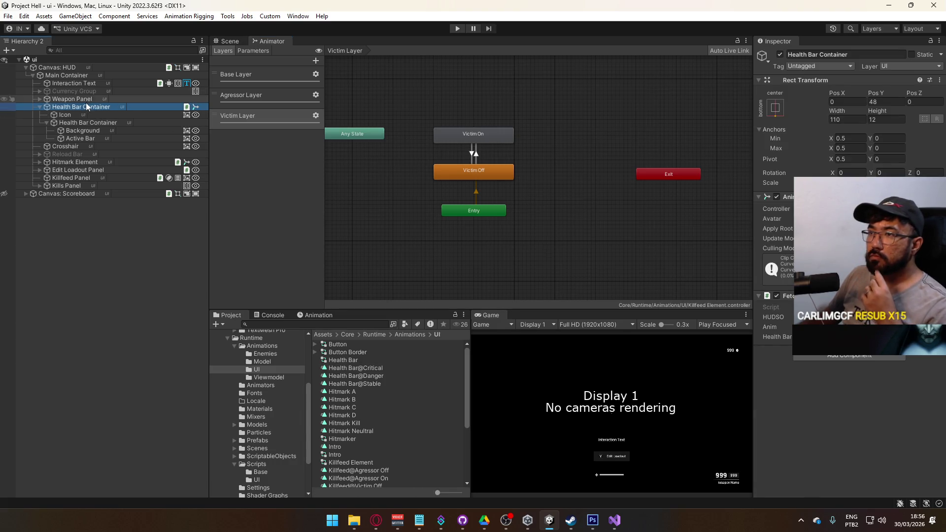
left_click(938, 209)
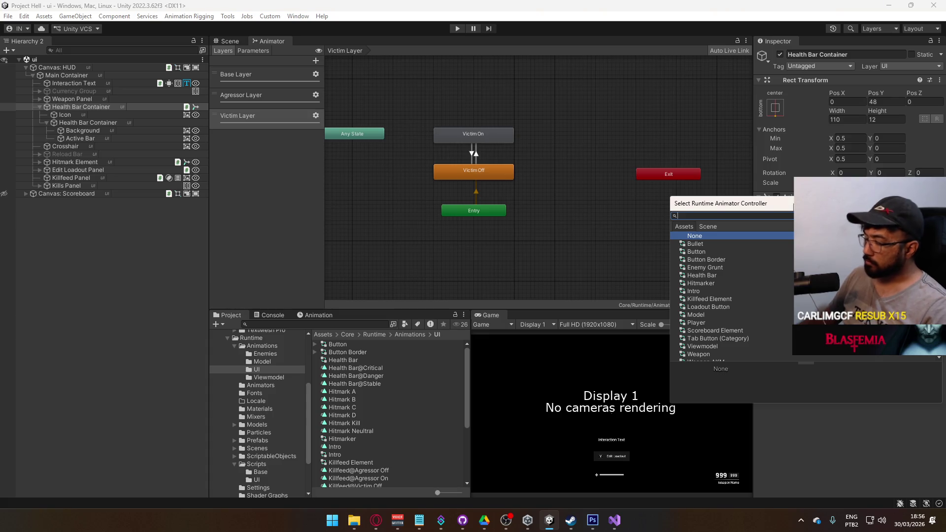
double_click(708, 242)
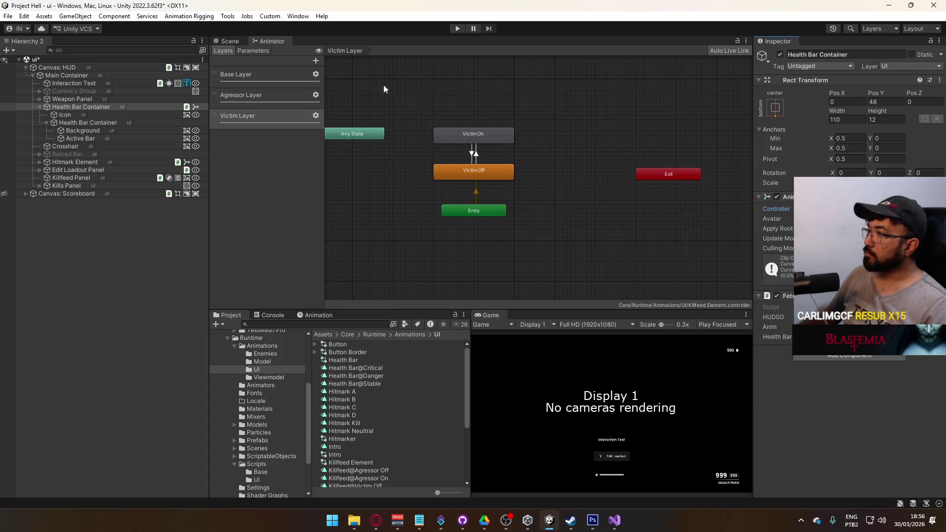
left_click(79, 116)
left_click(82, 108)
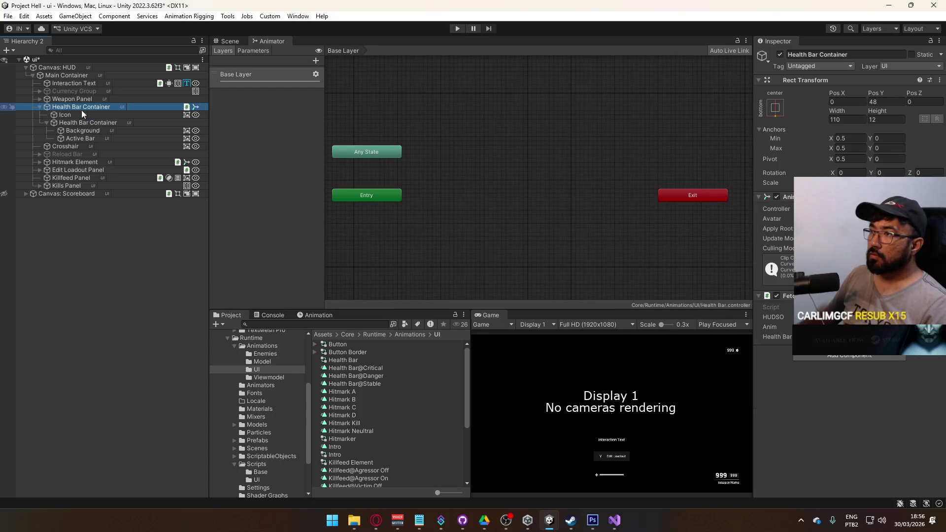
Add a Float parameter named health to the Animator.
left_click(253, 51)
left_click(313, 60)
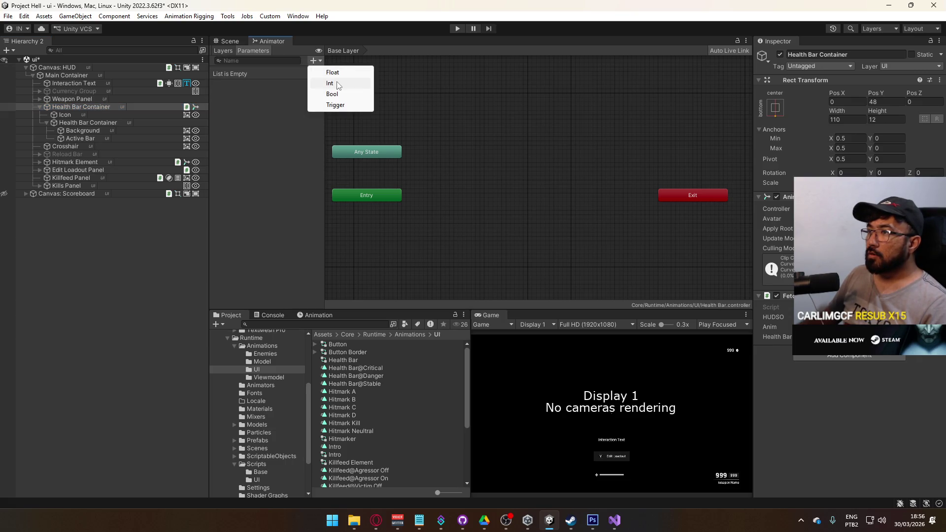
left_click(339, 74)
type("health")
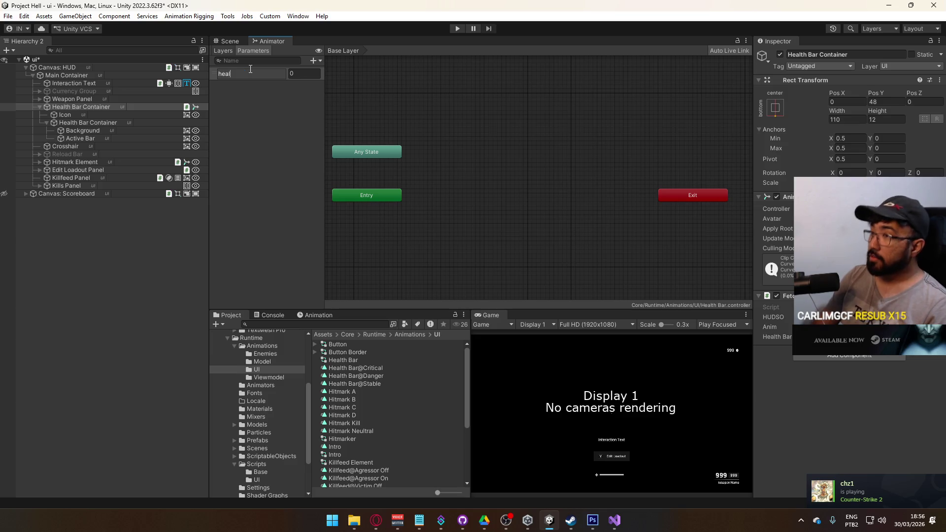
key("Return")
Create a state from a new Blend Tree and open it for editing.
right_click(468, 188)
mouse_move(522, 194)
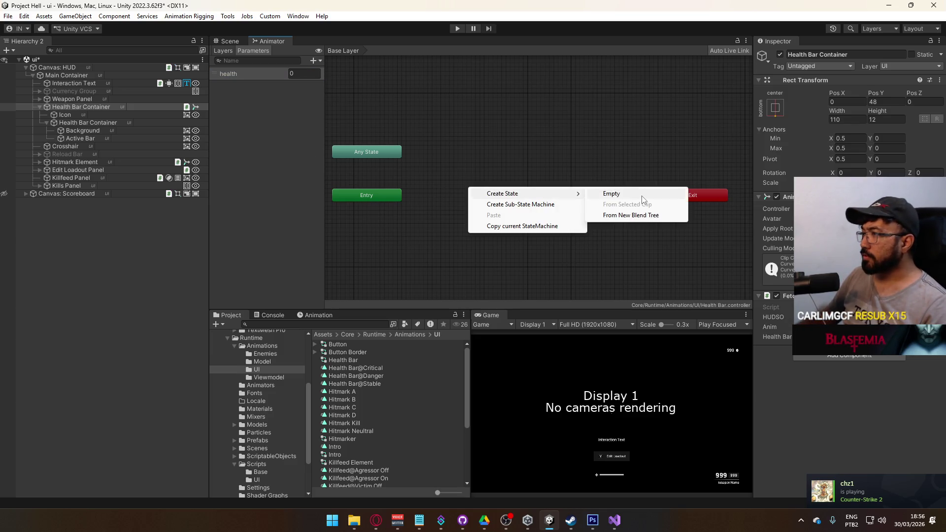
left_click(633, 216)
left_click(502, 193)
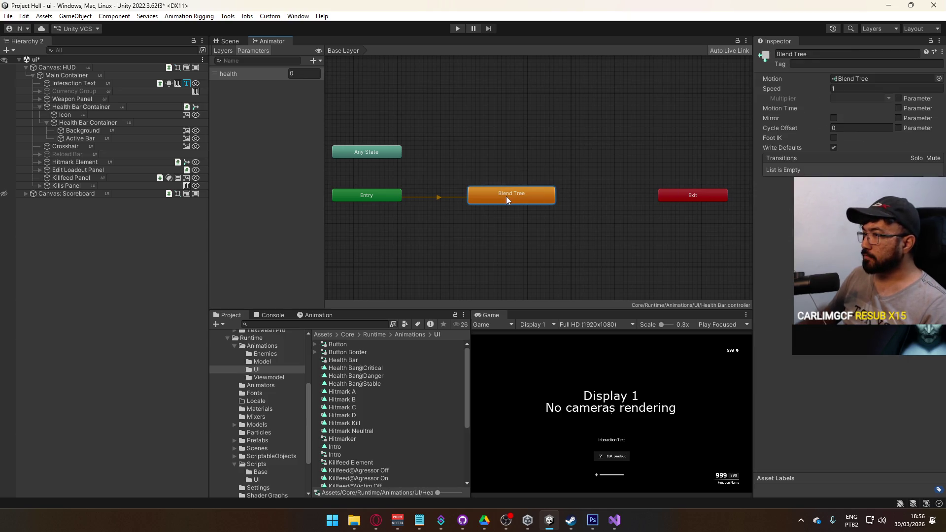
left_click_drag(359, 196, 503, 229)
double_click(522, 195)
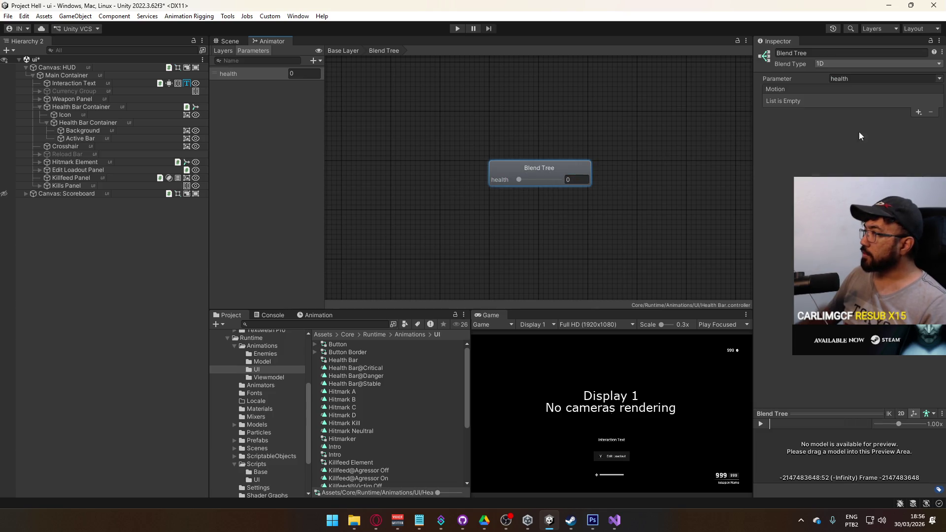
left_click(917, 113)
left_click(919, 120)
left_click(919, 114)
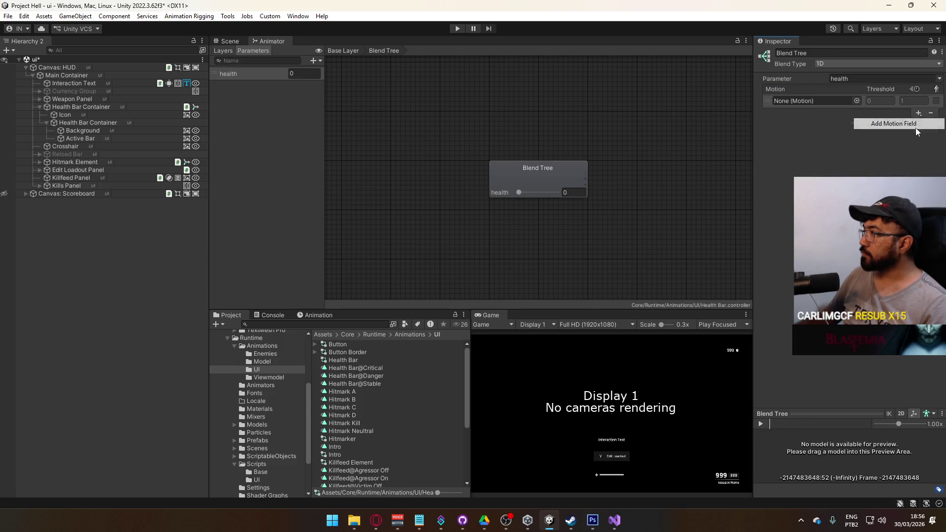
left_click(902, 122)
left_click(918, 157)
left_click(902, 165)
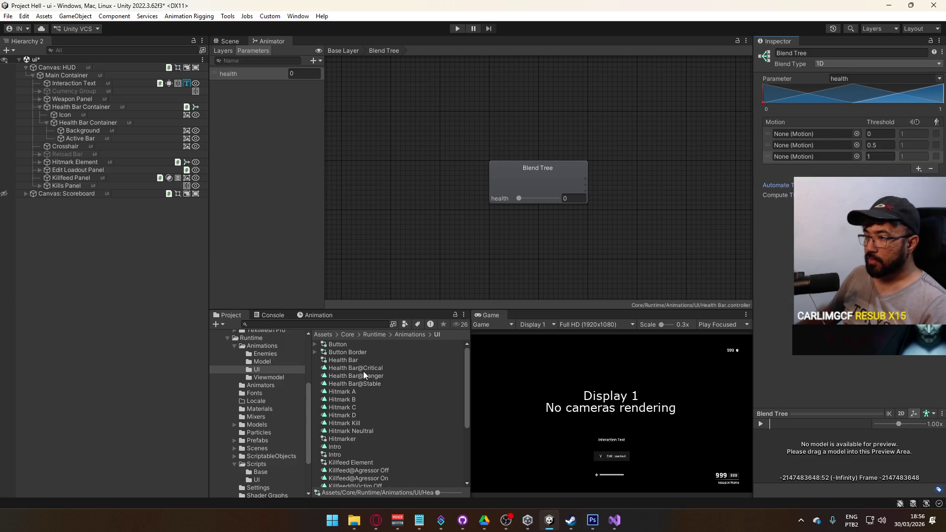
mouse_move(373, 385)
left_mouse_down()
mouse_move(860, 157)
mouse_move(818, 156)
left_mouse_up()
mouse_move(383, 376)
left_mouse_down()
mouse_move(608, 298)
mouse_move(818, 145)
left_mouse_up()
left_click_drag(375, 367, 813, 135)
Set thresholds to 0.3 Critical, 0.5 Danger and 0.75 Stable, then save the scene.
left_click(881, 138)
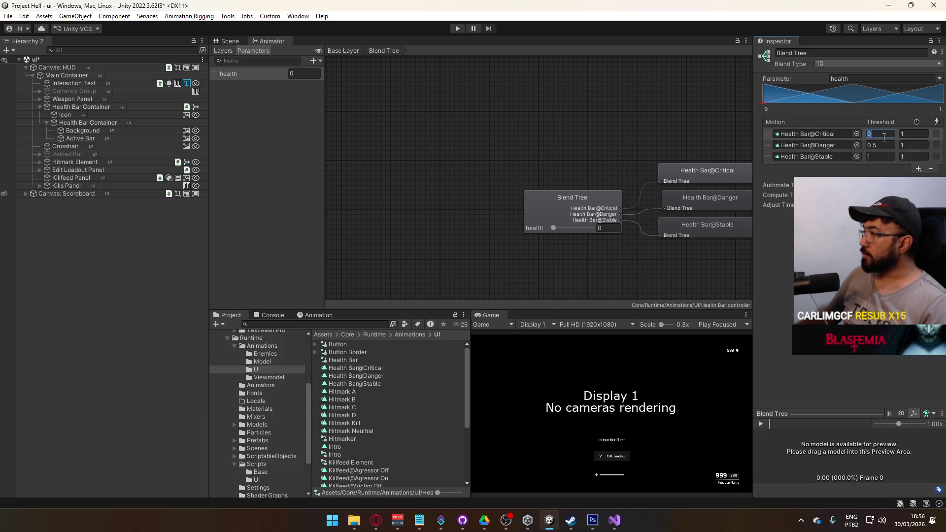
key("BackSpace")
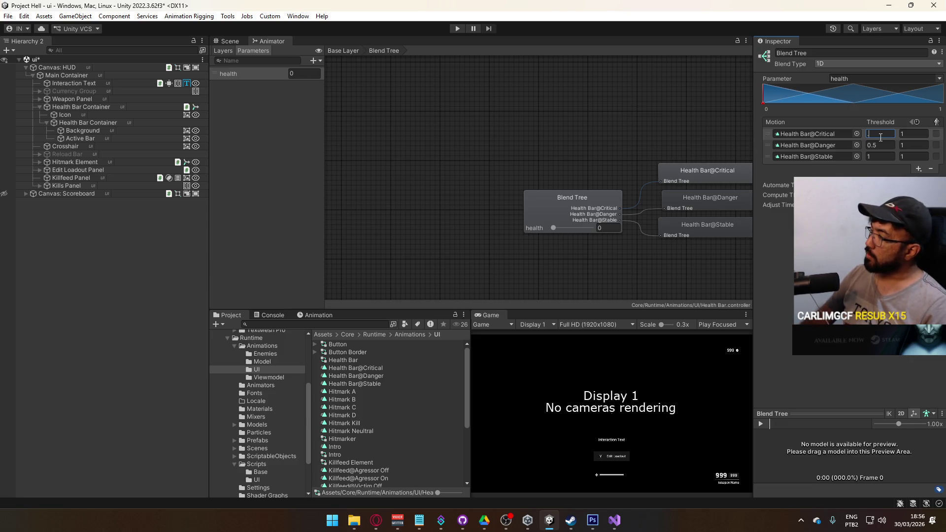
type("0.3")
left_click(871, 144)
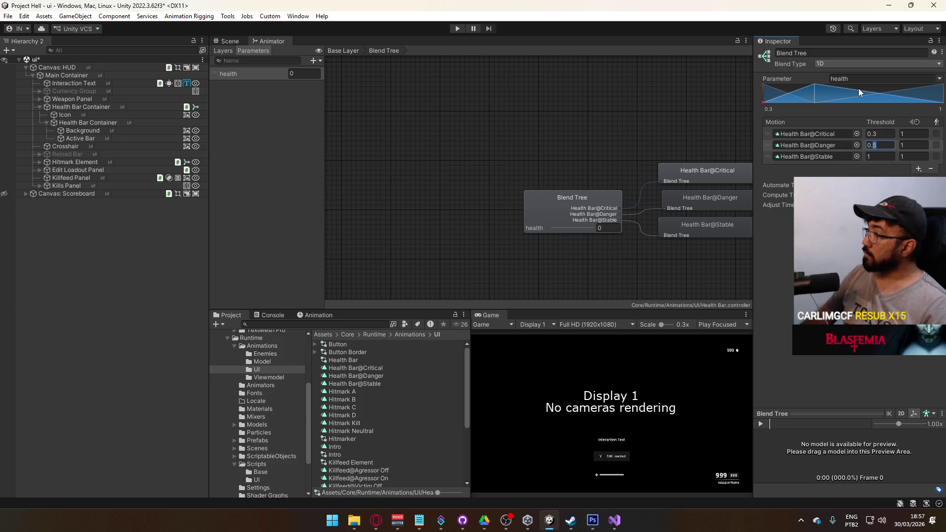
left_click(873, 158)
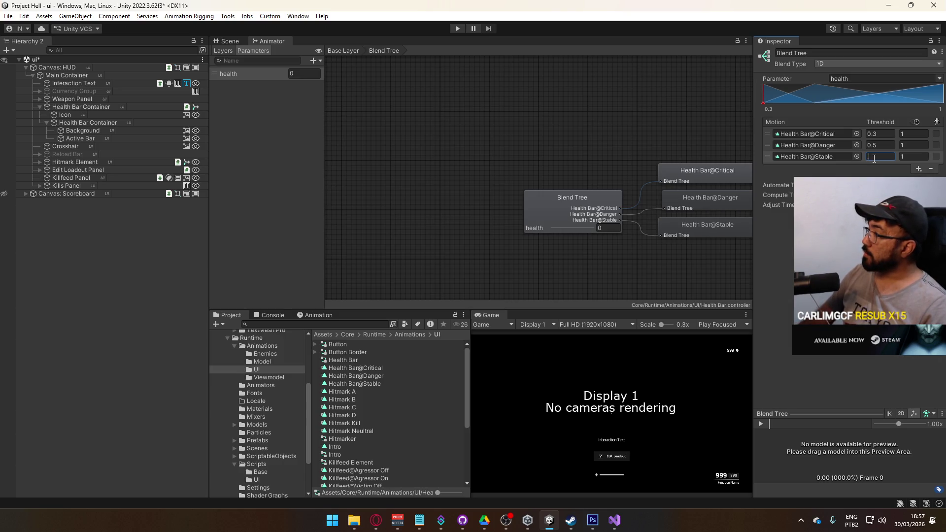
type(".75")
key("Return")
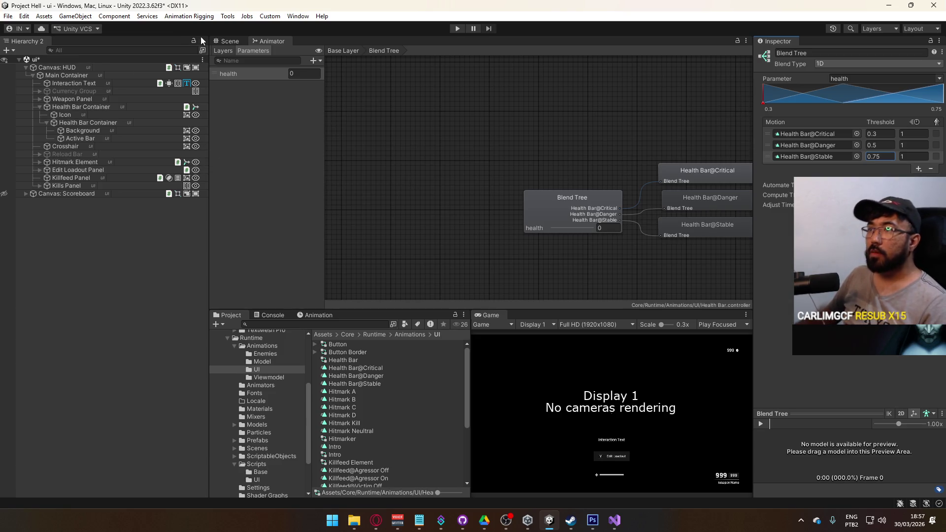
left_click(226, 43)
key("ctrl+s")
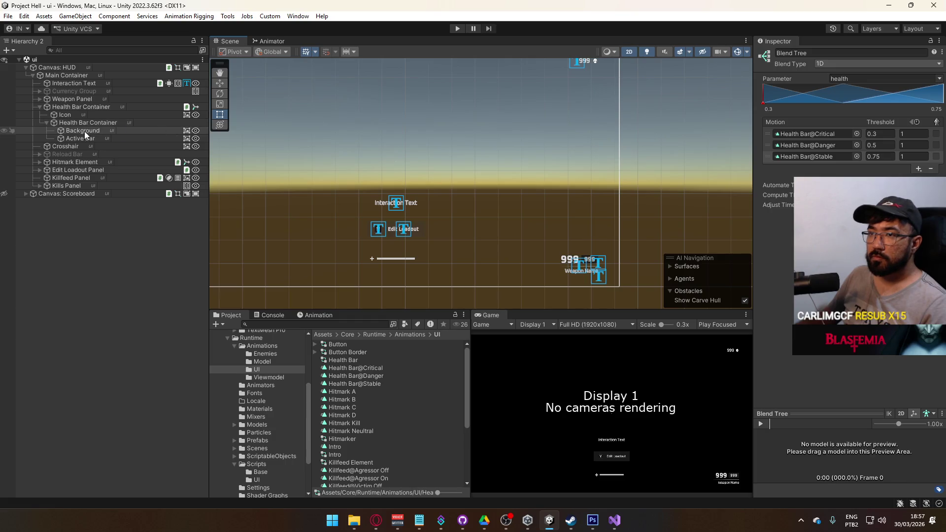
Select the Health Bar Container and pick Health Bar@Critical in the Animation window.
left_click(88, 108)
left_click(308, 314)
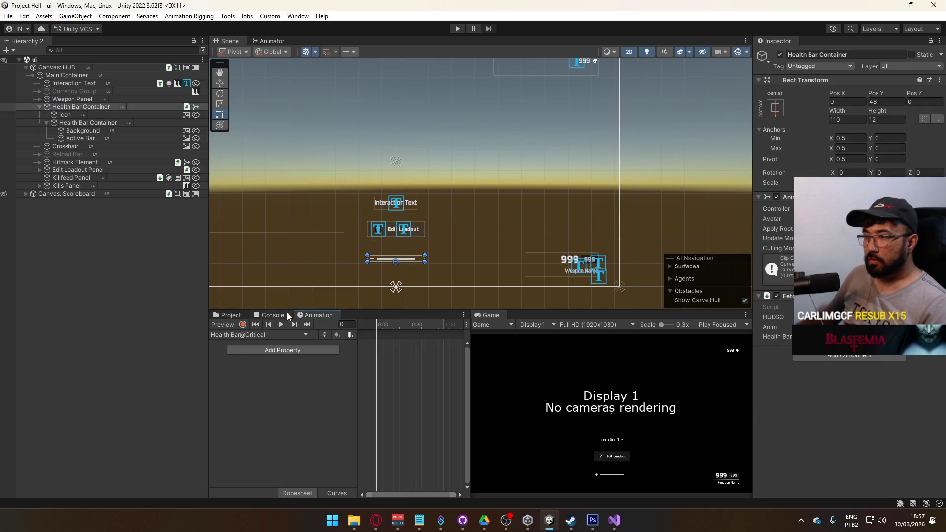
left_click(247, 335)
left_click(253, 345)
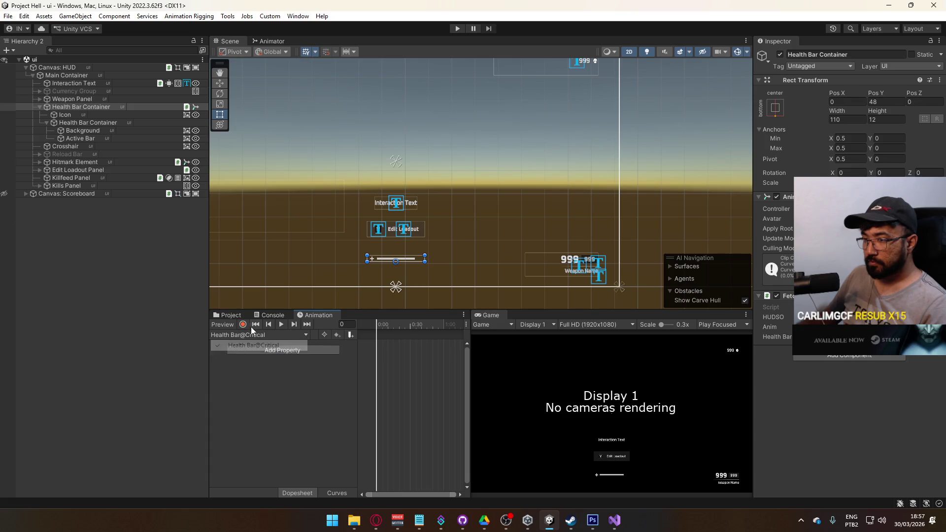
left_click(243, 324)
scroll(409, 263, "up", 3)
scroll(409, 263, "up", 3)
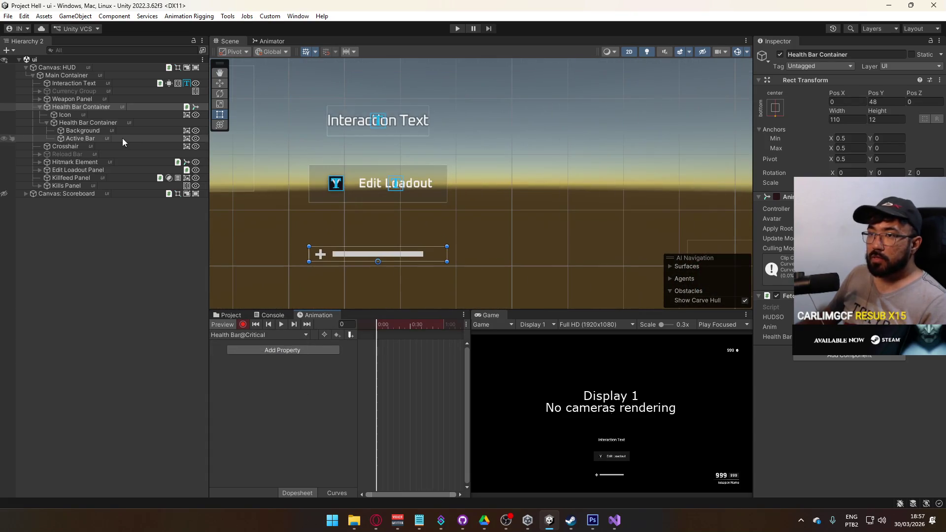
left_click(243, 324)
Disable the Active Bar and select the Background object.
left_click(80, 138)
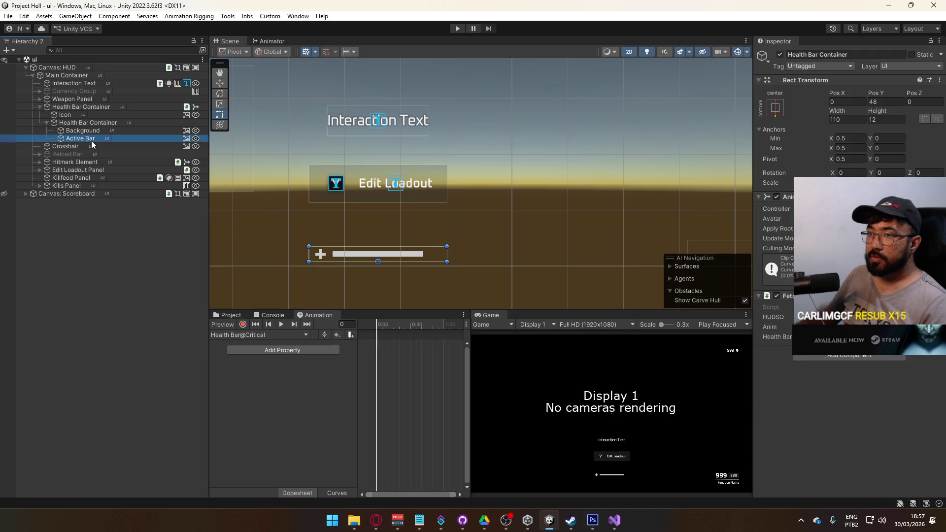
left_click(780, 54)
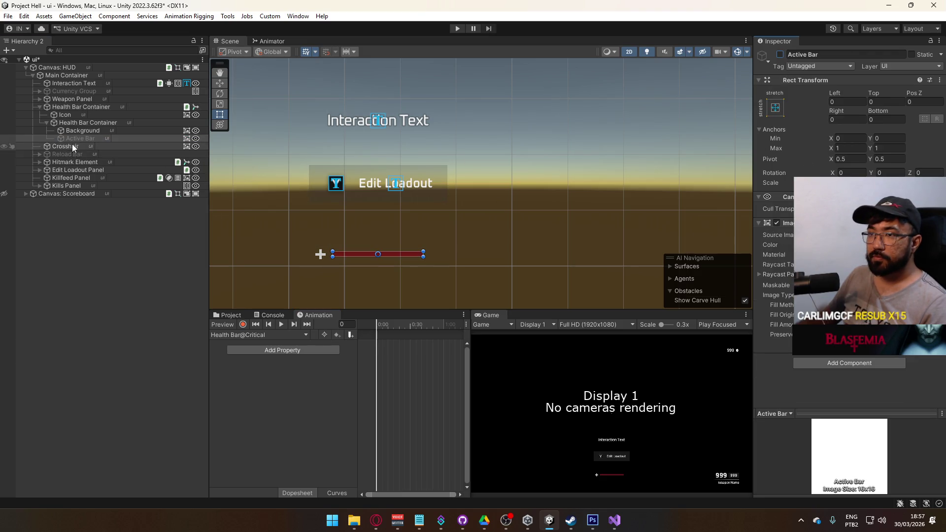
left_click(88, 123)
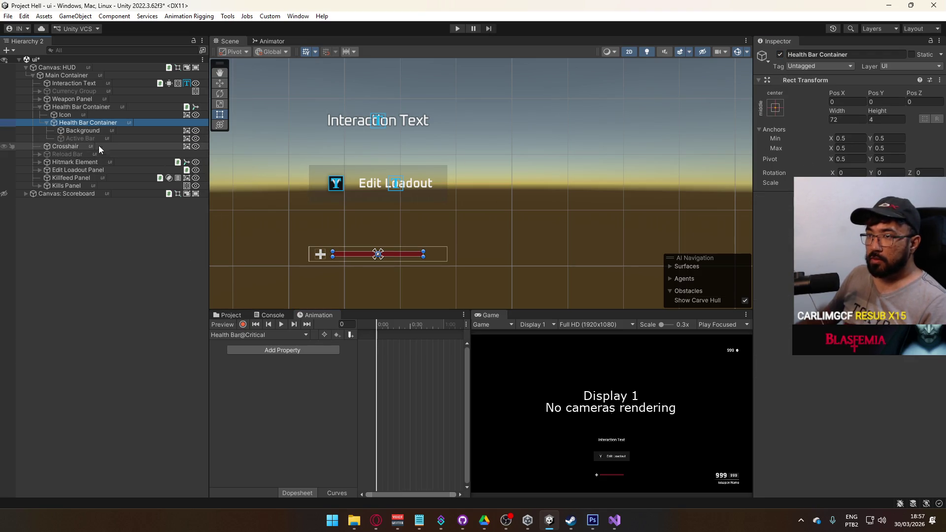
left_click(94, 132)
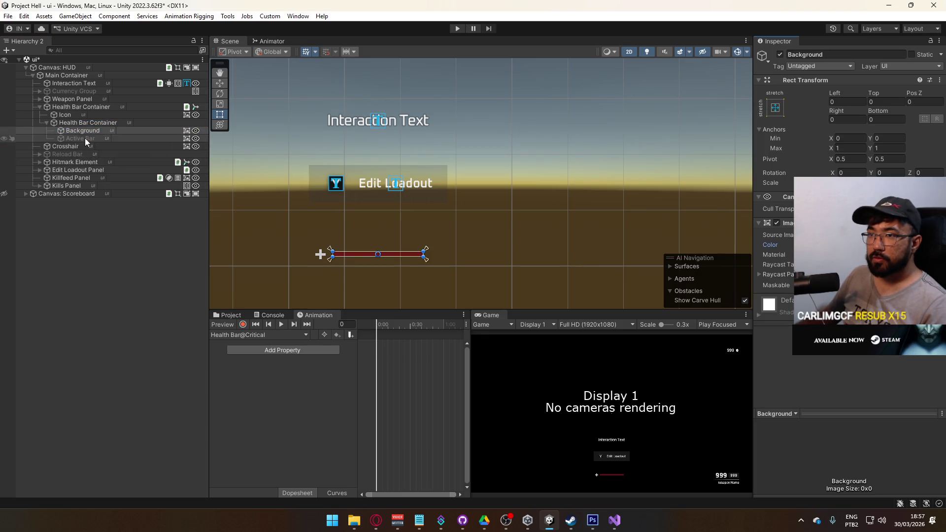
Check the Danger and Critical clips, then adjust the Background colour in Health Bar@Stable.
left_click(245, 335)
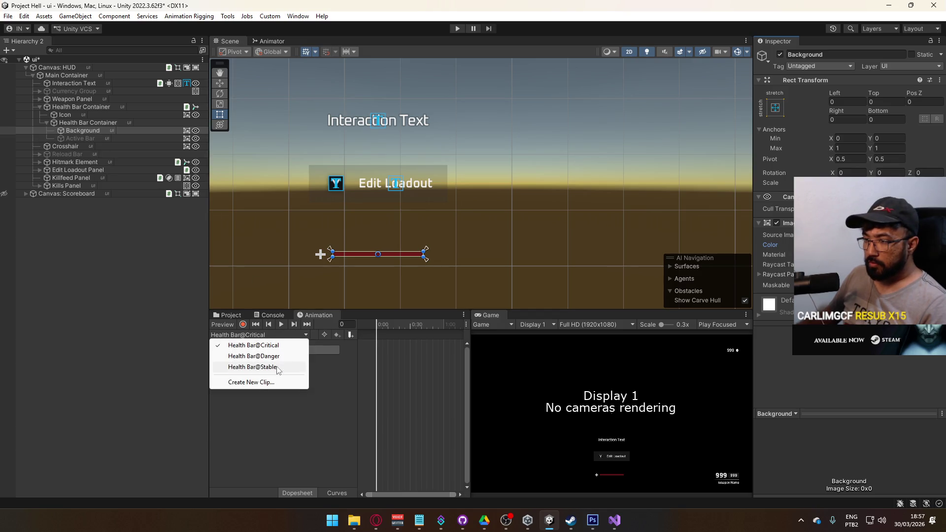
left_click(261, 351)
left_click(262, 336)
left_click(254, 346)
left_click(262, 335)
left_click(271, 366)
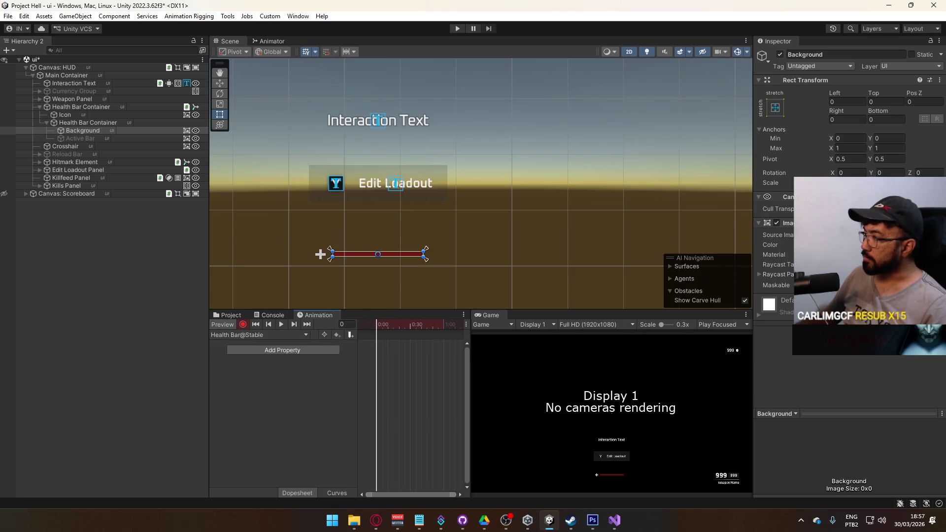
left_click(863, 245)
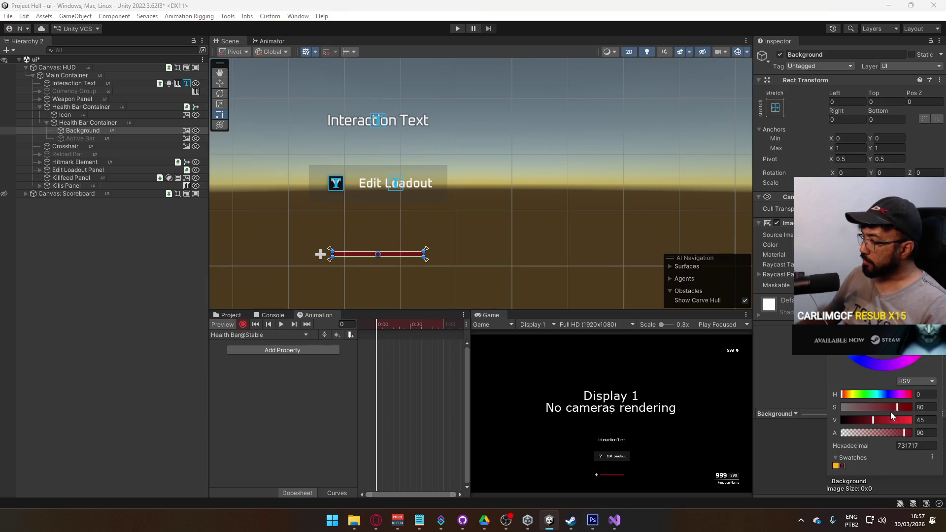
left_click_drag(892, 407, 880, 407)
key("Escape")
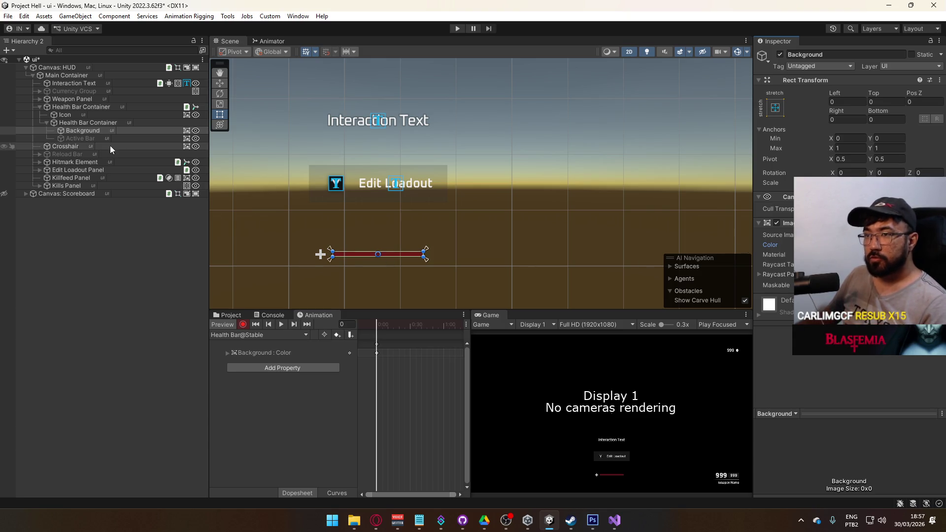
Record Health Bar@Critical keying the Background Color to bright red FF3030 with alpha 90.
left_click(241, 336)
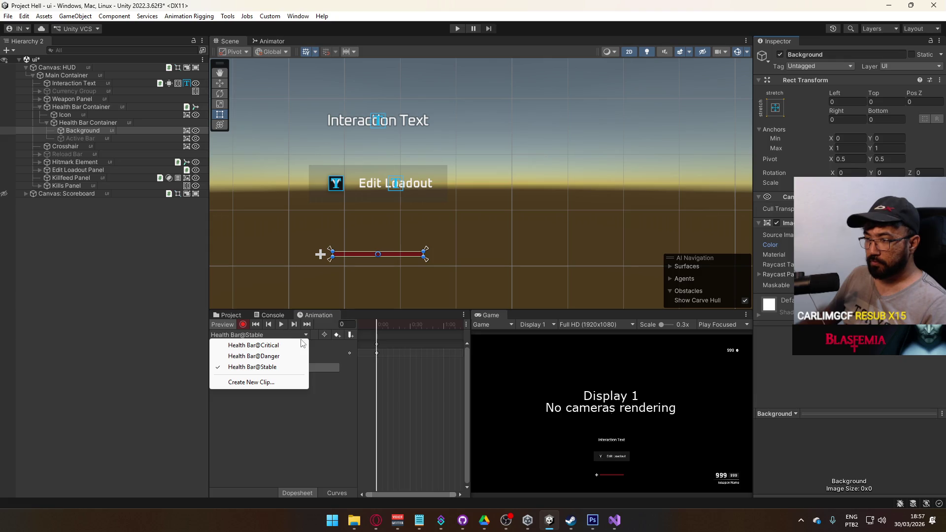
left_click(270, 344)
left_click(243, 324)
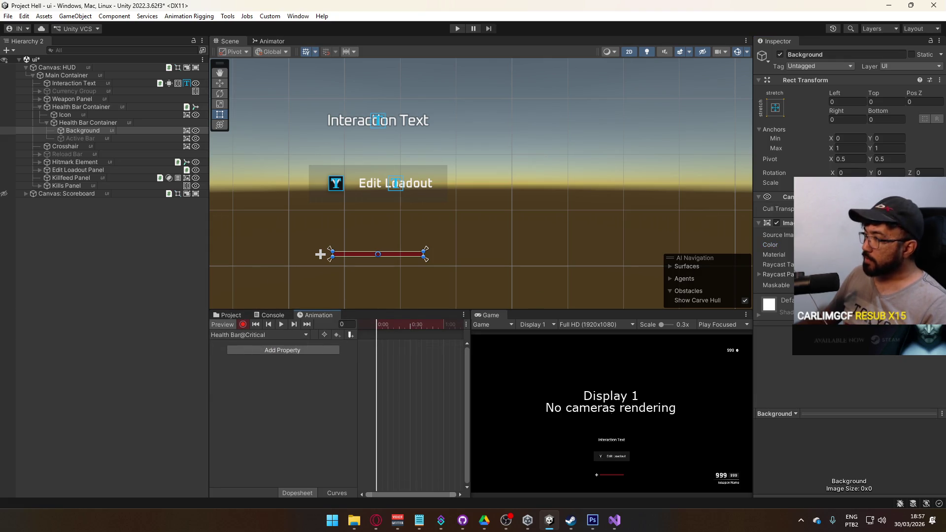
scroll(341, 254, "up", 4)
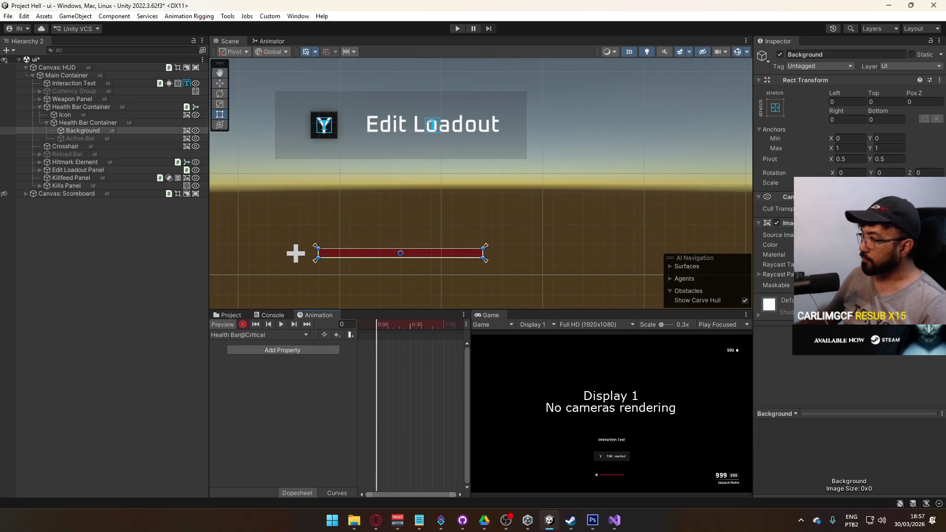
left_click(877, 245)
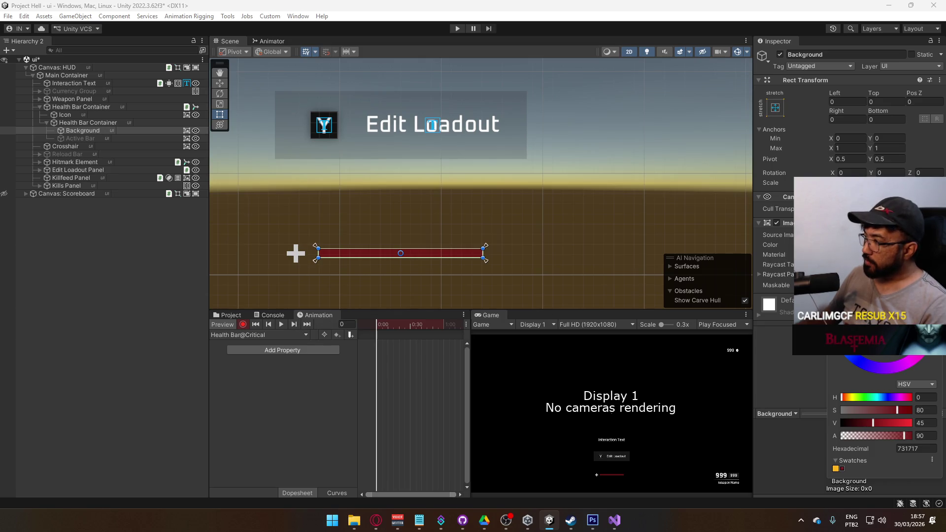
mouse_move(901, 337)
left_mouse_down()
mouse_move(891, 308)
mouse_move(902, 308)
left_mouse_up()
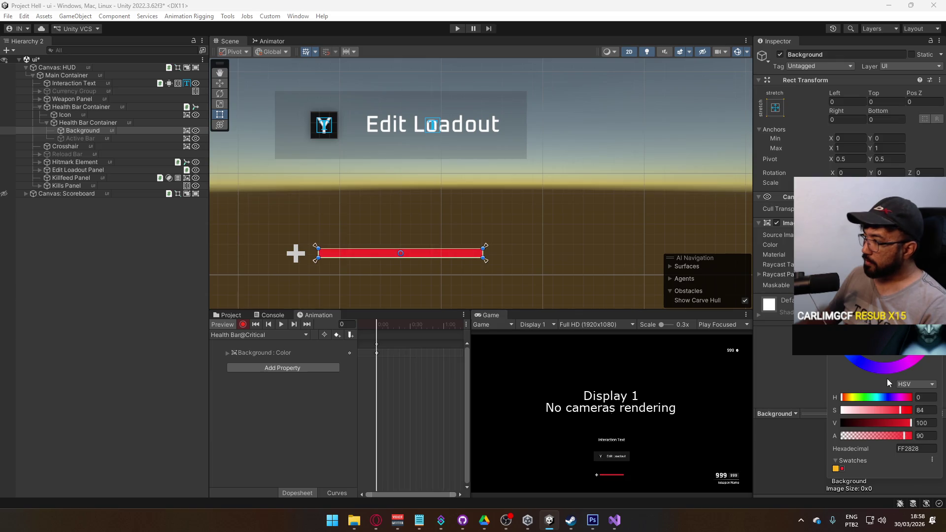
mouse_move(903, 435)
left_mouse_down()
mouse_move(876, 423)
mouse_move(908, 425)
left_mouse_up()
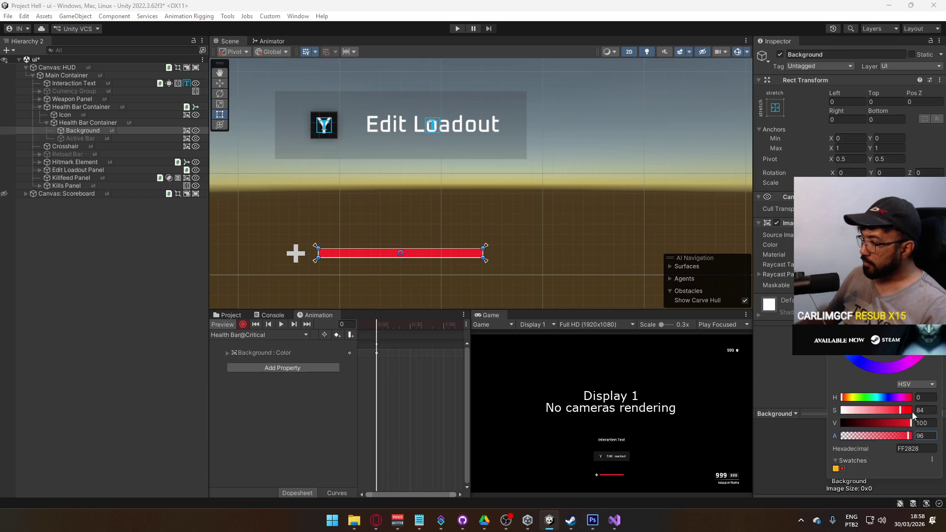
type("90")
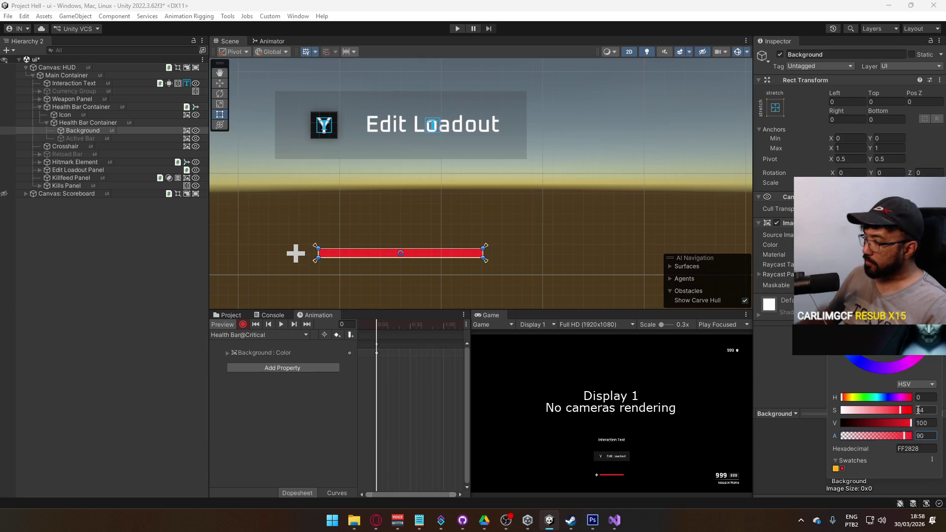
left_click_drag(900, 410, 898, 410)
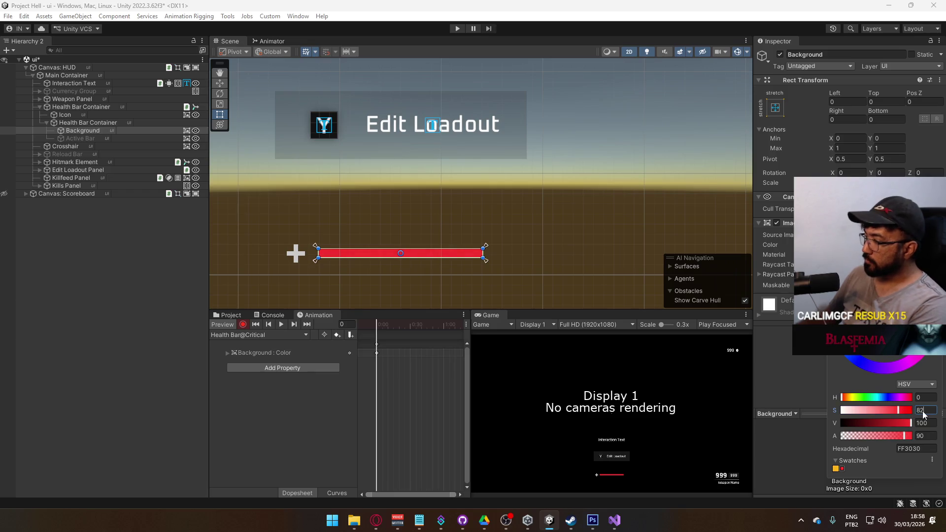
type("80")
key("Return")
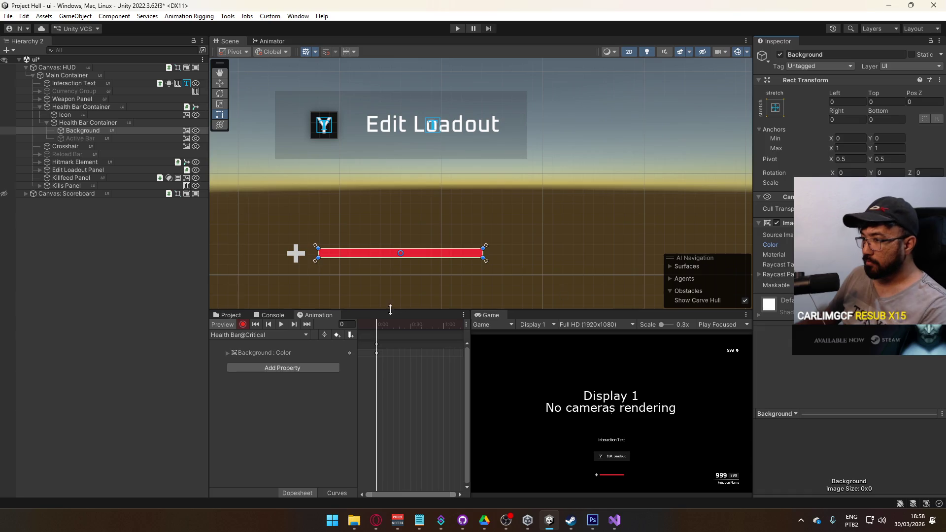
scroll(430, 365, "down", 2)
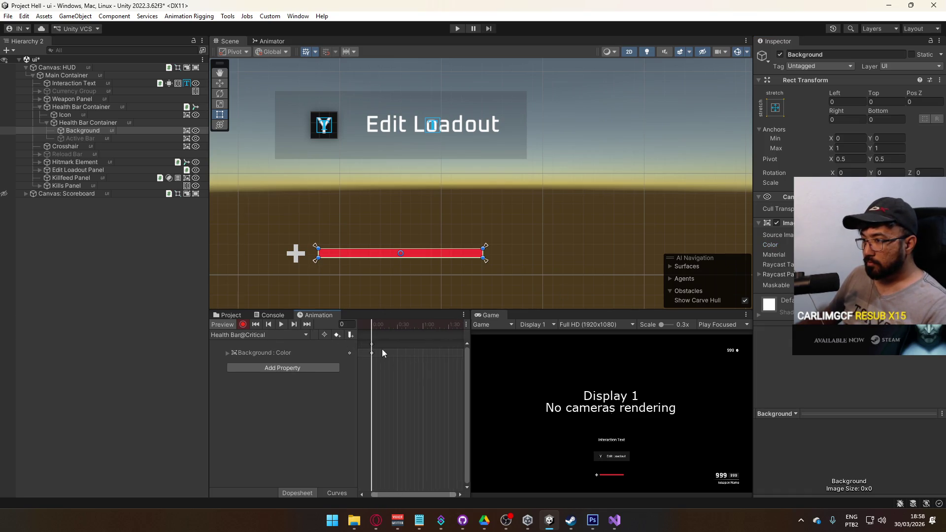
left_click(258, 333)
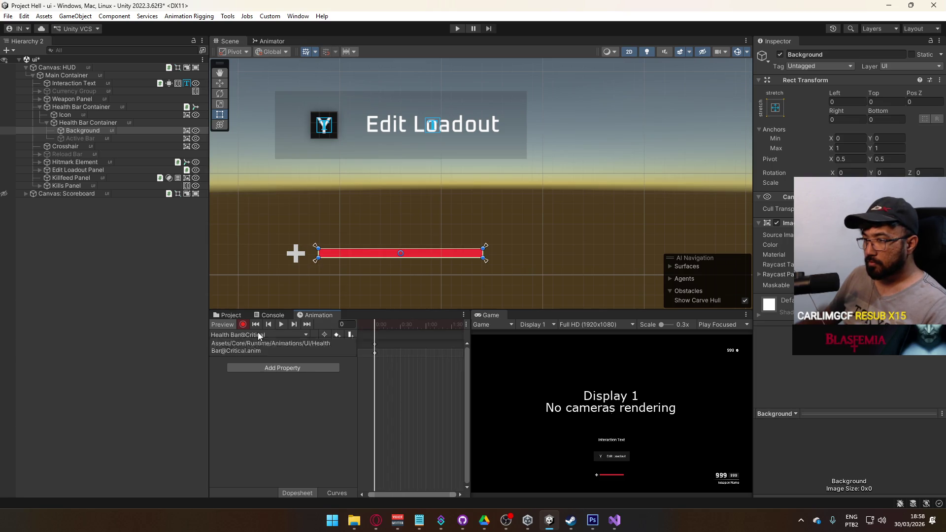
At frame 60 of Health Bar@Critical, key the Background Color to dark red 660000.
left_click(308, 354)
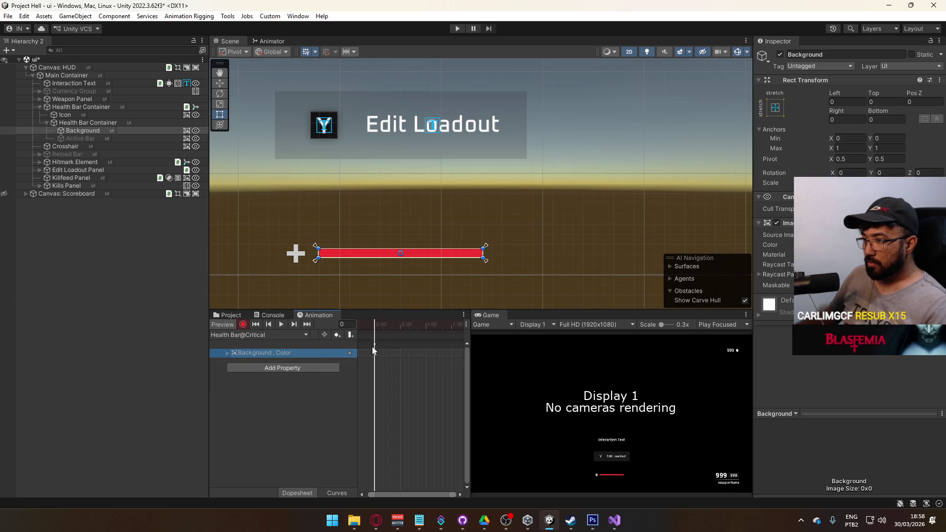
left_click(264, 334)
left_click(374, 356)
left_click_drag(389, 330, 426, 326)
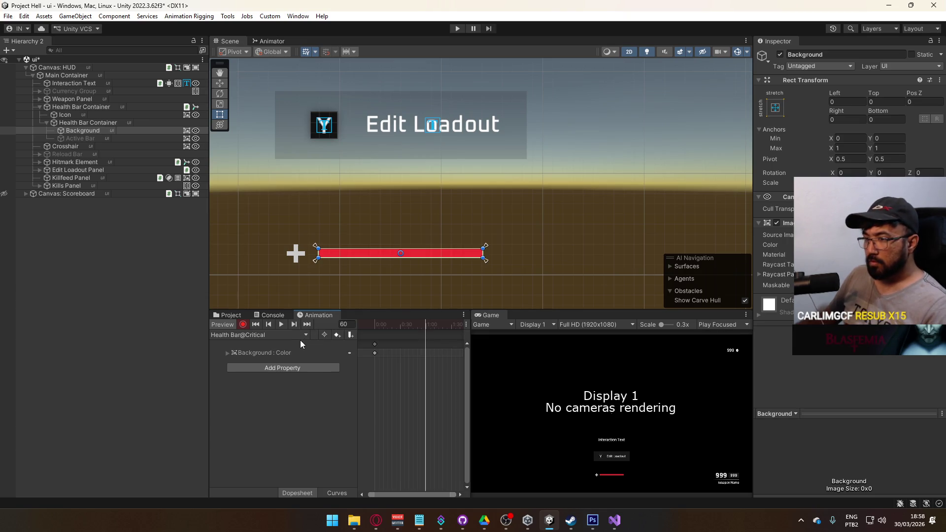
left_click(394, 344)
key("k")
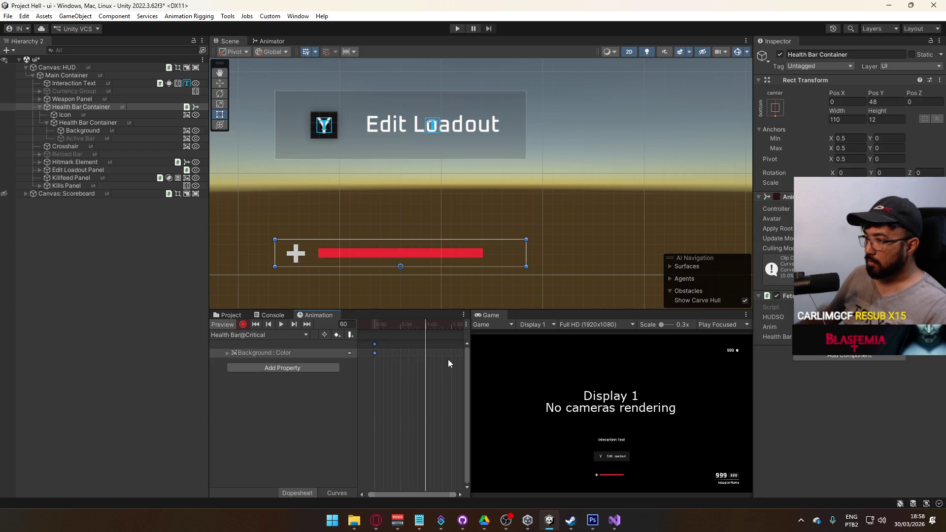
left_click(302, 351)
left_click(882, 244)
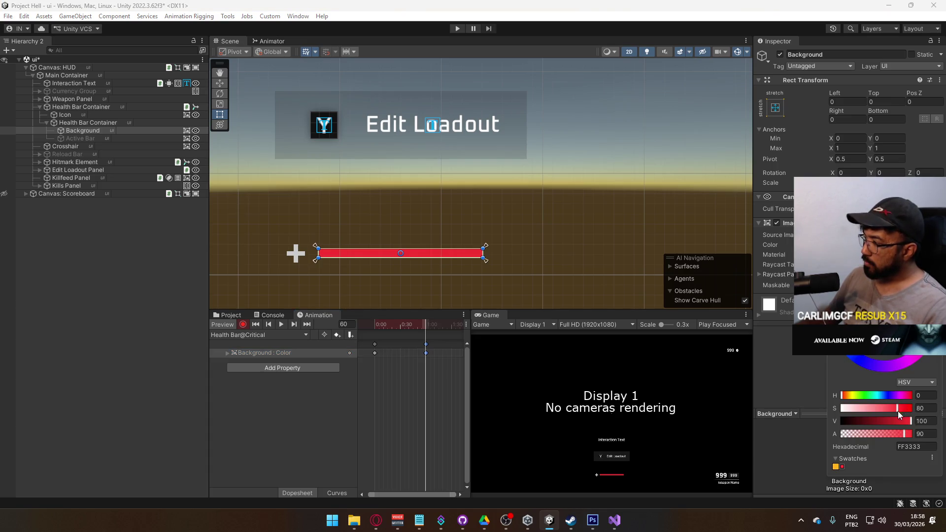
left_click_drag(897, 419, 871, 422)
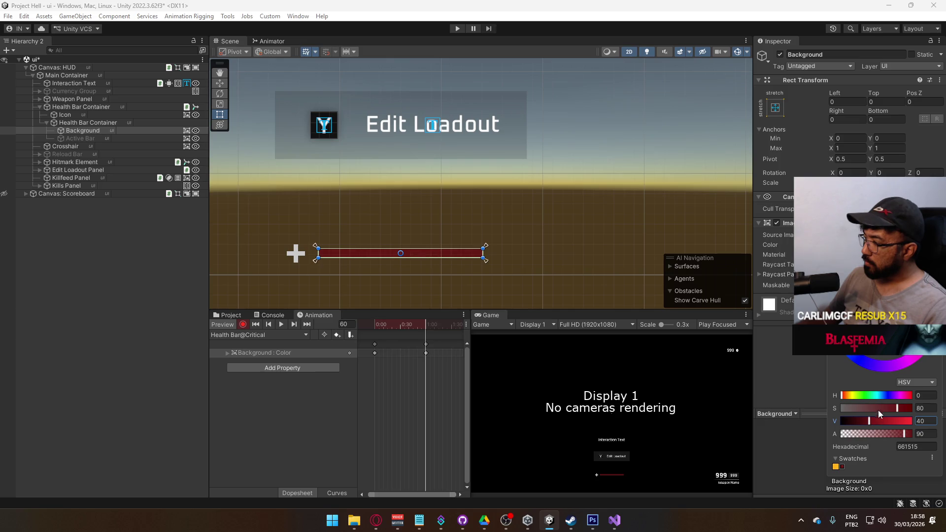
left_click_drag(906, 411, 915, 406)
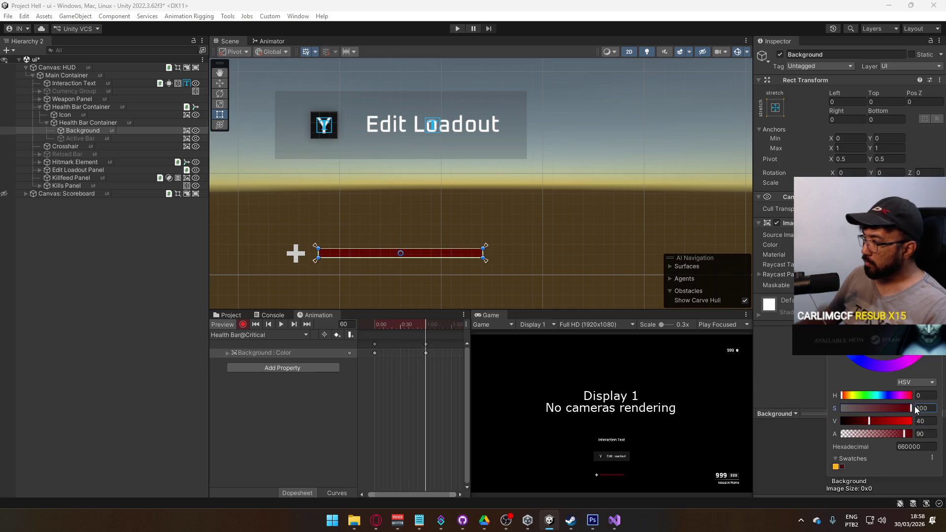
Add a colour keyframe at the two-second mark and scrub to preview the fade.
left_click(387, 328)
mouse_move(387, 329)
left_mouse_down()
mouse_move(436, 326)
mouse_move(376, 335)
left_mouse_up()
left_click(419, 351)
scroll(393, 350, "down", 2)
left_click(428, 325)
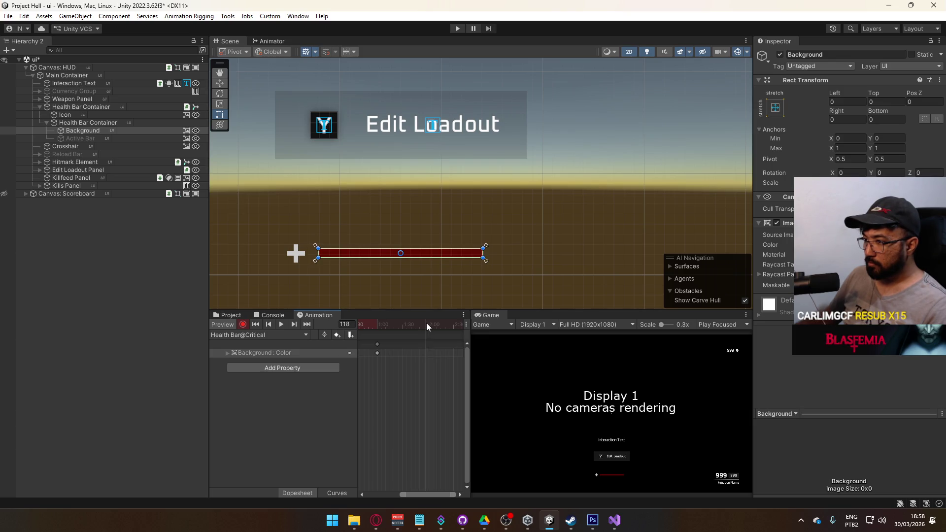
key("k")
mouse_move(427, 326)
left_mouse_down()
mouse_move(448, 327)
mouse_move(386, 318)
mouse_move(448, 325)
mouse_move(389, 329)
left_mouse_up()
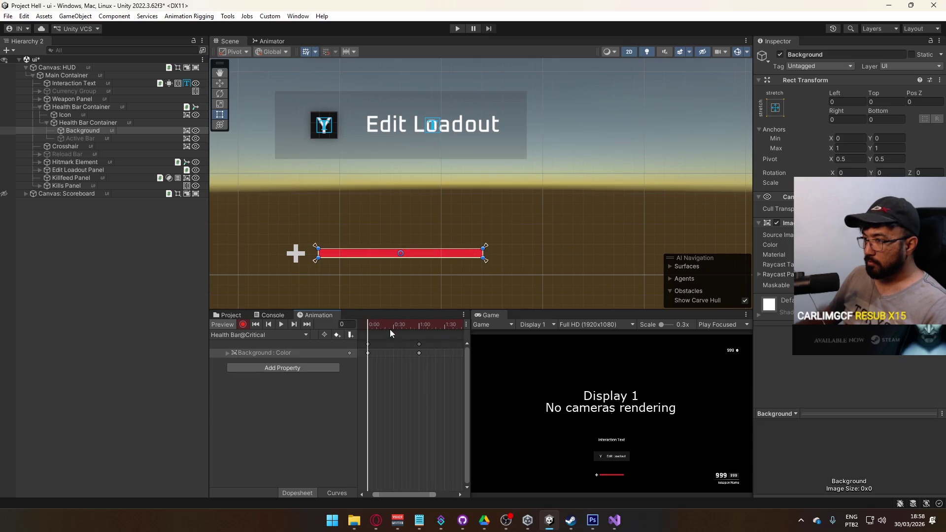
Inspect the Background : Color keys in the Curves view.
left_click(227, 352)
left_click(336, 492)
key("f")
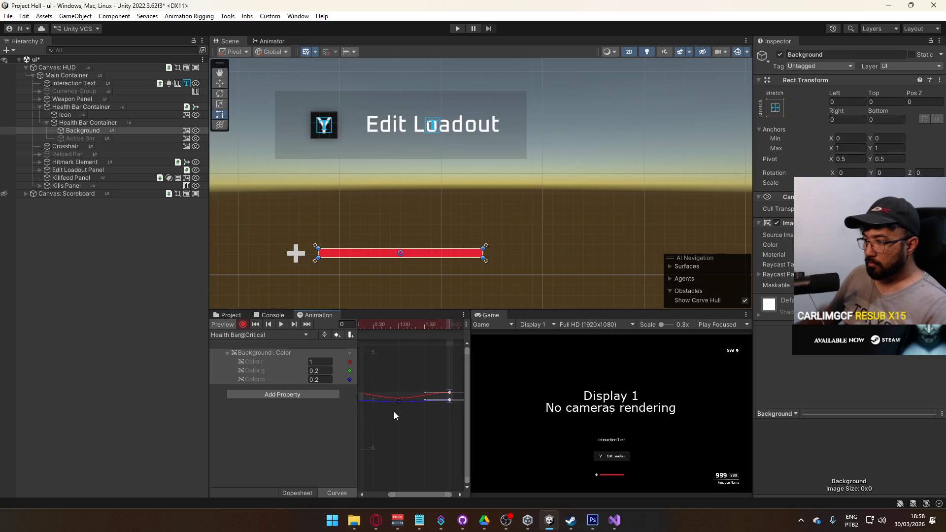
left_click_drag(445, 417, 354, 379)
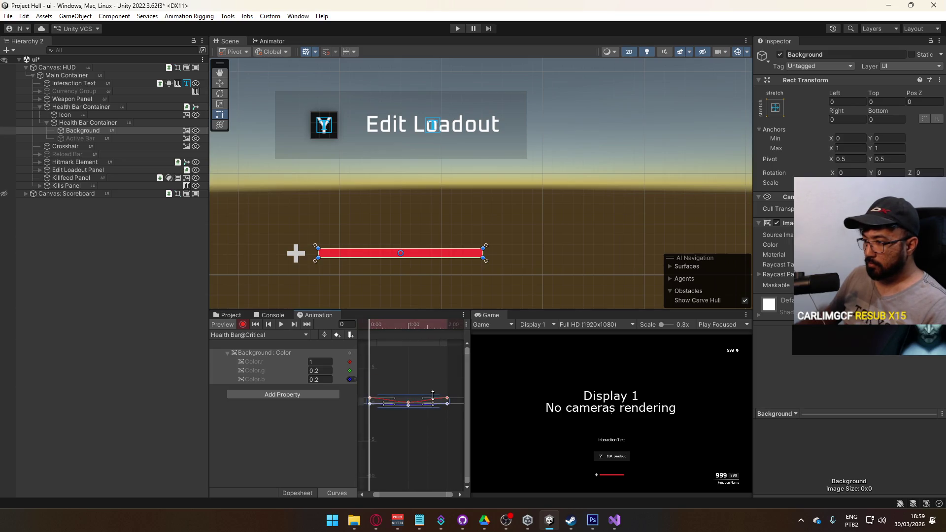
right_click(446, 403)
mouse_move(495, 383)
left_click(412, 432)
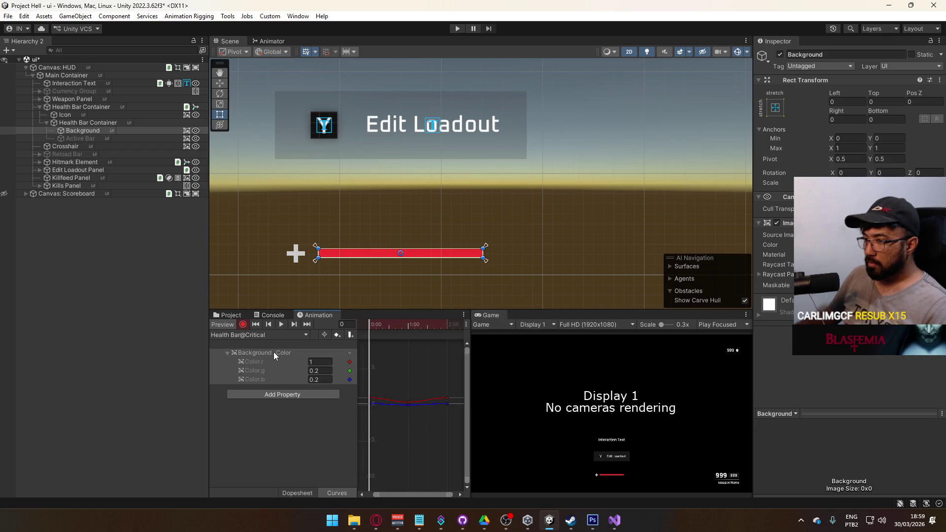
right_click(273, 351)
left_click(325, 390)
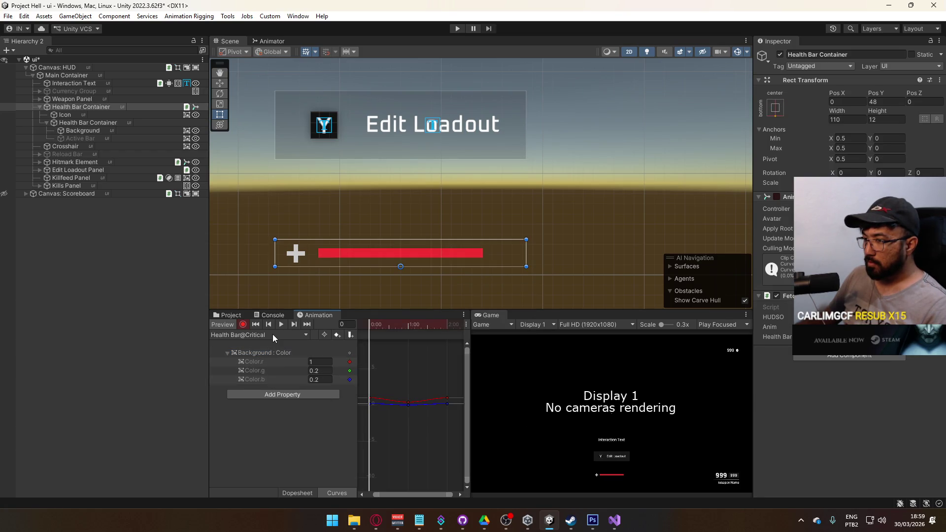
Stop recording and enable Loop Time on the Health Bar@Critical clip.
left_click(243, 325)
left_click(226, 316)
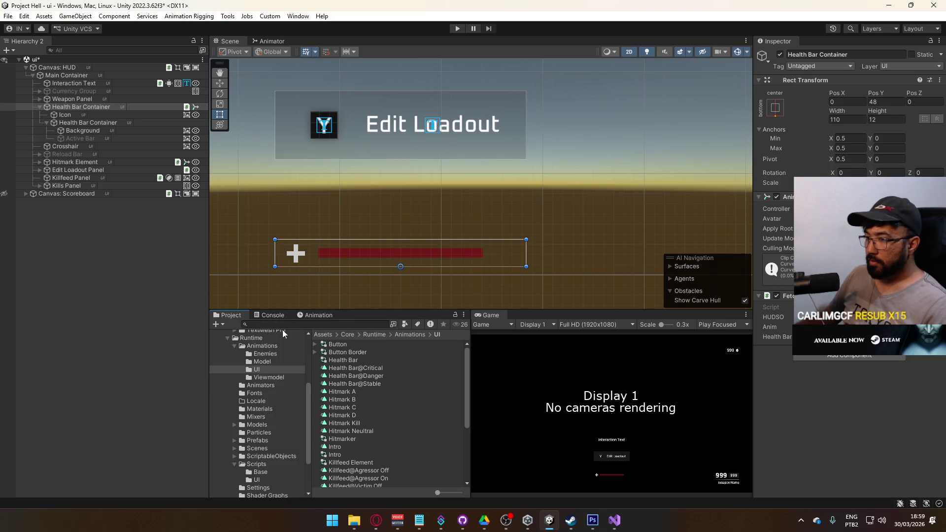
left_click(377, 369)
left_click(831, 88)
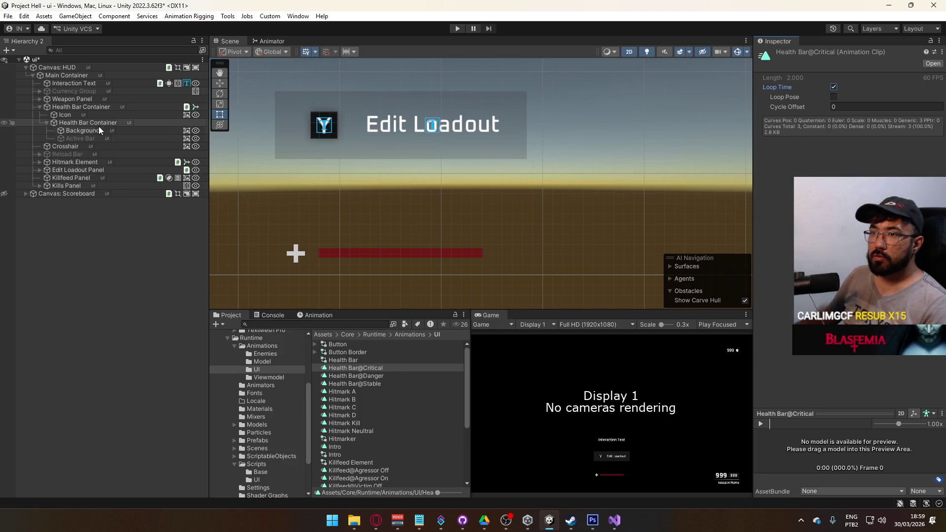
left_click(102, 108)
left_click(309, 315)
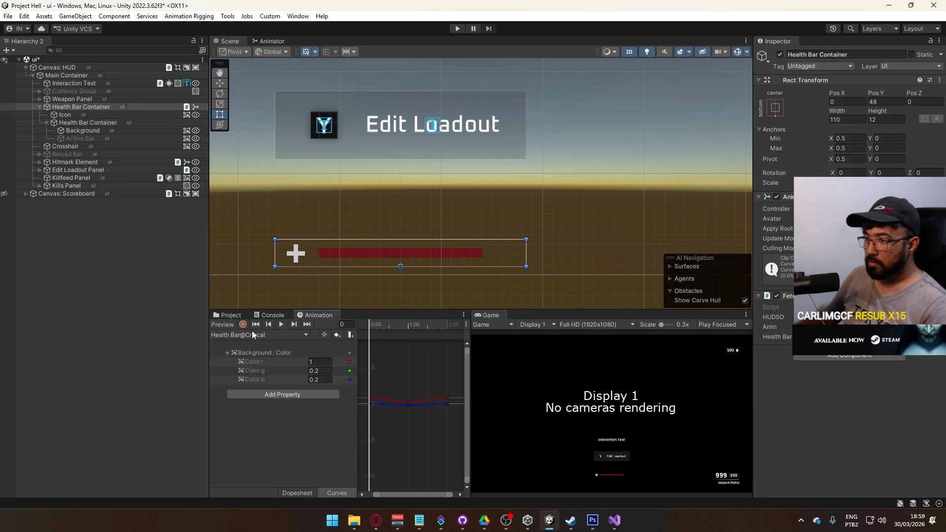
Play the clip, then box-select all colour keyframes in the Dopesheet and stretch them longer.
right_click(288, 330)
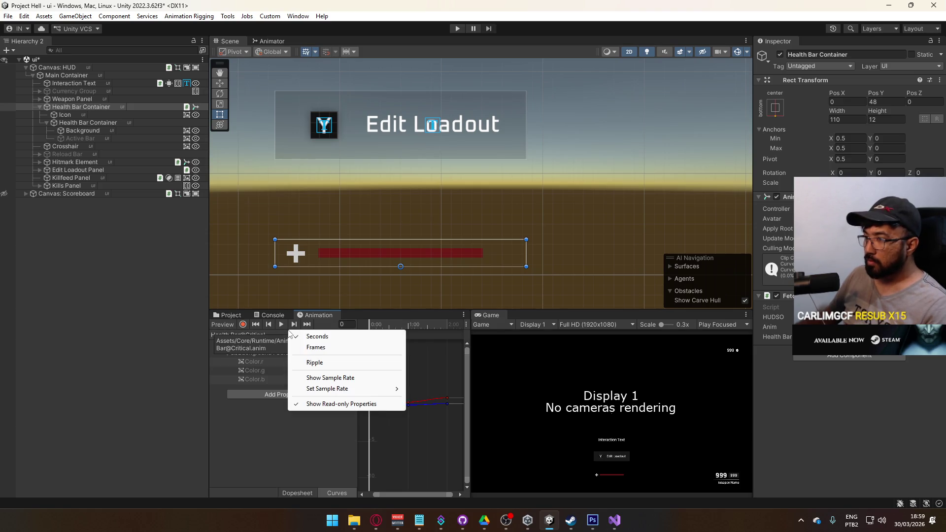
left_click(280, 324)
left_click(279, 325)
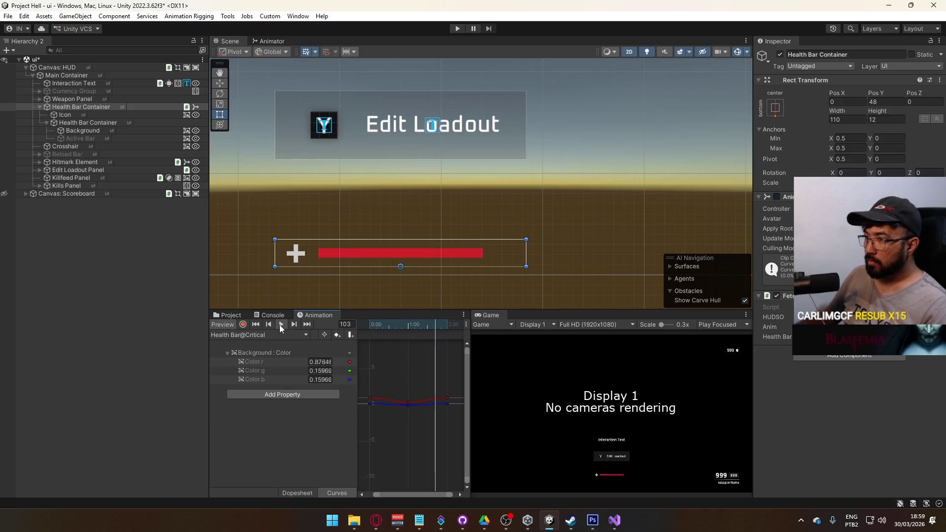
key("f")
scroll(427, 394, "up", 2)
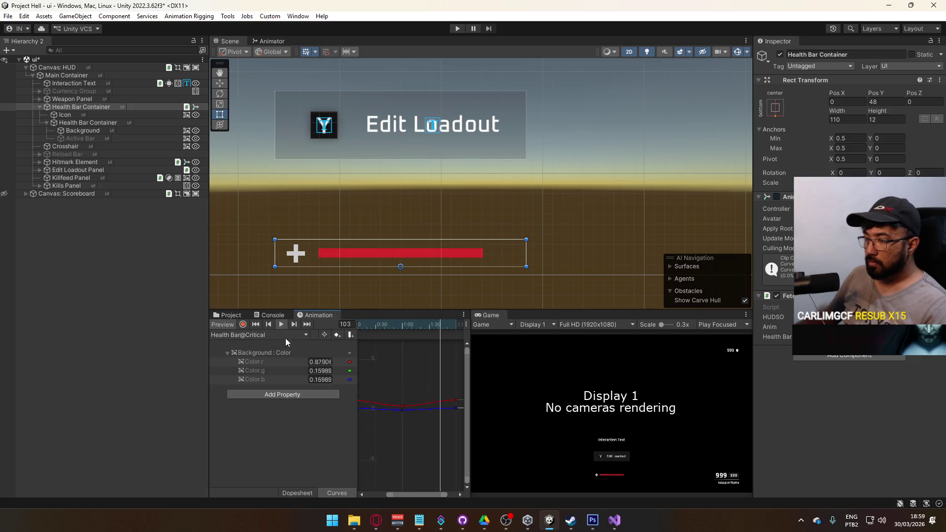
left_click(308, 493)
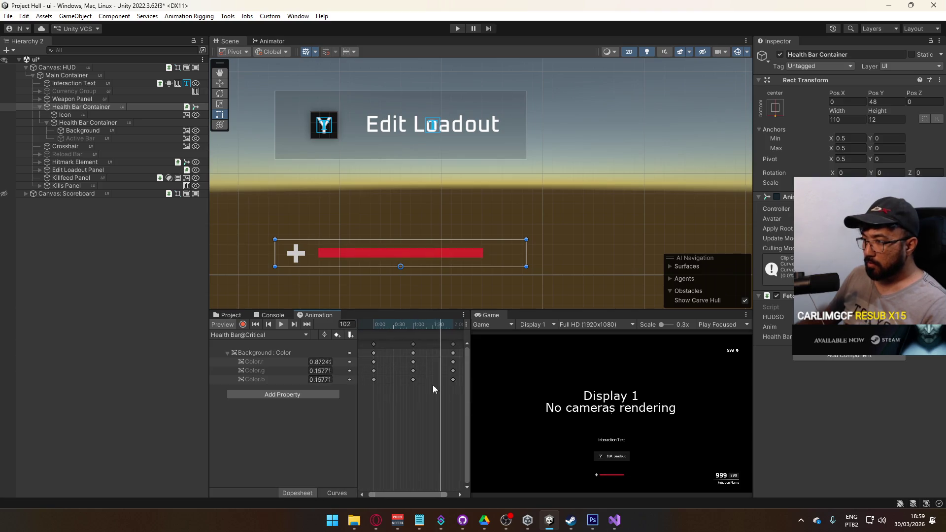
left_click_drag(383, 404, 420, 340)
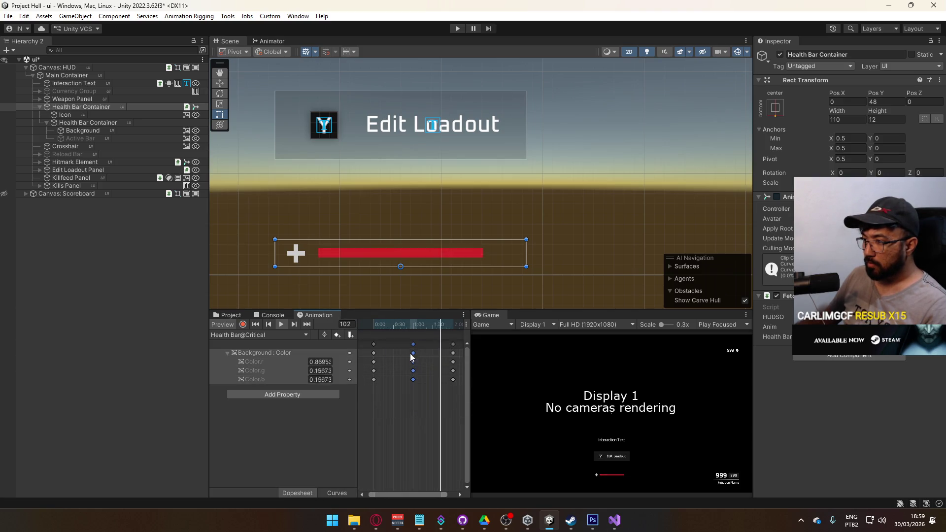
mouse_move(365, 395)
left_mouse_down()
mouse_move(394, 342)
mouse_move(463, 340)
mouse_move(430, 359)
mouse_move(442, 359)
mouse_move(419, 360)
left_mouse_up()
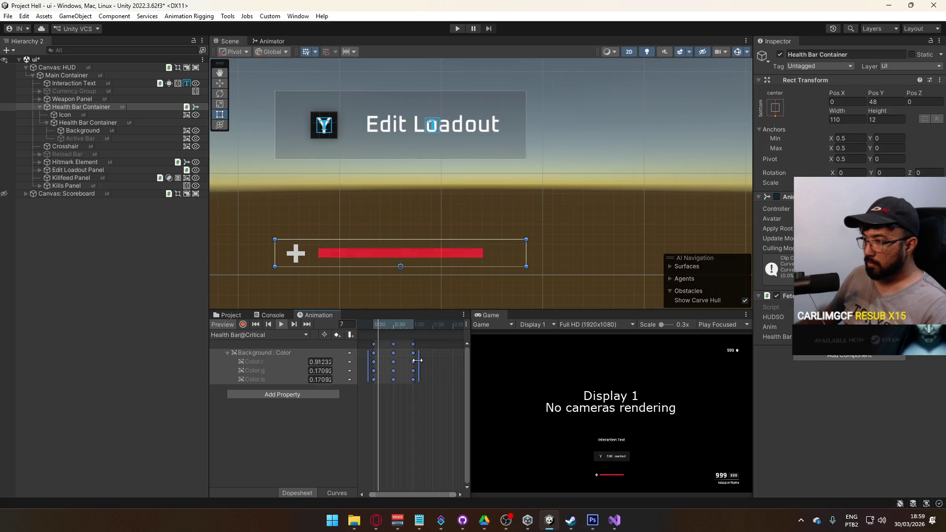
left_click_drag(419, 360, 463, 361)
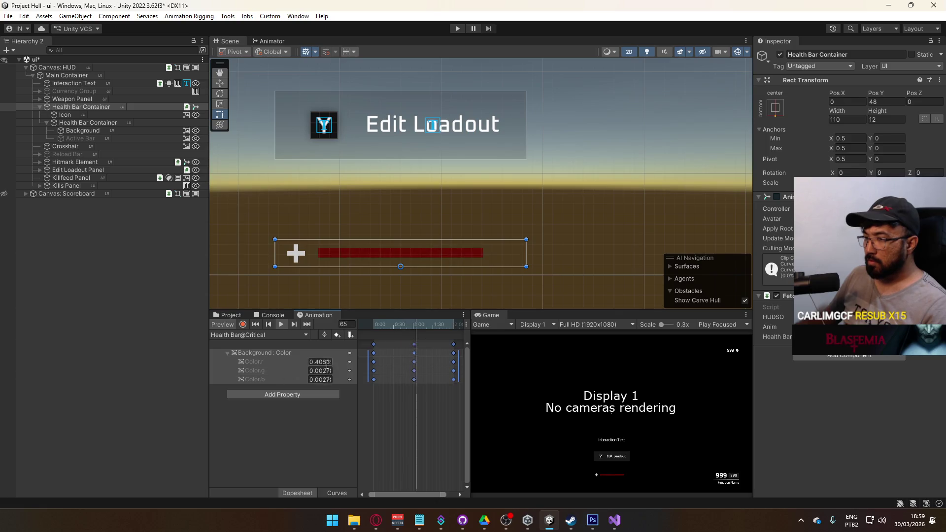
left_click(376, 333)
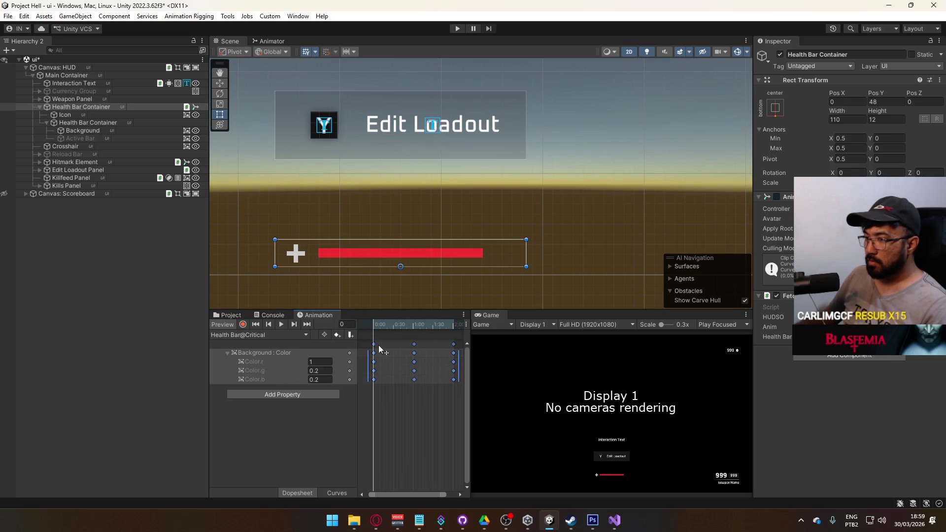
Move the Critical clip's first colour keys later, the last to about one second, and add a key at frame 121.
left_click(365, 352)
left_click(265, 353)
left_click(862, 245)
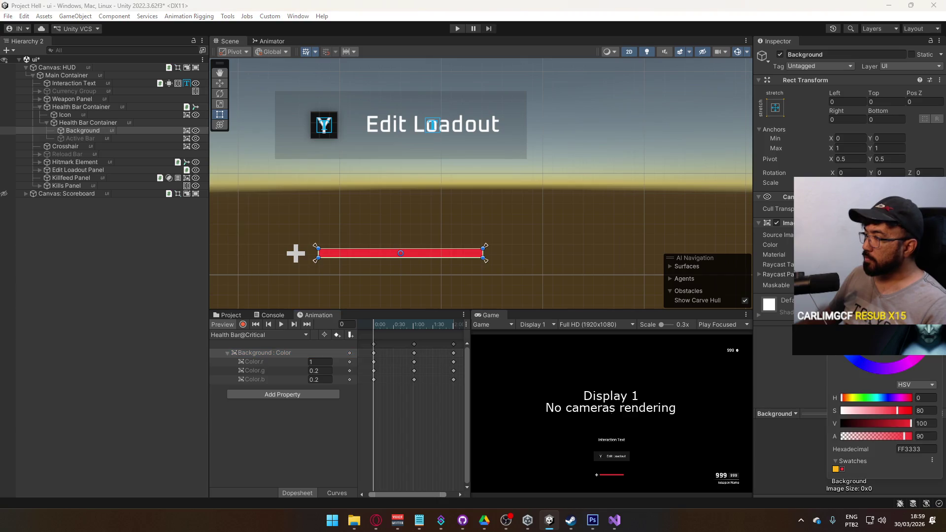
left_click(398, 355)
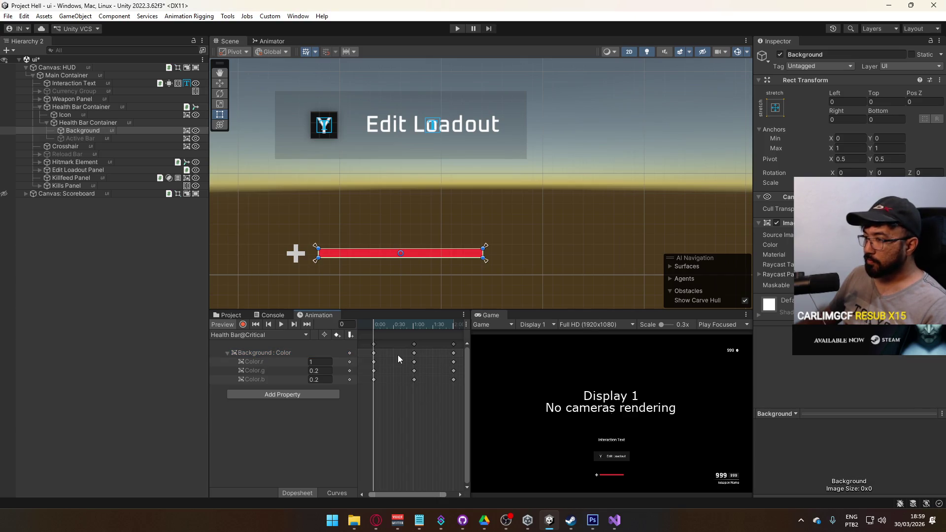
left_click_drag(374, 345, 398, 342)
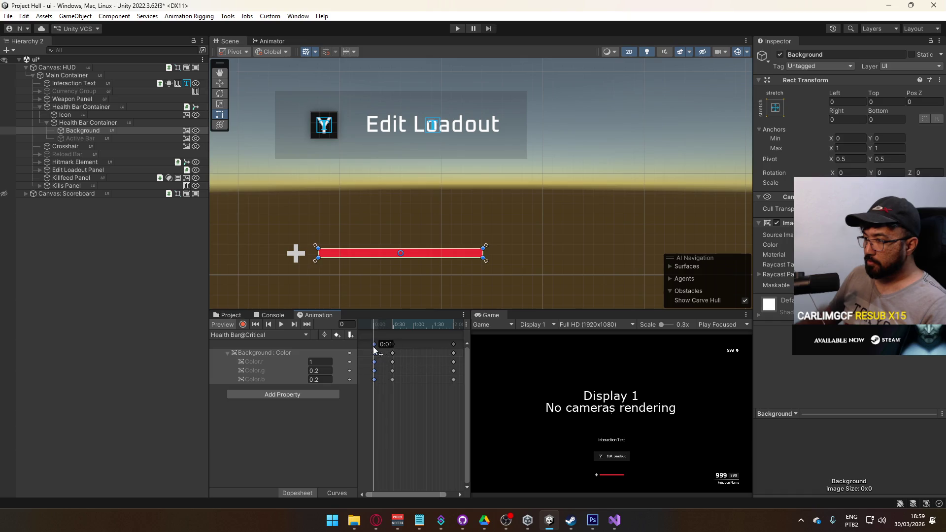
left_click(453, 344)
mouse_move(453, 344)
left_mouse_down()
mouse_move(394, 344)
mouse_move(414, 343)
left_mouse_up()
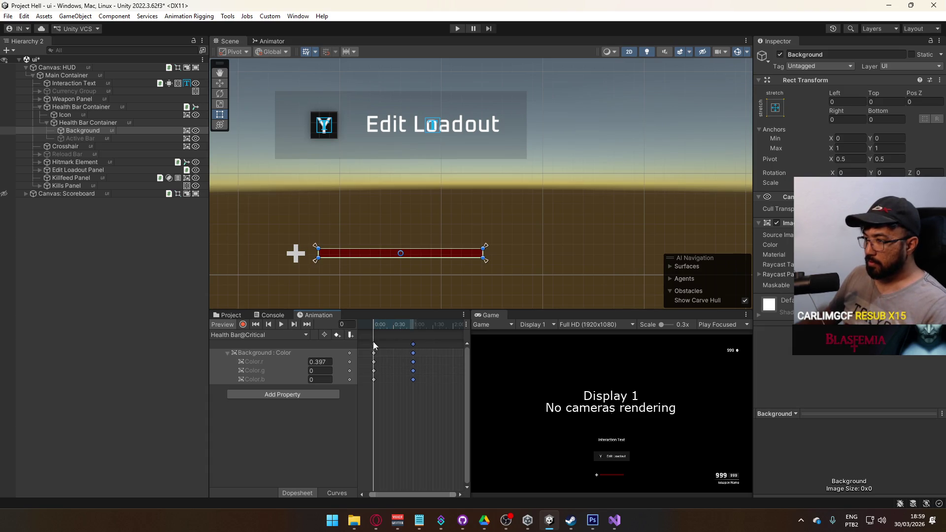
left_click(453, 325)
key("ctrl+v")
left_click_drag(453, 326, 368, 329)
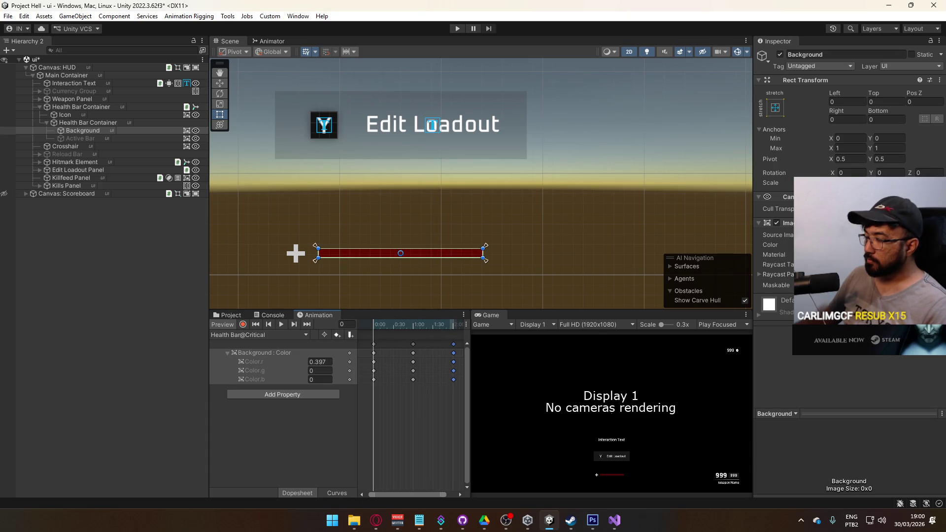
Deepen the frame-60 bar colour to saturation 90 and brightness 90.
left_click_drag(407, 326, 413, 323)
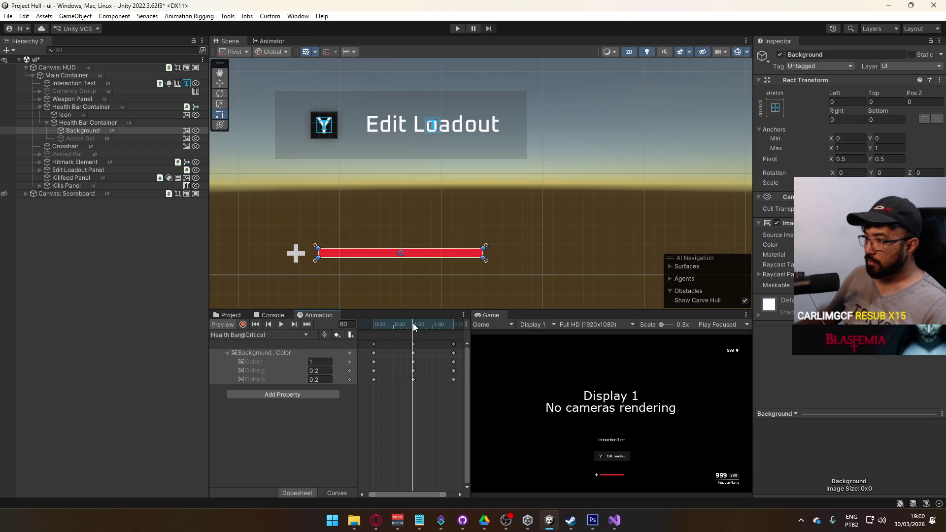
left_click(887, 245)
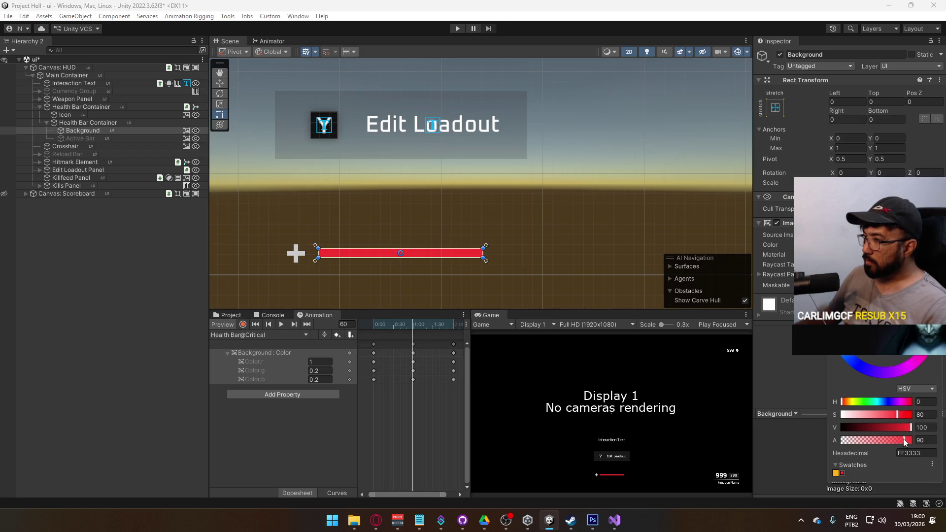
left_click_drag(899, 415, 904, 418)
left_click(926, 415)
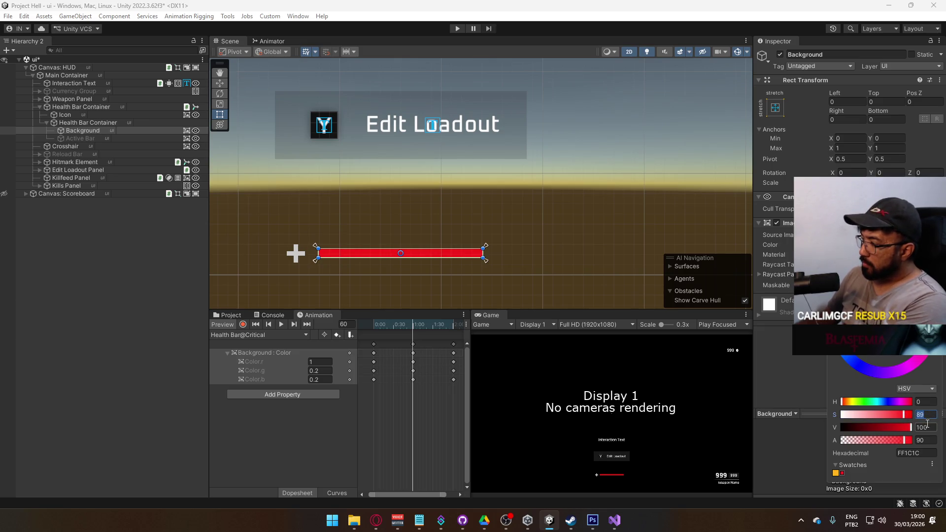
type("90")
left_click(928, 428)
type("90")
key("Return")
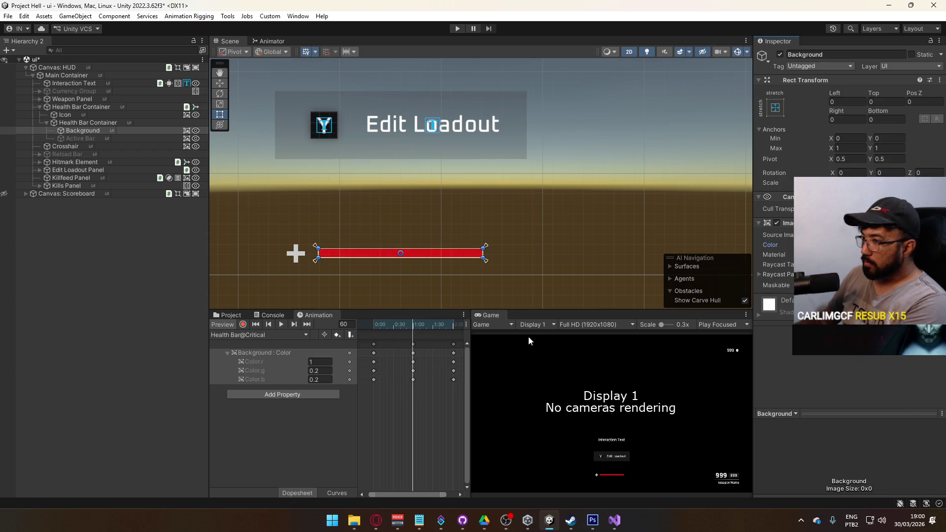
Scale all Critical colour keyframes to end near 1:22, then switch to the Health Bar@Danger clip.
mouse_move(414, 325)
left_mouse_down()
mouse_move(383, 326)
mouse_move(453, 318)
mouse_move(382, 321)
mouse_move(469, 319)
mouse_move(368, 320)
left_mouse_up()
key("space")
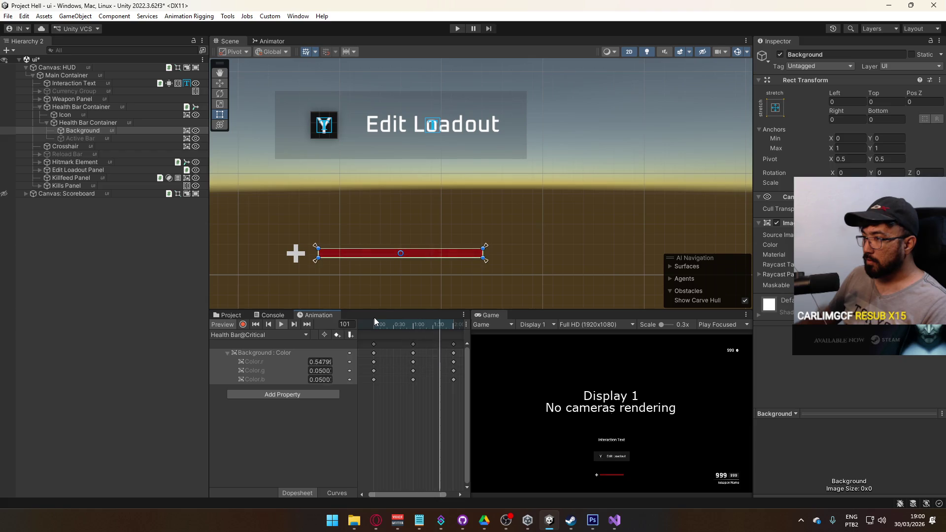
scroll(453, 398, "down", 2)
left_click_drag(453, 398, 366, 340)
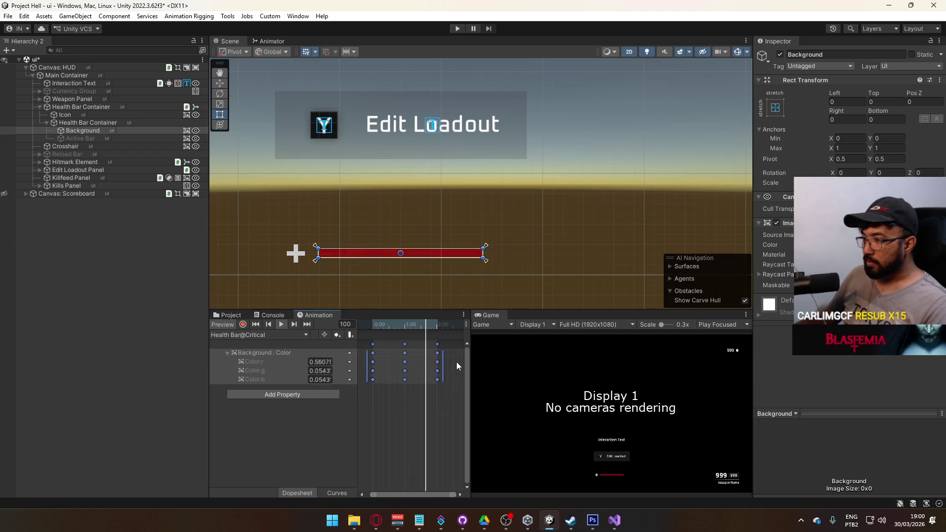
left_click_drag(444, 362, 425, 359)
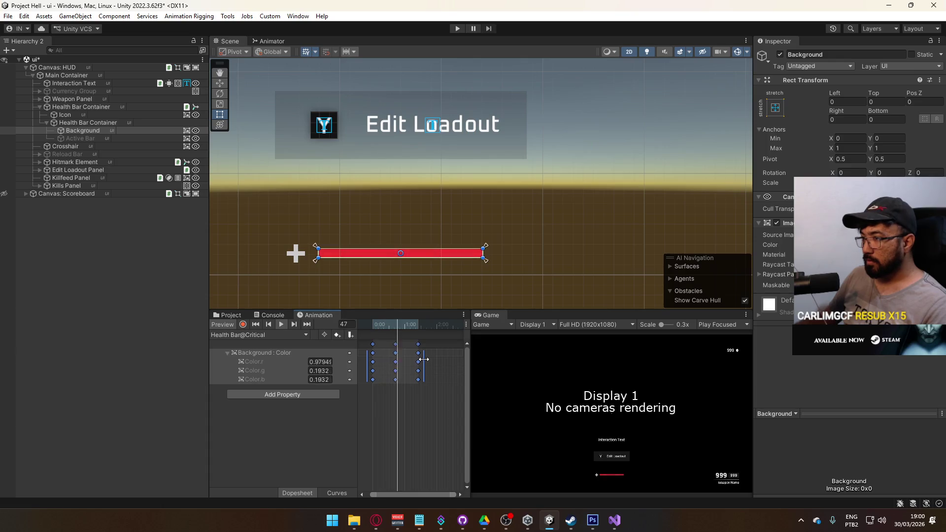
left_click(250, 335)
left_click(269, 357)
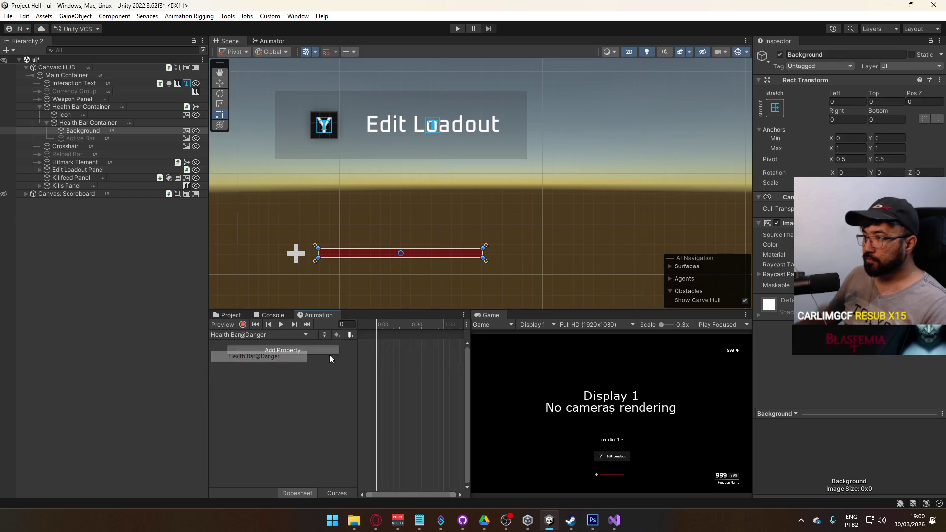
Record the Background colour with alpha 91 as a keyframe in Health Bar@Danger.
left_click(243, 325)
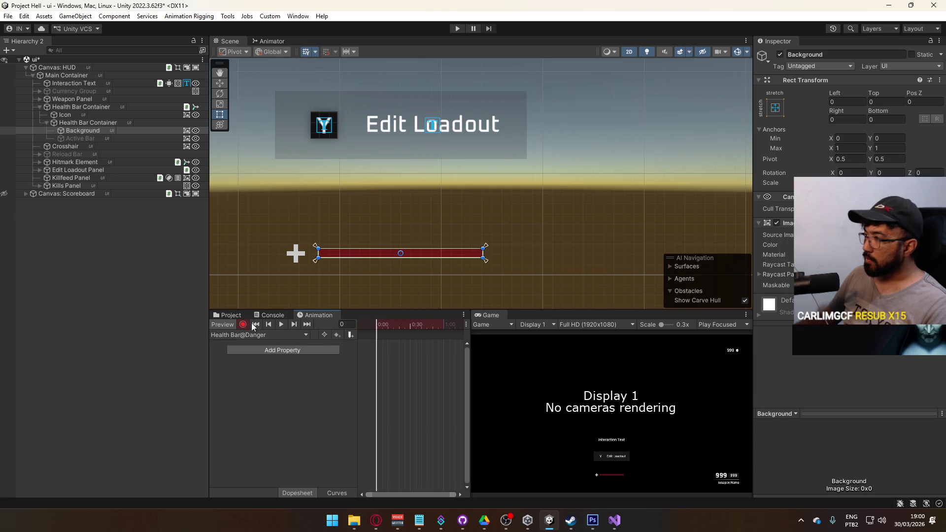
left_click(867, 245)
left_click(923, 437)
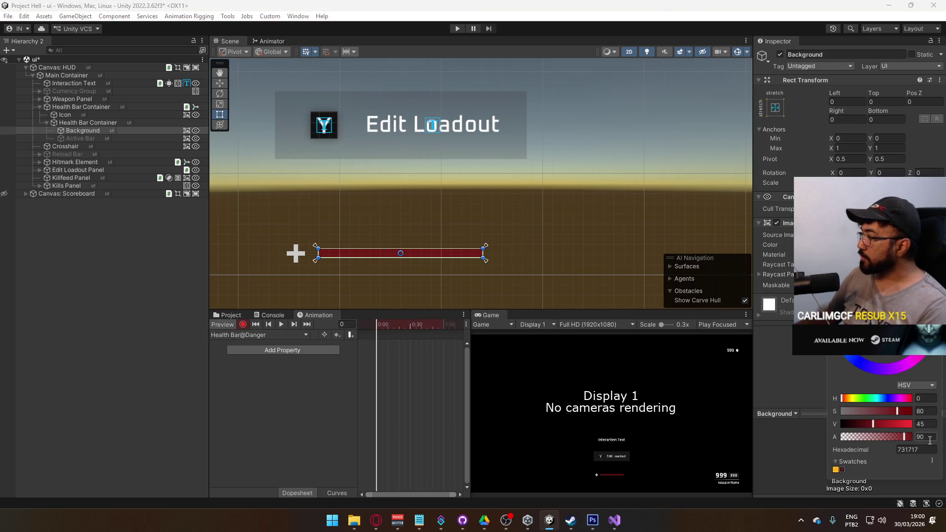
type("91")
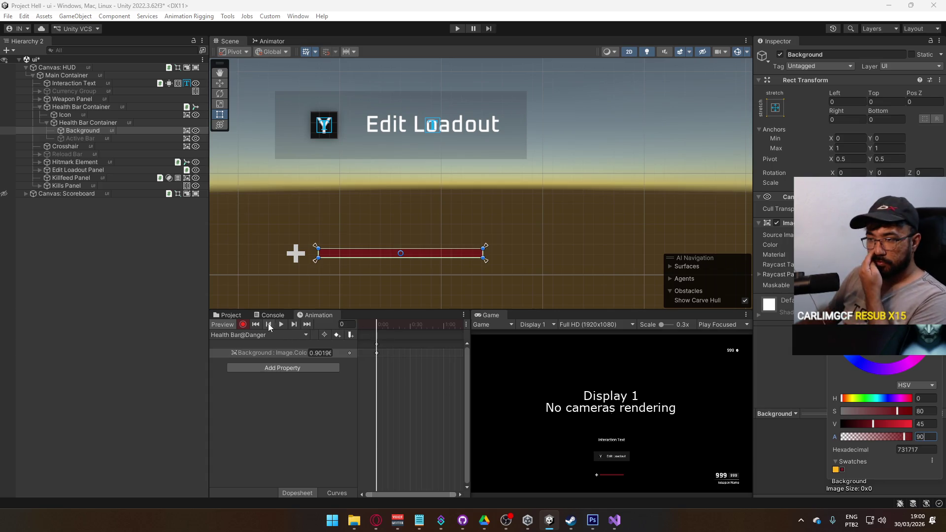
Switch to Health Bar@Stable, enable its preview, and start Play mode.
left_click(254, 335)
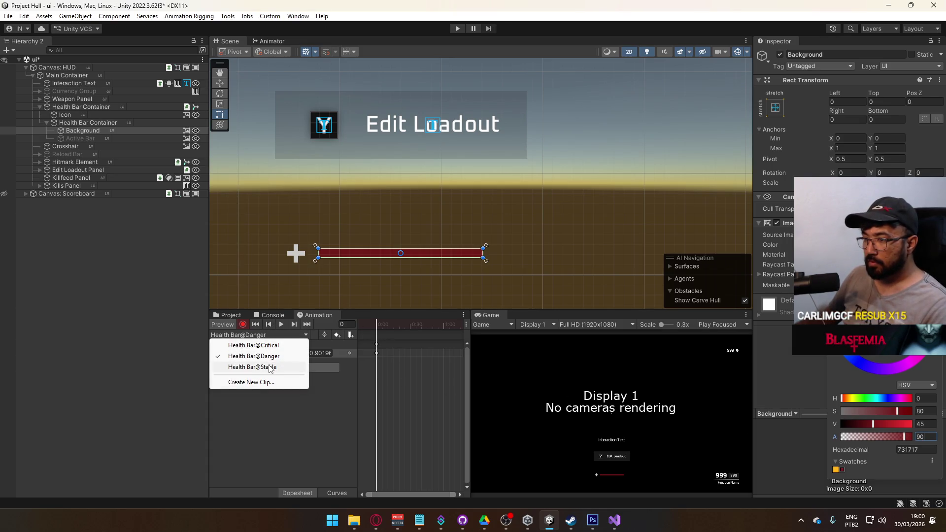
left_click(271, 367)
left_click(267, 353)
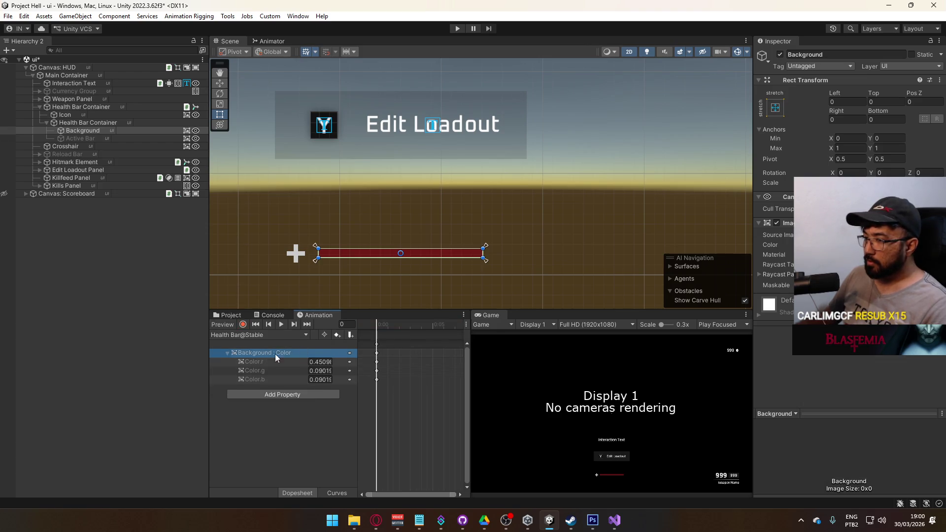
left_click(228, 353)
left_click(243, 325)
left_click(867, 245)
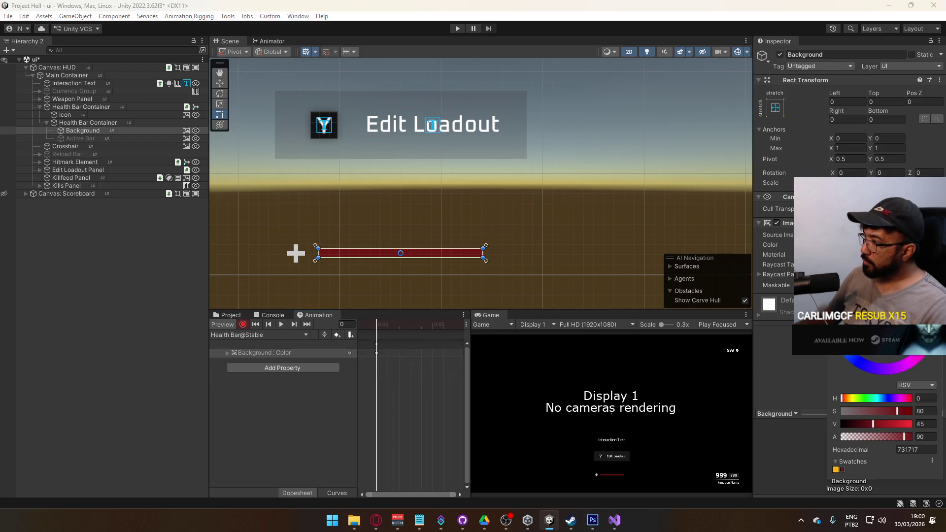
key("ctrl+p")
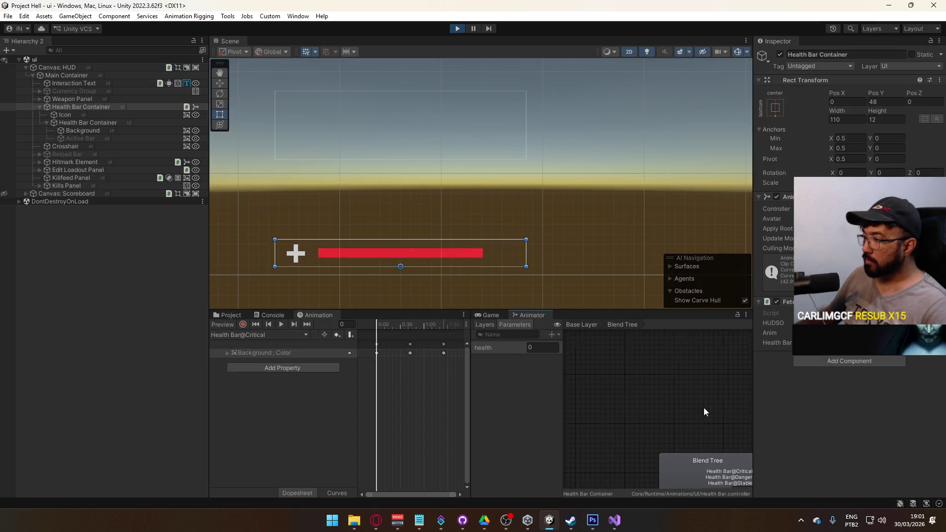
Raise the Blend Tree health to 0.75 to watch the bar darken.
left_click_drag(704, 407, 634, 344)
mouse_move(616, 416)
left_mouse_down()
mouse_move(652, 418)
mouse_move(628, 418)
left_mouse_up()
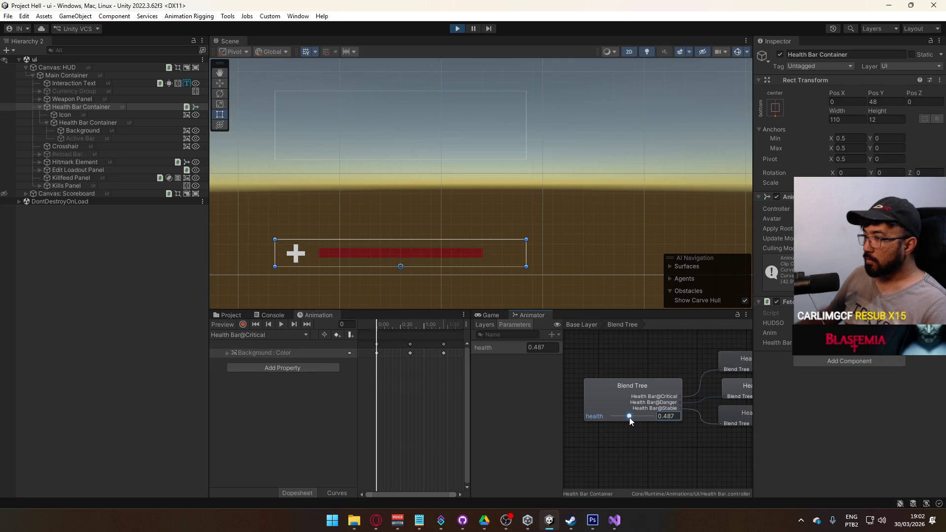
left_click_drag(628, 418, 661, 418)
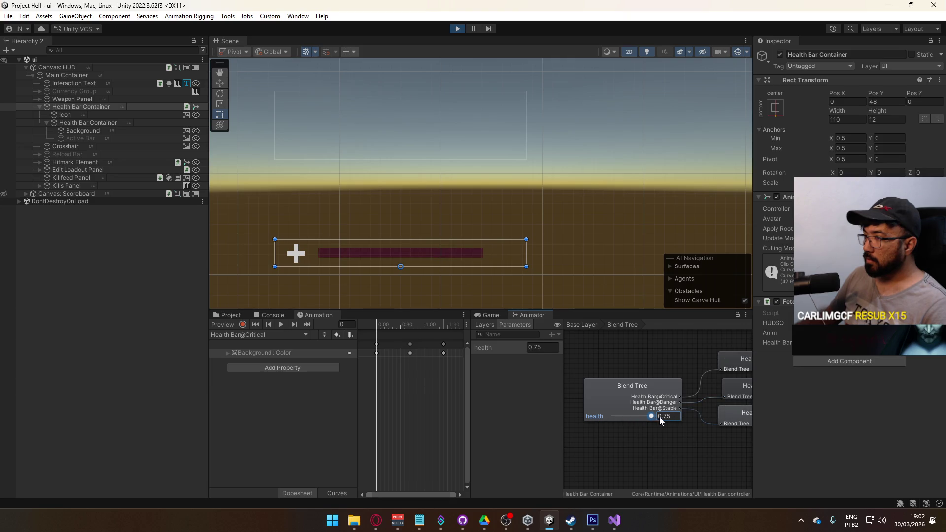
Box-select Health Bar@Critical's colour keyframes, then switch to the Health Bar@Danger clip.
left_click(273, 335)
left_click(256, 353)
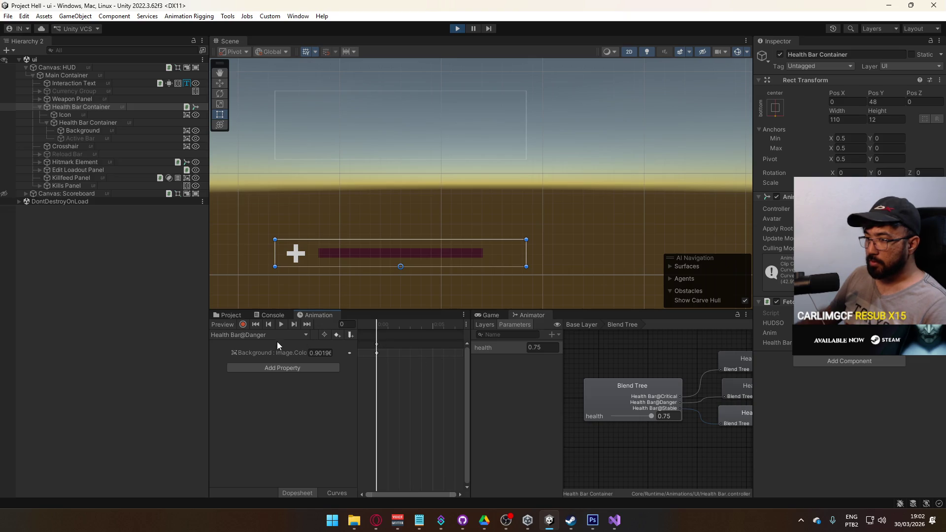
left_click(285, 337)
left_click(257, 344)
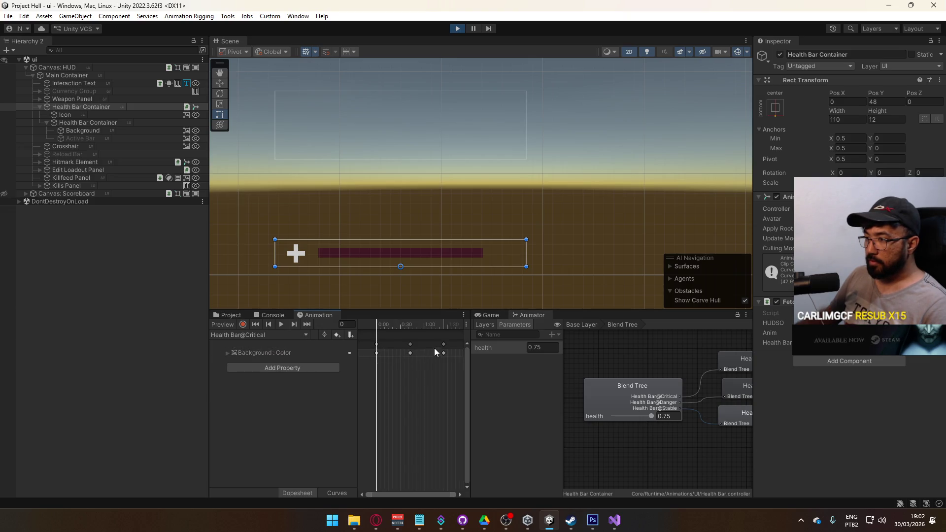
left_click_drag(452, 340, 371, 357)
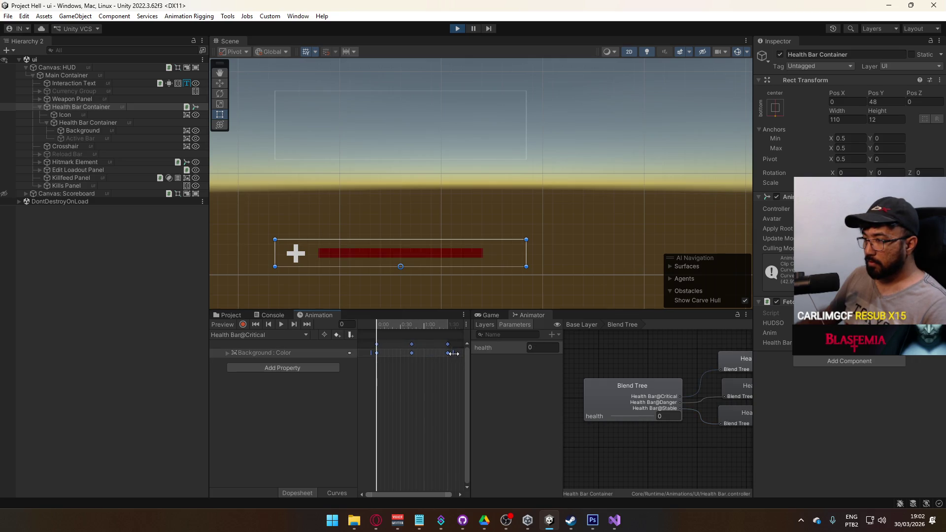
left_click(305, 335)
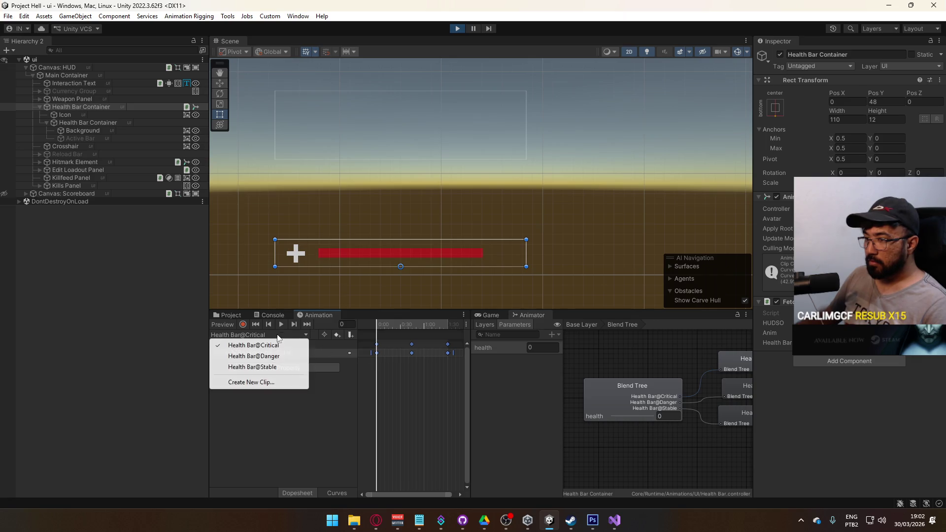
left_click(256, 352)
Add a Background colour keyframe at frame 90 in Health Bar@Danger.
left_click(449, 352)
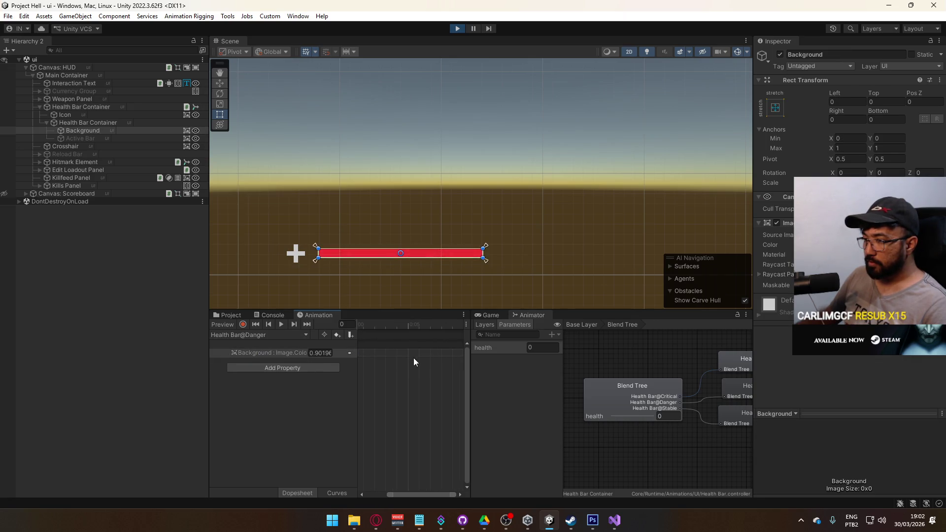
scroll(420, 357, "down", 2)
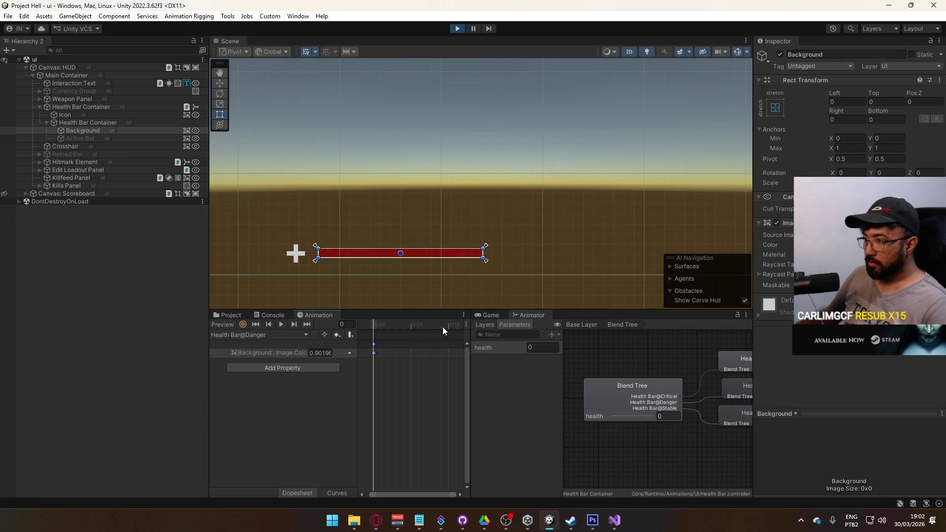
scroll(430, 416, "down", 4)
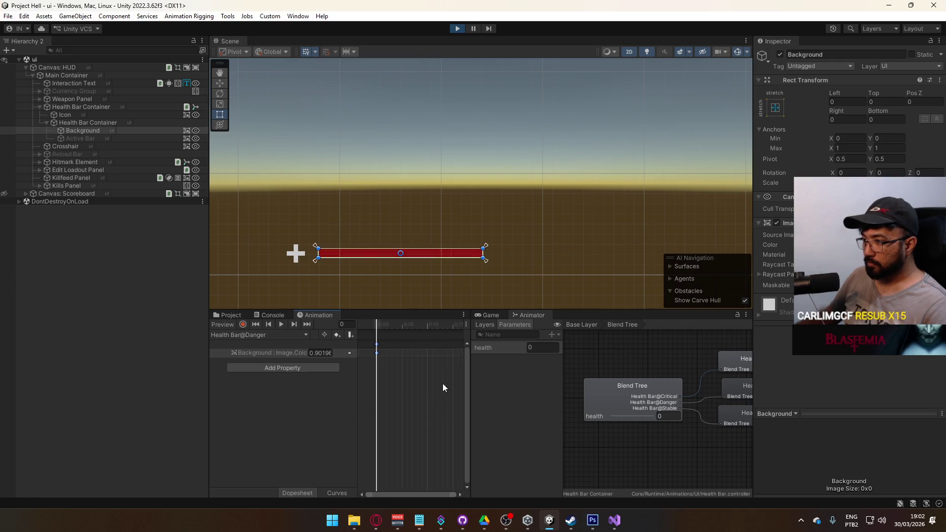
scroll(442, 375, "down", 4)
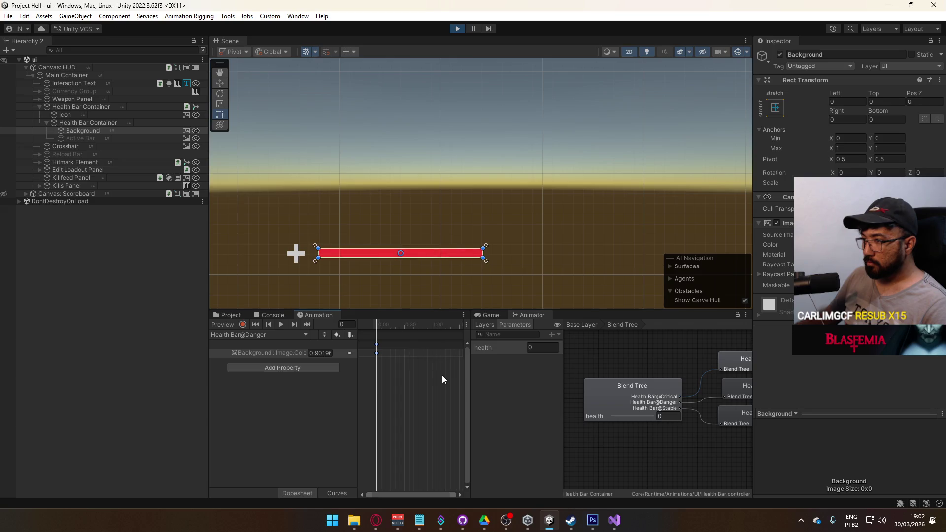
left_click(432, 326)
left_click_drag(432, 326, 432, 326)
scroll(434, 351, "up", 2)
left_click(433, 326)
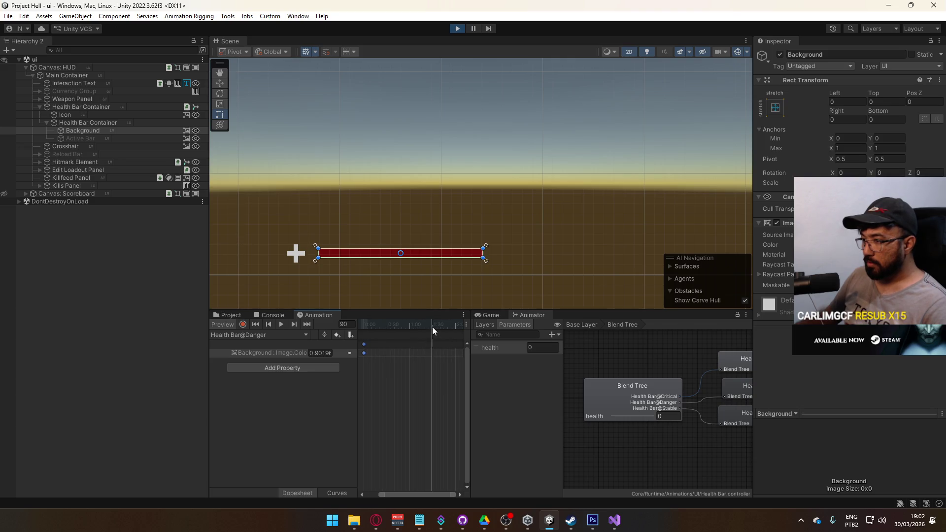
key("k")
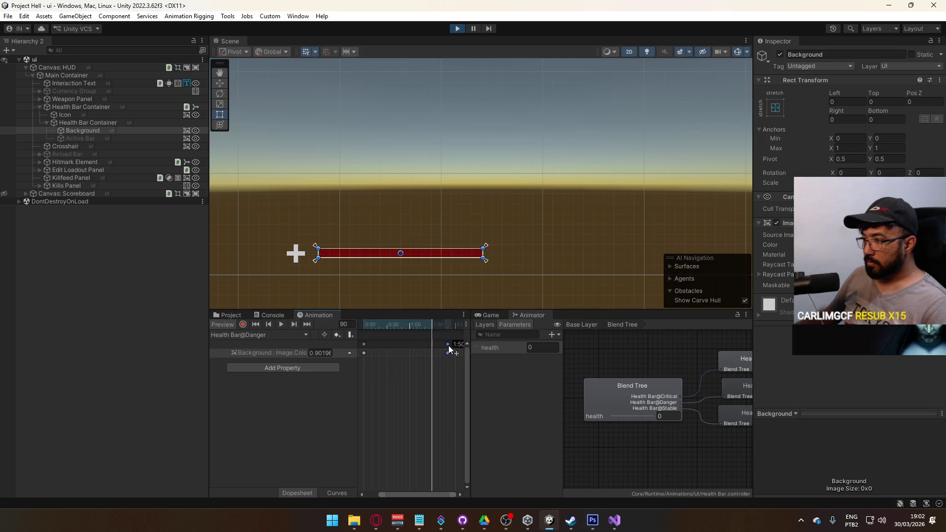
Switch the Animation window to the Health Bar@Stable clip.
scroll(457, 345, "right", 3)
left_click(261, 335)
left_click(281, 368)
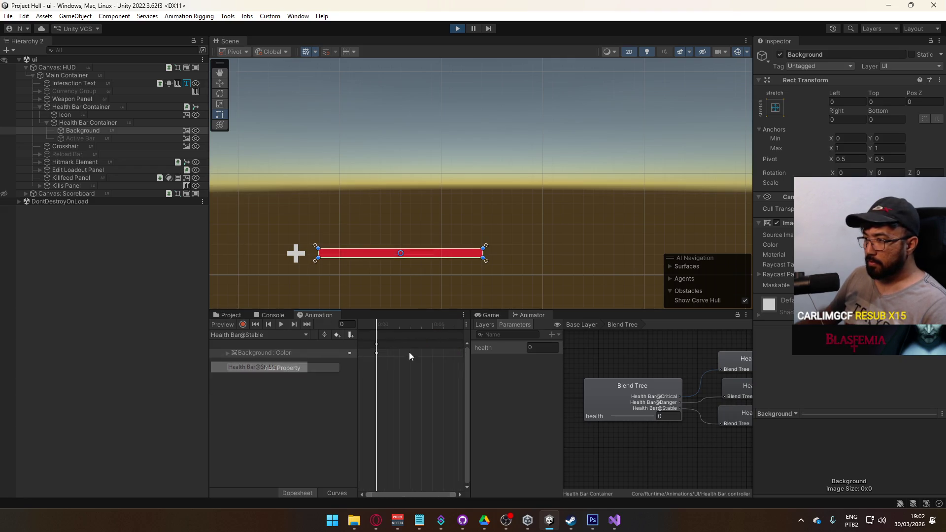
scroll(409, 353, "down", 3)
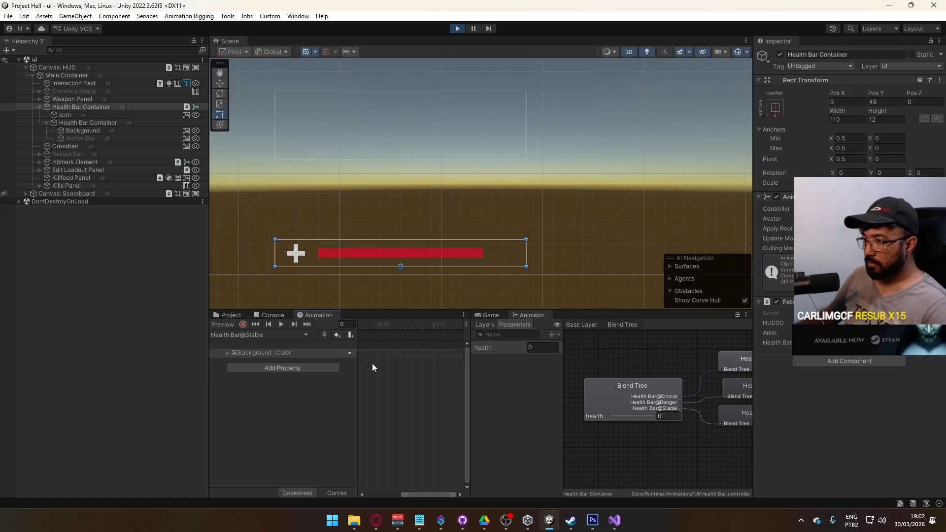
Delete the Stable clip's colour keys at 0:10 and 0:20, leaving the start and end pair.
left_click(438, 323)
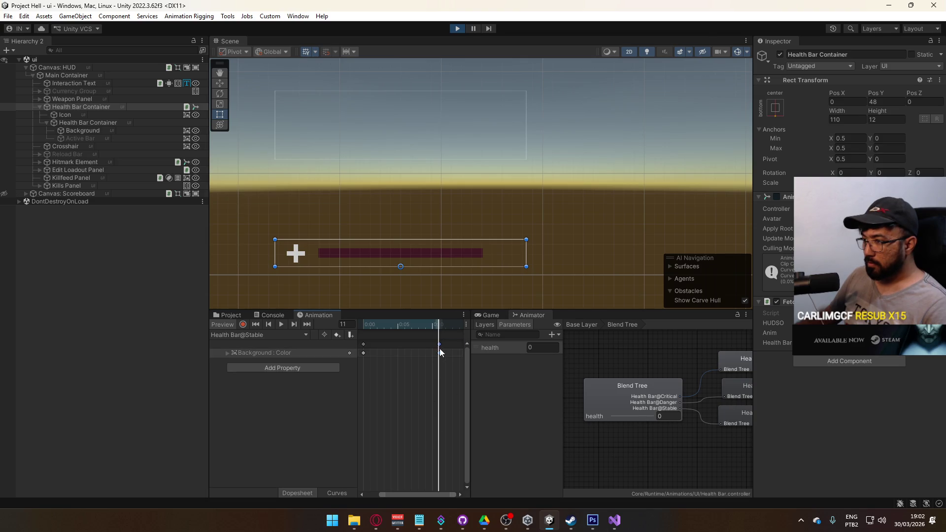
key("Delete")
mouse_move(421, 494)
left_mouse_down()
mouse_move(454, 494)
mouse_move(444, 494)
left_mouse_up()
left_click(444, 344)
key("Delete")
left_click(454, 343)
scroll(439, 367, "down", 3)
scroll(403, 343, "down", 1)
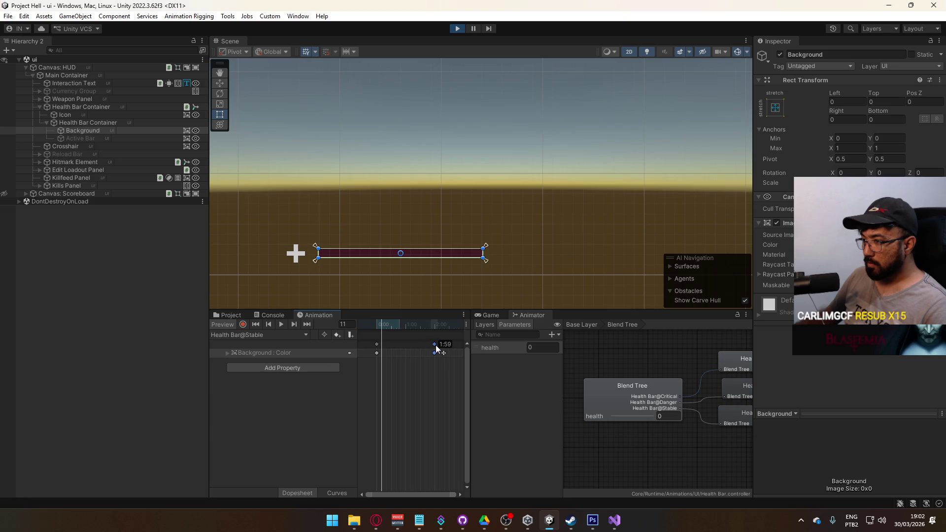
scroll(438, 348, "up", 2)
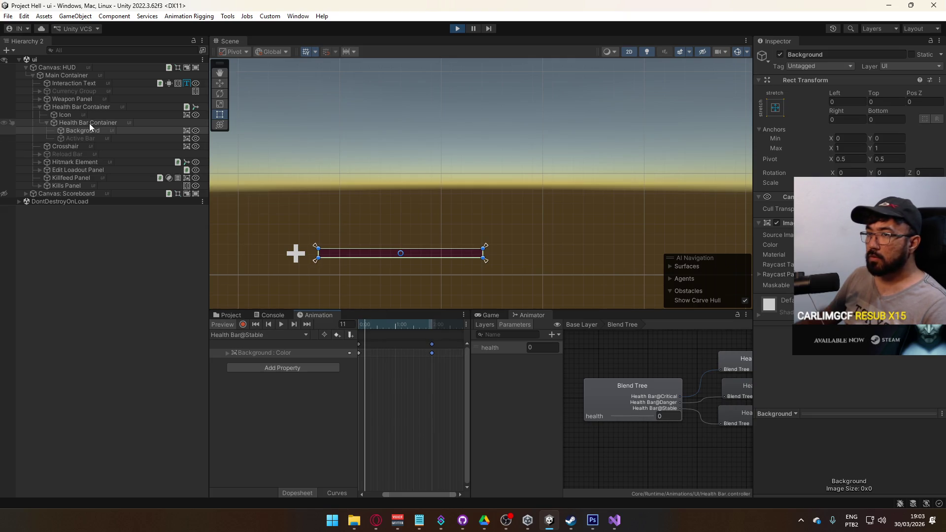
left_click(79, 108)
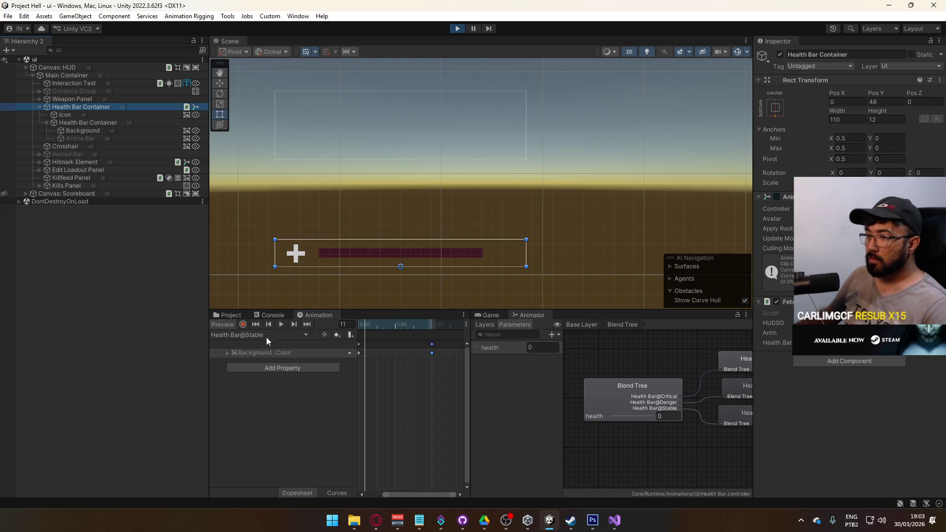
Turn off animation preview and test health at 0.3, about 0.6, then 0.75.
left_click(228, 322)
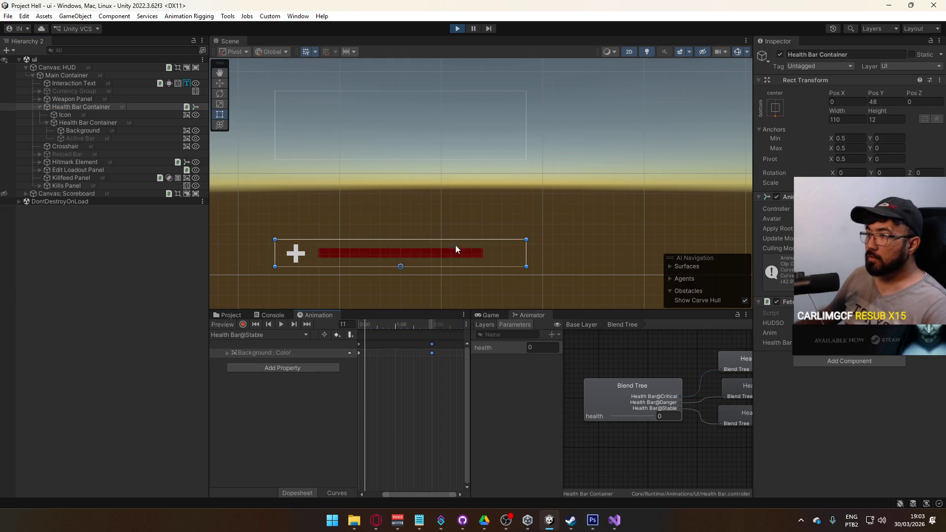
mouse_move(646, 413)
left_mouse_down()
mouse_move(590, 409)
mouse_move(679, 413)
mouse_move(601, 406)
mouse_move(629, 419)
left_mouse_up()
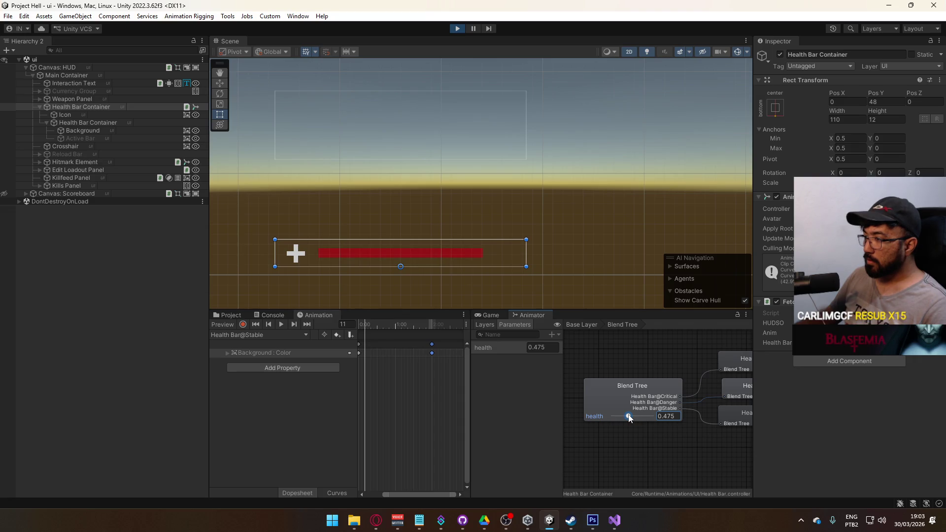
left_click_drag(641, 418, 607, 413)
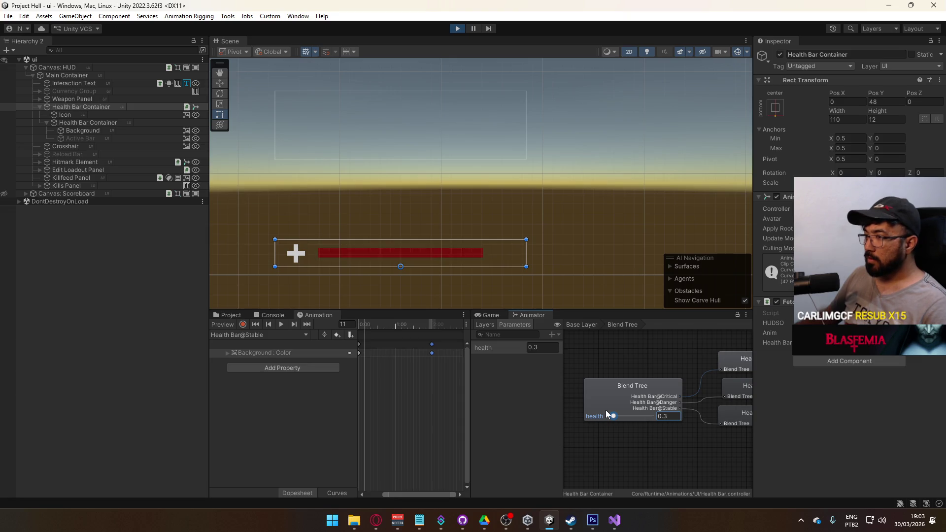
left_click_drag(613, 418, 651, 416)
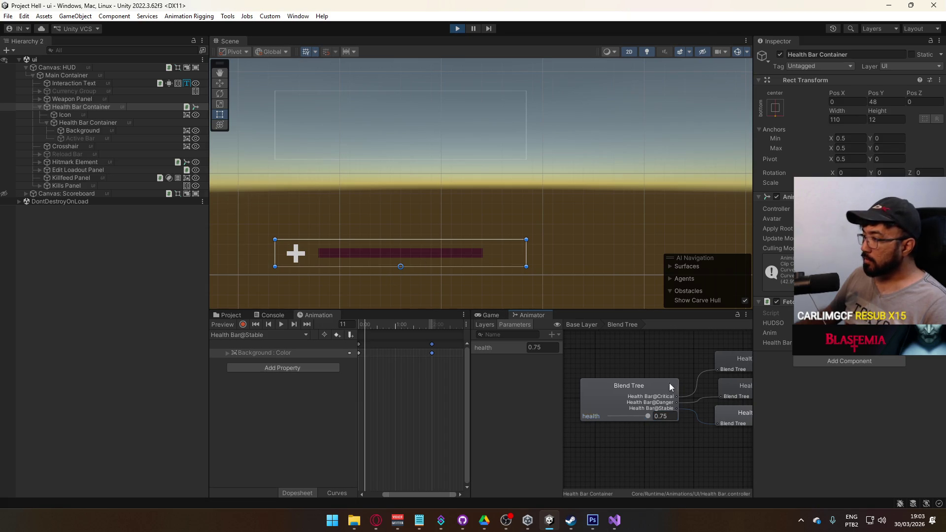
left_click_drag(669, 382, 614, 382)
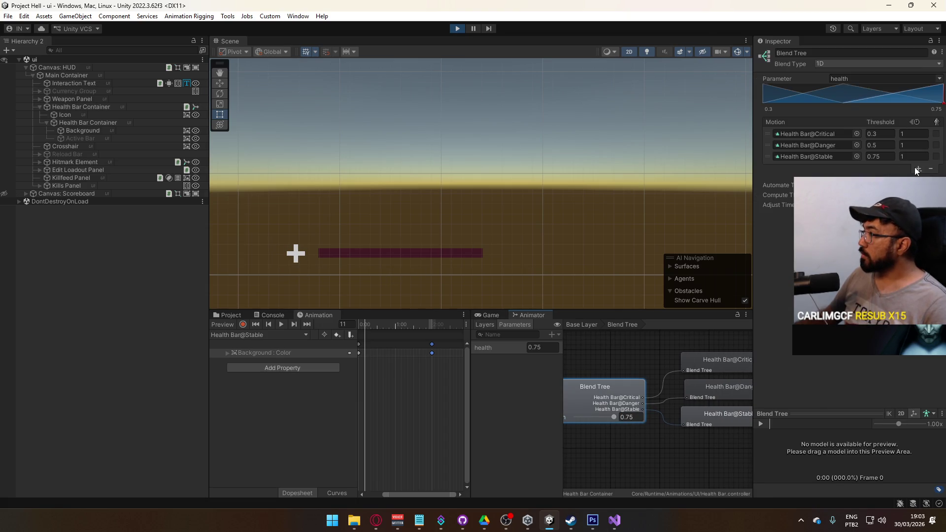
Add a fourth Blend Tree motion slot holding a copy of Health Bar@Stable.
left_click(919, 169)
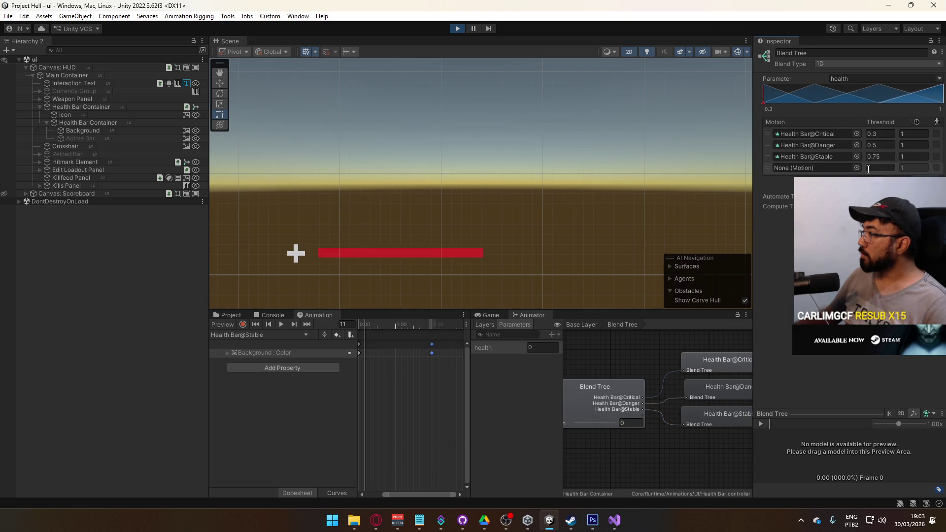
right_click(830, 156)
left_click(799, 183)
right_click(808, 168)
left_click(789, 227)
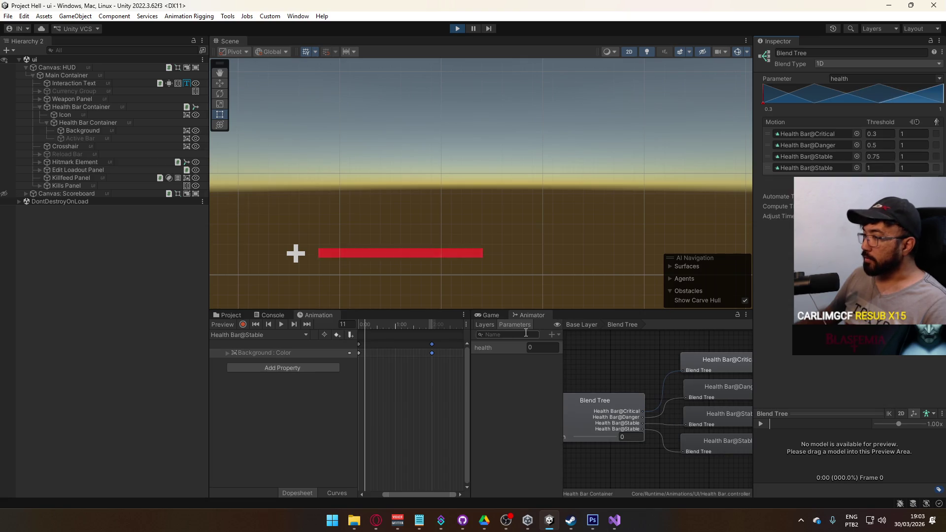
Preview the bar at full health, then add an empty motion slot at the top.
scroll(380, 486, "down", 2)
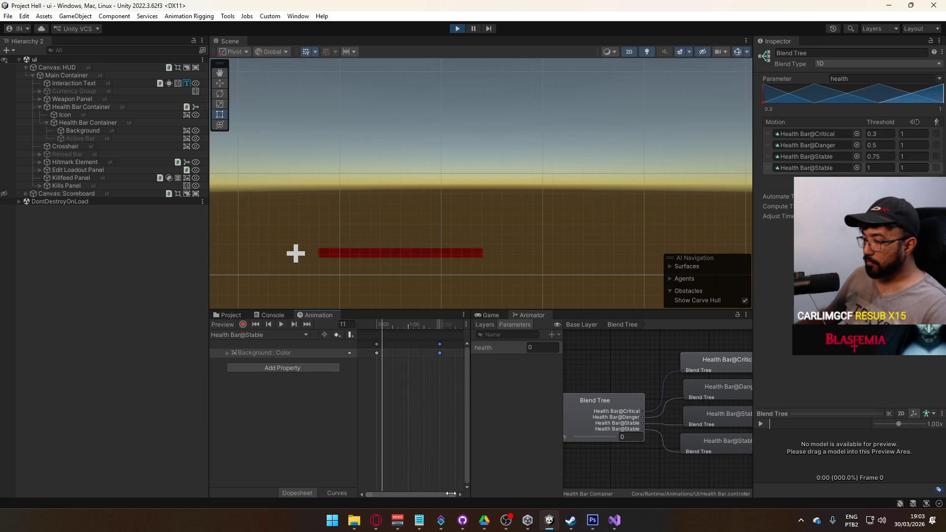
scroll(446, 419, "down", 3)
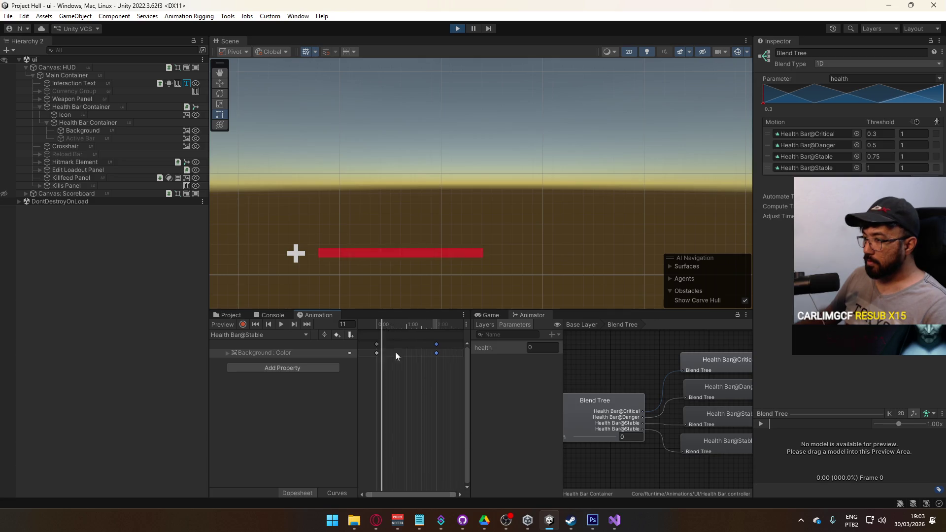
scroll(431, 402, "down", 1)
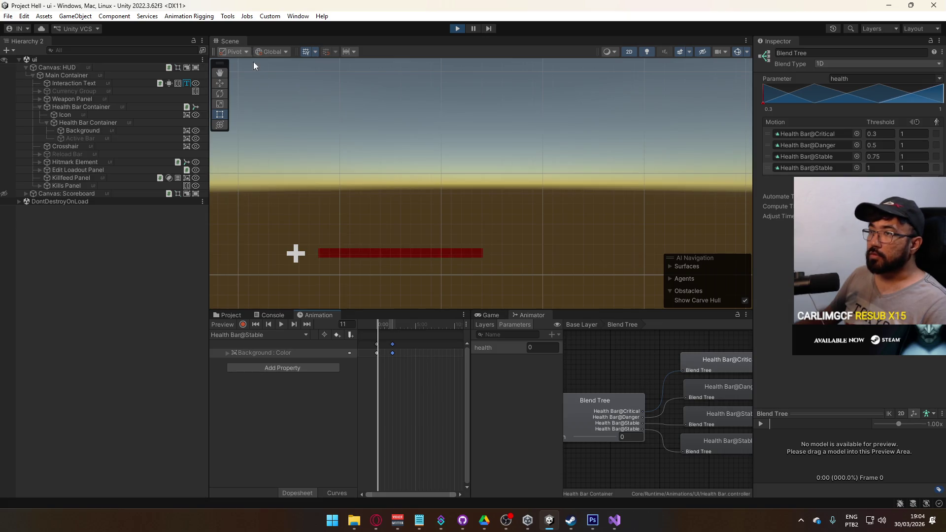
mouse_move(587, 436)
left_mouse_down()
mouse_move(627, 436)
mouse_move(593, 437)
left_mouse_up()
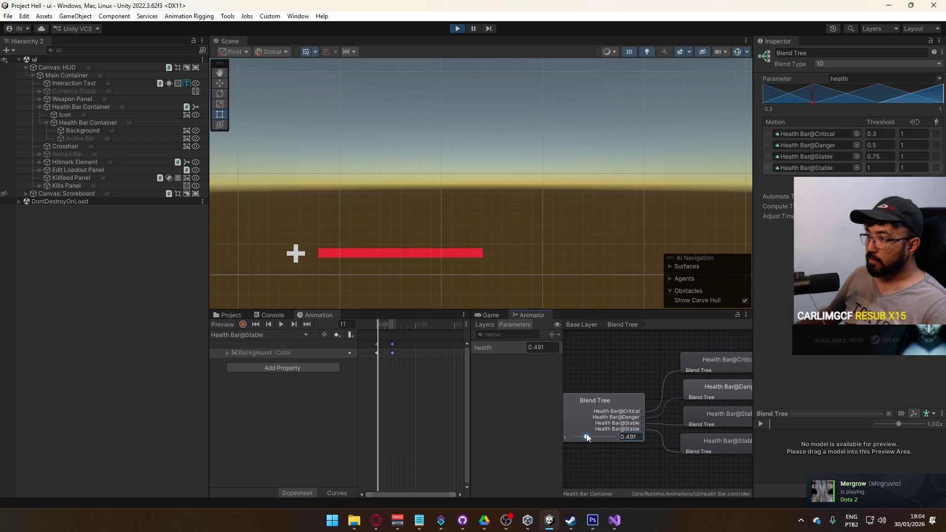
mouse_move(586, 439)
left_mouse_down()
mouse_move(618, 436)
mouse_move(578, 438)
left_mouse_up()
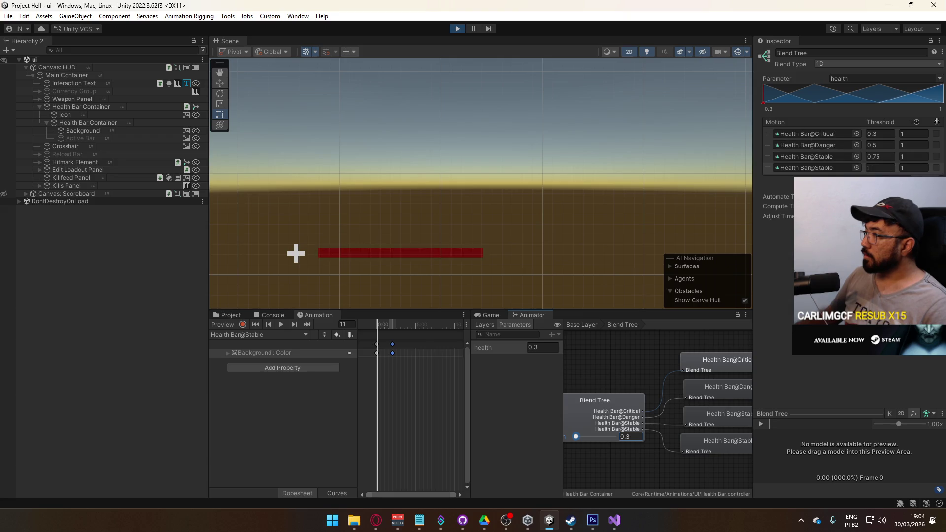
left_click(923, 180)
left_click_drag(765, 176, 786, 135)
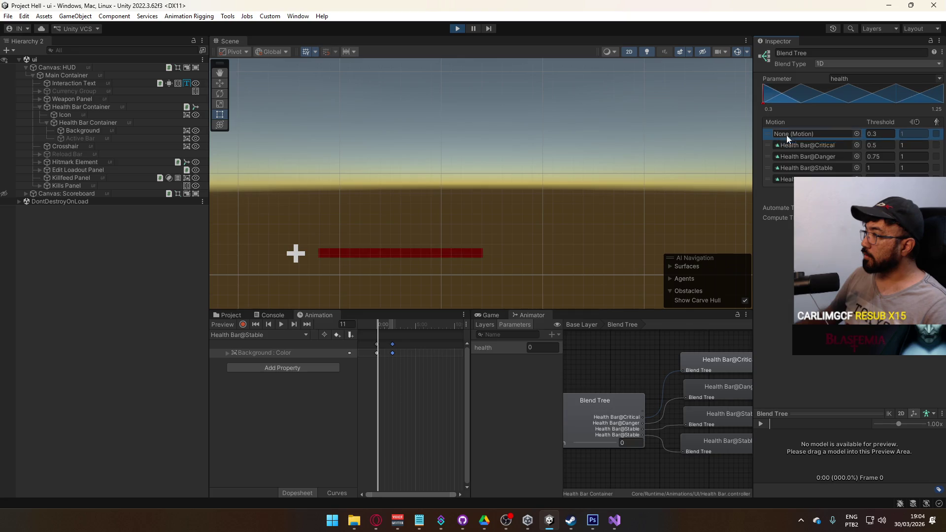
Set thresholds to 1 for the bottom motion, Stable 0.75, Danger 0.5, Critical 0.3, empty slot 0.
right_click(832, 145)
left_click(826, 135)
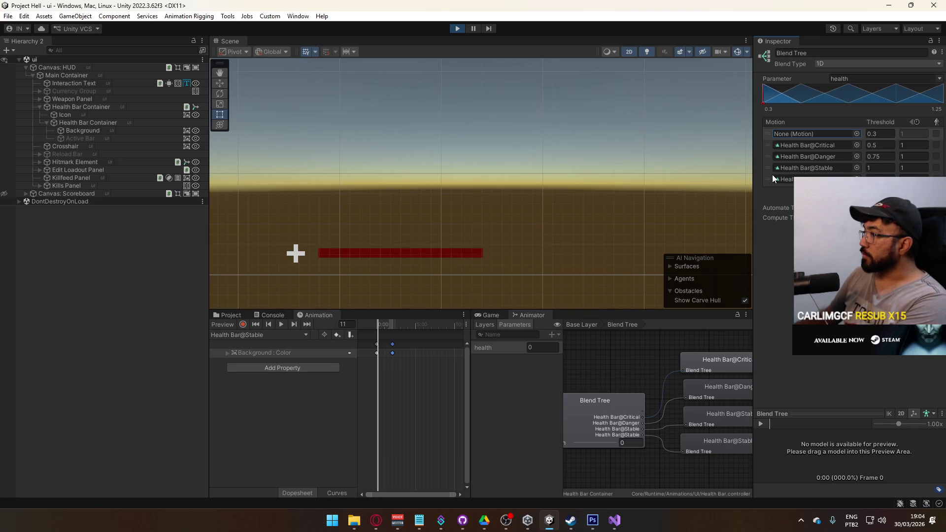
left_click(877, 176)
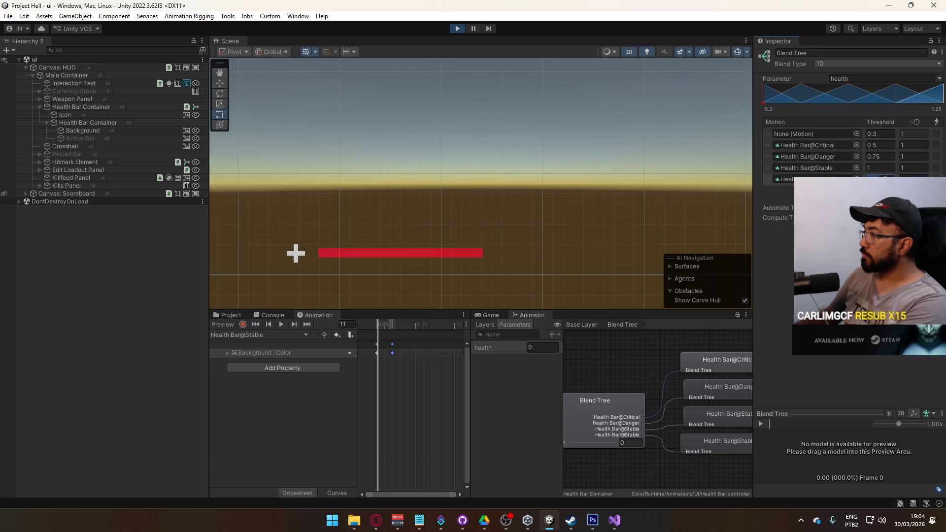
type("1")
left_click(890, 167)
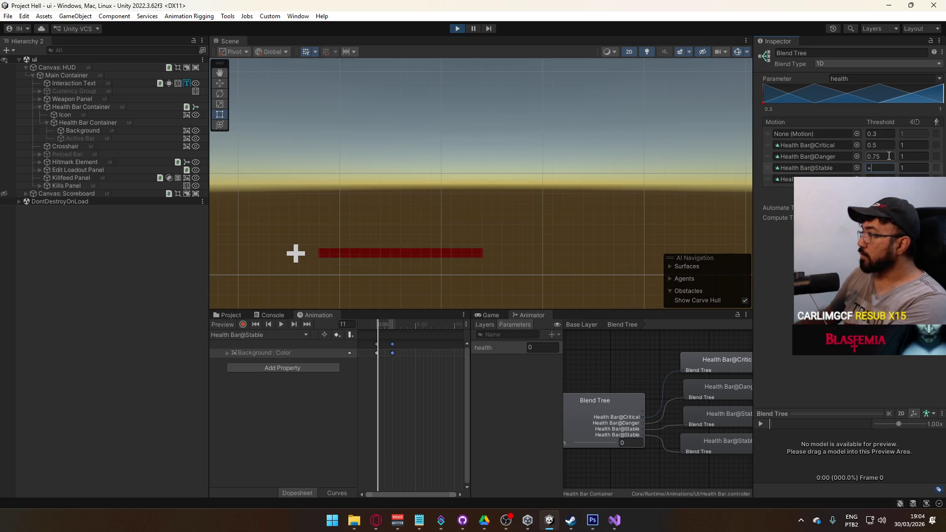
type("0.75")
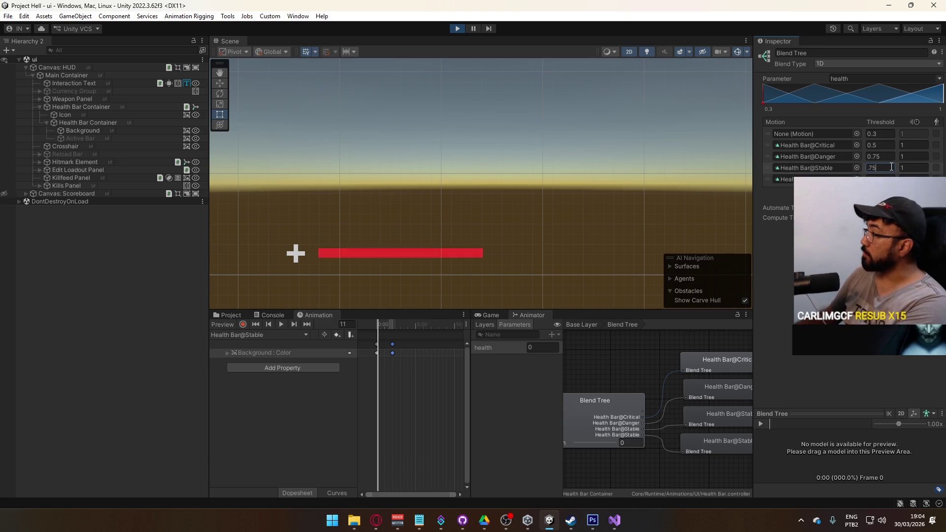
left_click(880, 157)
type("0.5")
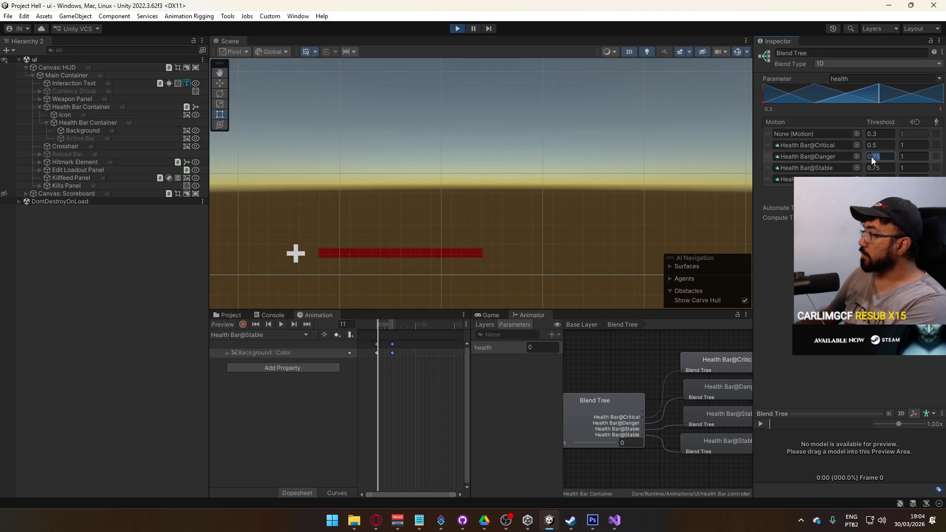
left_click(877, 147)
type("0.3")
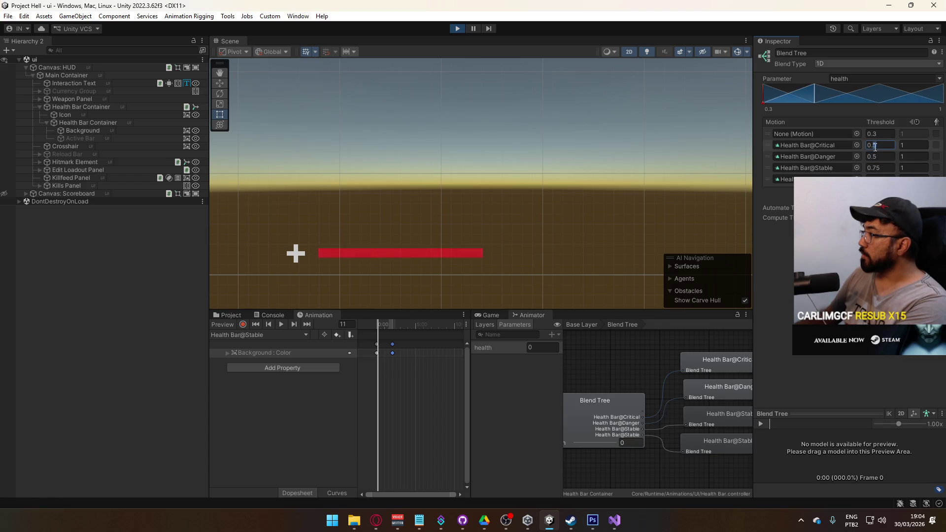
left_click(882, 135)
type("0")
key("Return")
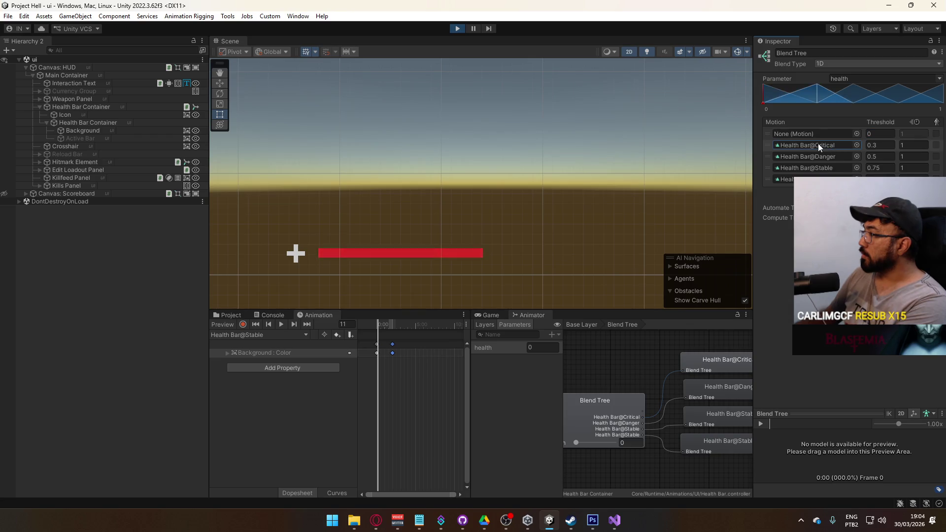
Copy Health Bar@Critical into the empty zero-threshold motion slot.
right_click(820, 144)
left_click(840, 172)
right_click(796, 133)
left_click(808, 193)
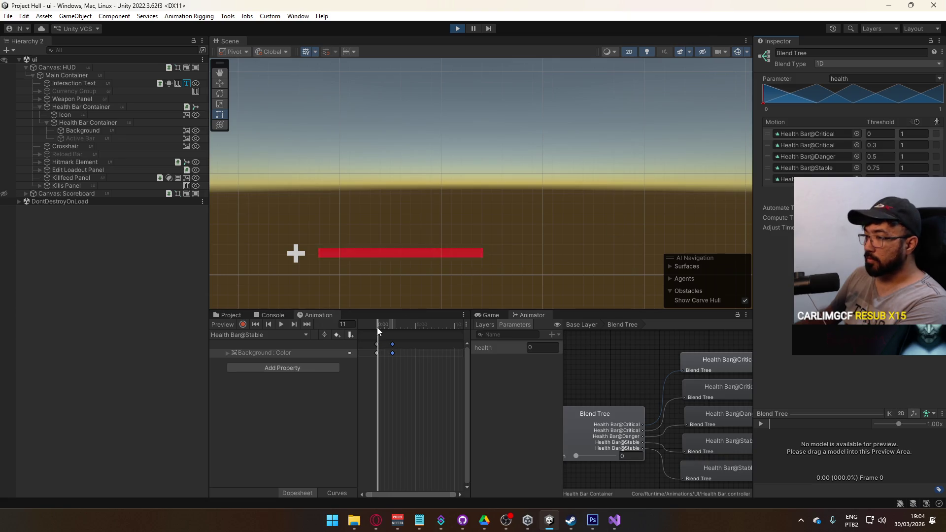
Preview the bar colour at several health values, ending at 0.35.
mouse_move(576, 455)
left_mouse_down()
mouse_move(624, 456)
mouse_move(593, 458)
left_mouse_up()
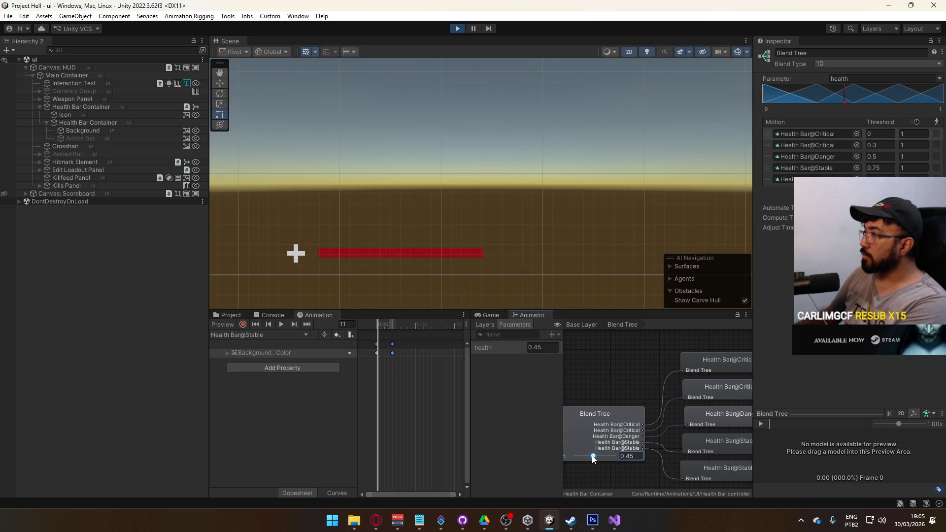
left_click_drag(593, 458, 592, 458)
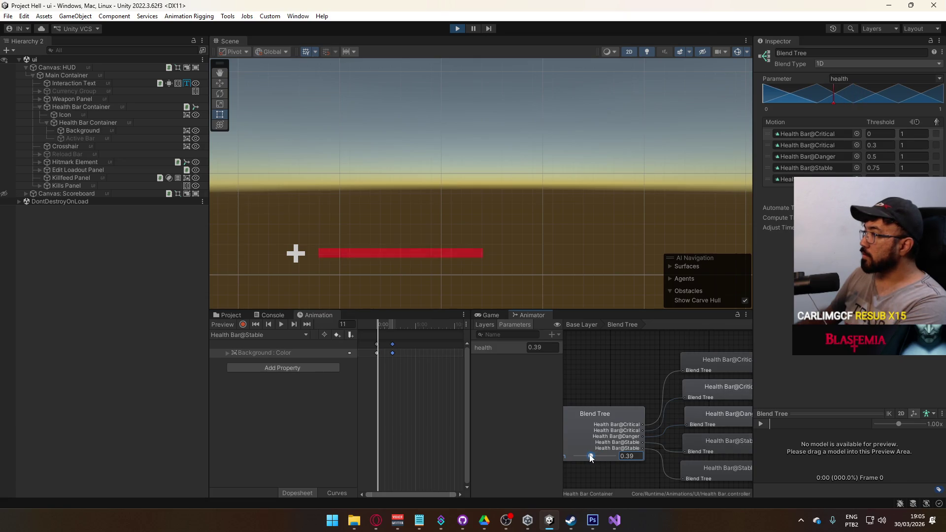
left_click_drag(591, 458, 590, 457)
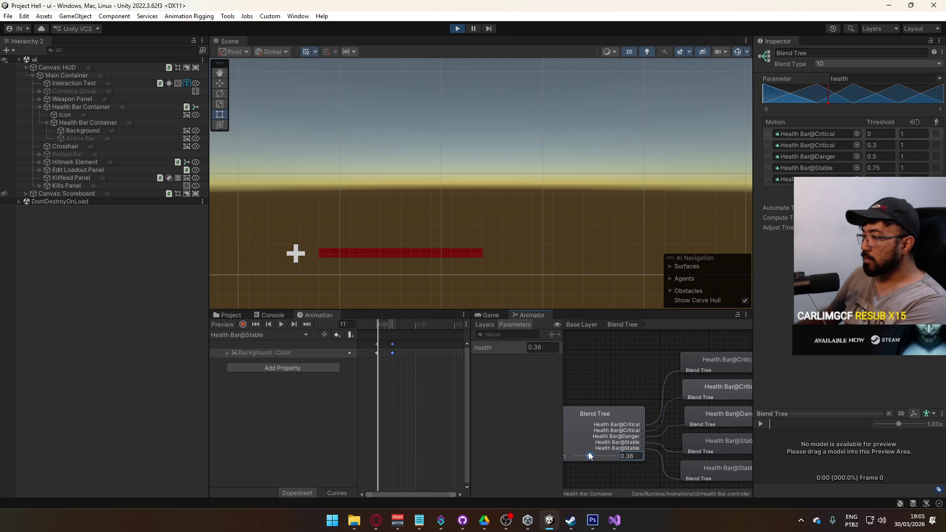
left_click_drag(589, 456, 595, 451)
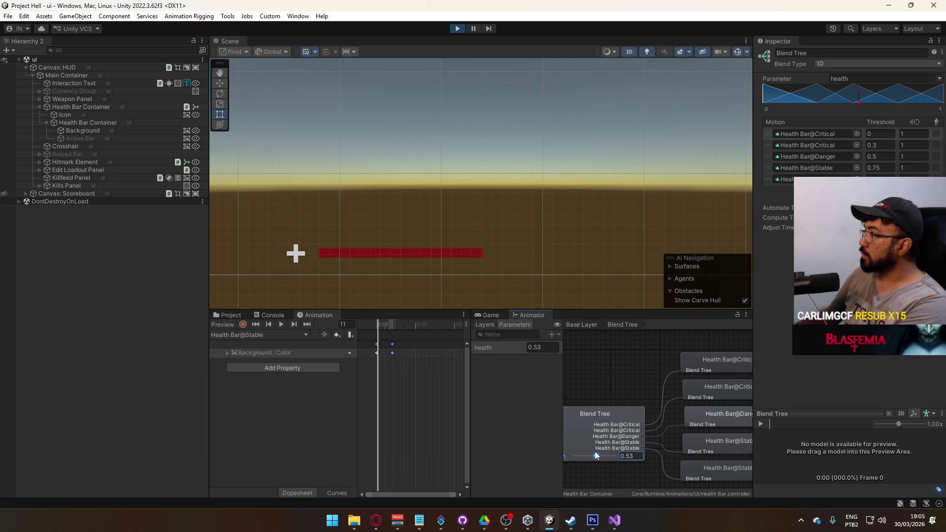
left_click_drag(594, 453, 589, 454)
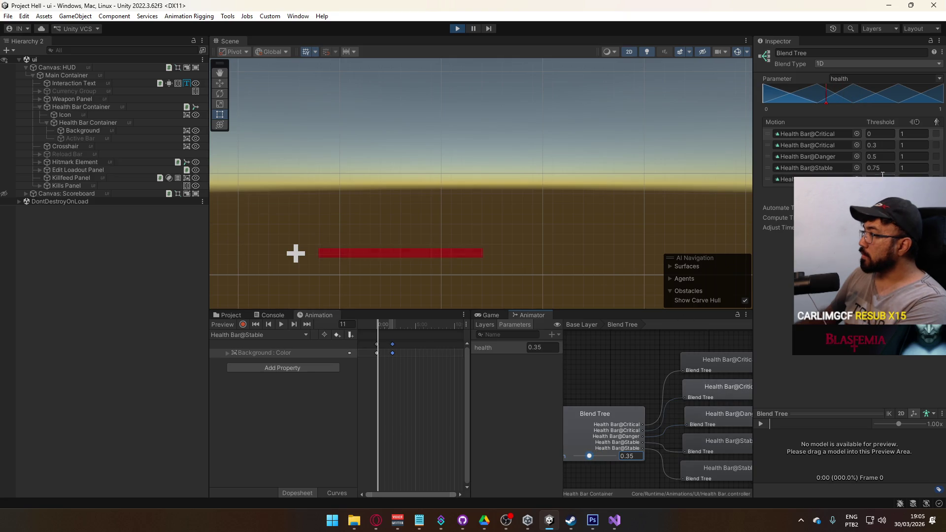
left_click(767, 146)
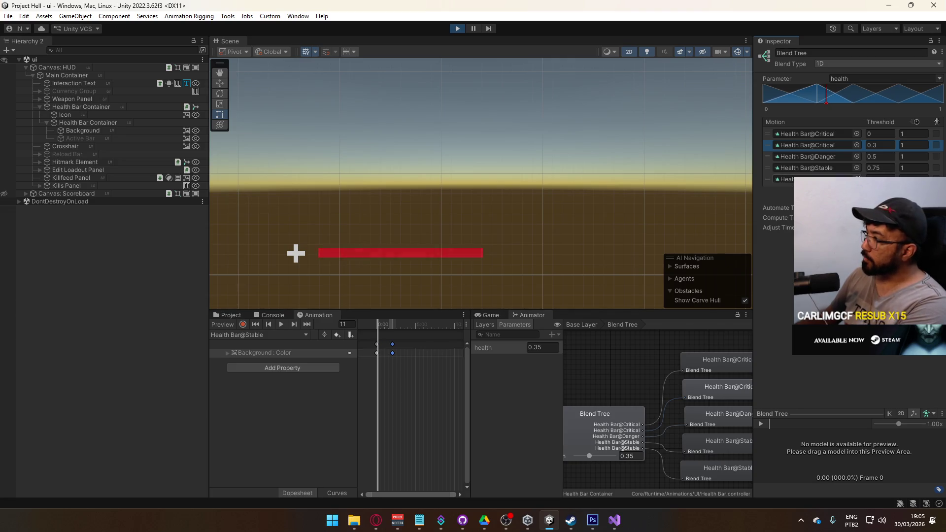
Replace the 0.3 threshold motion with Health Bar@Danger.
right_click(834, 156)
right_click(827, 153)
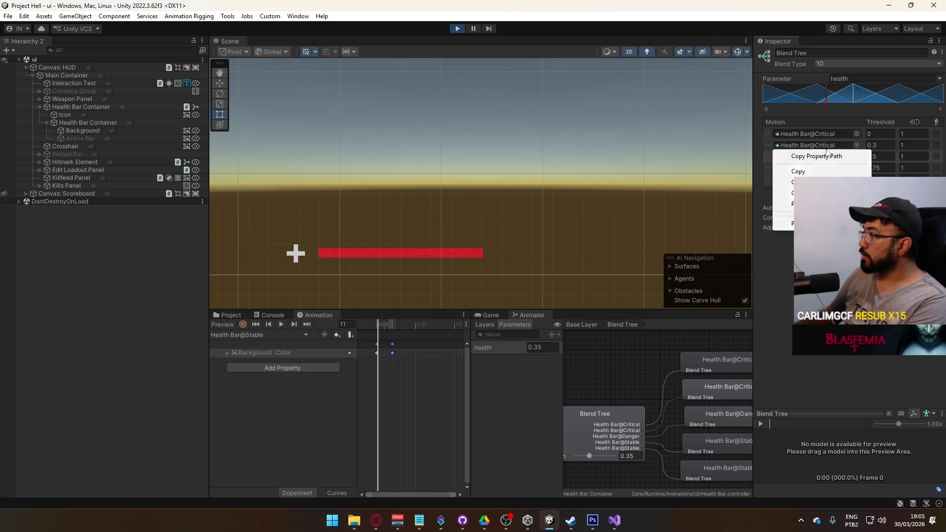
left_click(818, 204)
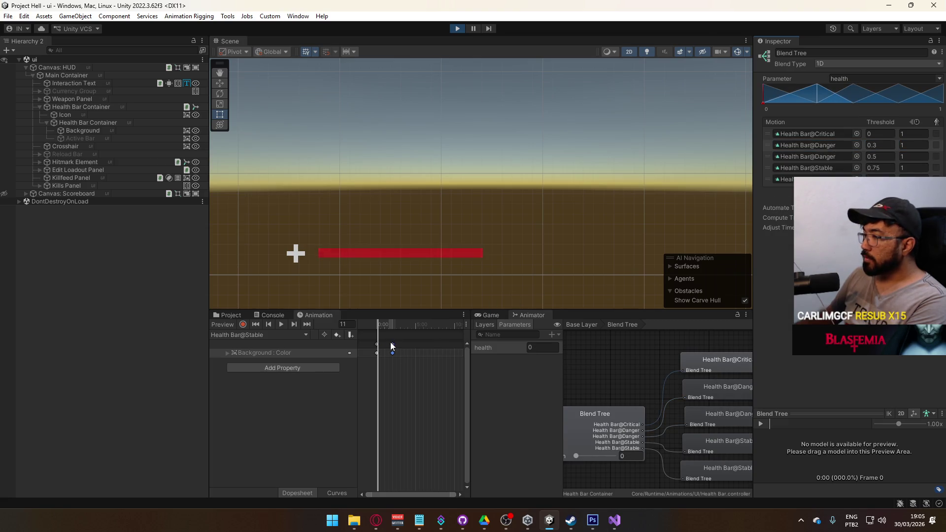
mouse_move(576, 456)
left_mouse_down()
mouse_move(631, 459)
mouse_move(596, 460)
left_mouse_up()
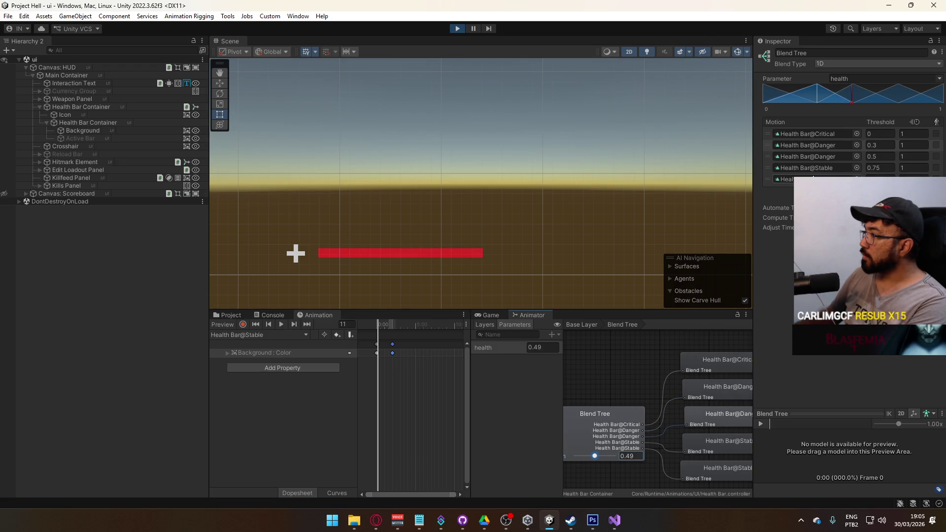
left_click(814, 157)
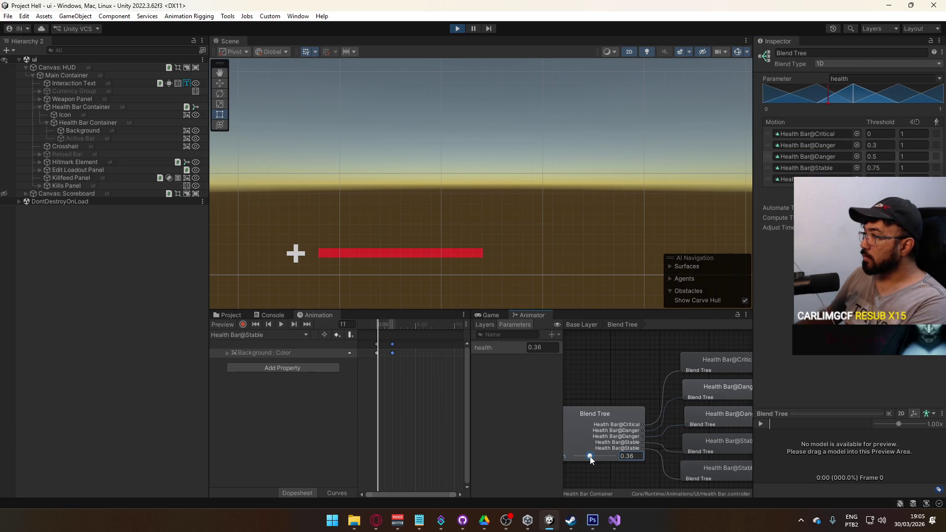
Set the Blend Tree health value to 0.5 and open the Animation clip list.
mouse_move(588, 457)
left_mouse_down()
mouse_move(575, 457)
mouse_move(594, 458)
left_mouse_up()
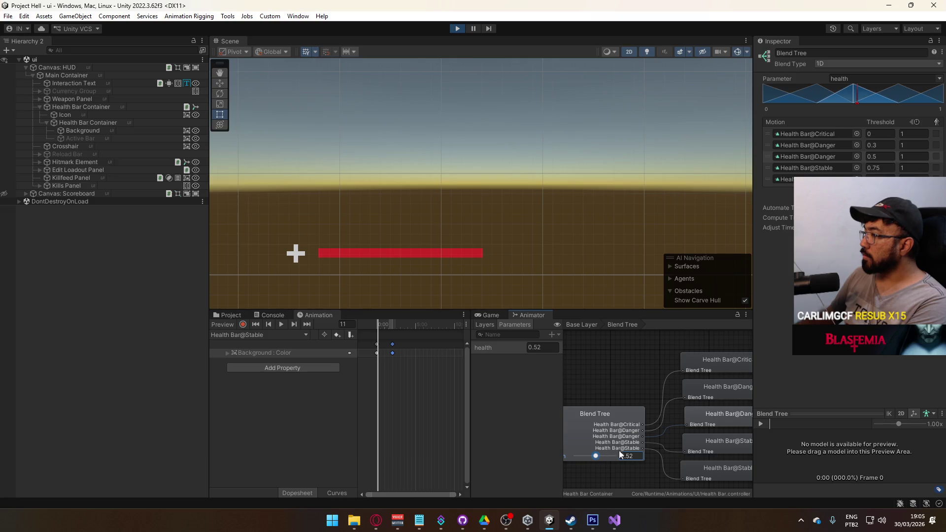
left_click(634, 456)
type("0.5")
key("Return")
left_click(259, 335)
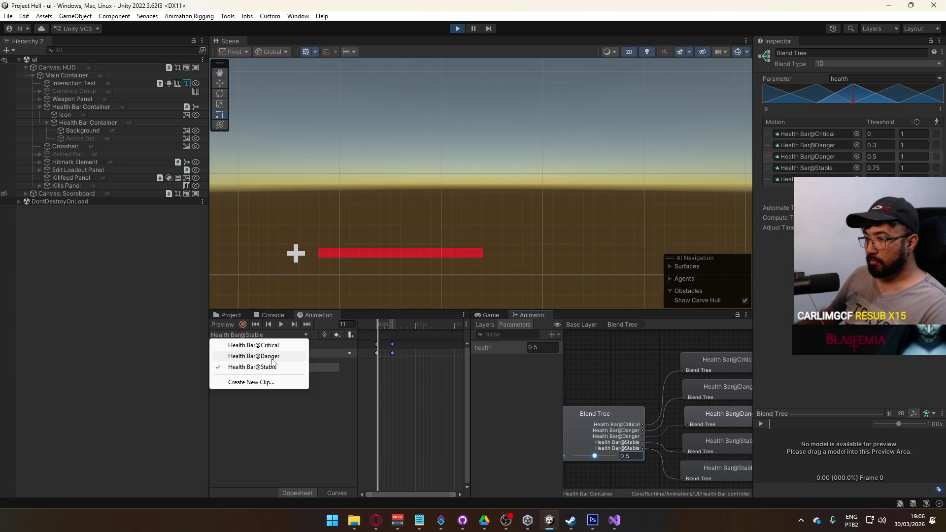
Compare the Health Bar@Danger and Health Bar@Stable Background colour tracks at the first frame.
left_click(254, 356)
left_click(290, 353)
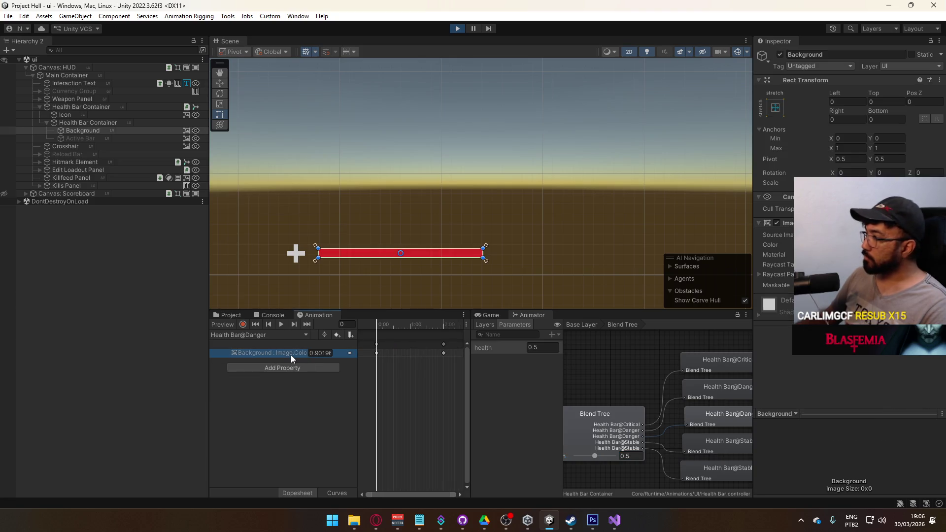
left_click(261, 336)
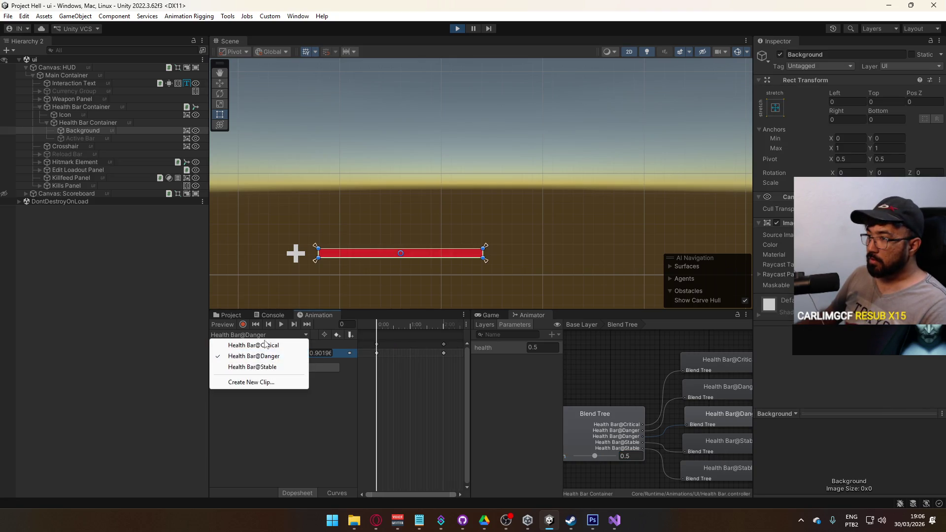
left_click(276, 364)
left_click(325, 352)
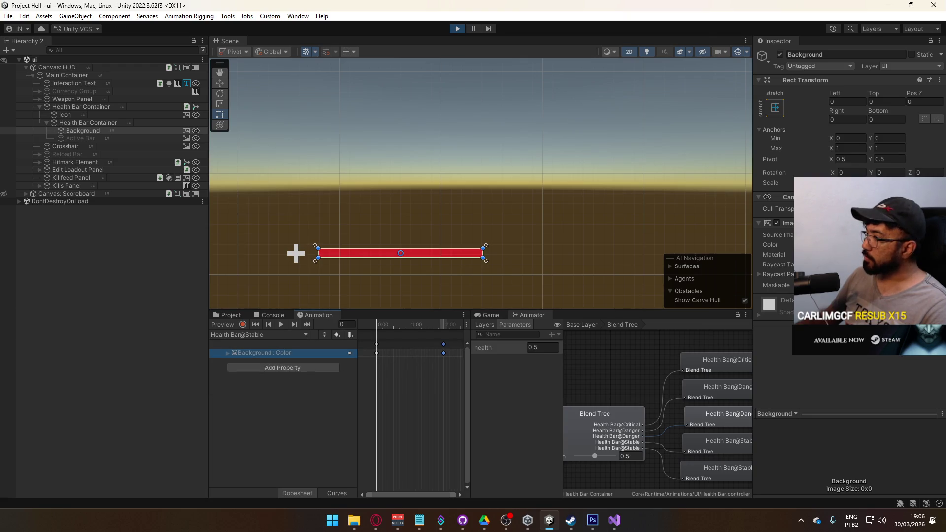
left_click_drag(382, 326, 375, 327)
left_click(261, 335)
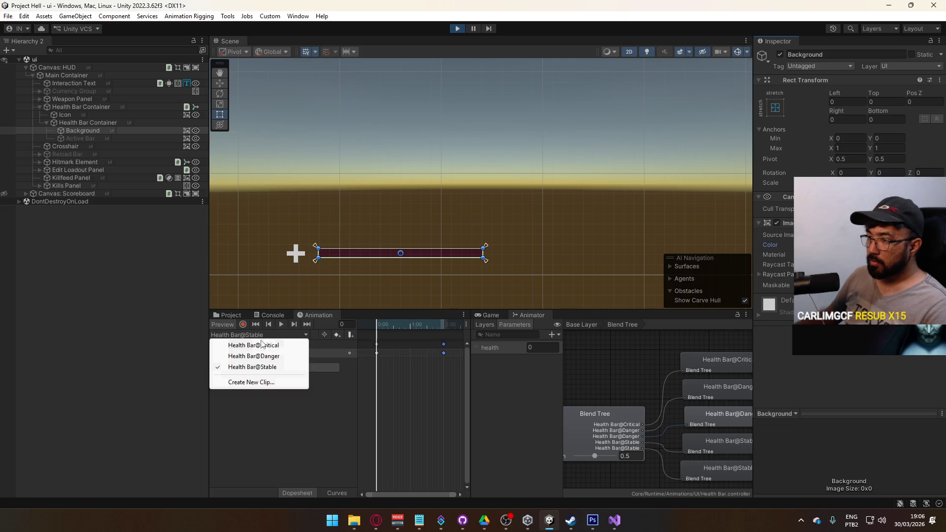
left_click(276, 353)
With recording on, check the Health Bar@Critical Background track, then return to Health Bar@Danger.
left_click(244, 325)
left_click(266, 335)
left_click(272, 344)
left_click(259, 351)
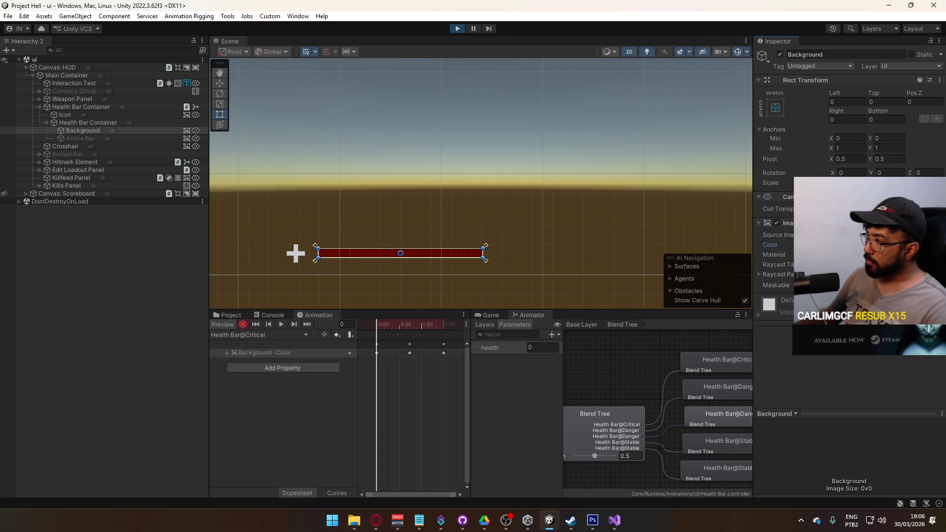
left_click(266, 335)
left_click(284, 357)
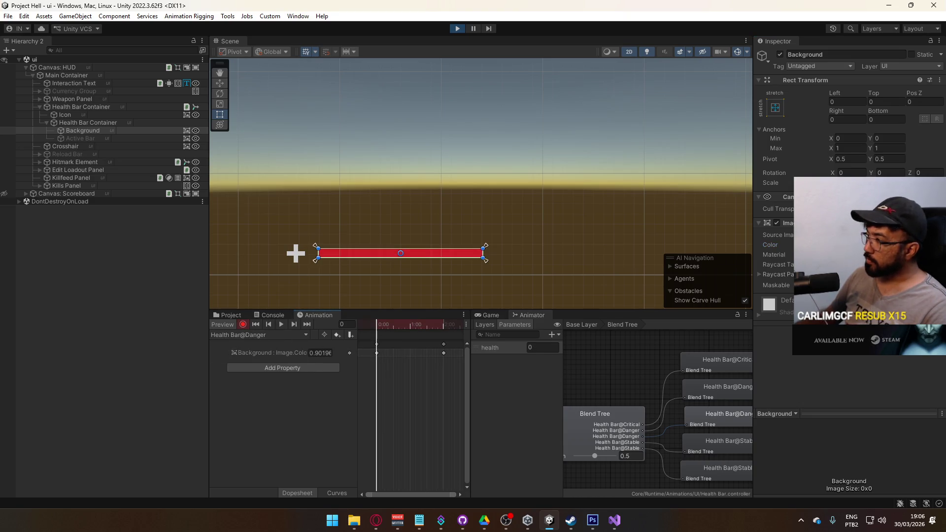
right_click(828, 245)
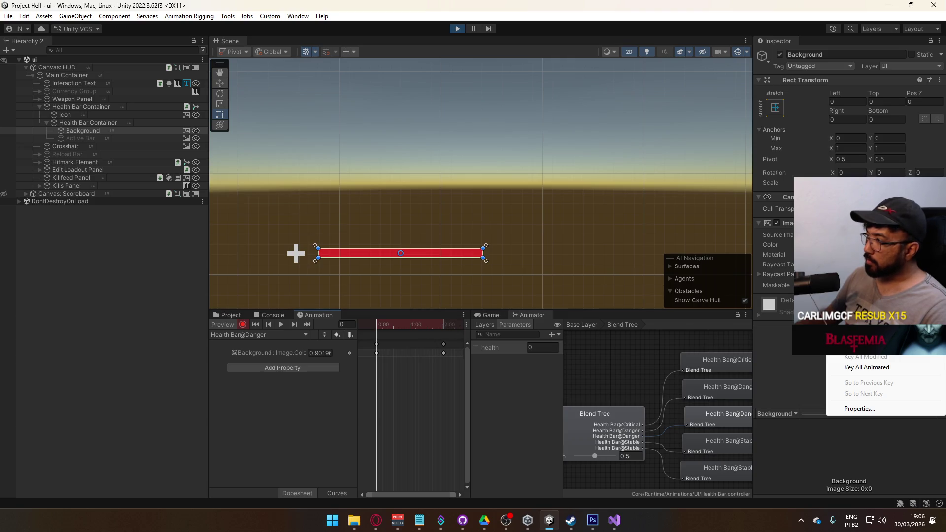
left_click(776, 246)
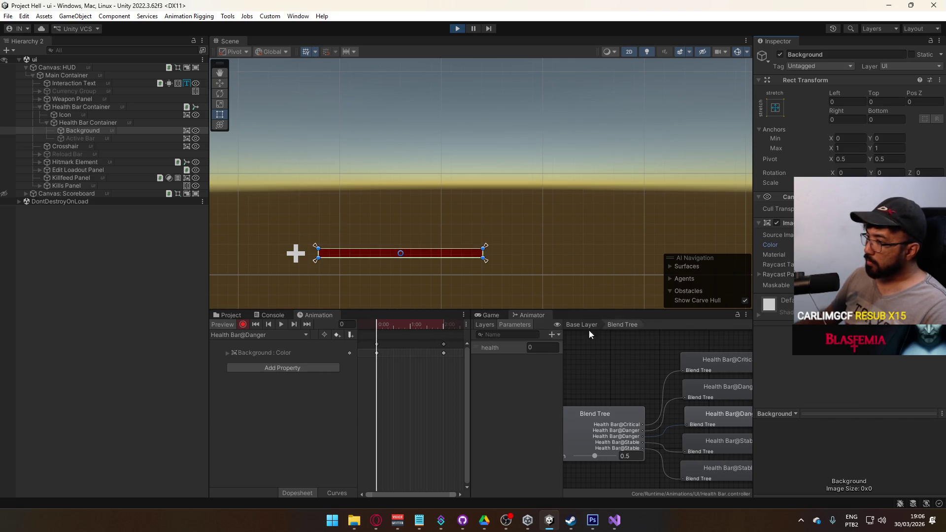
Scrub the Danger clip to its end and back to frame 120, inspecting its keyframes.
left_click_drag(427, 327, 442, 328)
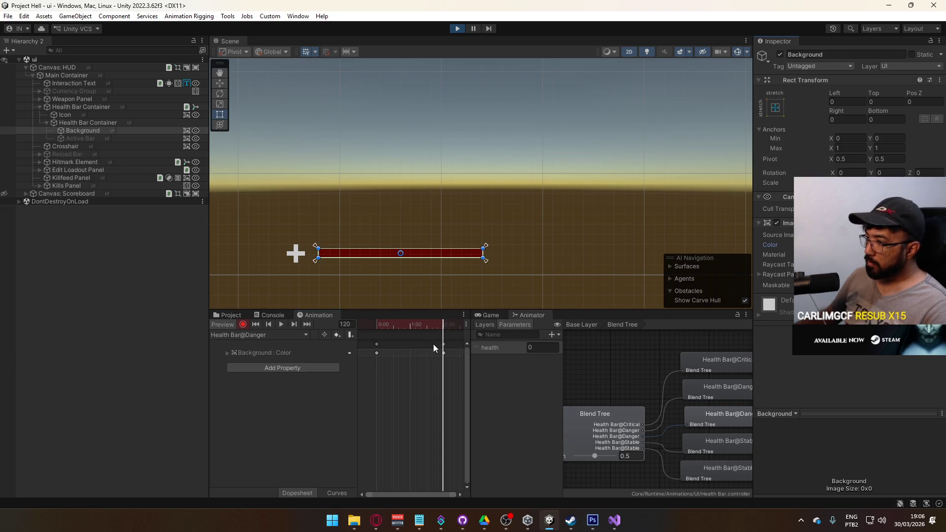
left_click(377, 353)
left_click(445, 327)
left_click_drag(445, 329, 443, 329)
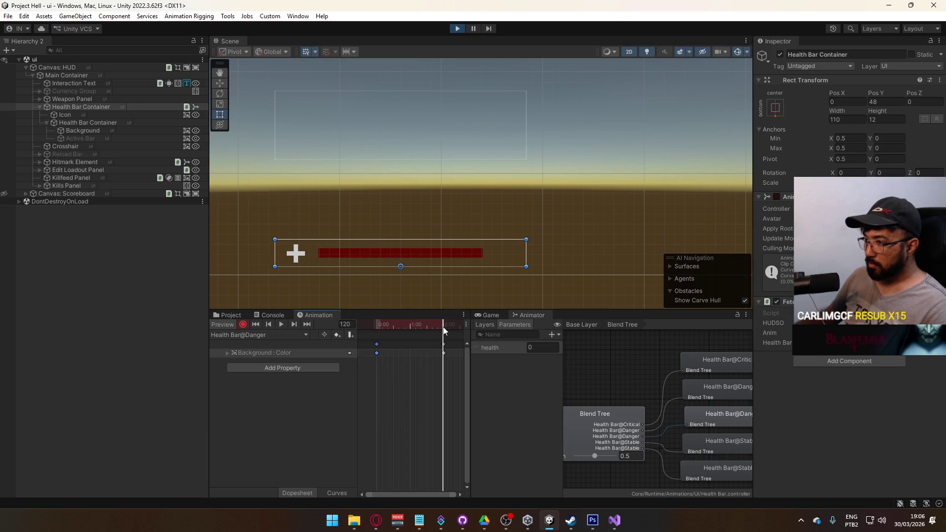
scroll(451, 358, "up", 5)
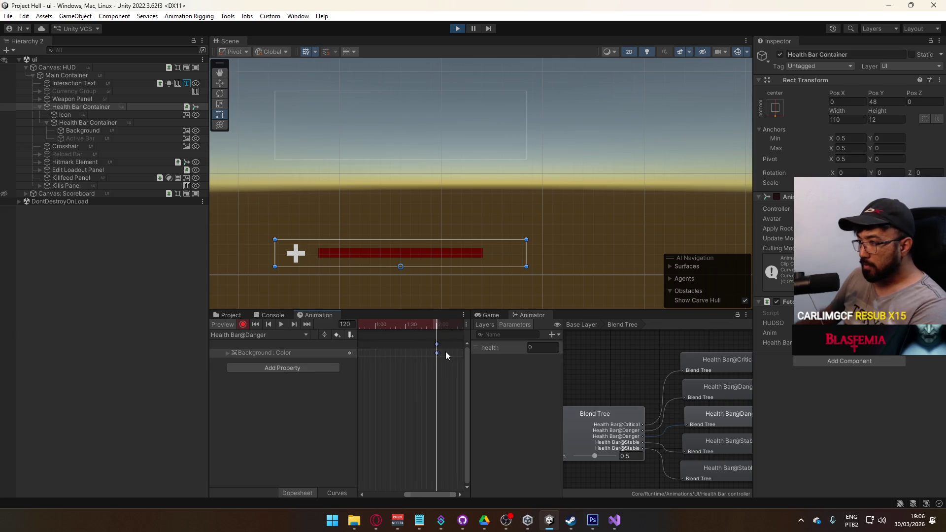
scroll(442, 350, "up", 3)
left_click(437, 345)
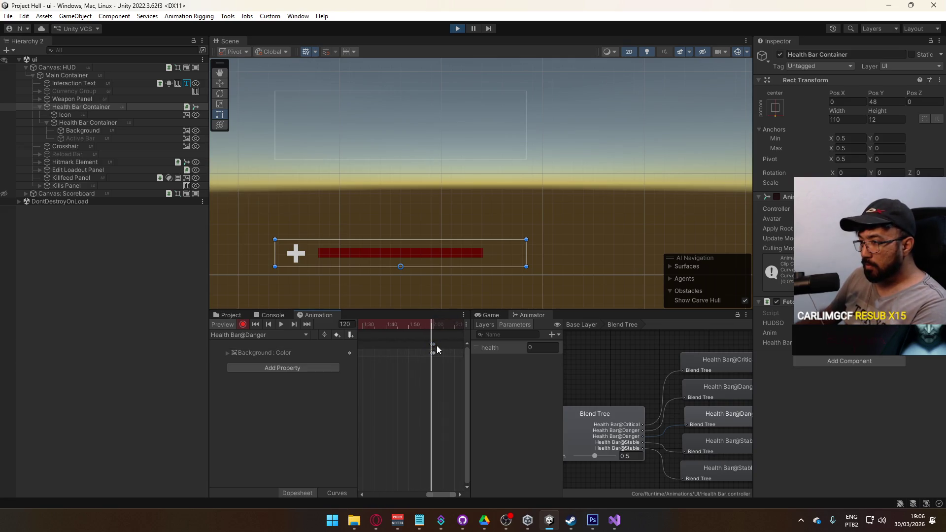
Select the Background object and drag the Blend Tree health slider from 0 to 0.25.
left_click(434, 347)
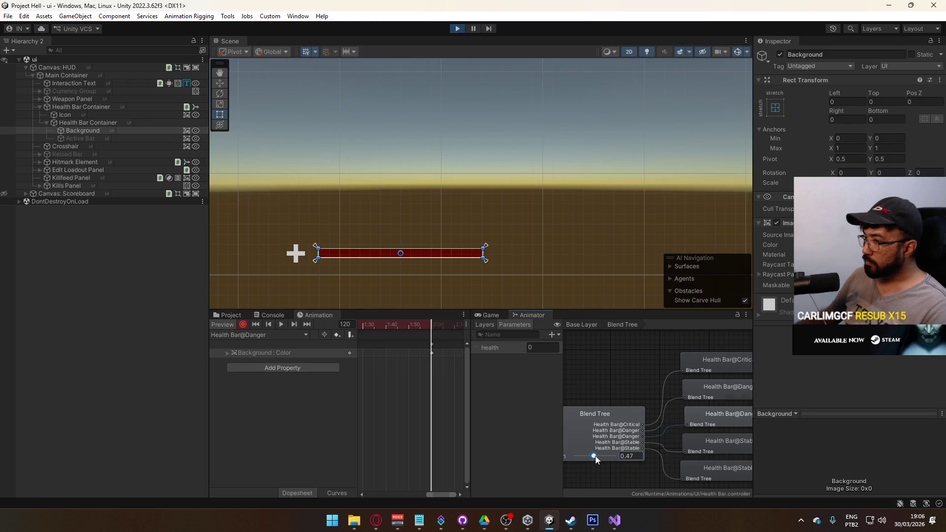
left_click_drag(595, 457, 577, 457)
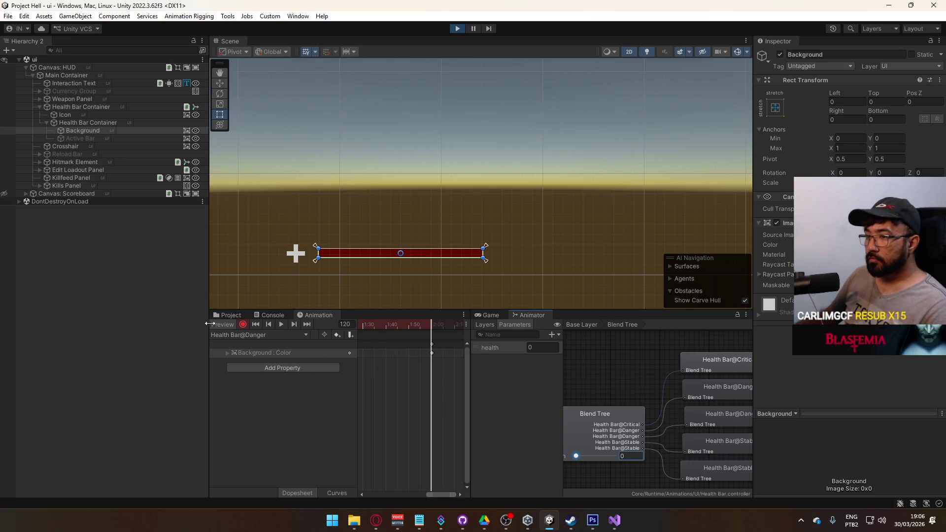
mouse_move(578, 457)
left_mouse_down()
mouse_move(613, 457)
mouse_move(586, 457)
left_mouse_up()
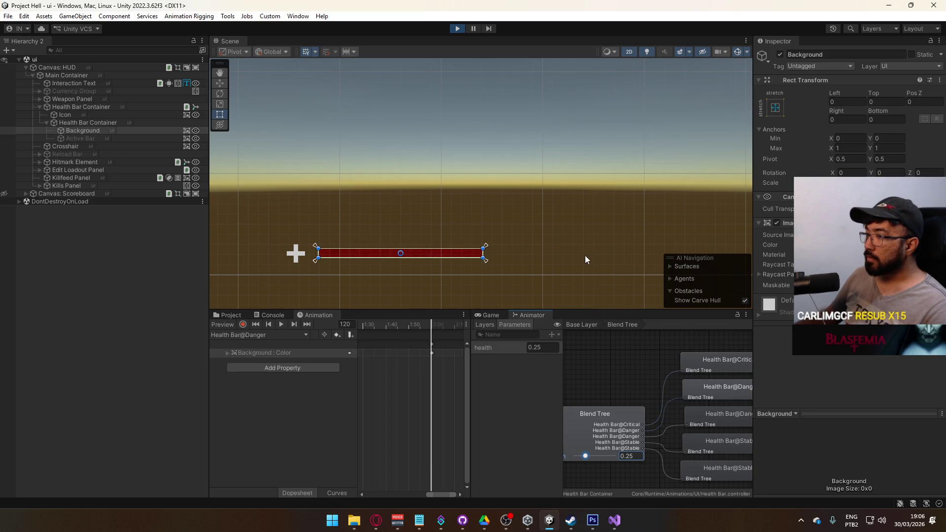
left_click(603, 414)
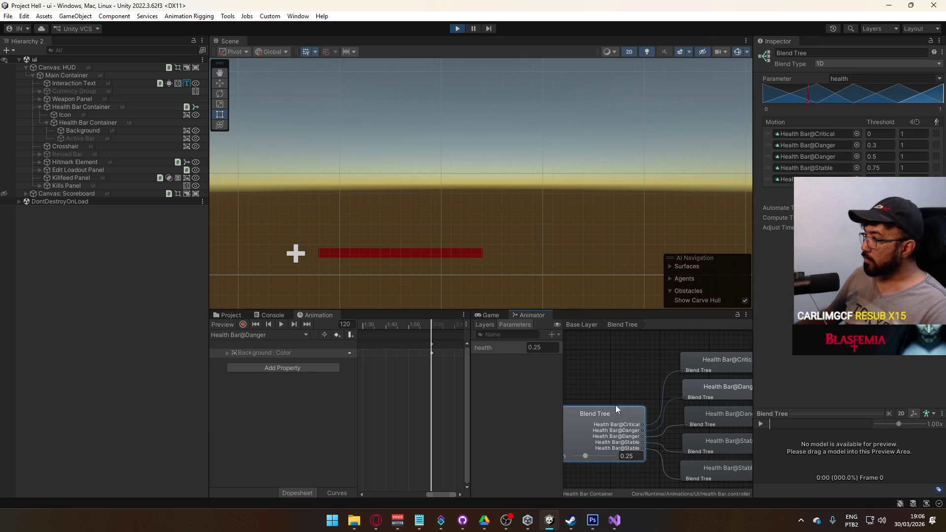
Copy Health Bar@Critical into the blend tree's second Motion slot and test low health.
right_click(818, 135)
left_click(835, 157)
right_click(827, 146)
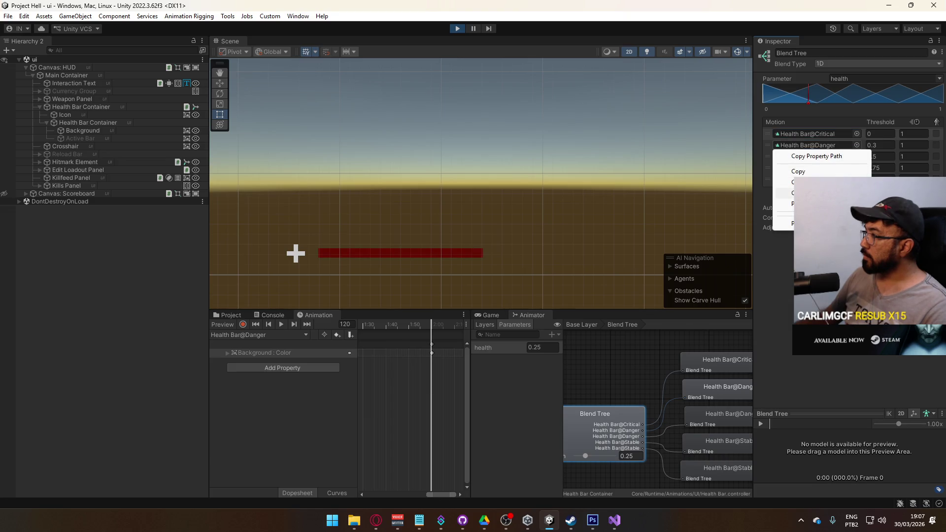
left_click(835, 178)
mouse_move(577, 456)
left_mouse_down()
mouse_move(629, 456)
mouse_move(558, 449)
left_mouse_up()
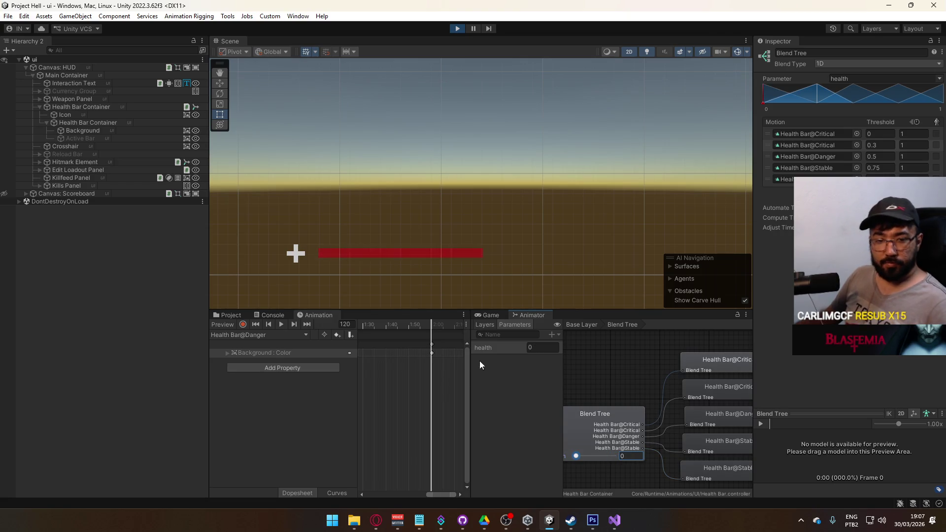
Maximize the Animator, test health at 0.84, 0.61 and 0.45, then restore the layout.
scroll(611, 422, "down", 2)
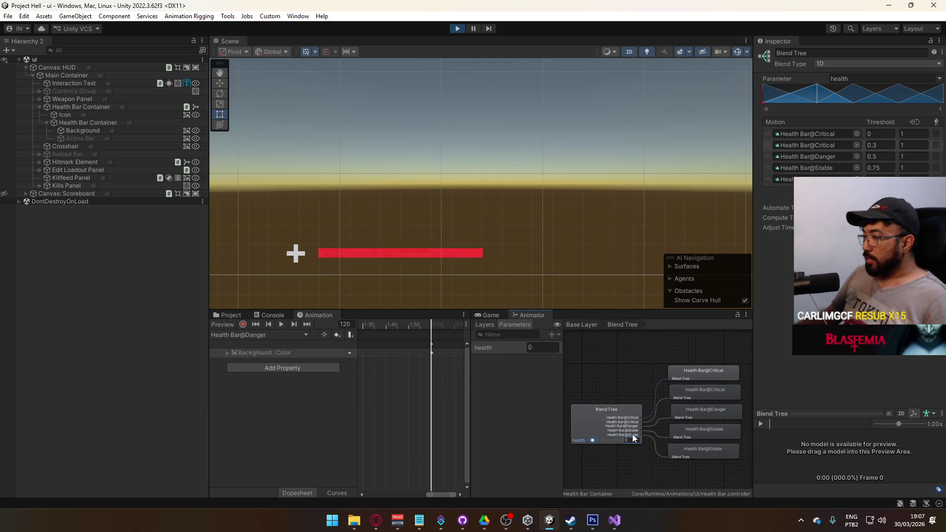
scroll(626, 429, "up", 1)
right_click(535, 313)
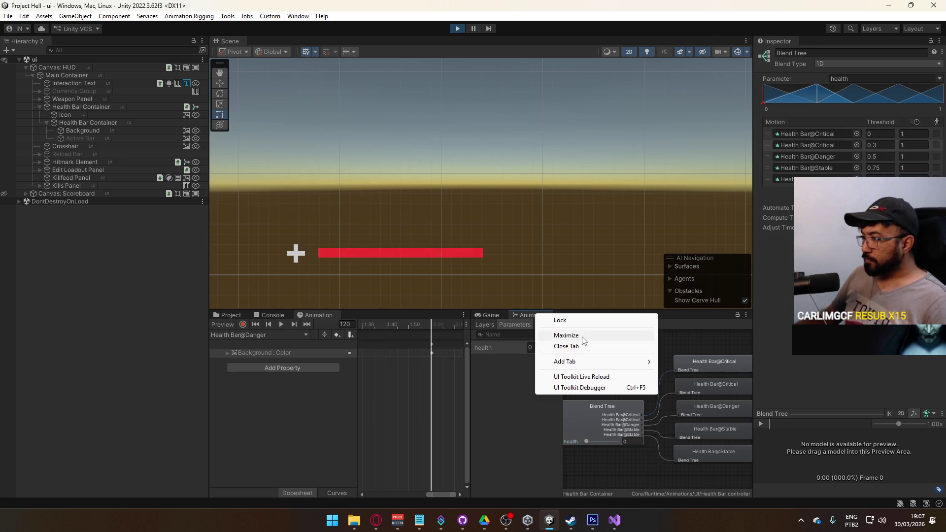
left_click(572, 334)
scroll(212, 162, "up", 2)
left_click_drag(417, 265, 579, 378)
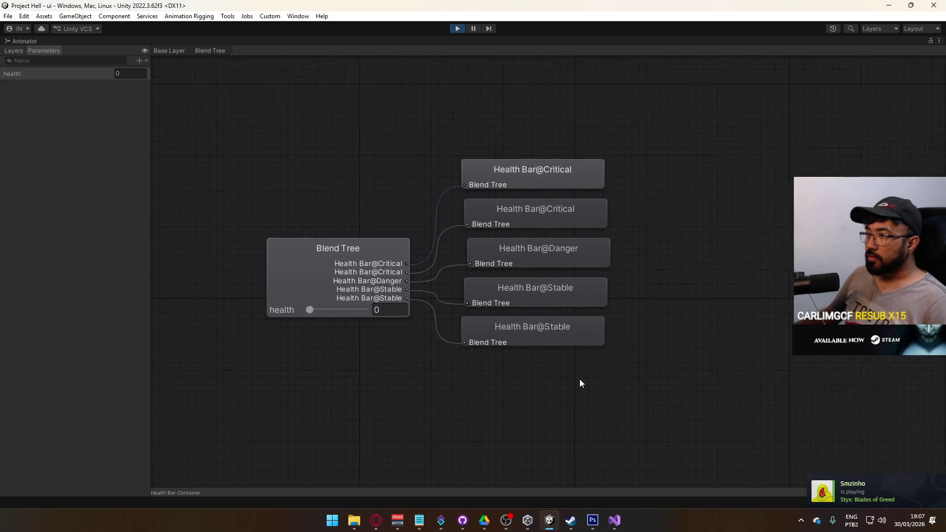
scroll(336, 310, "up", 1)
mouse_move(296, 315)
left_mouse_down()
mouse_move(353, 312)
mouse_move(299, 306)
mouse_move(339, 306)
mouse_move(312, 298)
mouse_move(303, 300)
mouse_move(359, 306)
mouse_move(284, 298)
left_mouse_up()
right_click(131, 37)
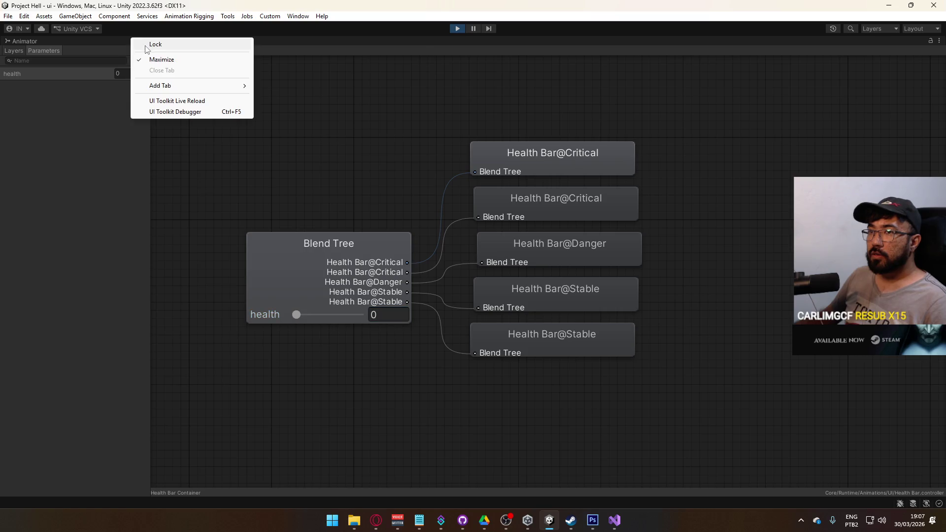
left_click(157, 56)
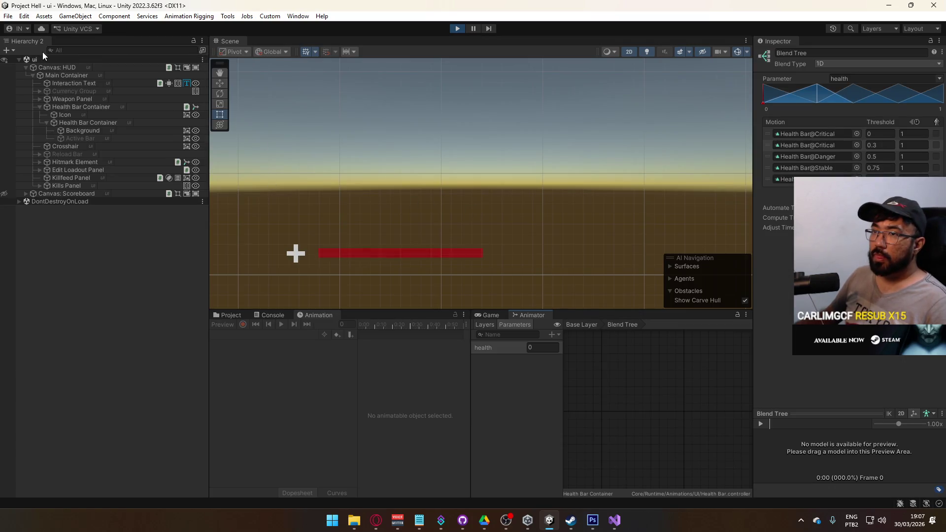
Stop the game, enable the Active Bar object, and save the scene.
left_click(458, 29)
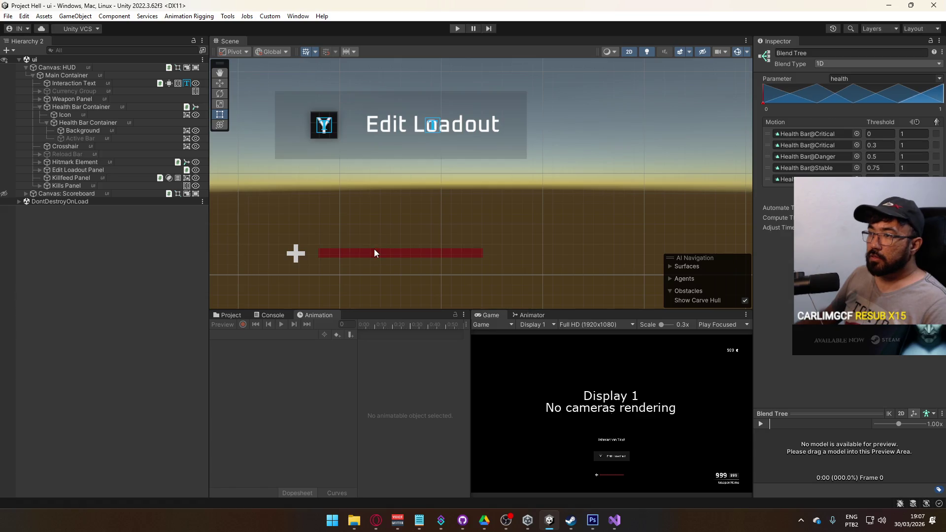
left_click(86, 186)
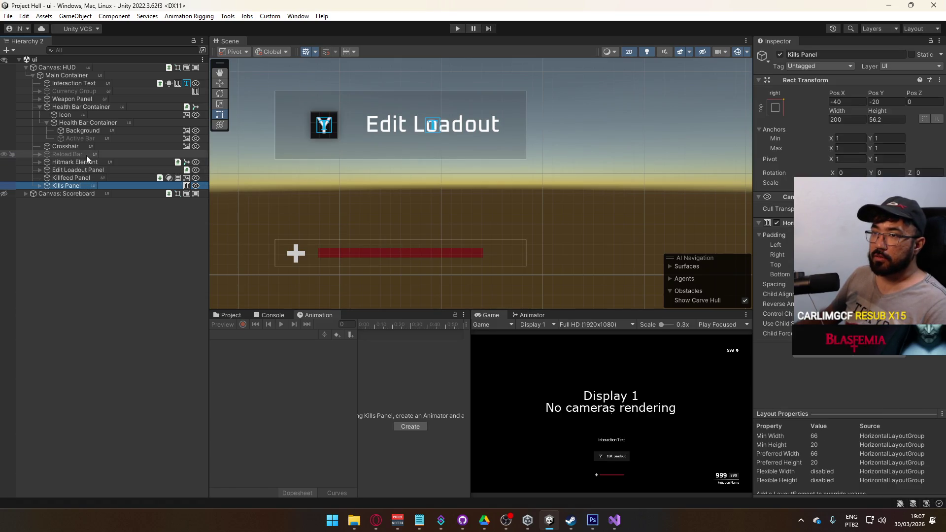
left_click(93, 138)
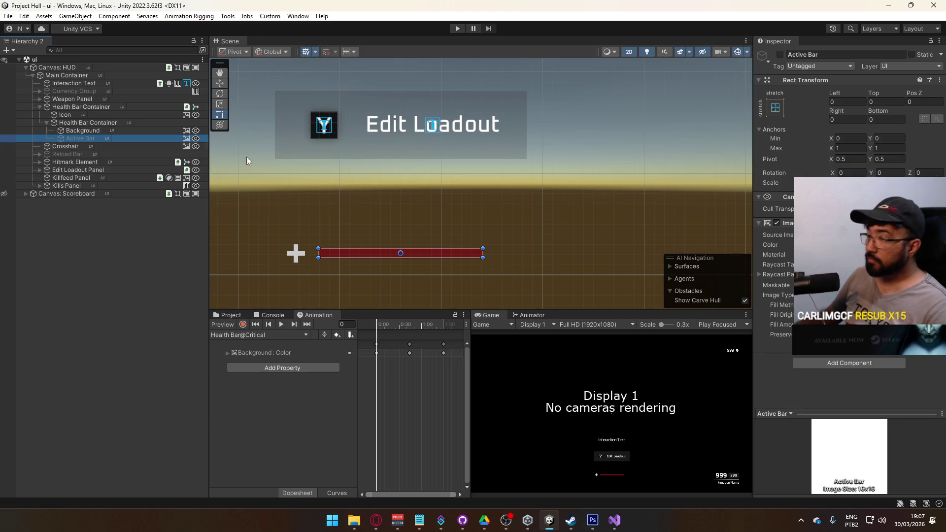
left_click(782, 58)
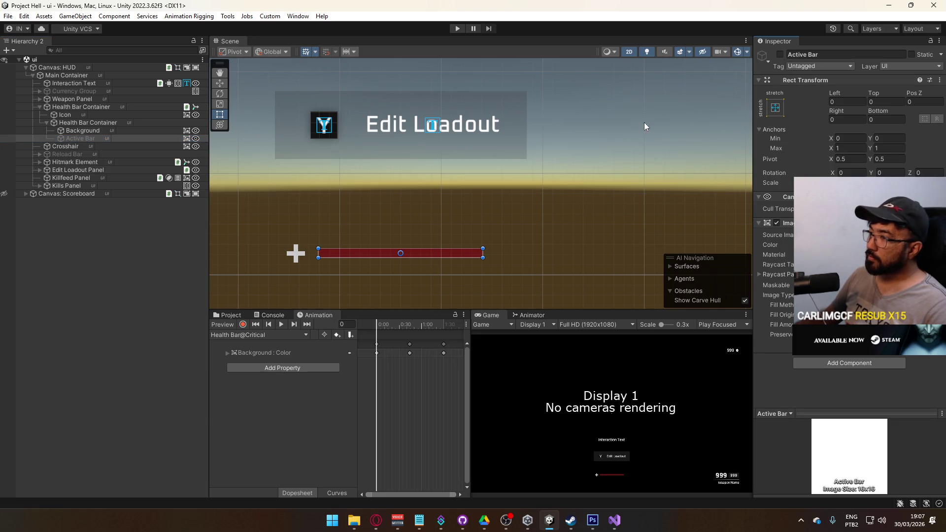
left_click(780, 54)
left_click(330, 273)
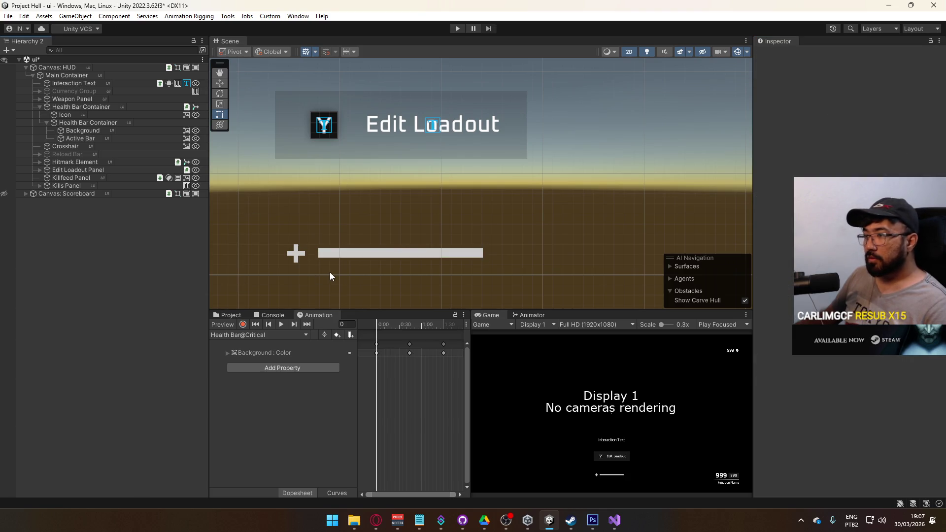
key("ctrl+s")
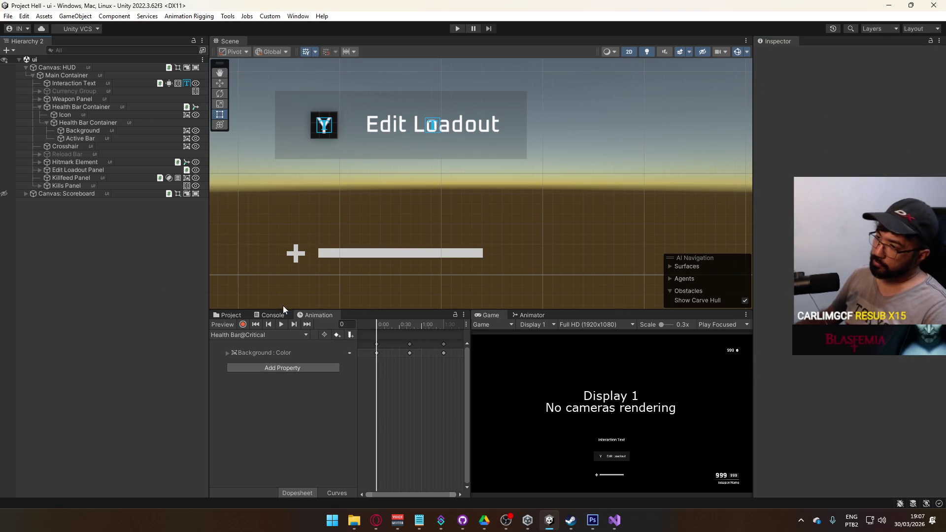
Inspect the Health Bar Container's components and zoom out to see the whole HUD canvas.
left_click(232, 316)
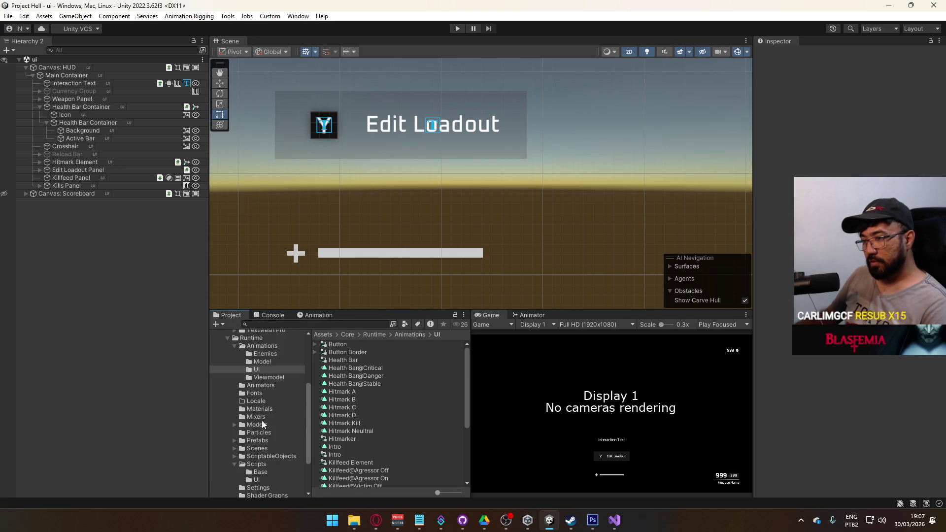
left_click(258, 449)
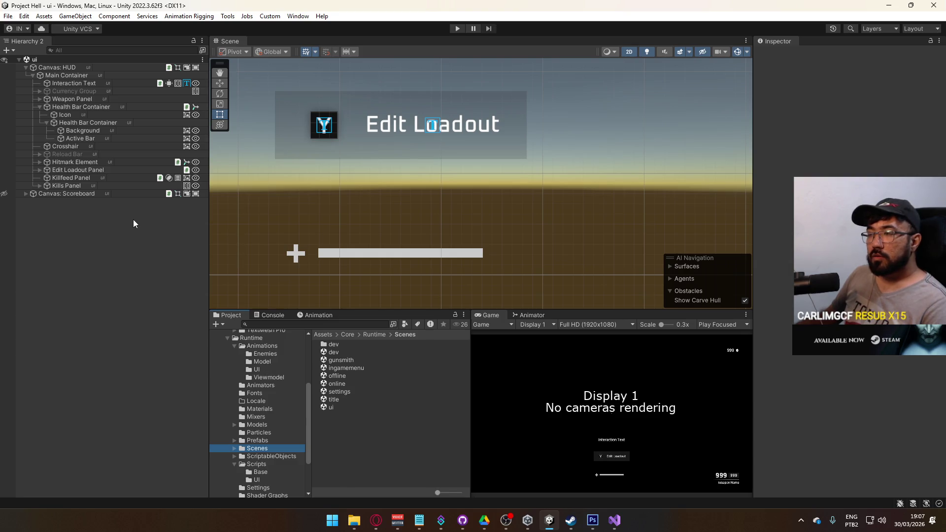
scroll(549, 217, "down", 4)
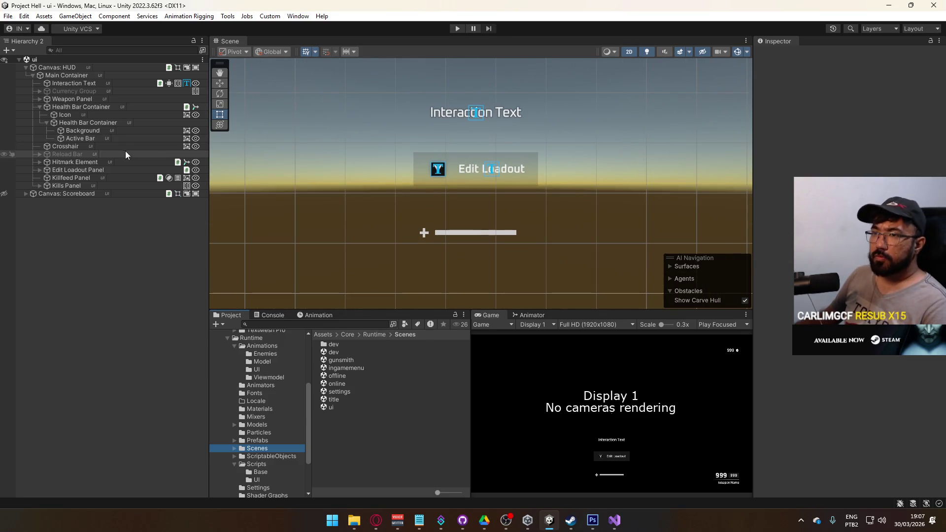
left_click(89, 107)
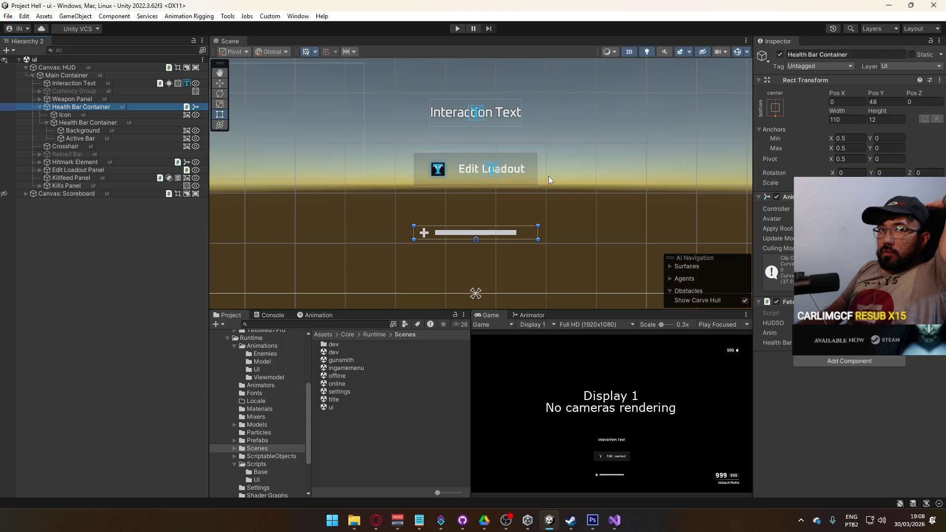
scroll(548, 176, "down", 5)
scroll(550, 162, "down", 2)
left_click_drag(602, 138, 585, 171)
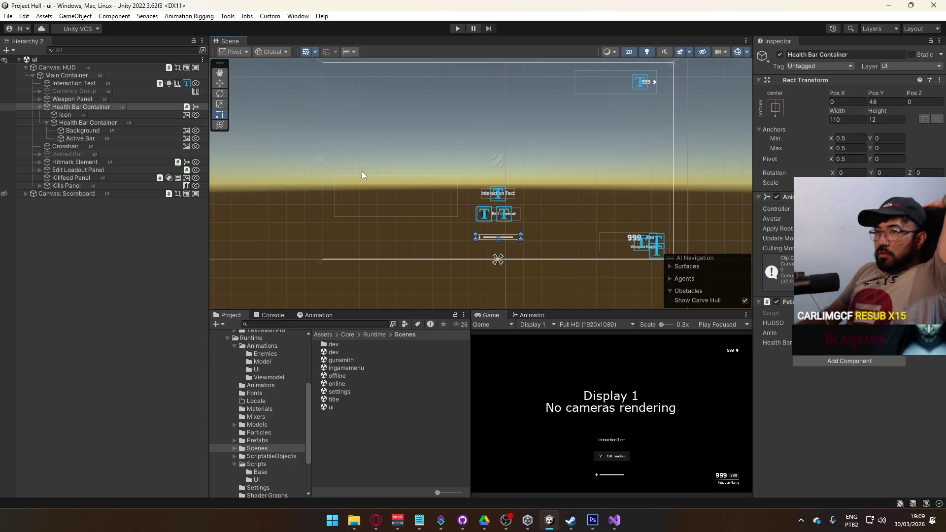
scroll(436, 188, "up", 2)
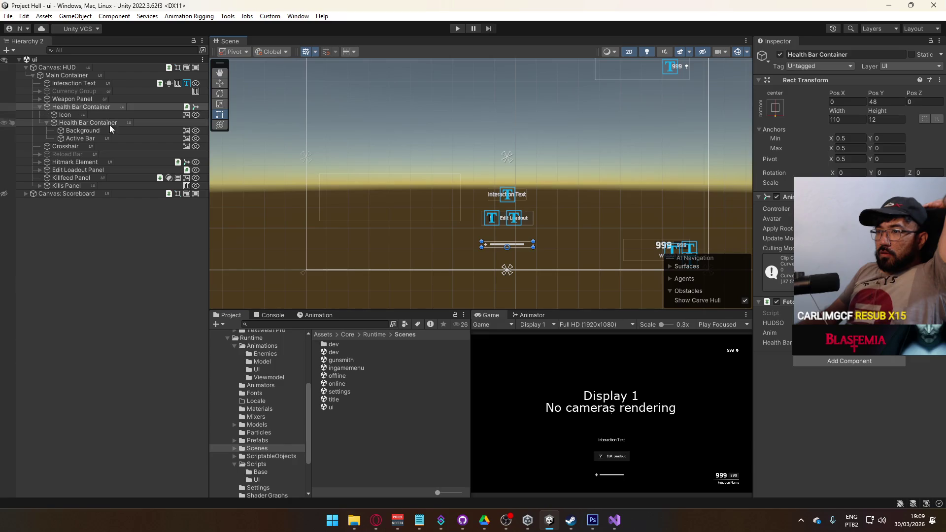
left_click(343, 400)
Open the title scene, Build And Run the player, then play it with the Game view maximized.
double_click(344, 400)
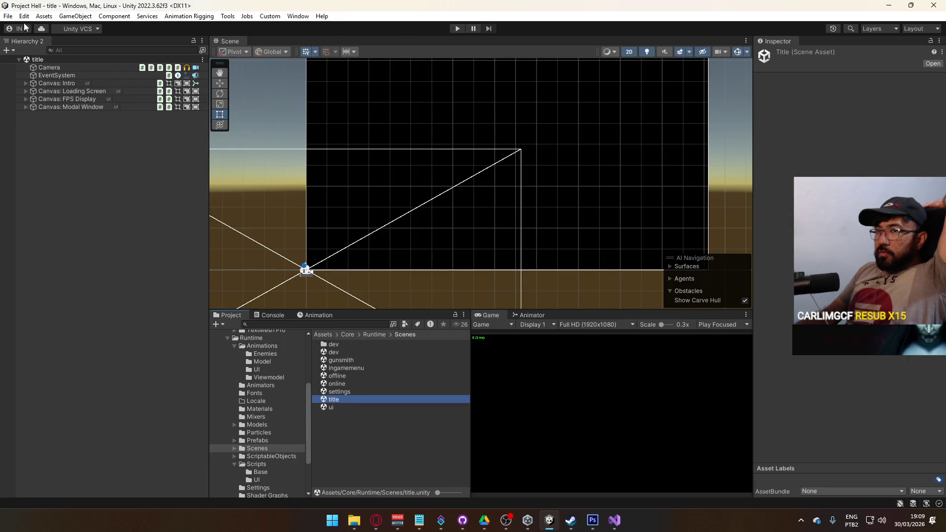
left_click(7, 16)
left_click(59, 148)
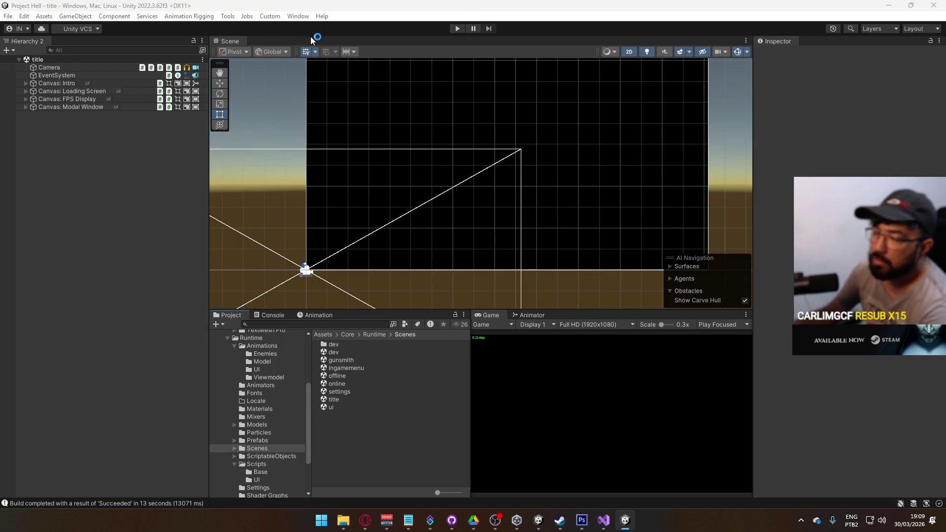
left_click(456, 28)
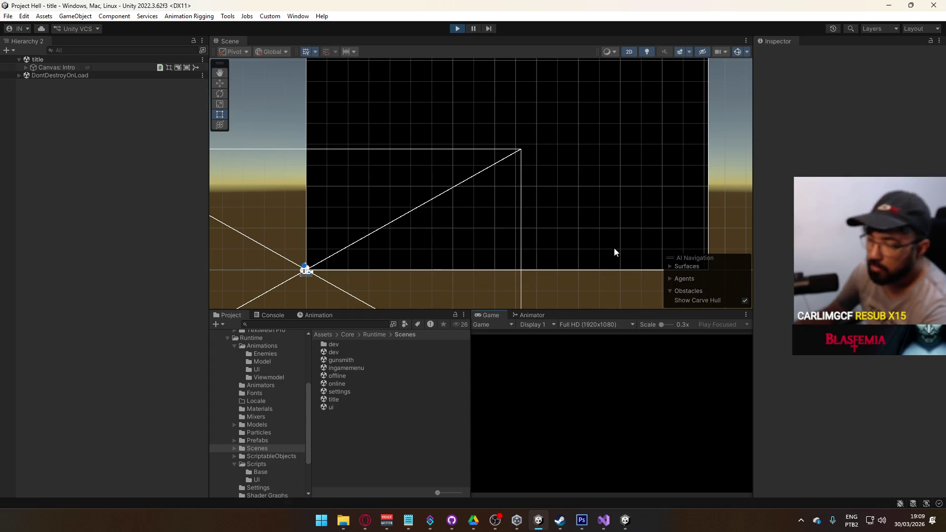
right_click(484, 316)
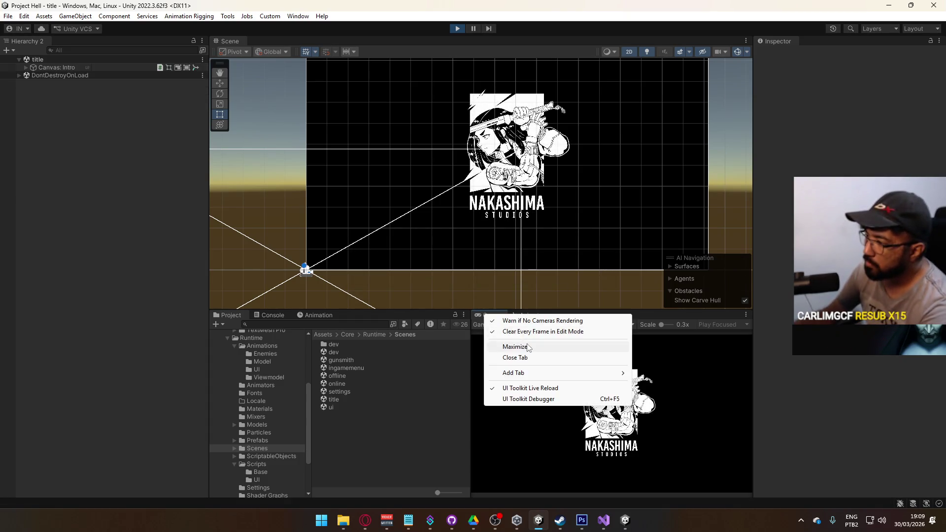
left_click(527, 344)
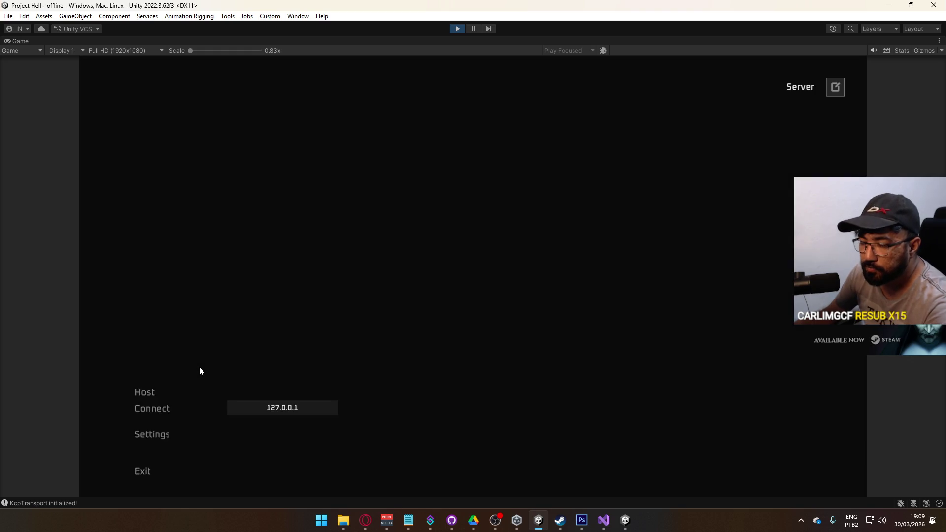
Host a match from the title menu and return focus to the running game.
left_click(154, 392)
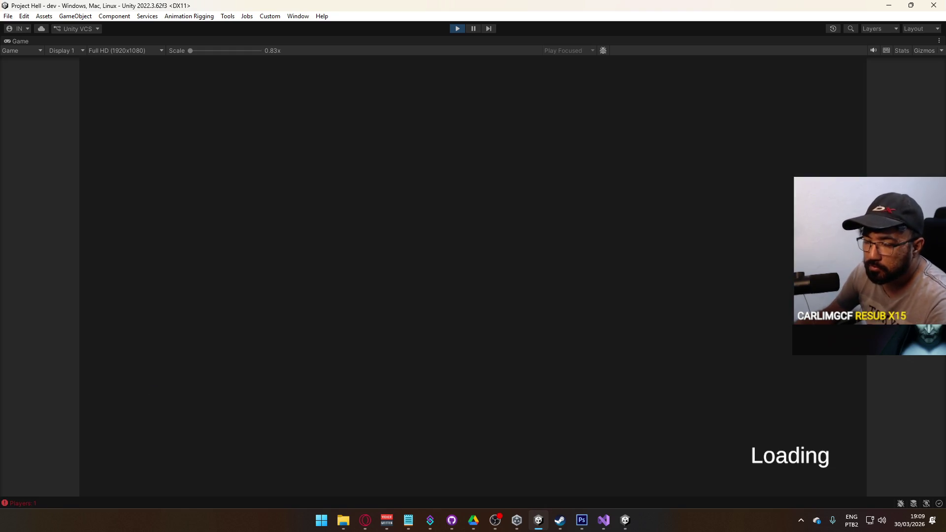
key("super")
key("Escape")
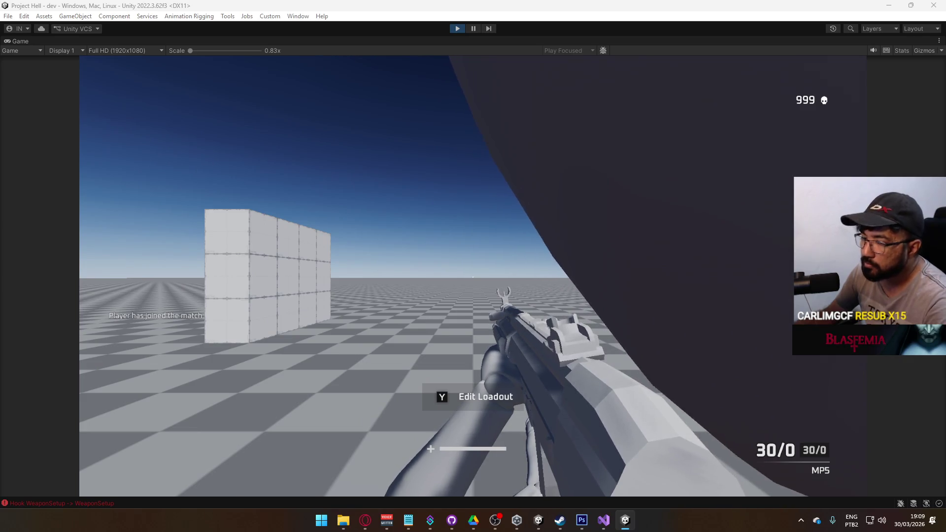
key("super")
left_click(291, 150)
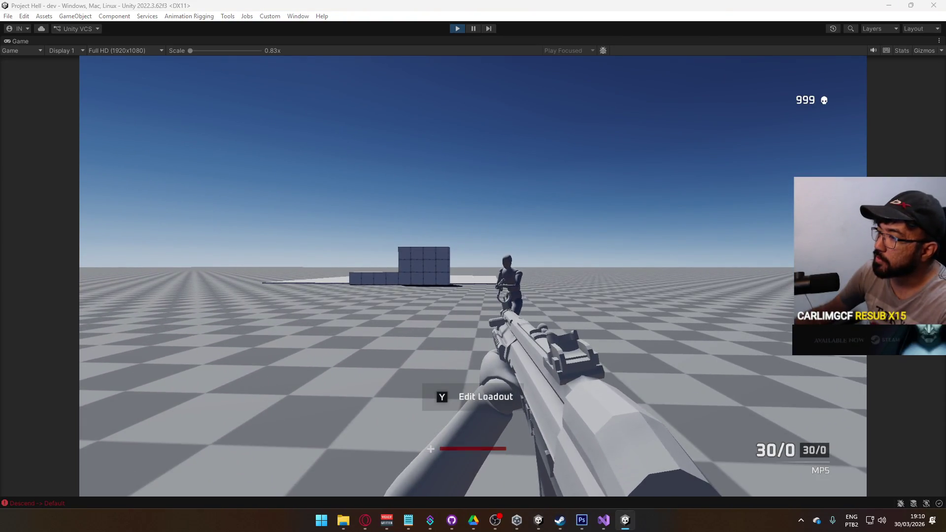
key("super")
Shoot the enemy, check kills on the Tab scoreboard, kill the respawned enemy, and reload.
left_click(88, 165)
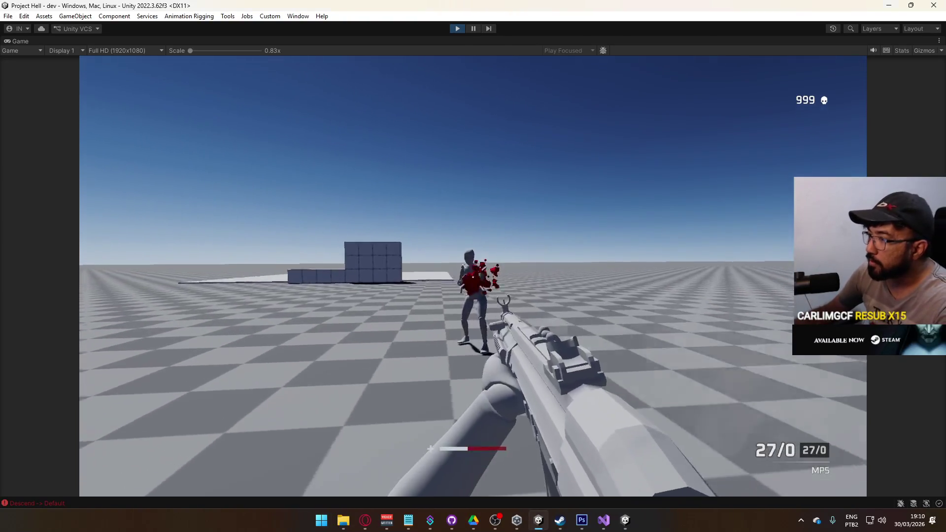
key("Tab")
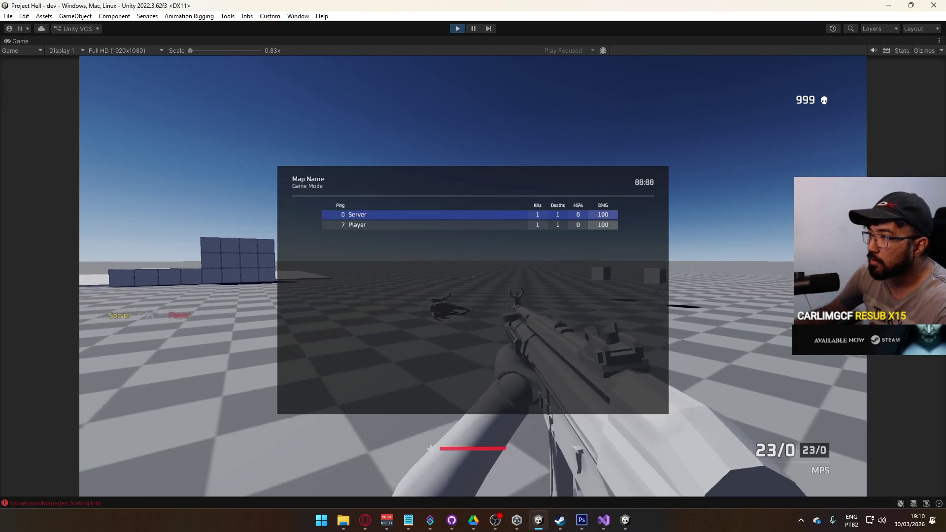
key("Tab")
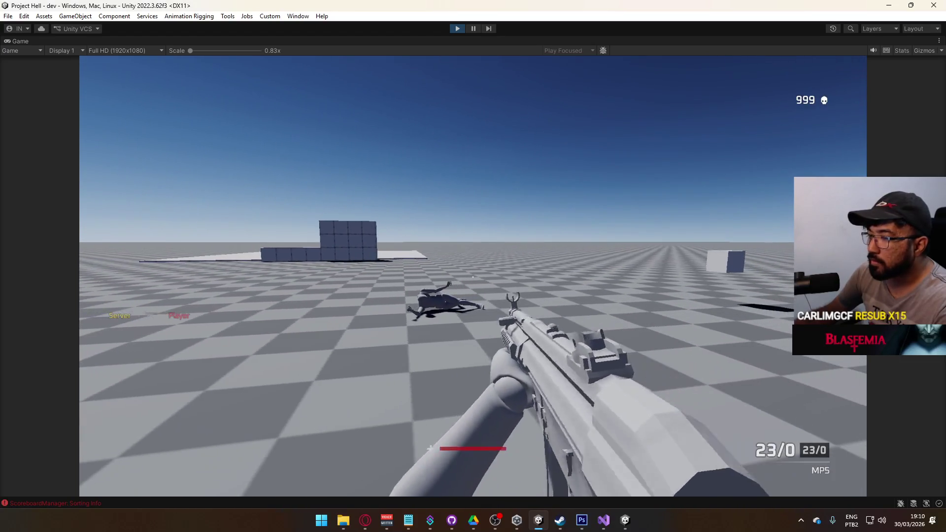
key("a")
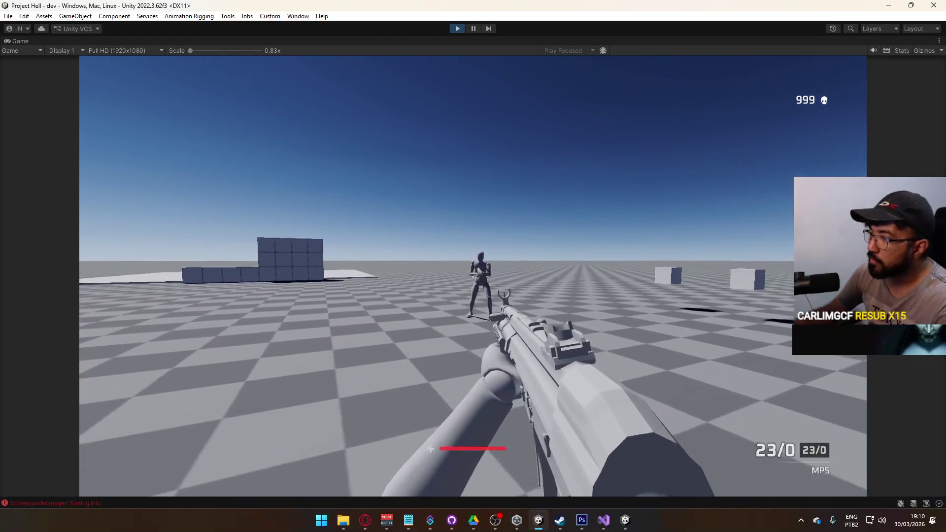
left_click(473, 276)
left_click(473, 276)
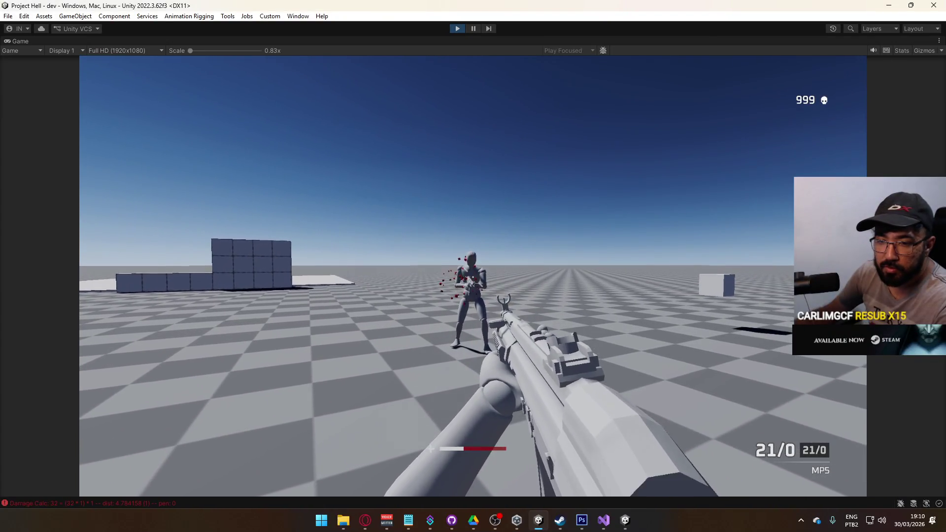
left_click(473, 277)
left_click(473, 277)
left_click(473, 276)
left_click(473, 277)
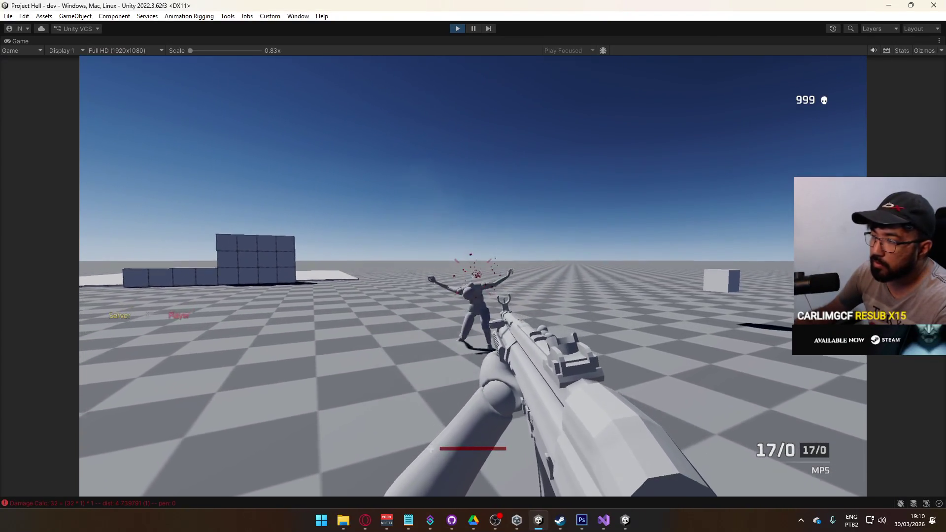
key("r")
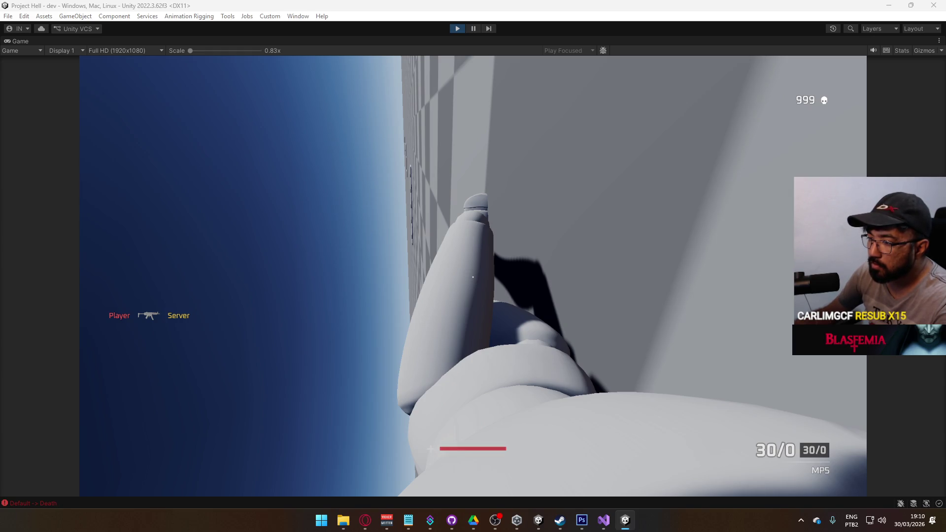
key("super")
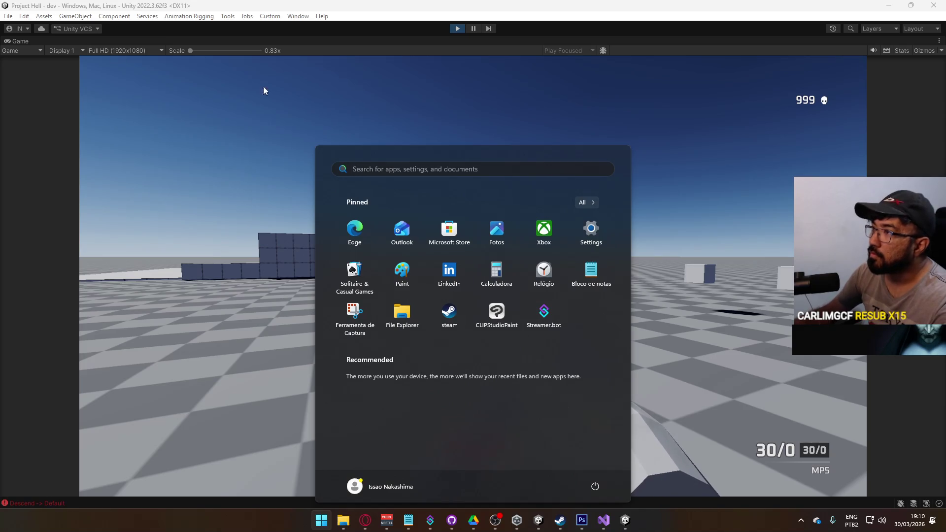
Stop the game and review the ServerInitialize health reset in HealthSystem.cs.
left_click(458, 28)
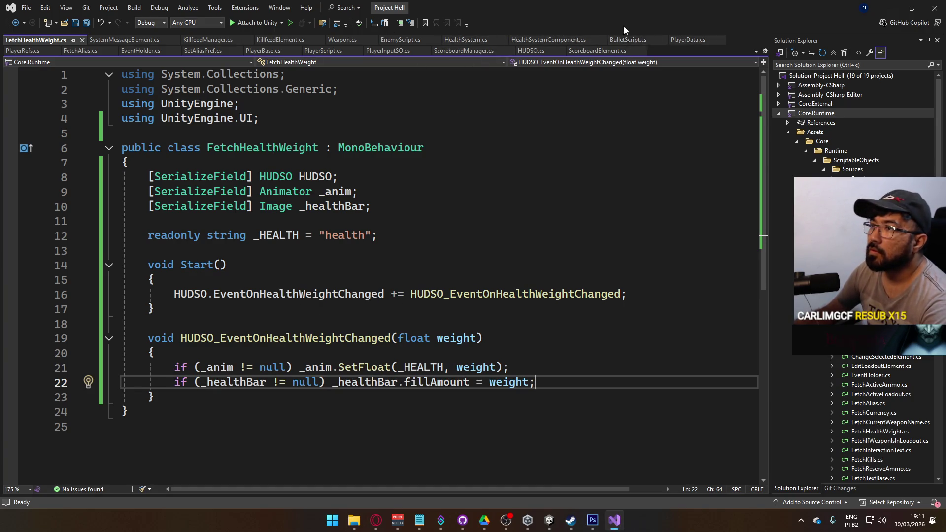
left_click(465, 40)
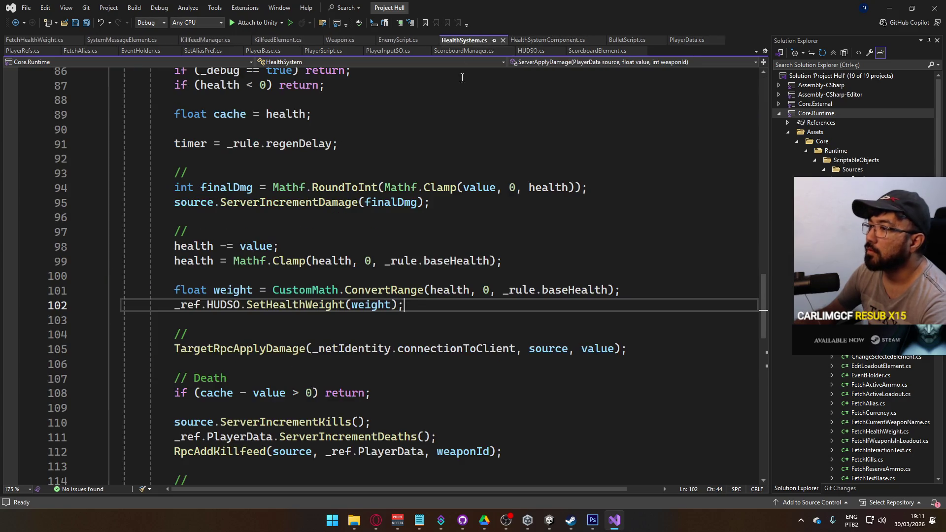
scroll(451, 265, "down", 11)
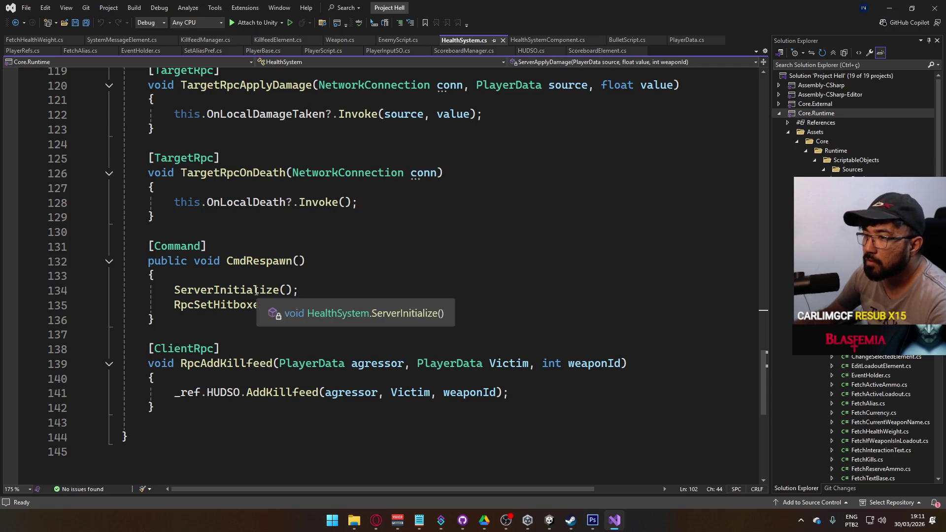
left_click(257, 290, "ctrl")
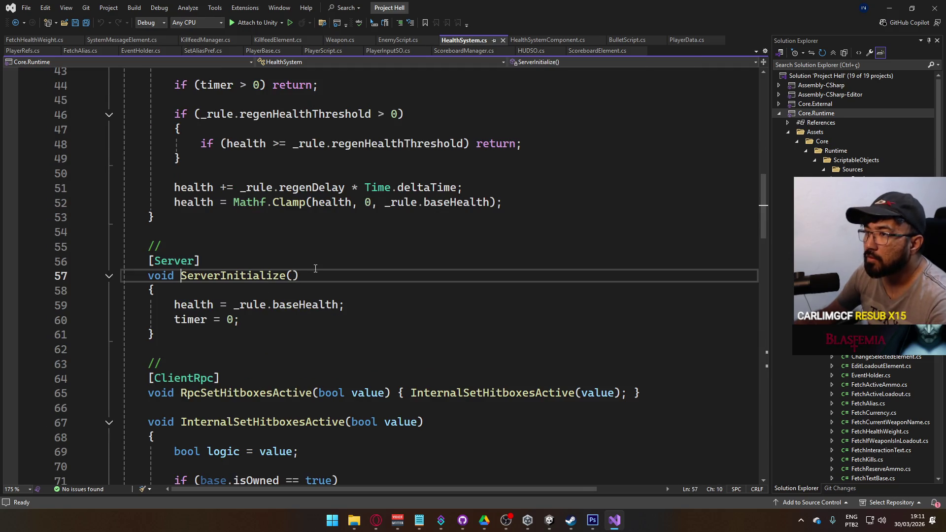
left_click(364, 308)
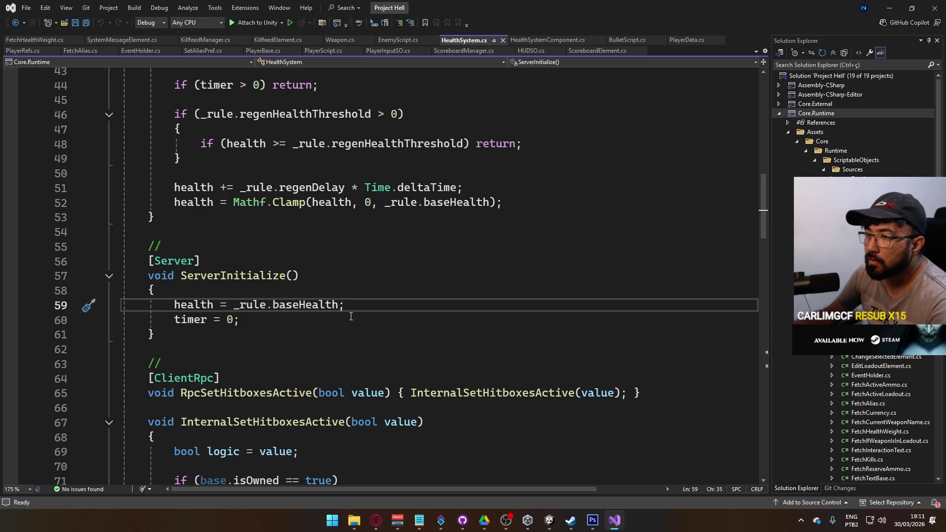
scroll(230, 296, "up", 4)
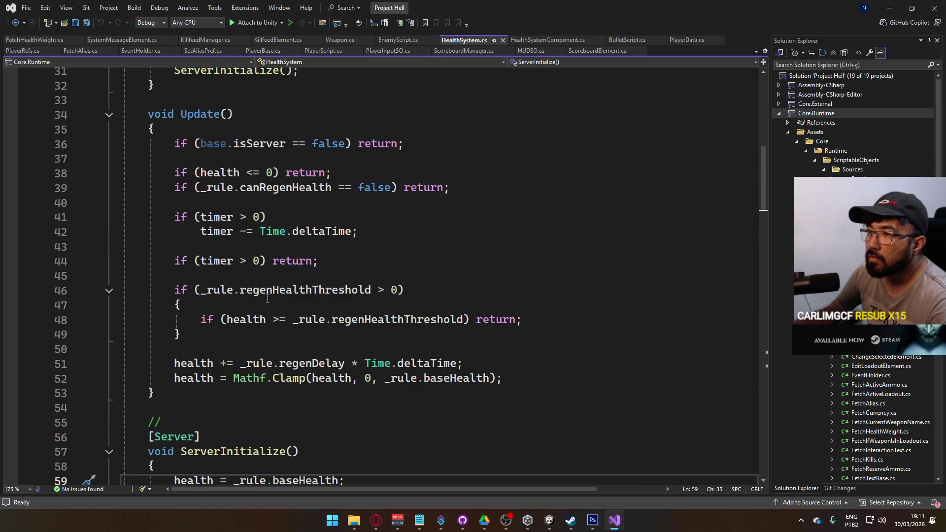
scroll(268, 299, "down", 20)
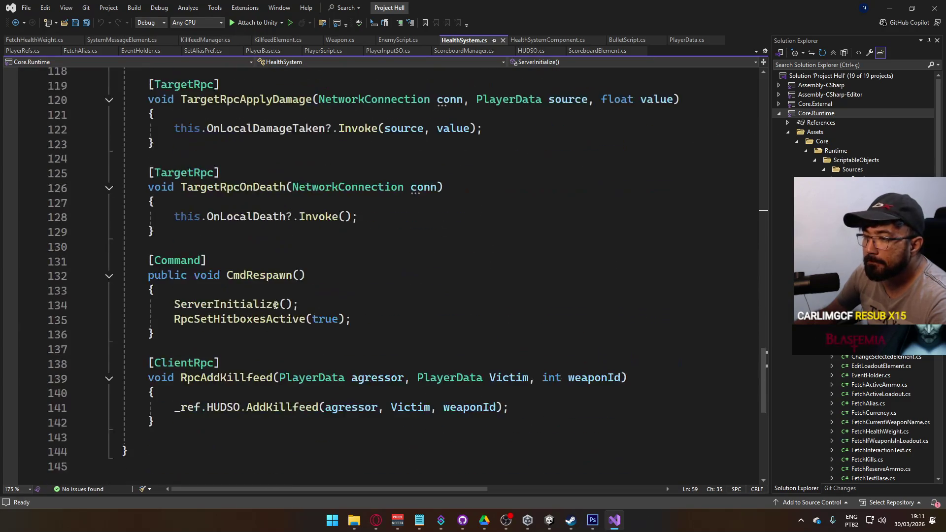
scroll(287, 310, "up", 4)
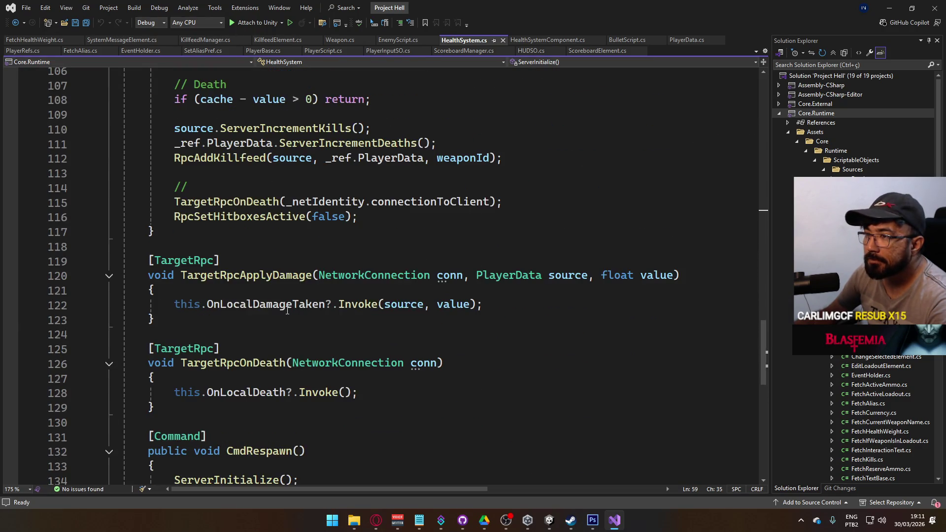
scroll(288, 311, "up", 6)
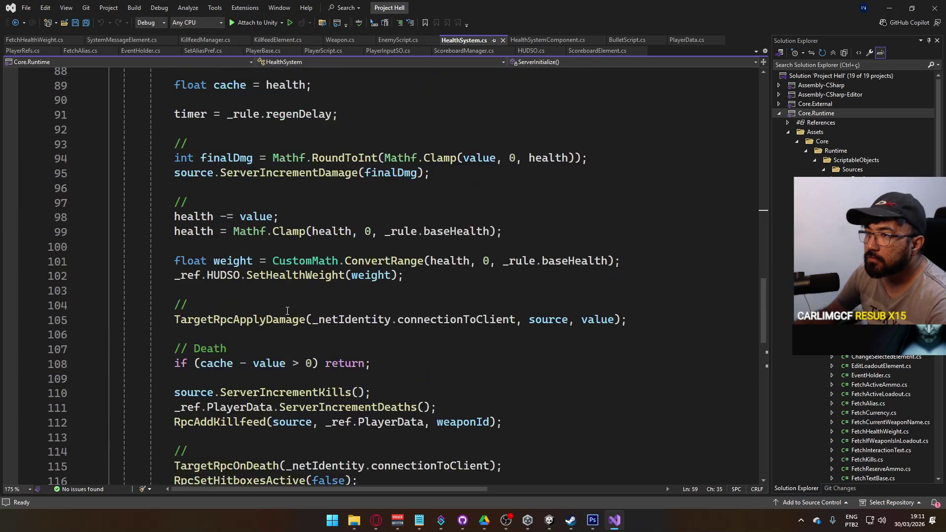
scroll(288, 310, "up", 3)
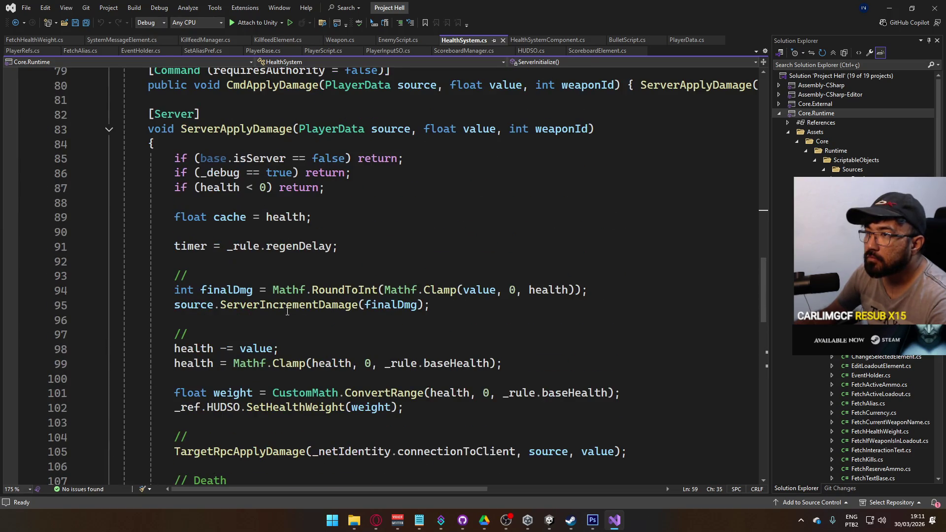
scroll(345, 340, "down", 1)
Delete the SetHealthWeight(weight) line 102 and its leftover empty line from ServerApplyDamage.
left_click(397, 363)
key("shift+Home")
key("BackSpace")
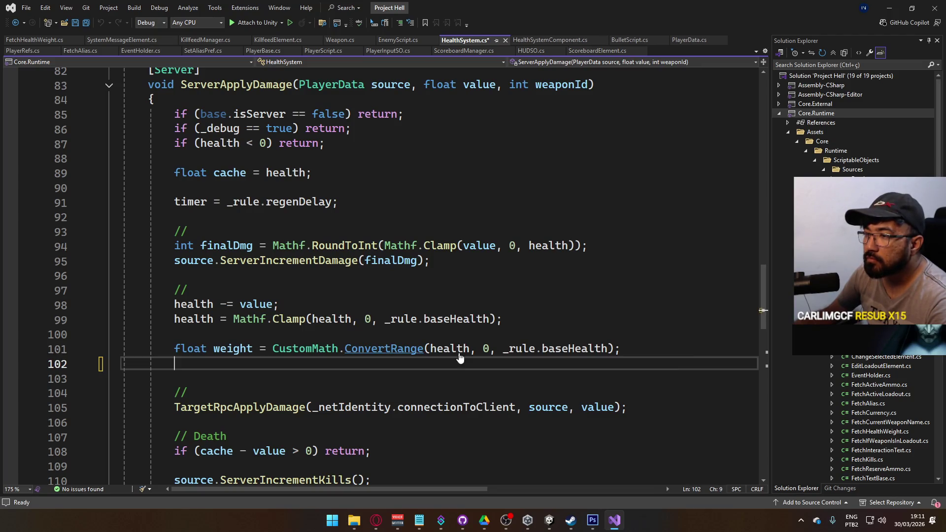
left_click(625, 349)
key("Delete")
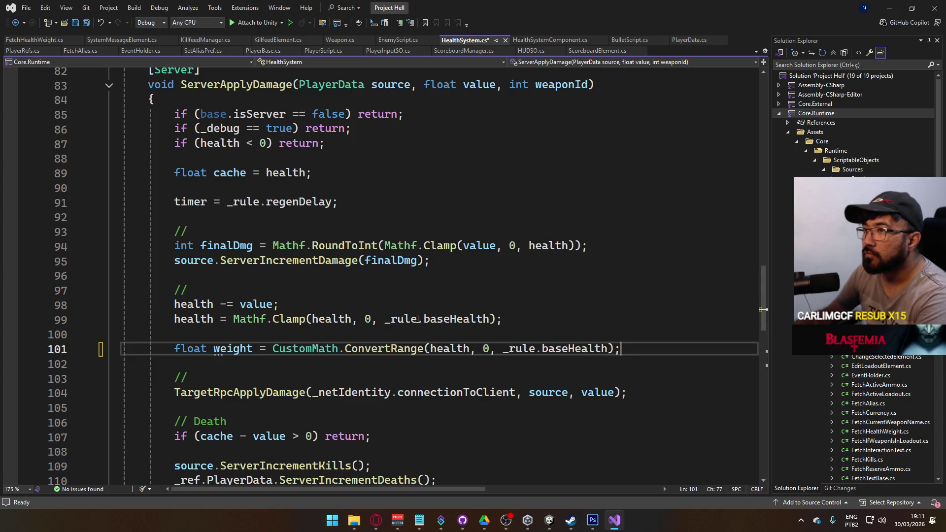
scroll(418, 319, "up", 7)
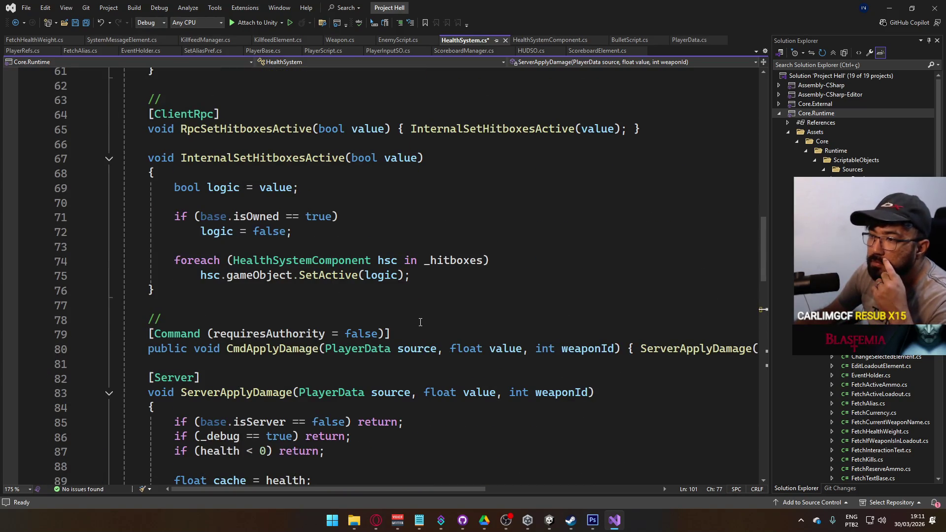
scroll(421, 322, "up", 4)
scroll(417, 323, "up", 6)
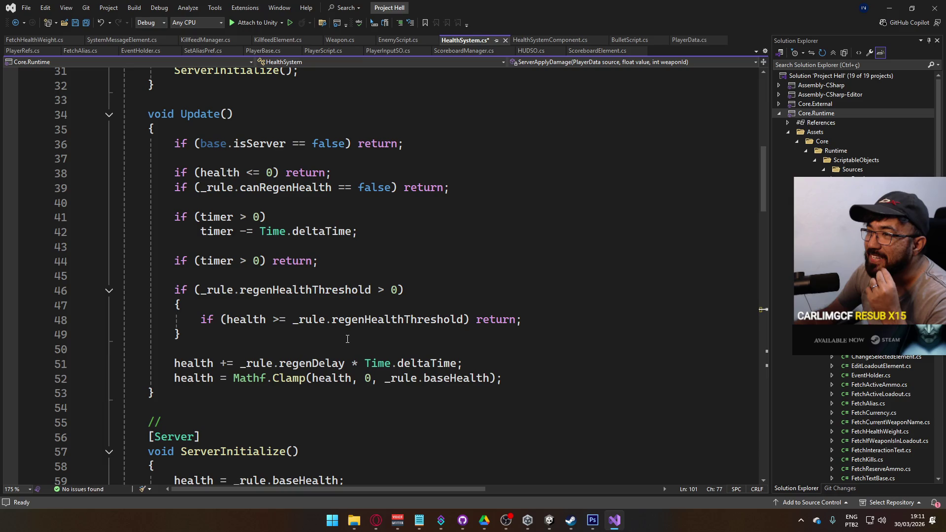
Try an isOwned return check at the end of Update, remove it again, and save.
left_click(491, 378)
key("End")
key("Return")
key("Return")
type("if ")
type("base.")
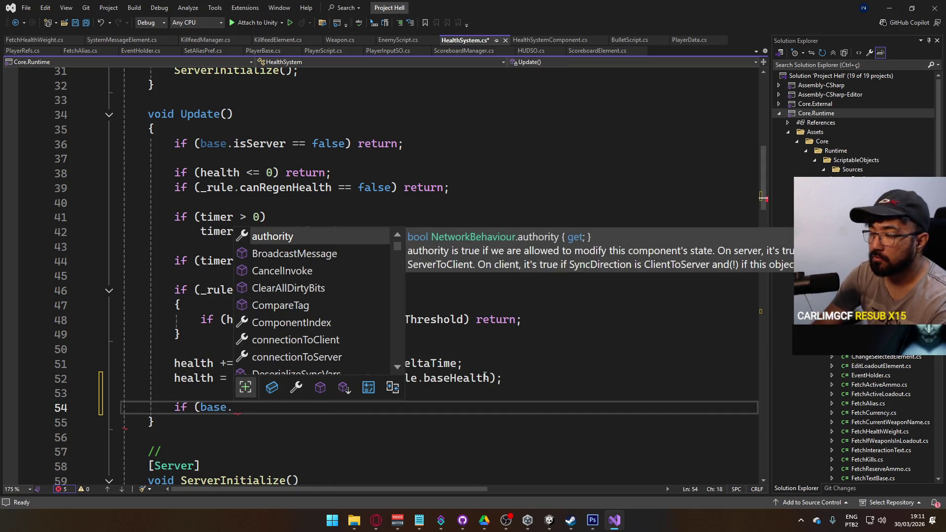
type("isow == false")
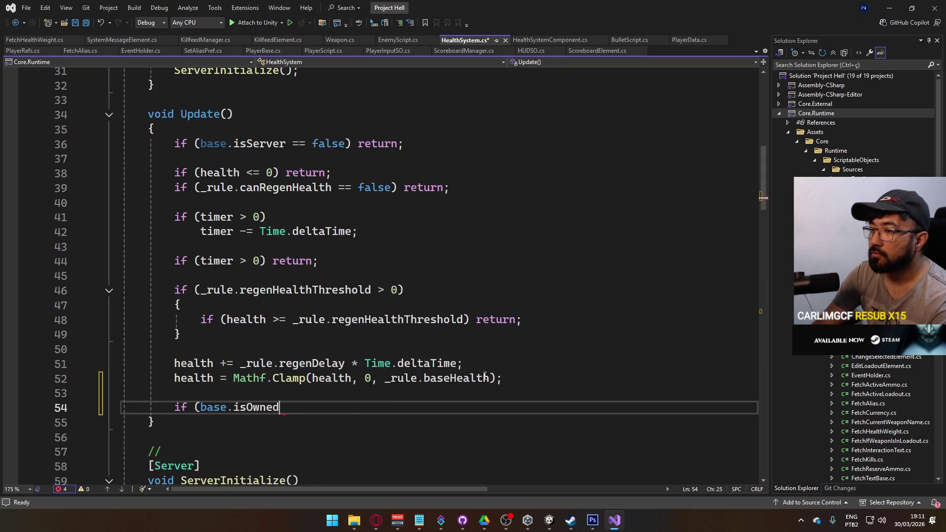
type(") return;")
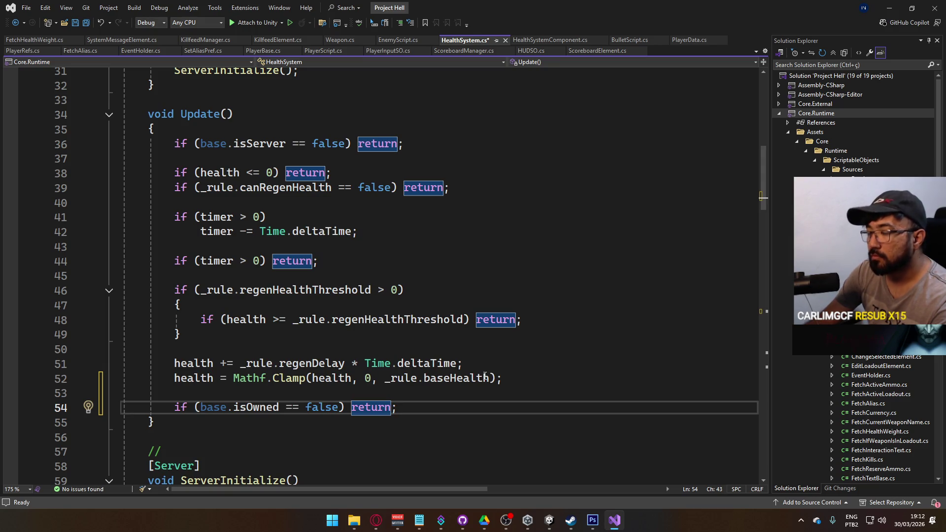
key("shift+Home")
key("BackSpace")
key("Up")
key("Up")
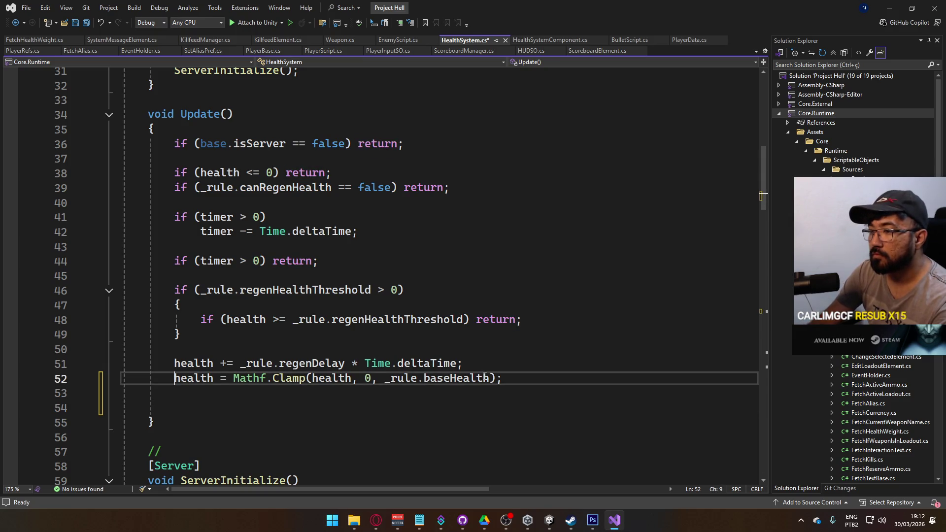
key("End")
key("Delete")
key("Delete")
key("ctrl+s")
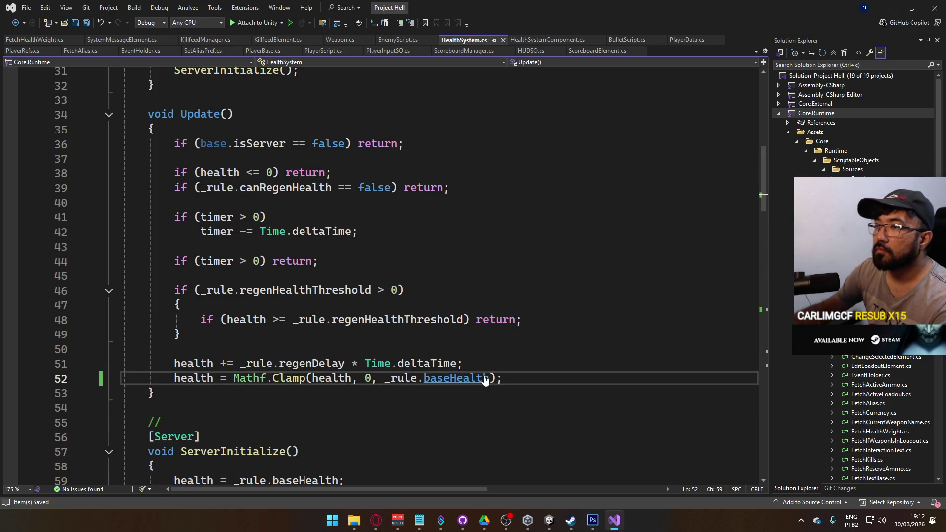
scroll(312, 322, "up", 8)
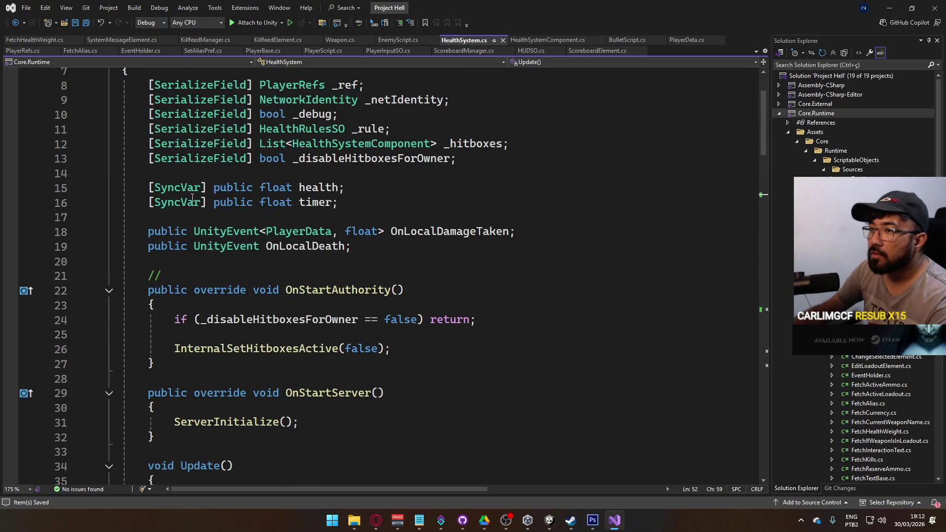
left_click(199, 188)
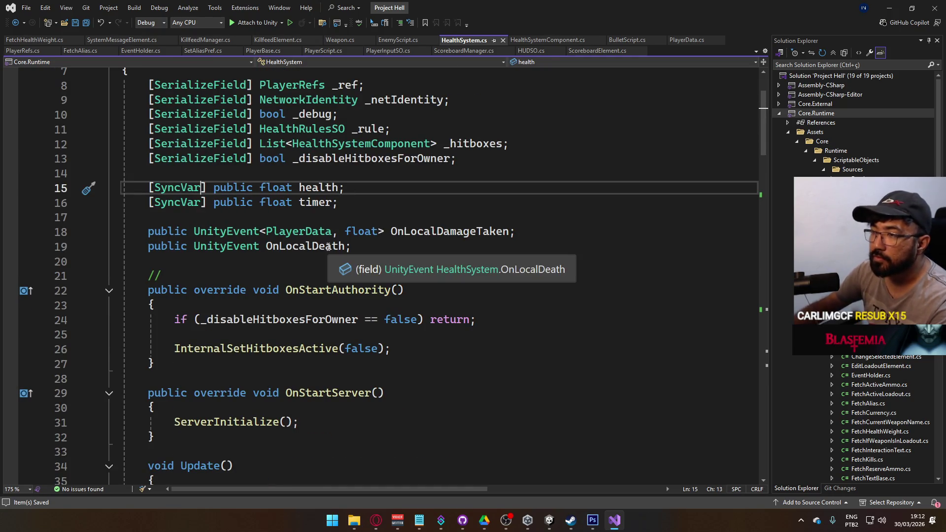
Add [hook=nameof(HookOnHealthUpdated)] to the health SyncVar on line 15 and save.
type("(hook =n")
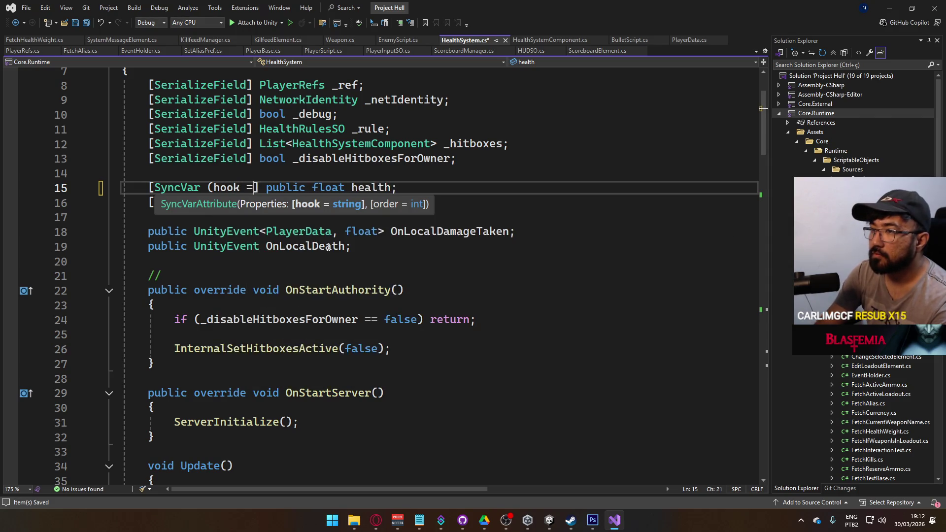
key("BackSpace")
key("BackSpace")
key("BackSpace")
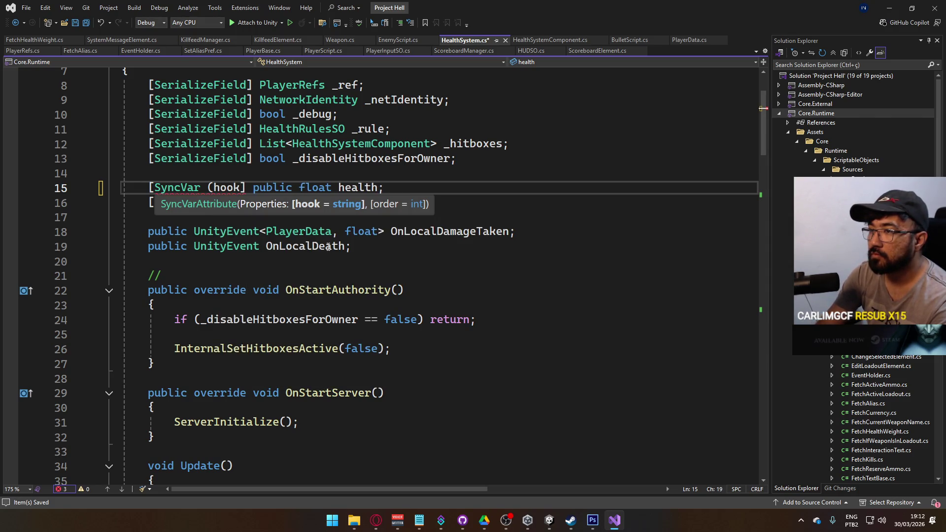
key("BackSpace")
key("BackSpace")
key("BackSpace")
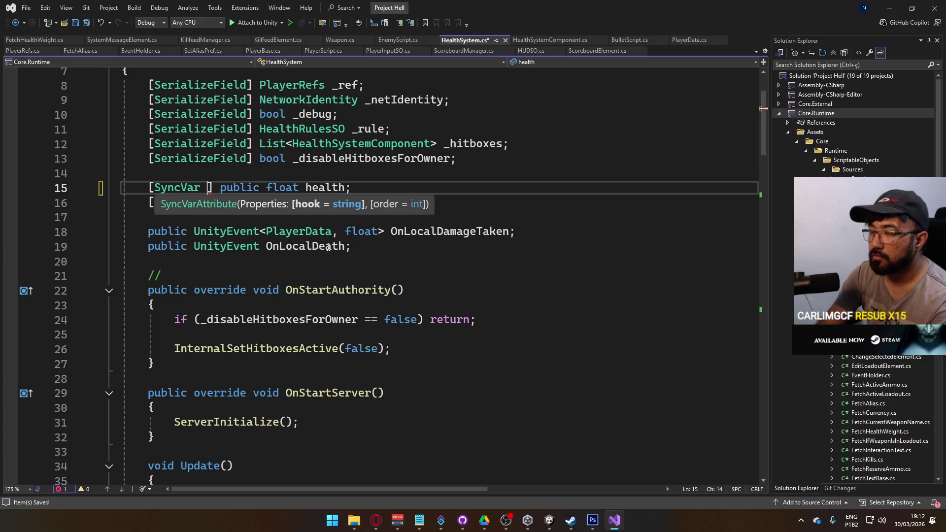
type("[hook=nameo")
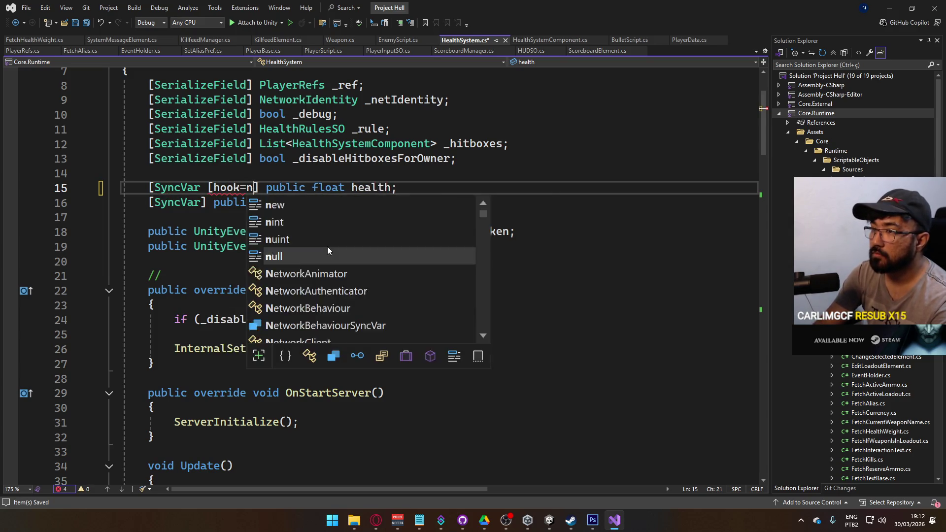
type("f()")
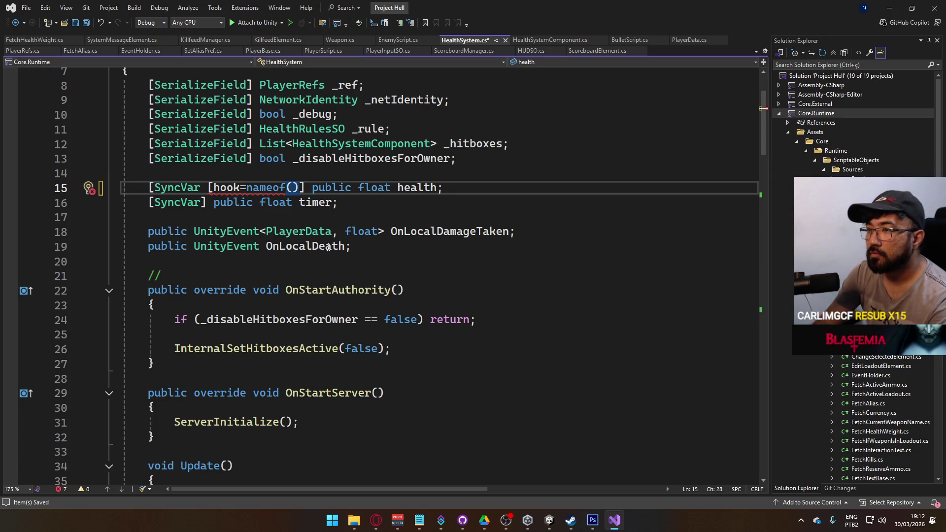
type("]")
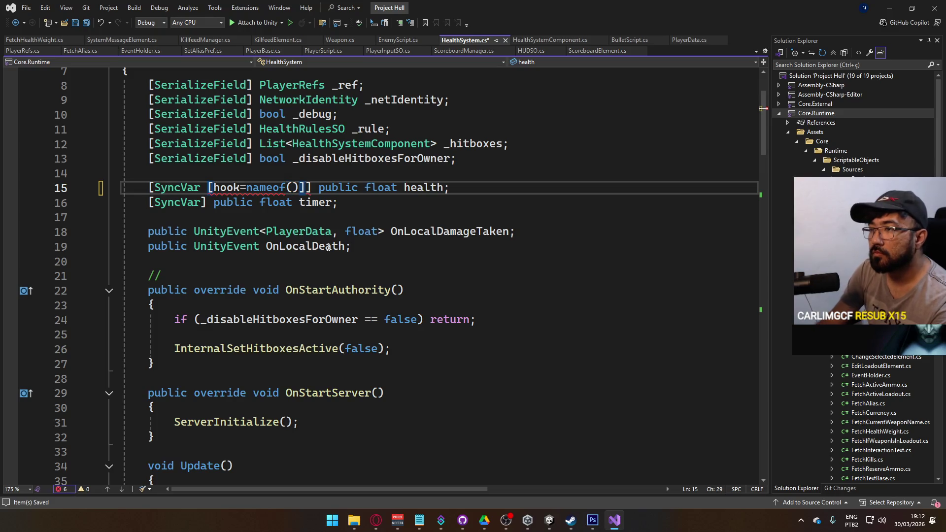
type("HookOnHe")
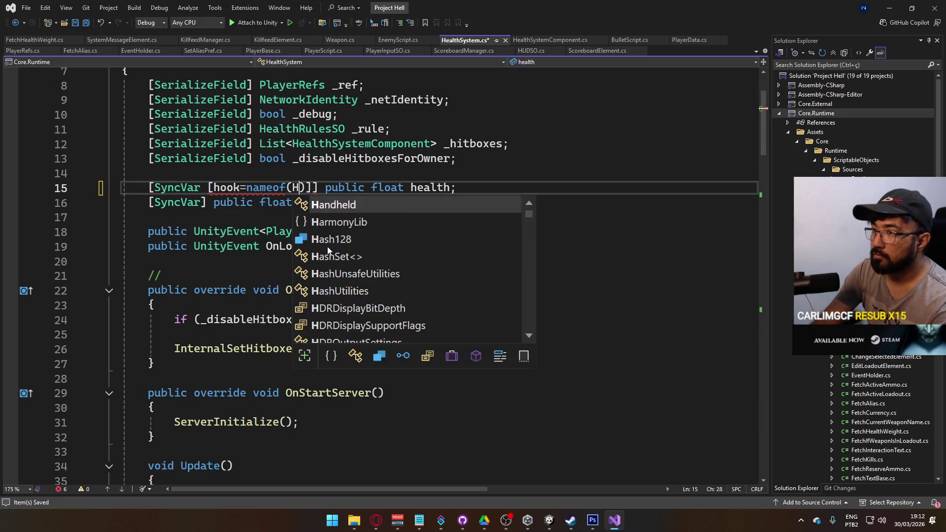
type("althUp")
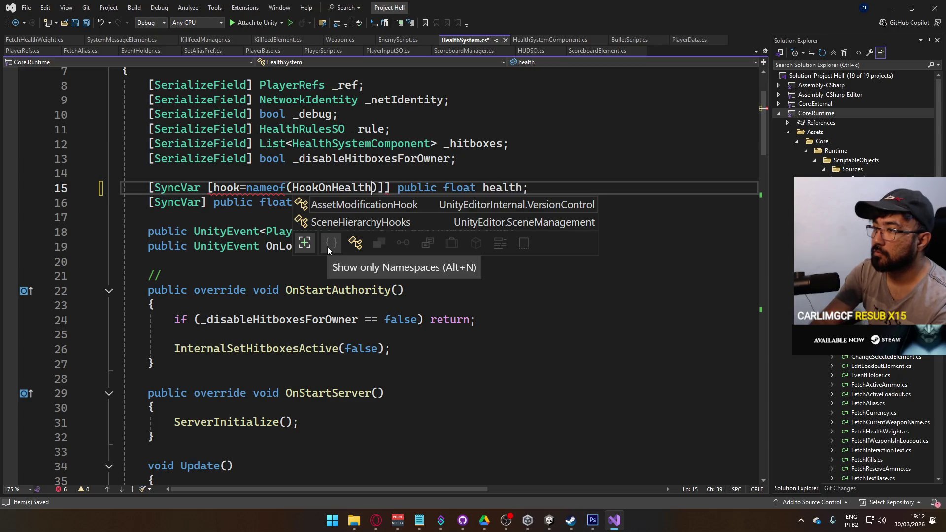
type("dated")
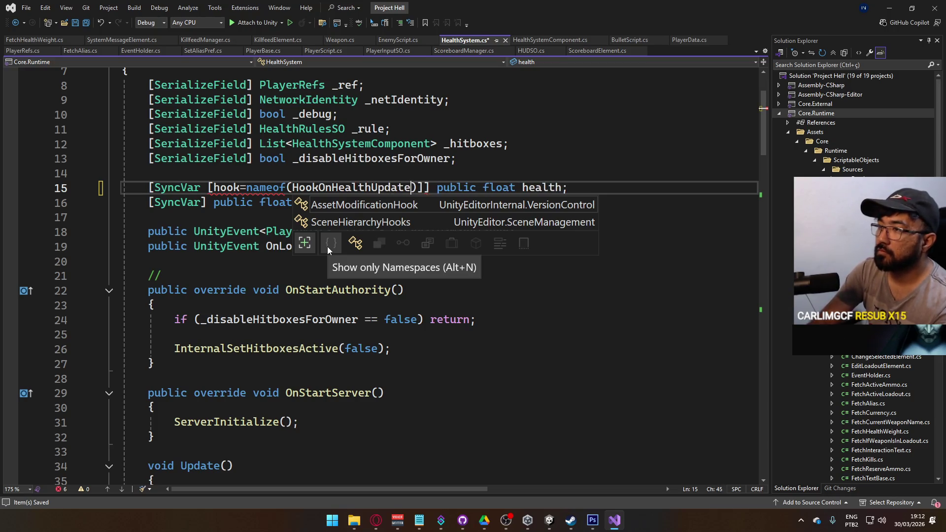
key("Escape")
key("Up")
key("ctrl+s")
Make room for a new method below RpcAddKillfeed at the end of the file.
scroll(395, 364, "down", 20)
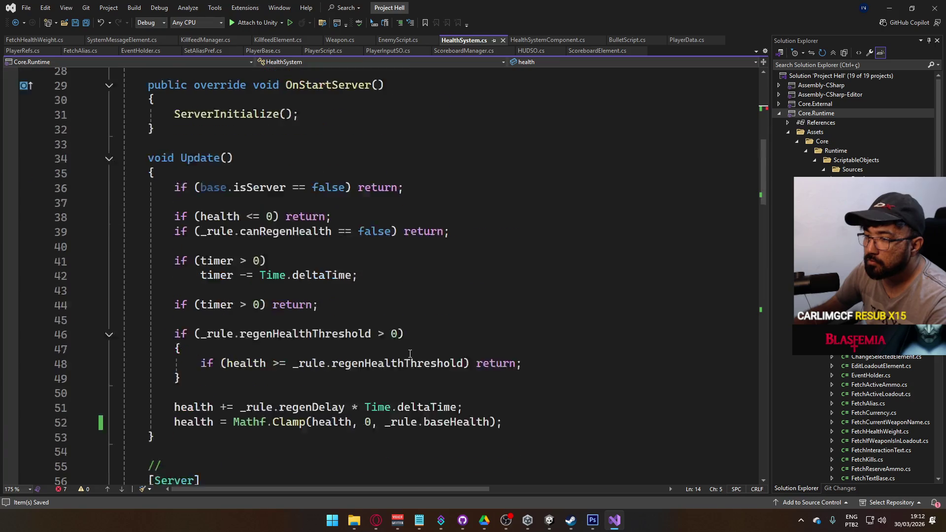
scroll(410, 353, "down", 10)
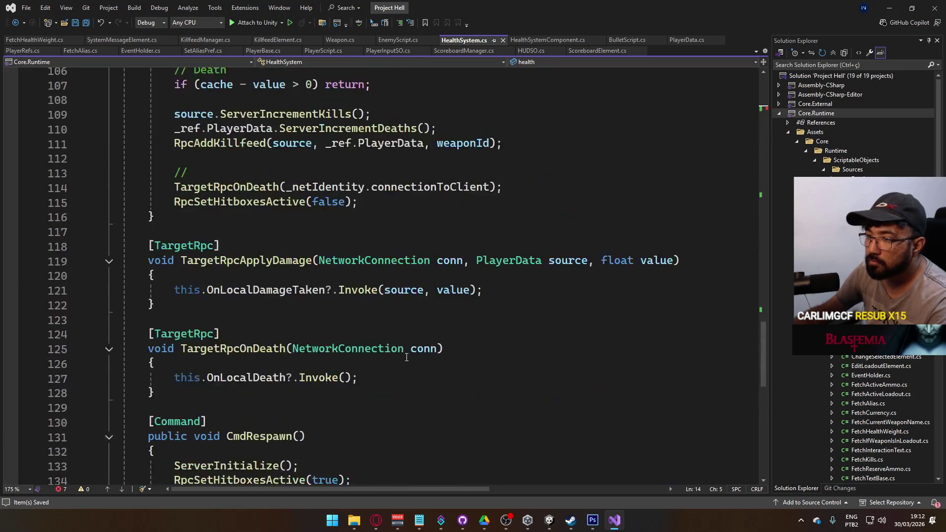
left_click(274, 363)
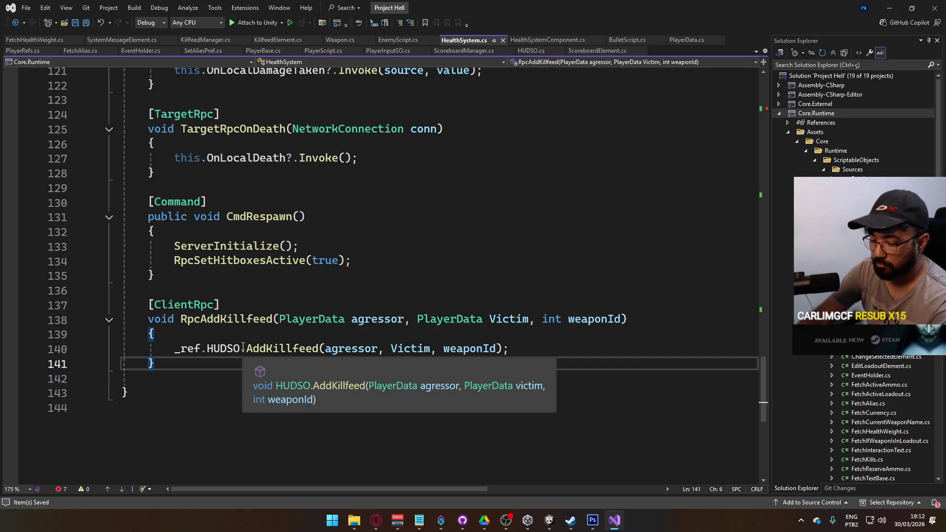
key("Return")
key("Return")
Write HookOnHealthUpdated(float oldVal, float newVal) calling _ref.HUDSO.SetHealthWeight(weight).
type("//")
key("Return")
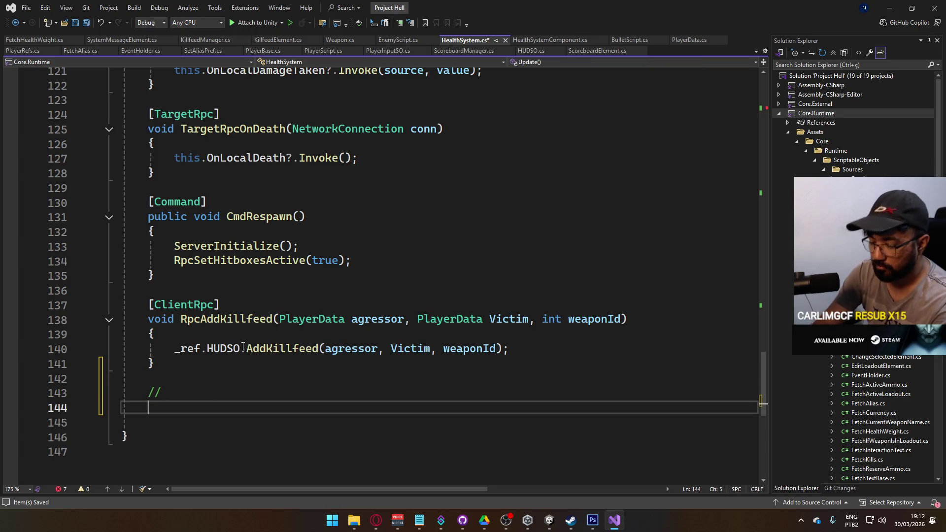
type("void HookO")
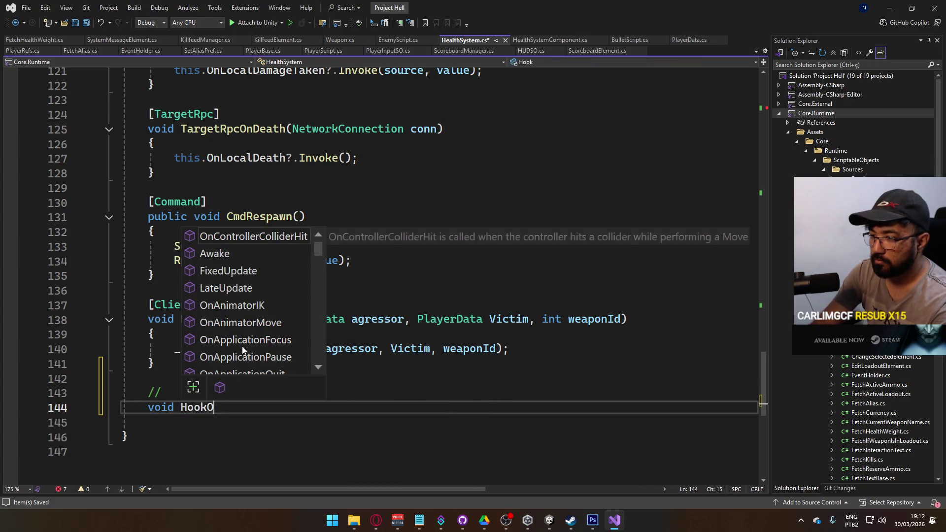
type("nHealthUpdat")
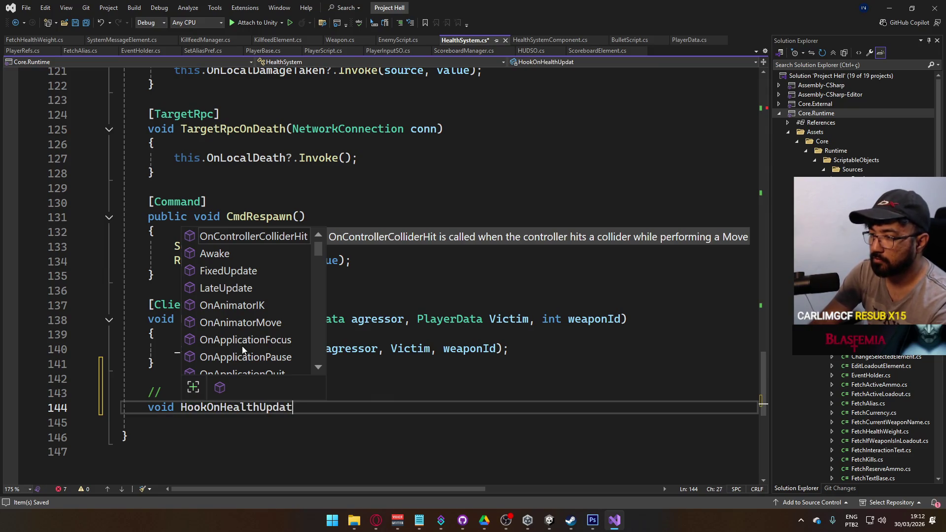
type("ed(float ol")
type("dV")
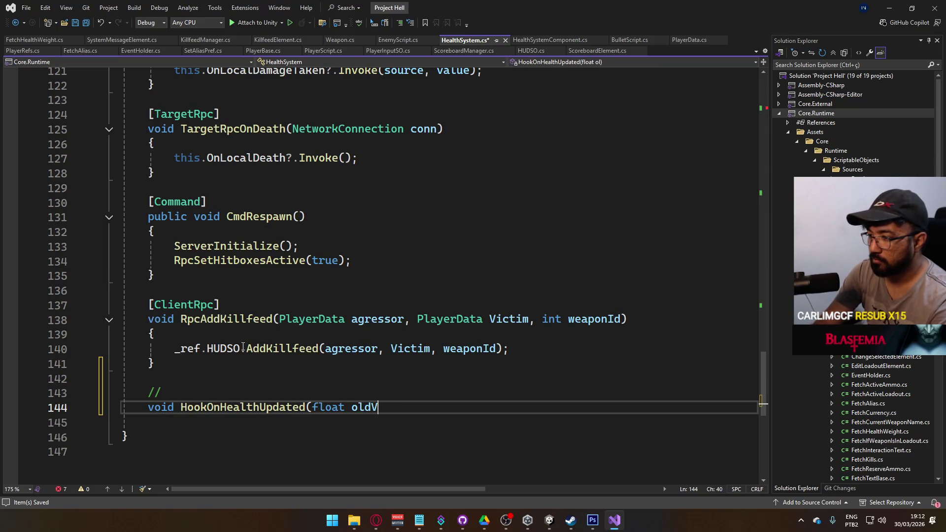
type("al, float newVal)")
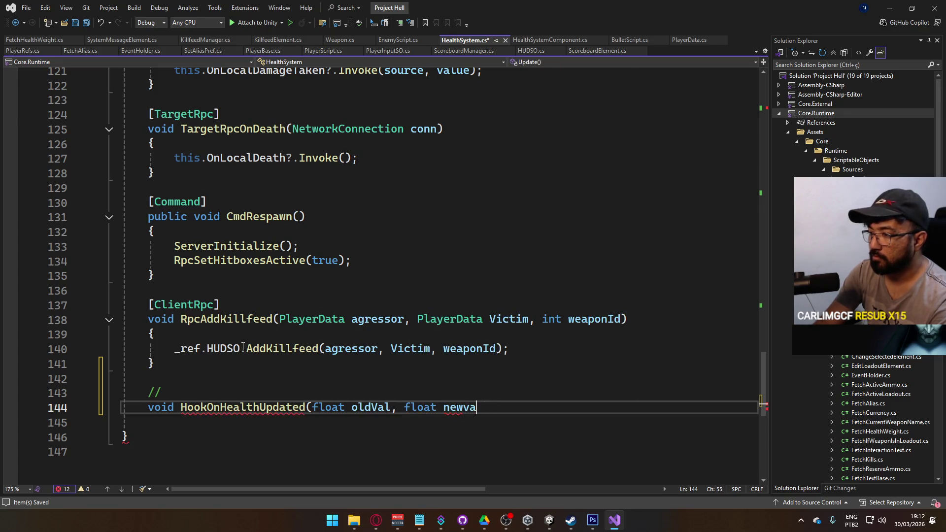
key("Return")
type("{")
key("Return")
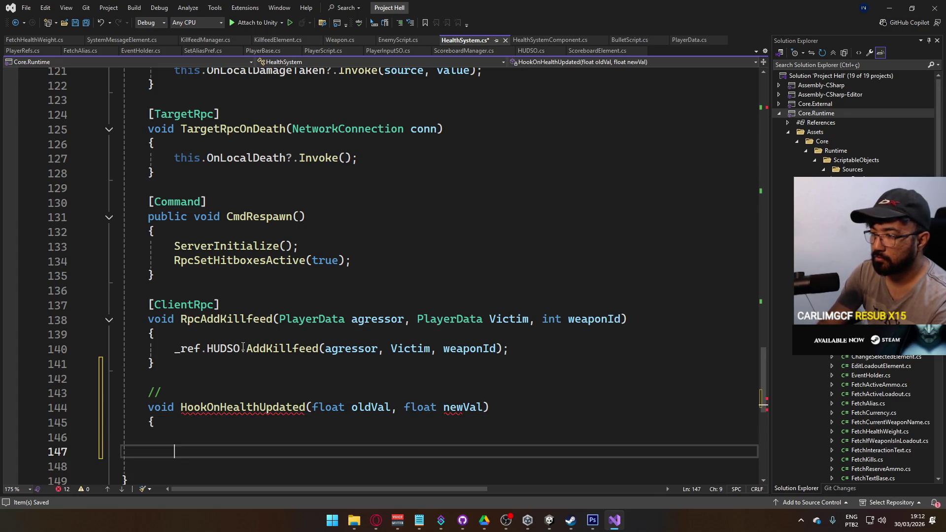
type("_ref.HUDSO.SetHealthWeight(weight);")
key("Tab")
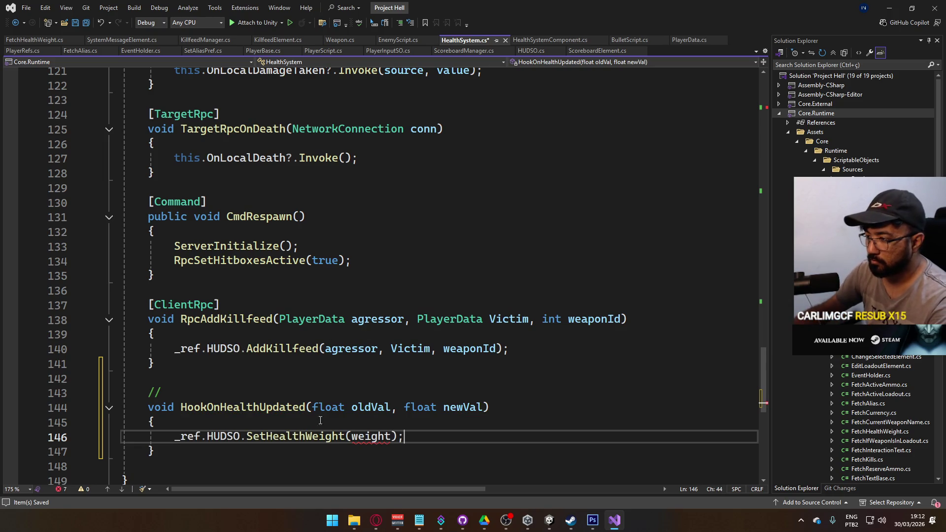
Add the missing closing parenthesis to the SyncVar hook attribute and save HealthSystem.cs.
key("ctrl+minus")
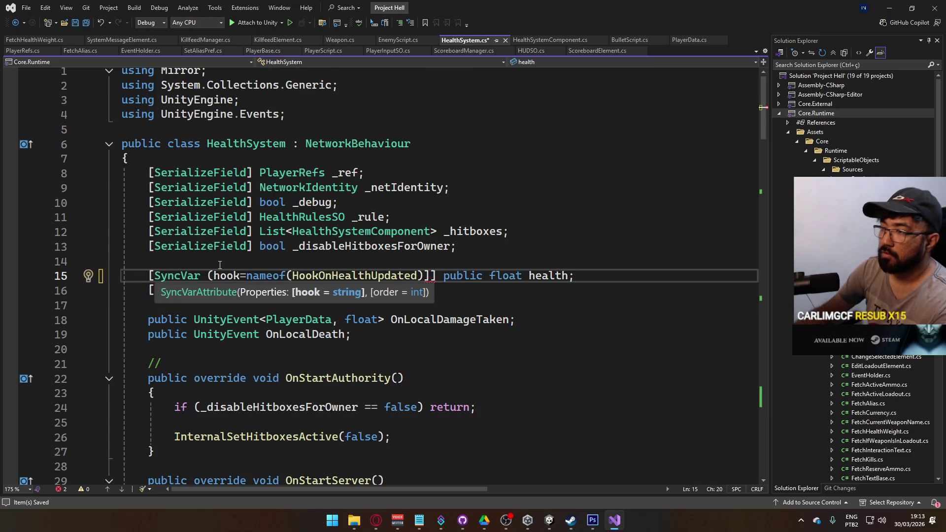
left_click(423, 276)
type(")")
key("ctrl+s")
key("Up")
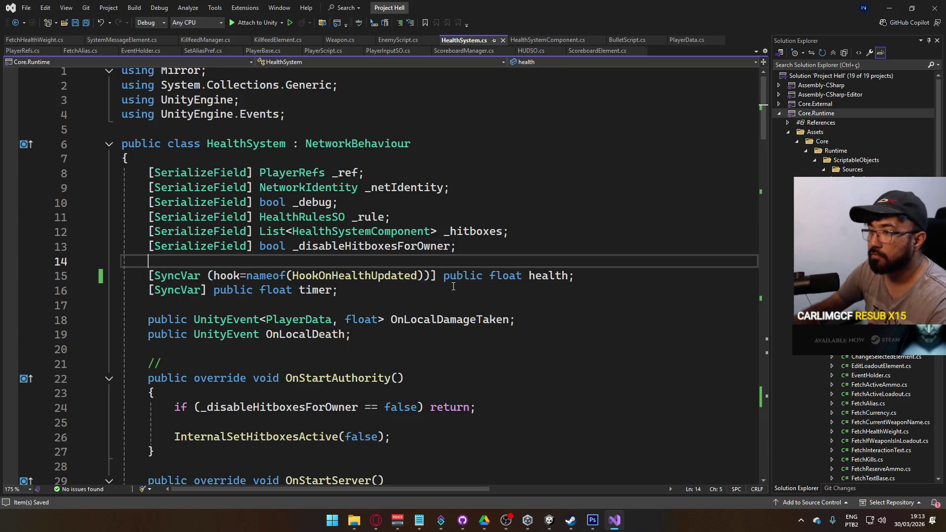
left_click(551, 520)
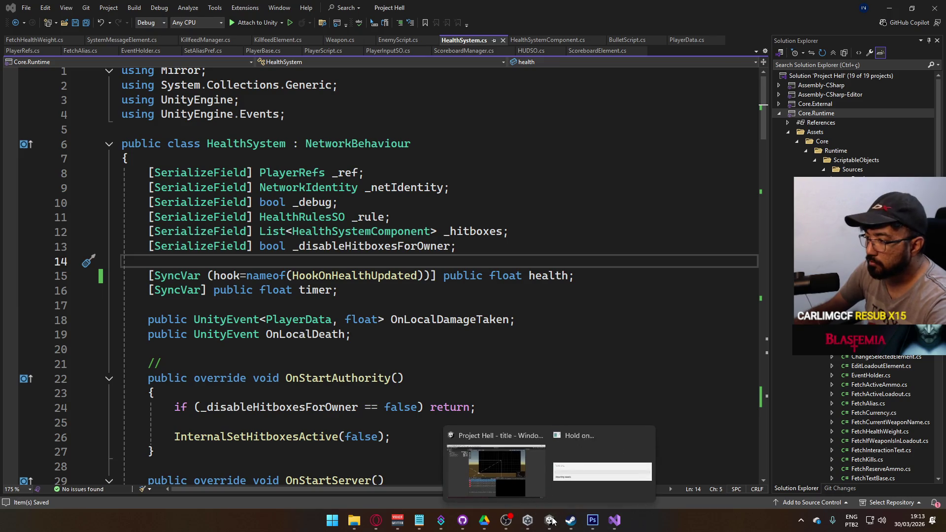
Back in Unity, open the ui scene from the Scenes folder.
left_click(548, 475)
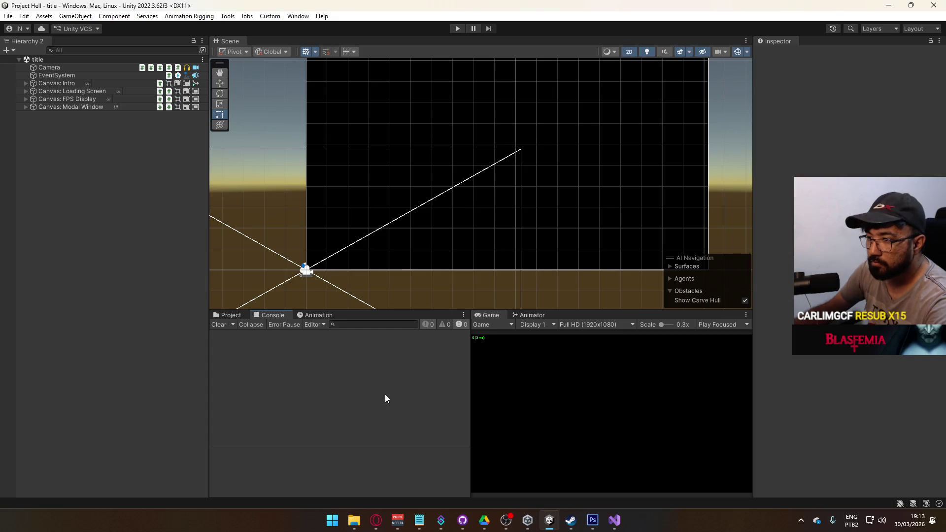
left_click(218, 315)
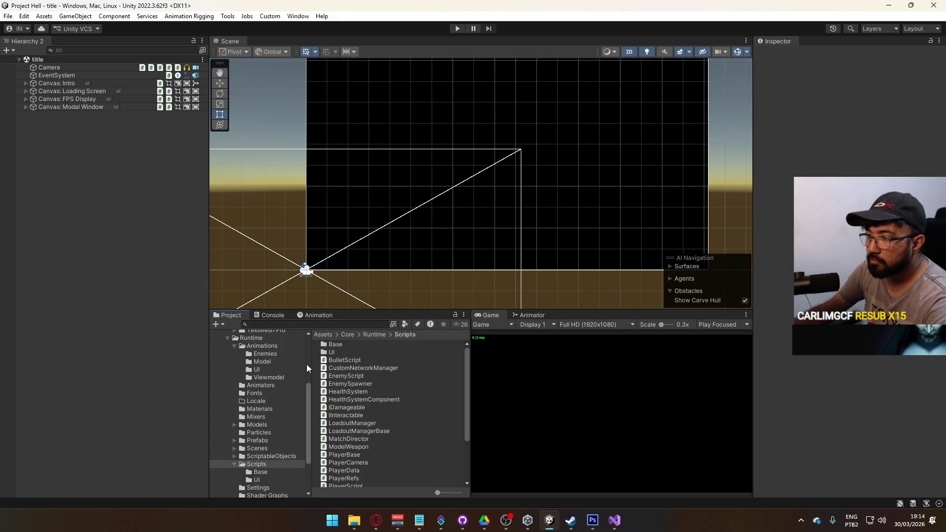
left_click(270, 449)
double_click(331, 408)
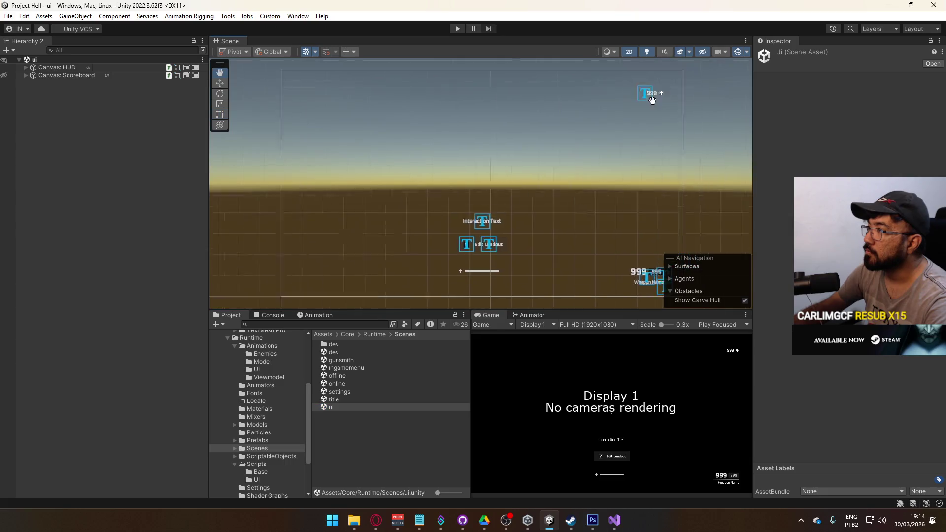
Change the Kills Label text from 999 to 0, then select Kills Panel.
left_click_drag(652, 100, 610, 131)
key("t")
left_click(610, 132)
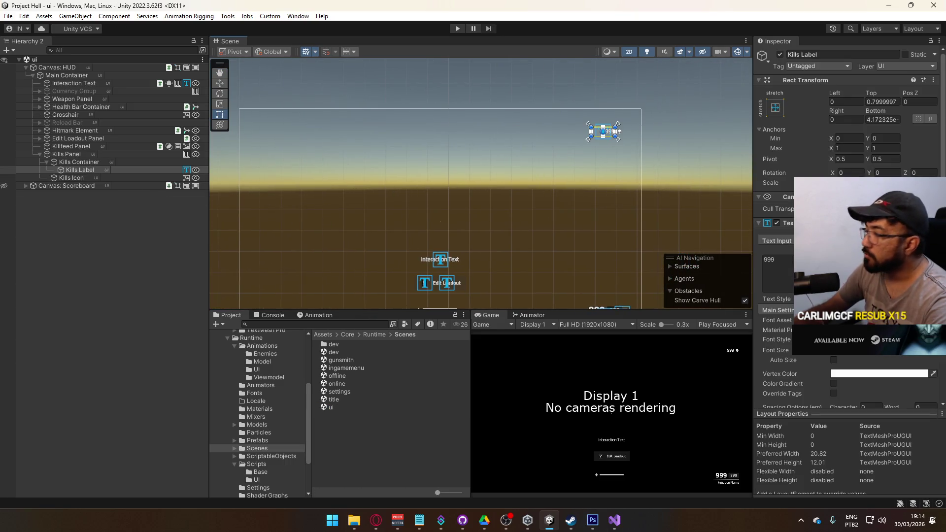
scroll(848, 296, "down", 5)
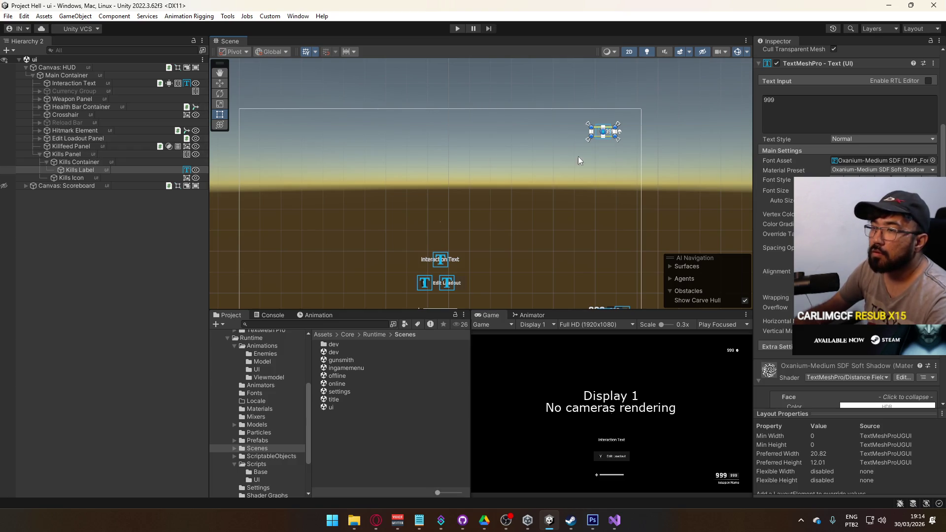
double_click(770, 100)
type("0")
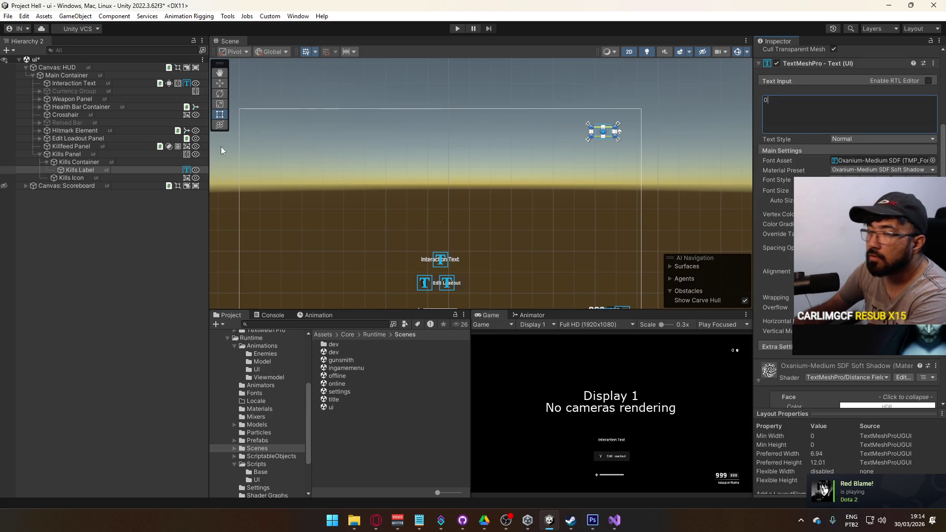
scroll(615, 156, "up", 5)
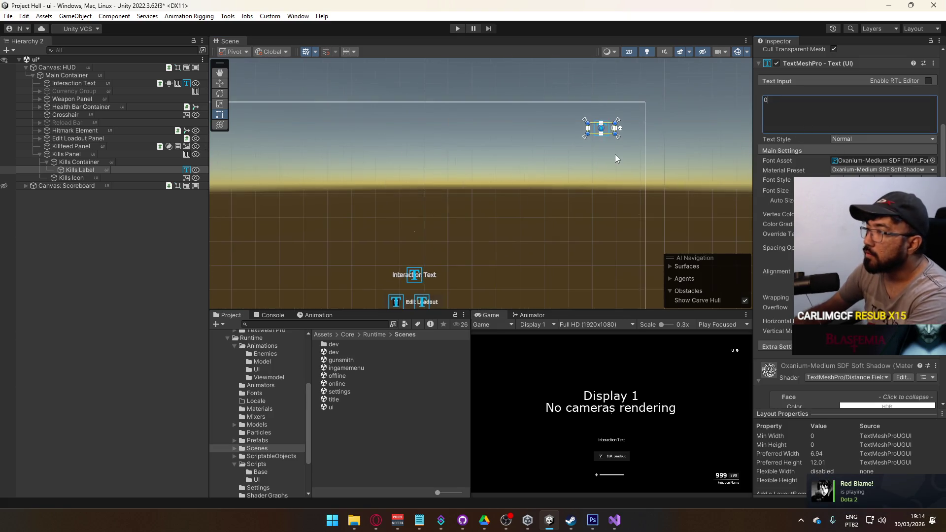
left_click(93, 154)
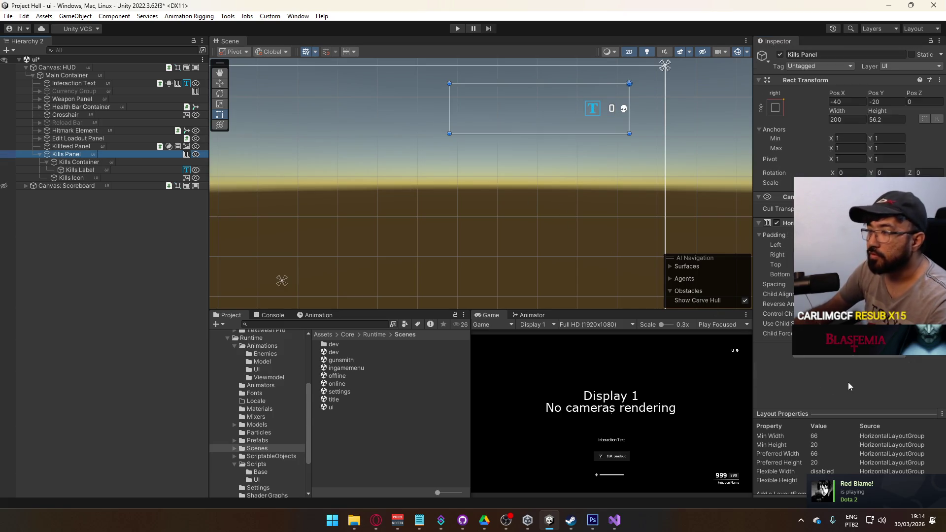
Add a Fetch Kills component to Kills Panel and assign the HUDSO asset to it.
left_click(850, 353)
type("heafetc")
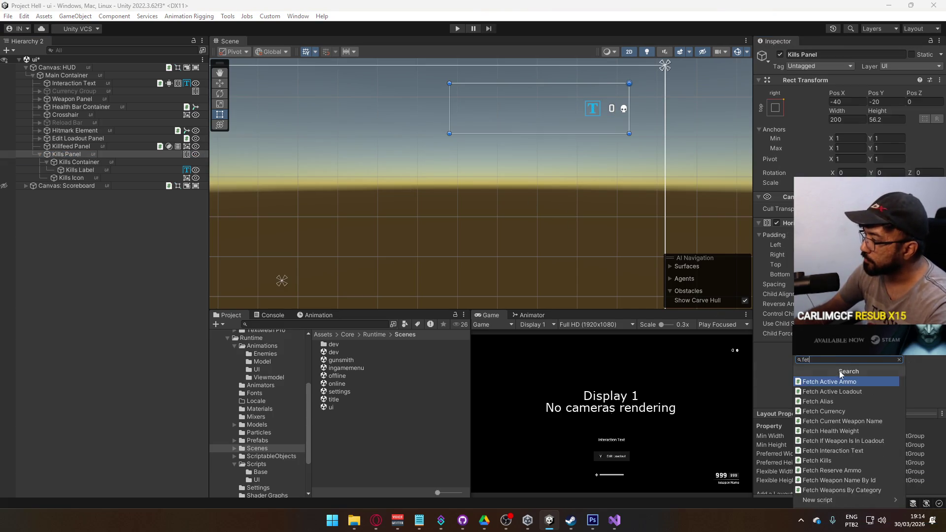
left_click(838, 460)
left_click(939, 369)
double_click(749, 345)
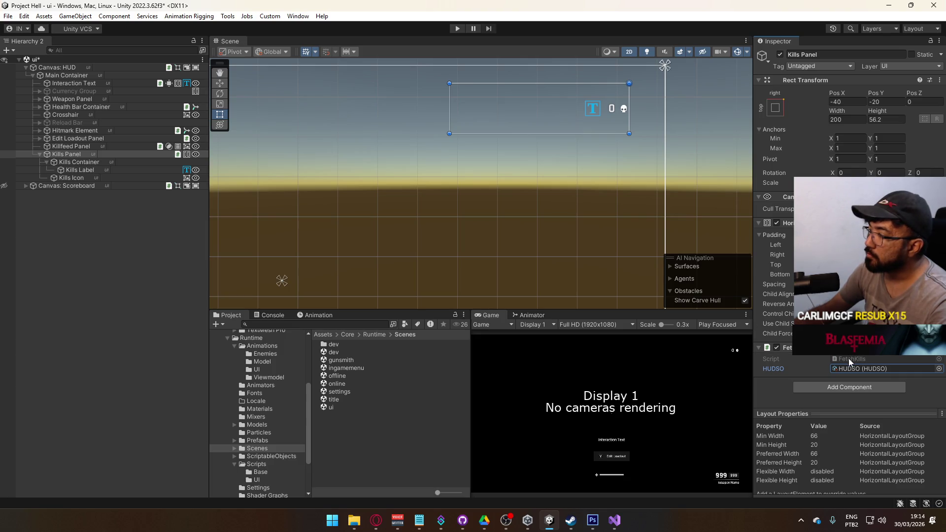
Move the configured Fetch Kills component from Kills Panel onto Kills Label.
right_click(849, 359)
left_click(871, 401)
right_click(823, 351)
left_click(816, 365)
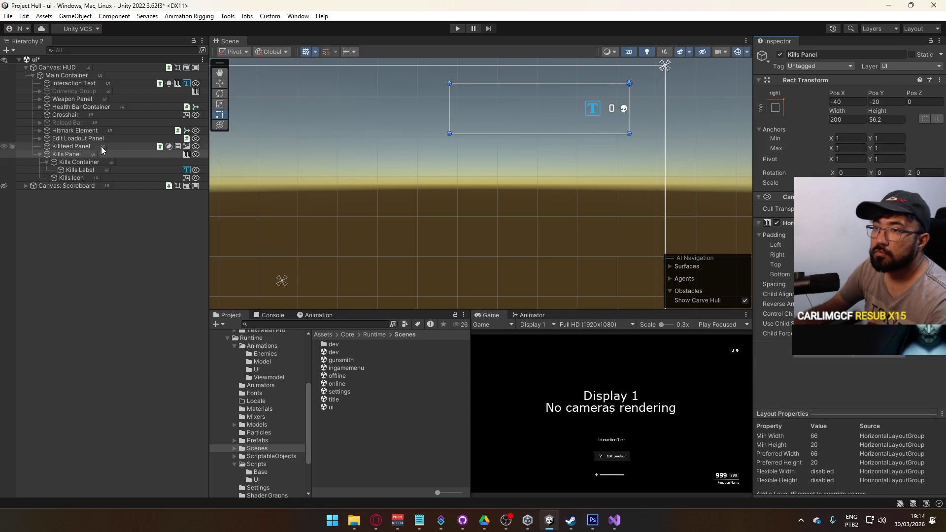
left_click(81, 170)
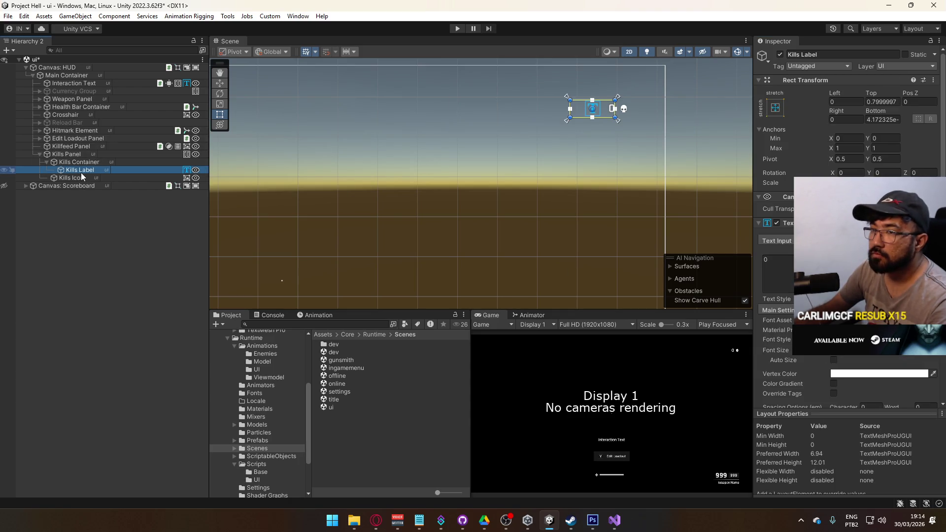
right_click(81, 170)
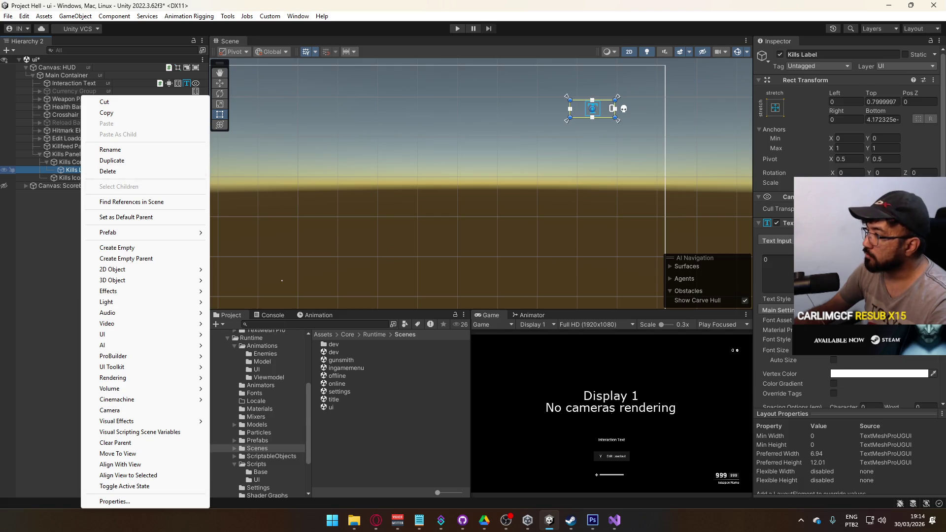
key("Escape")
key("ctrl+z")
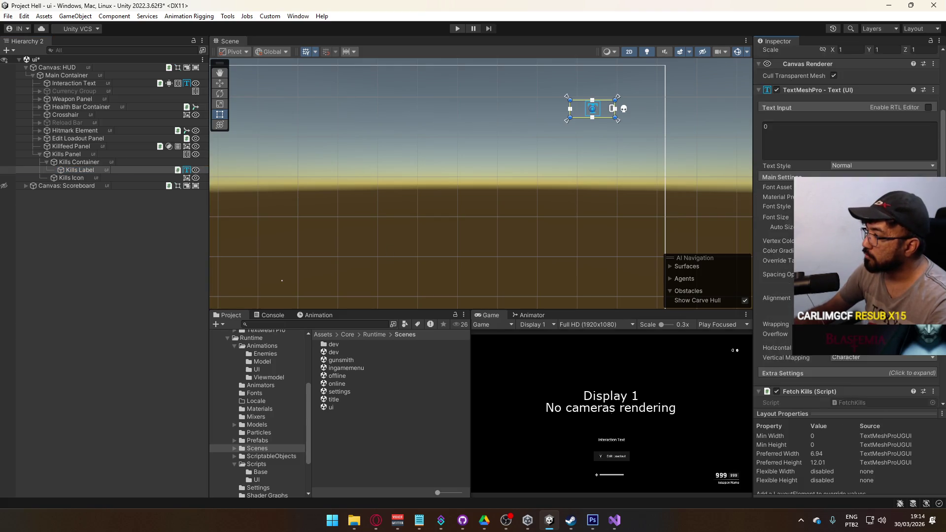
Collapse the TextMeshPro settings, save the ui scene, and return to Visual Studio.
scroll(848, 221, "up", 3)
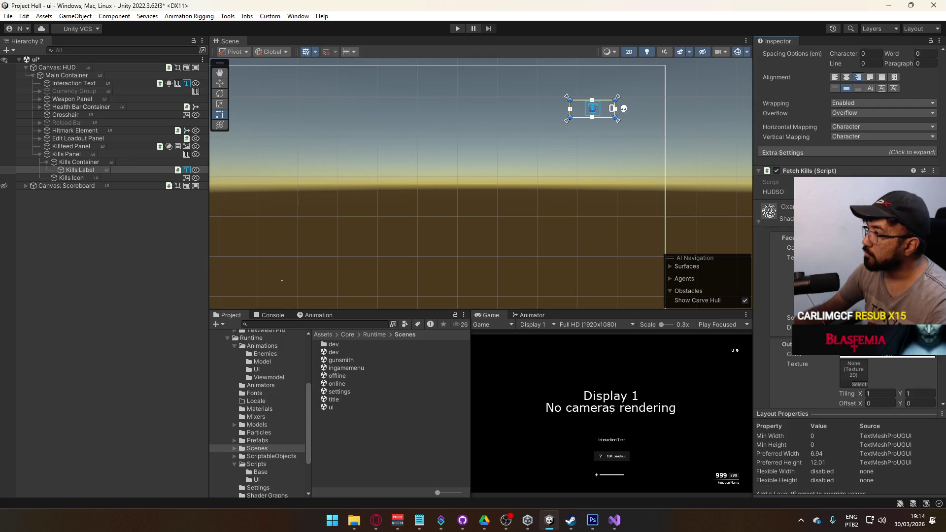
scroll(767, 216, "up", 10)
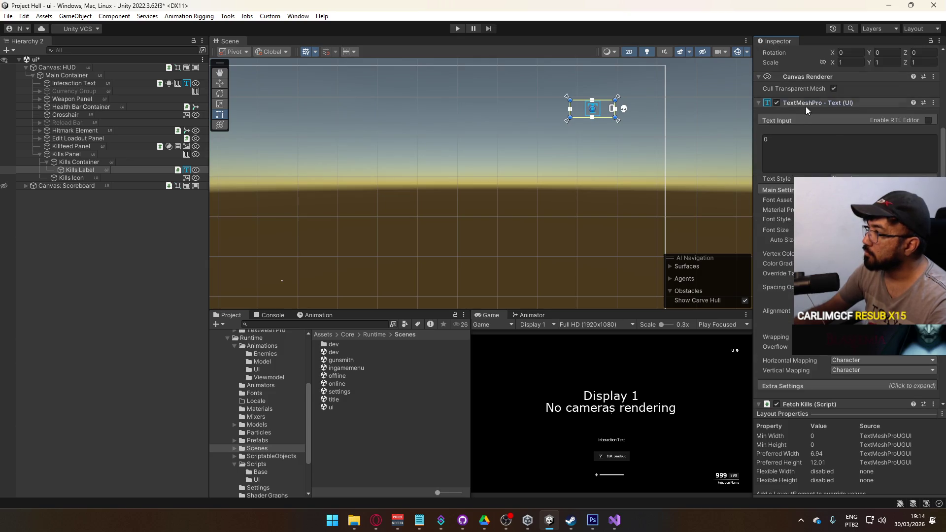
left_click(806, 107)
key("ctrl+s")
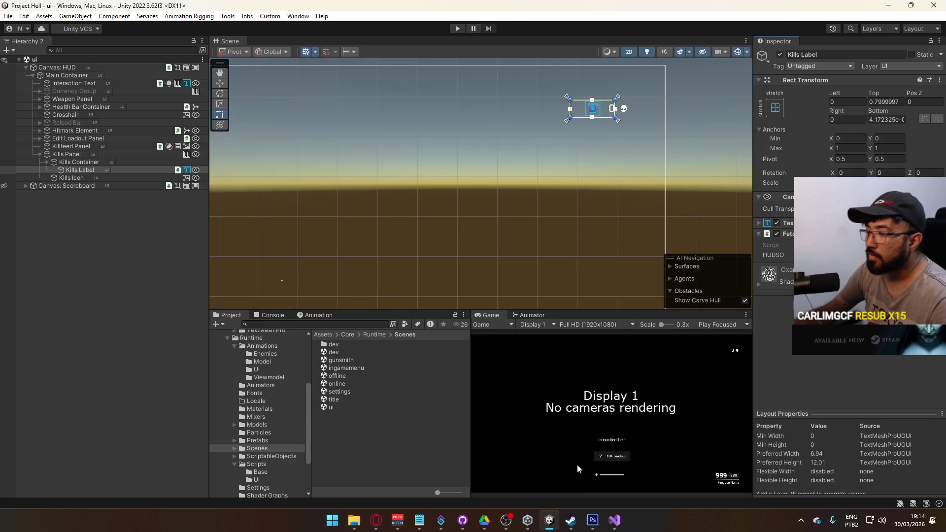
left_click(613, 520)
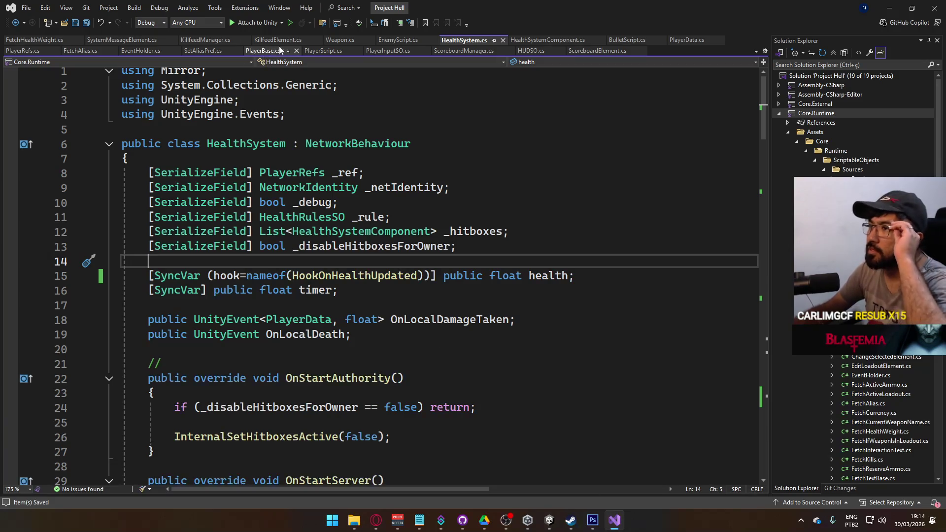
Open PlayerScript.cs and fold the class down to its outline.
left_click(318, 52)
scroll(372, 242, "up", 5)
left_click(365, 253)
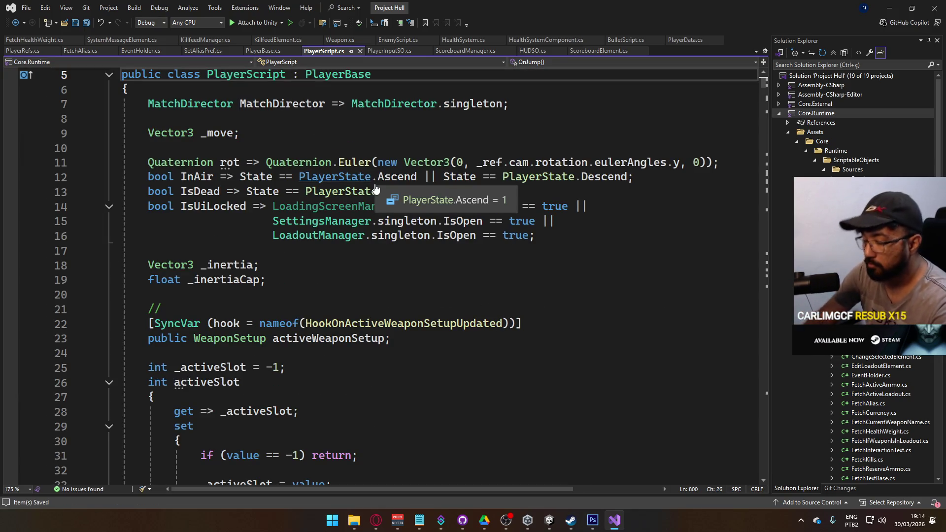
key("ctrl+a")
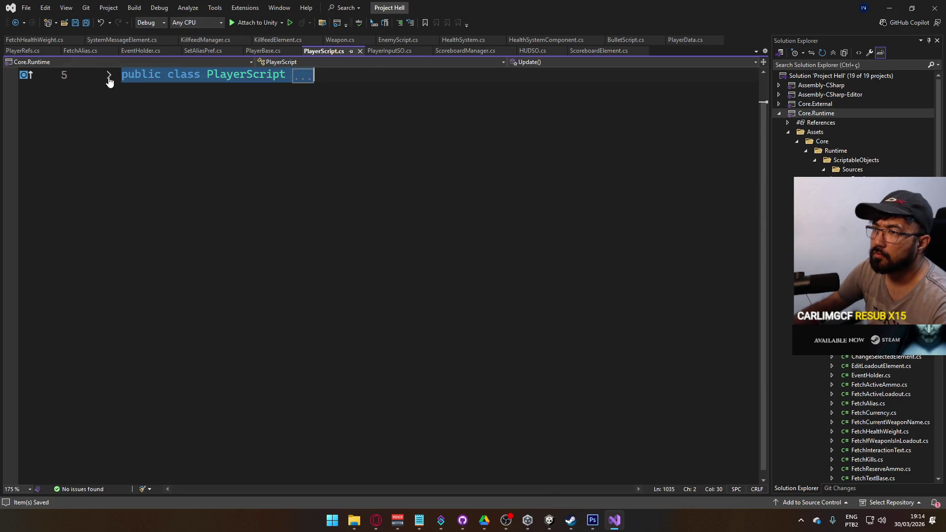
left_click(108, 75)
scroll(317, 247, "down", 6)
left_click(389, 247)
scroll(389, 247, "down", 19)
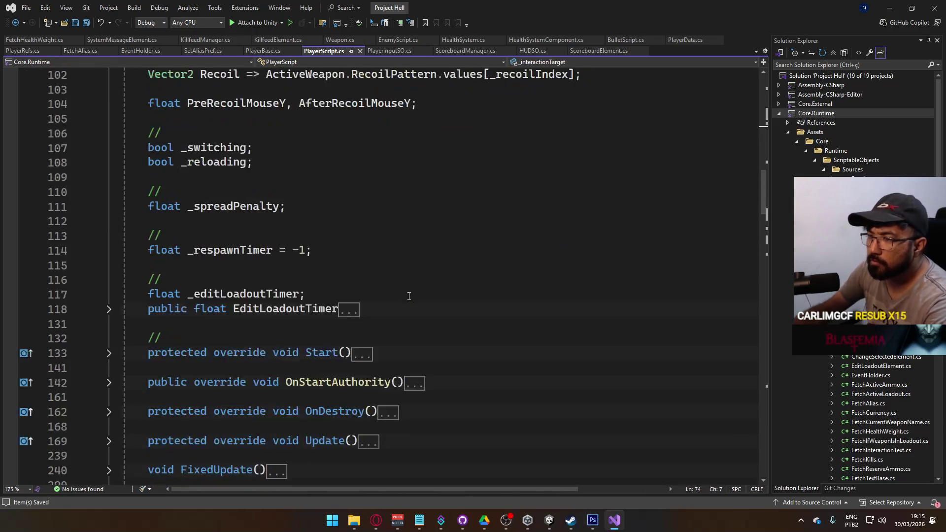
scroll(409, 295, "up", 18)
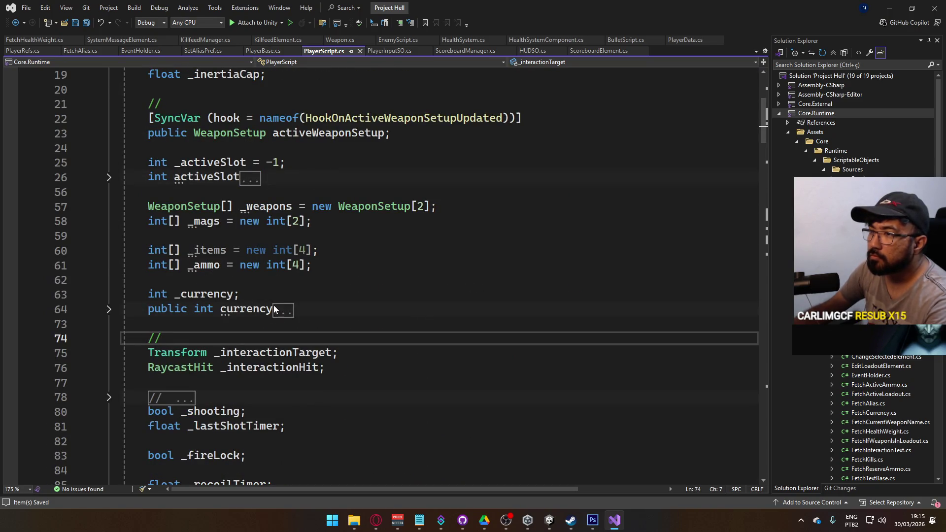
Expand the activeSlot property and its setter body.
left_click(109, 177)
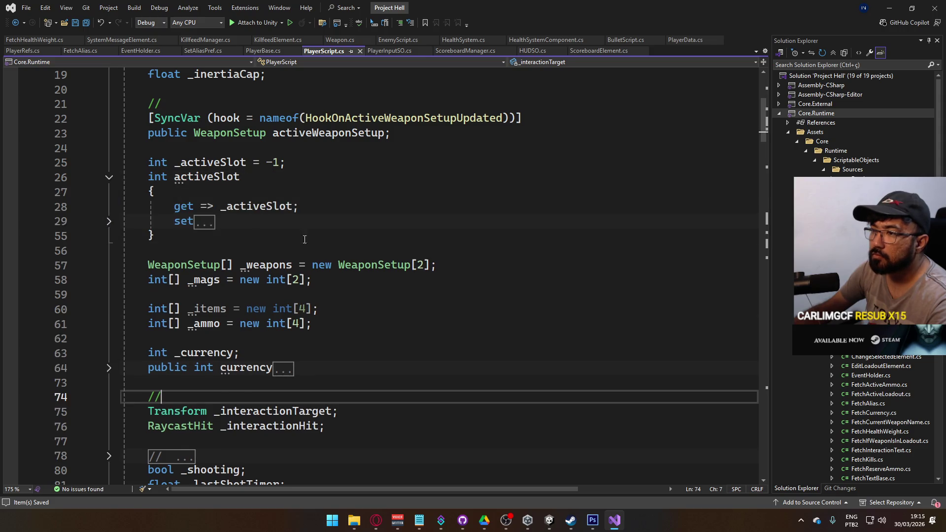
left_click(110, 224)
left_click(109, 222)
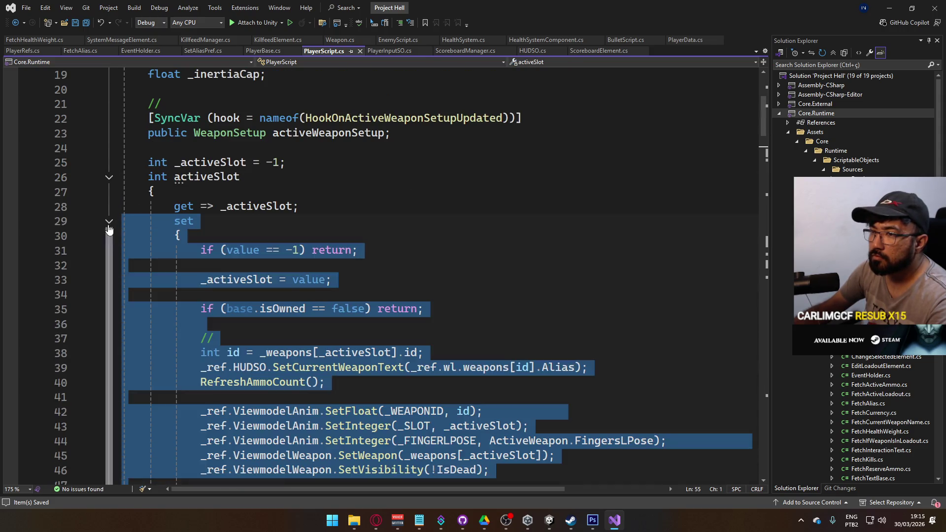
scroll(290, 261, "down", 3)
Jump to the RefreshAmmoCount definition and expand its method body.
left_click(292, 250)
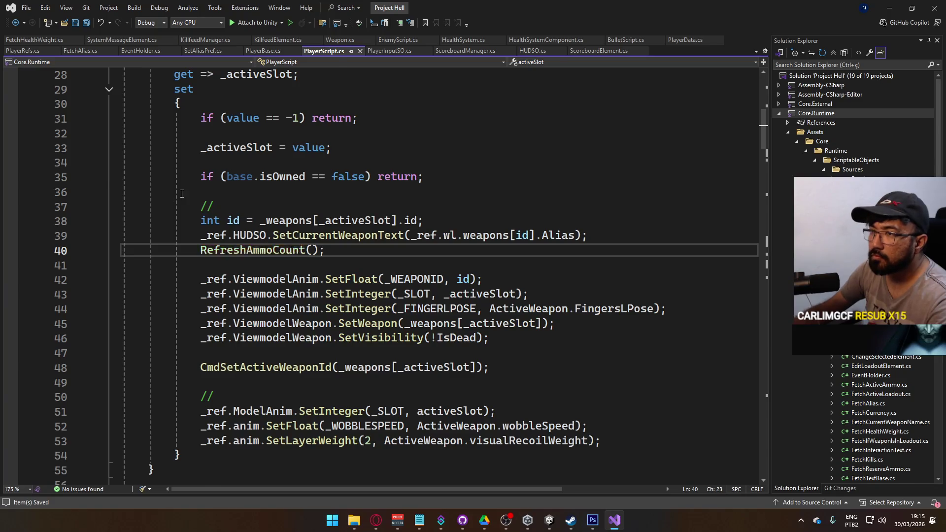
scroll(291, 250, "up", 2)
left_click(251, 332, "ctrl")
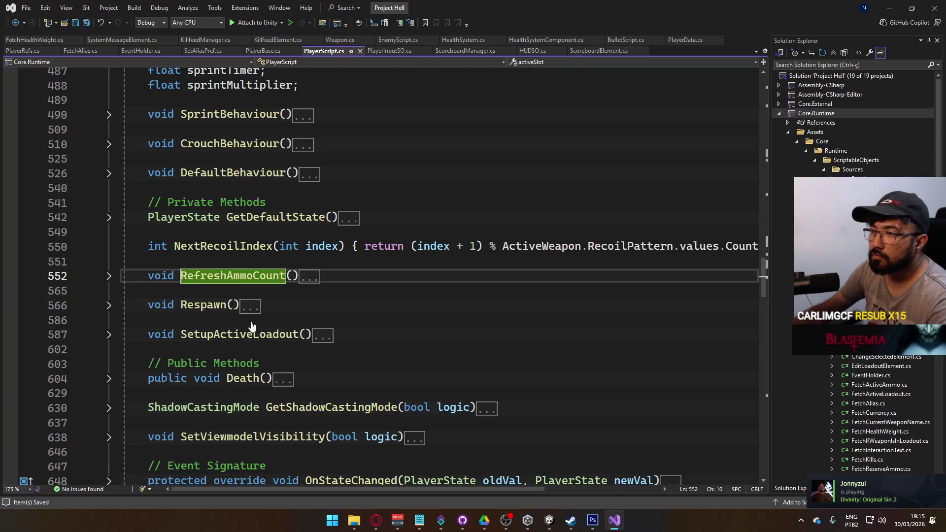
left_click(110, 275)
left_click(112, 281)
left_click(433, 320)
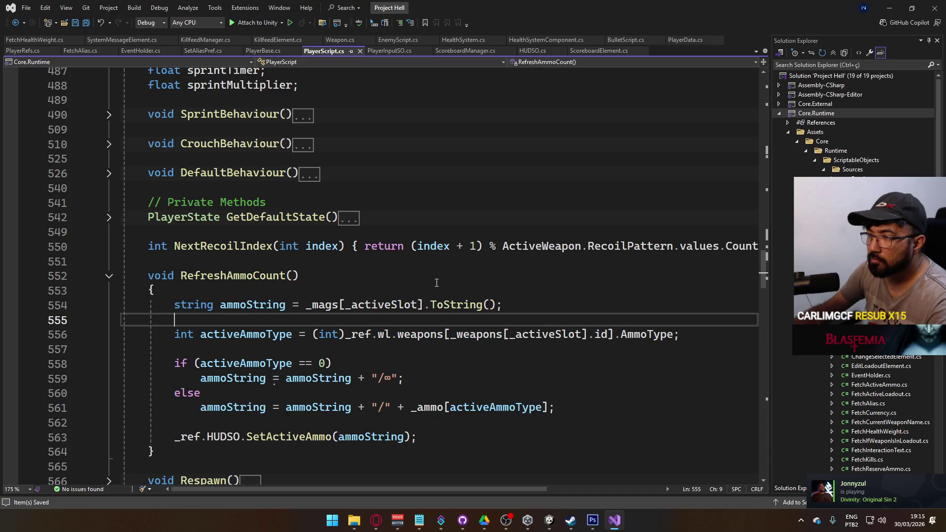
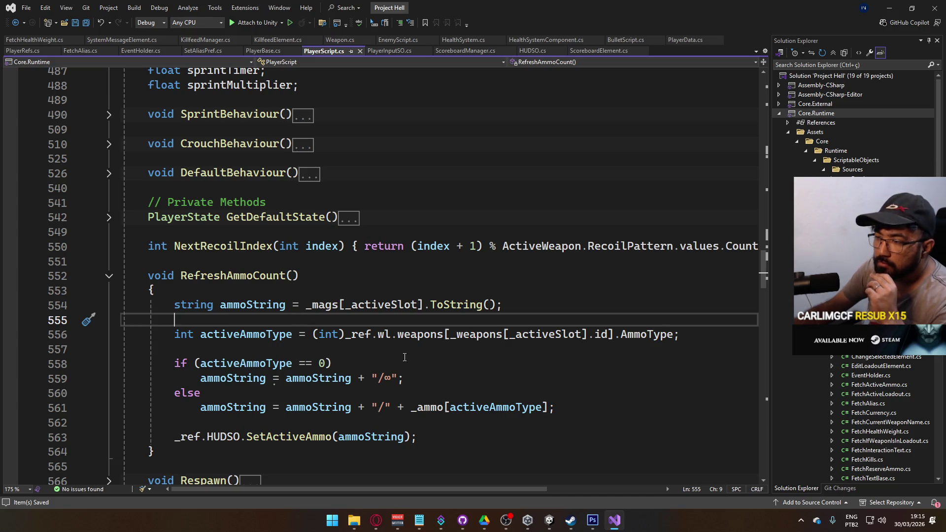
Wrap the old if/else ammo-string logic in a /* */ block comment and save.
scroll(471, 364, "down", 1)
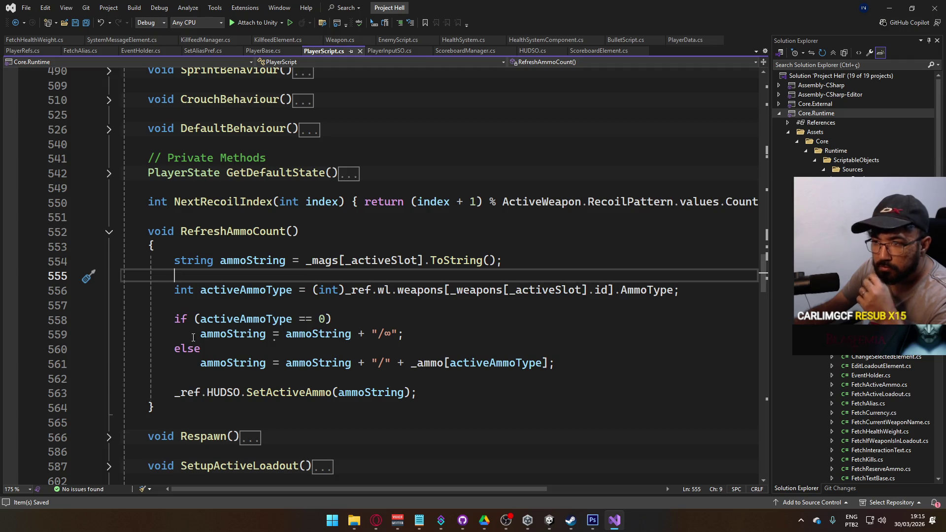
left_click(177, 321)
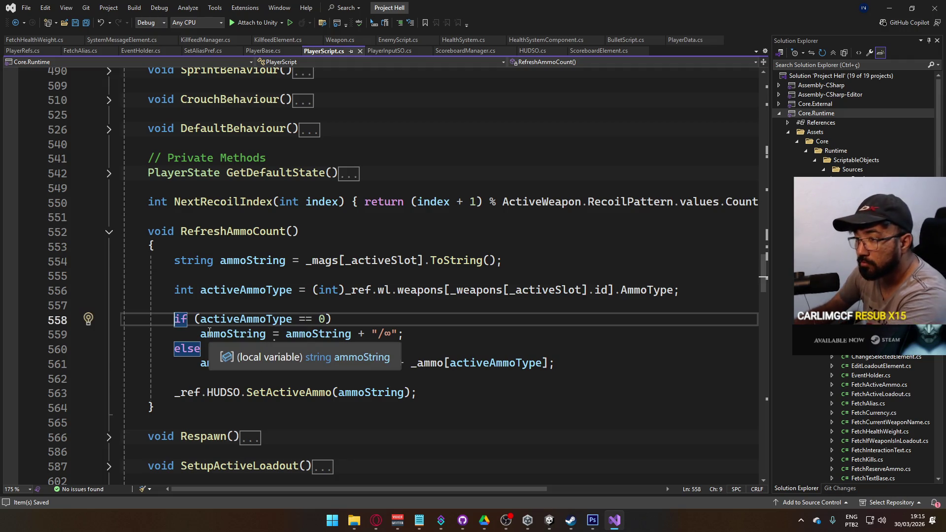
type("*")
key("Left")
type("/")
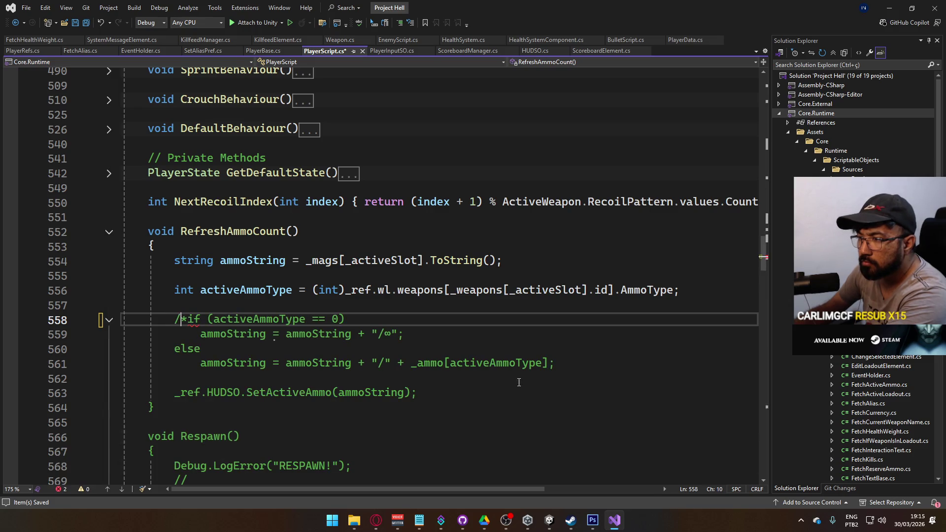
left_click(564, 364)
type("*/")
key("ctrl+s")
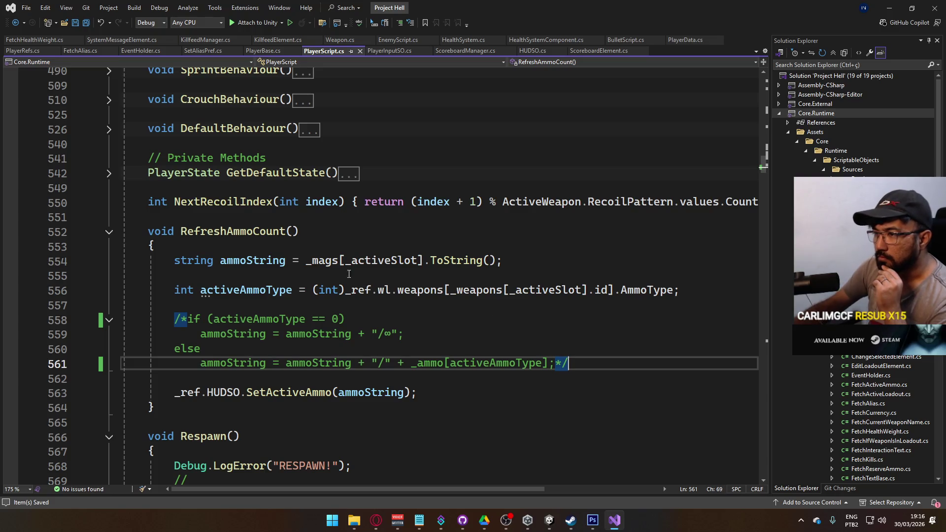
Rename the ammoString variable on line 554 to active and save.
double_click(252, 260)
type("active")
key("ctrl+s")
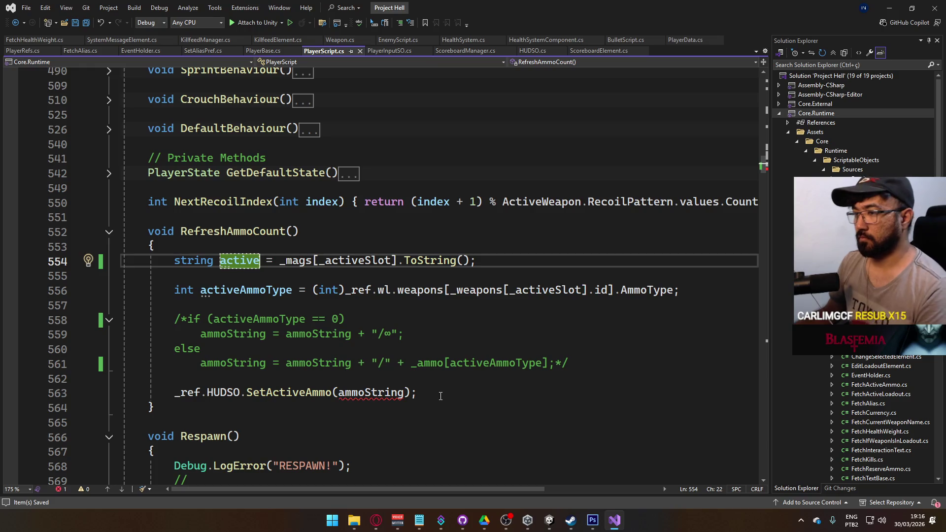
Move the SetActiveAmmo call below the active declaration, passing active as its argument, and save.
left_click_drag(441, 397, 174, 394)
key("Delete")
left_click(496, 261)
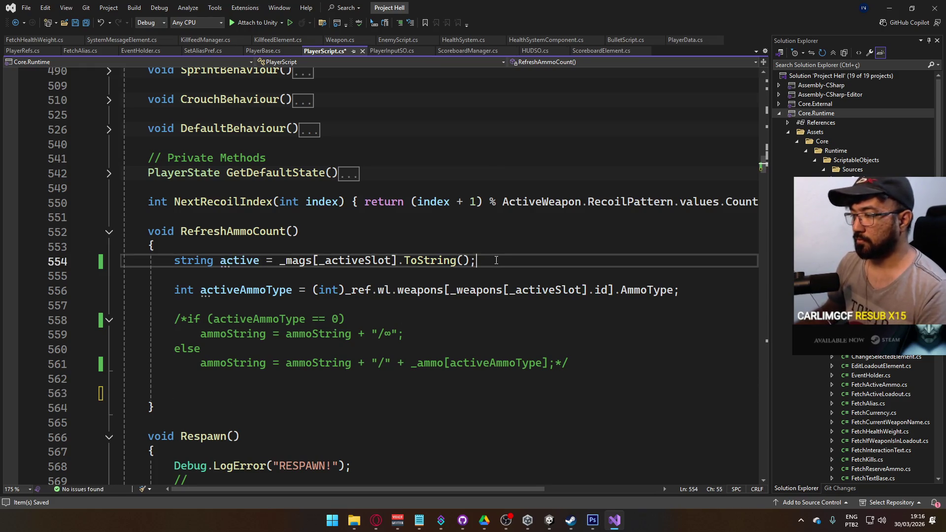
key("Return")
type("_ref.HUDSO.SetActiveAmmo(ammoString);")
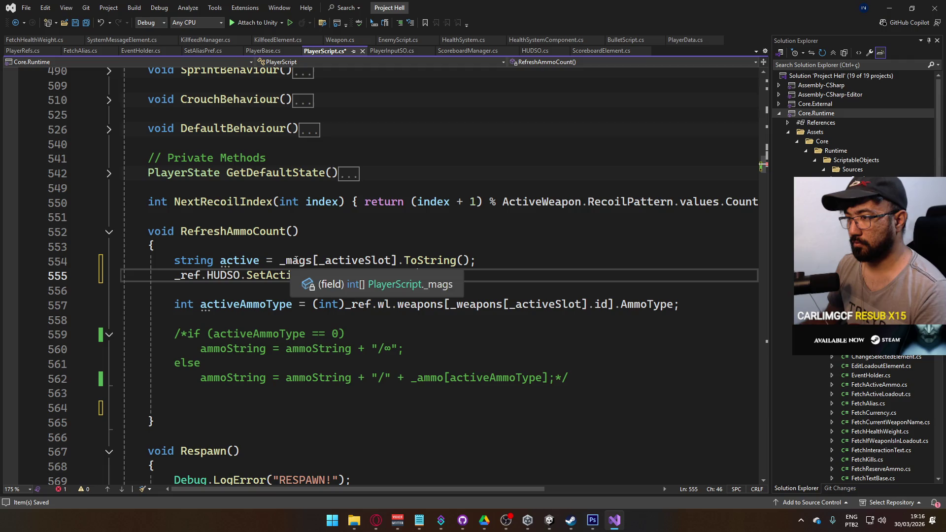
double_click(239, 260)
key("ctrl+c")
double_click(367, 275)
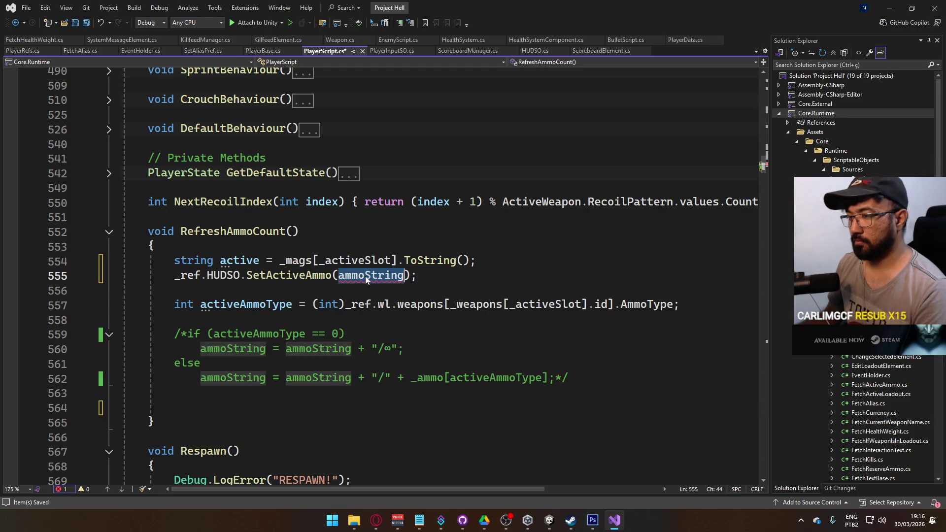
key("ctrl+v")
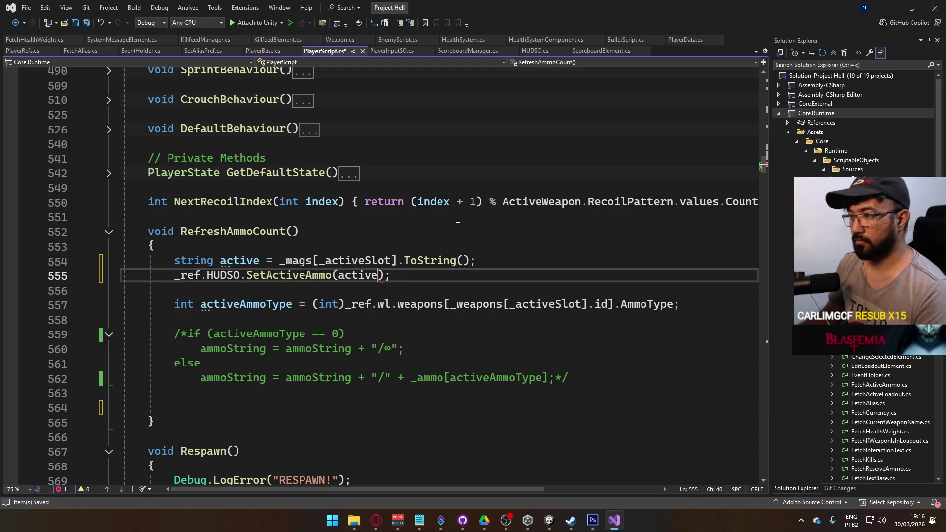
type(".ToLowe")
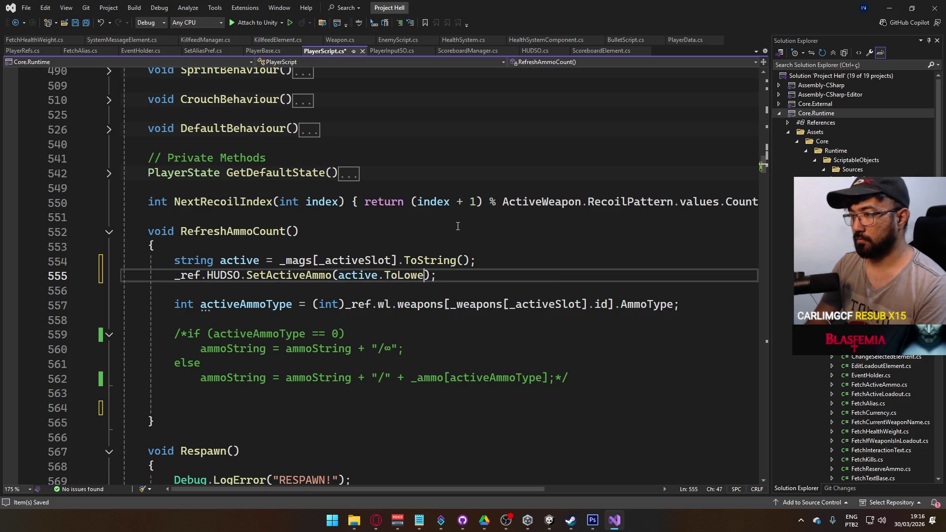
key("BackSpace")
key("BackSpace")
key("ctrl+s")
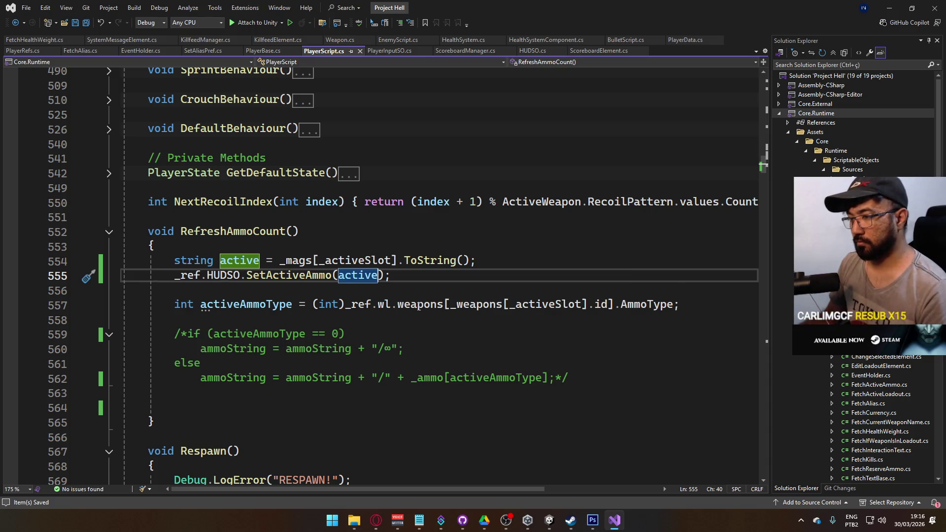
Move the /* comment opener up to the activeAmmoType line.
left_click_drag(175, 334, 186, 335)
key("BackSpace")
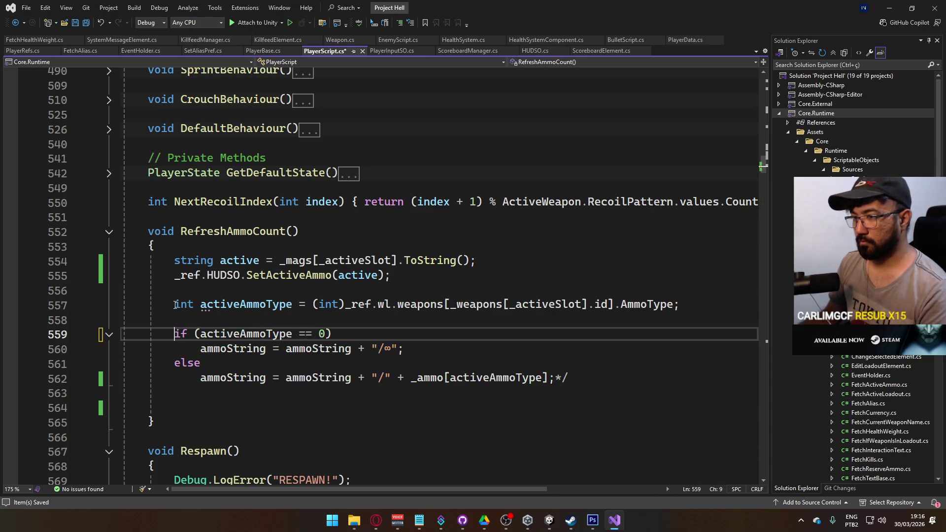
key("Up")
key("Up")
type("/*")
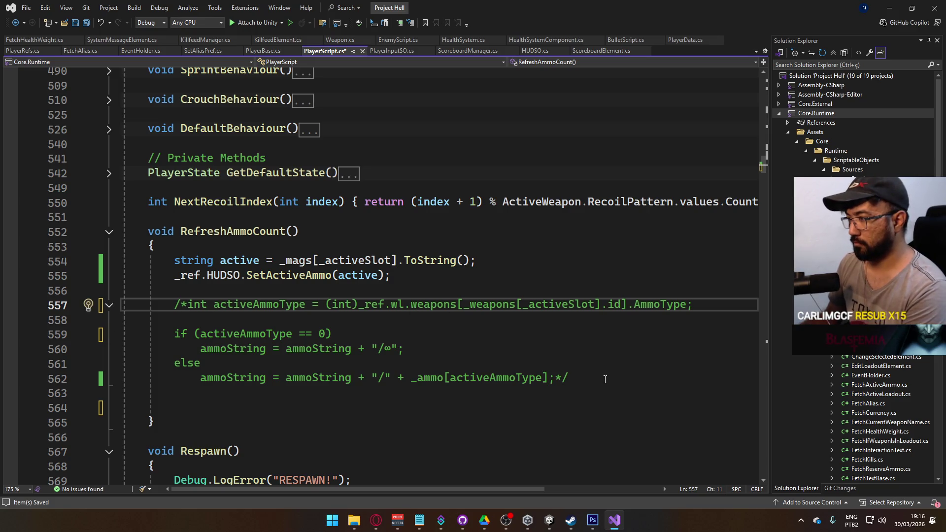
Start a new 'string reserve =' declaration below the HUD call.
left_click(398, 292)
key("Return")
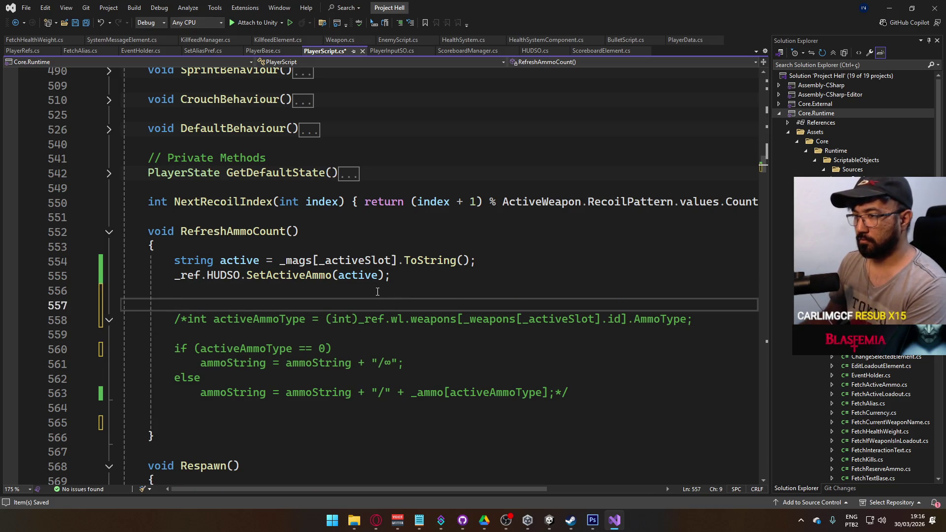
key("Return")
key("Up")
type("str")
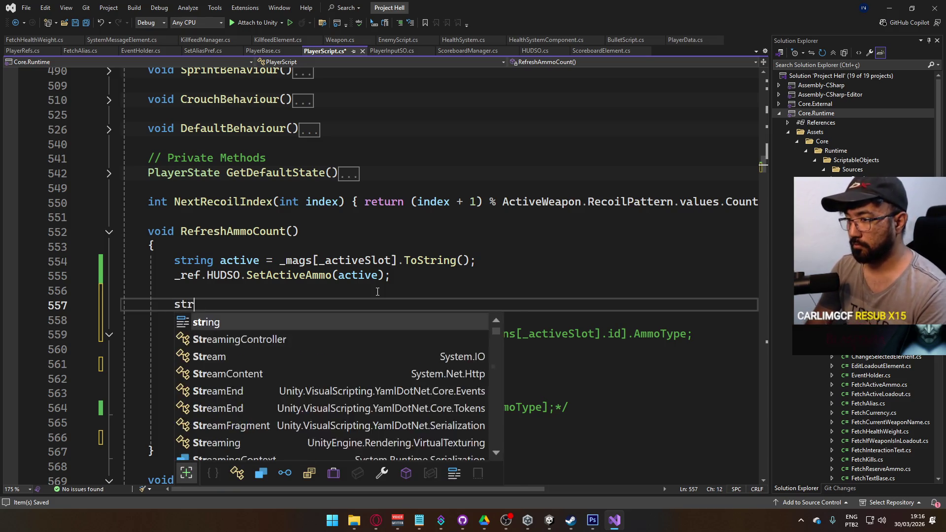
type("ing reserve ")
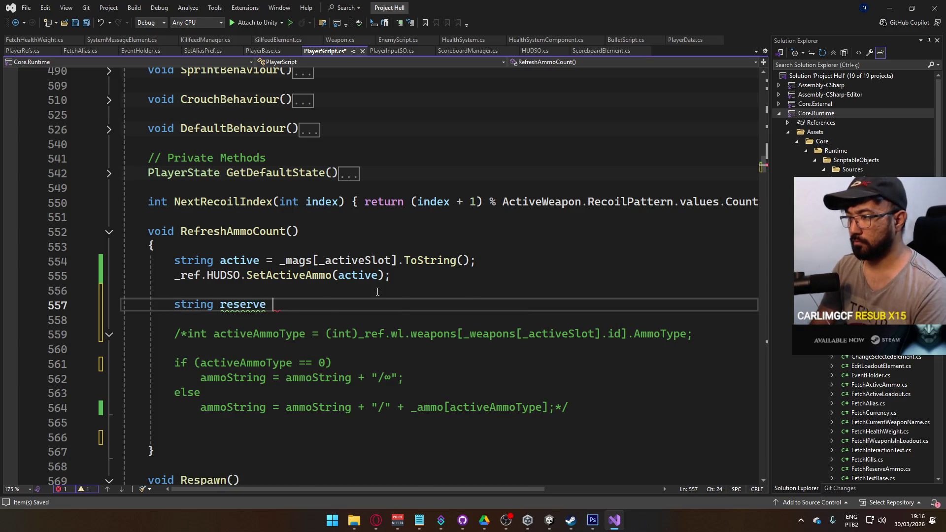
type("=")
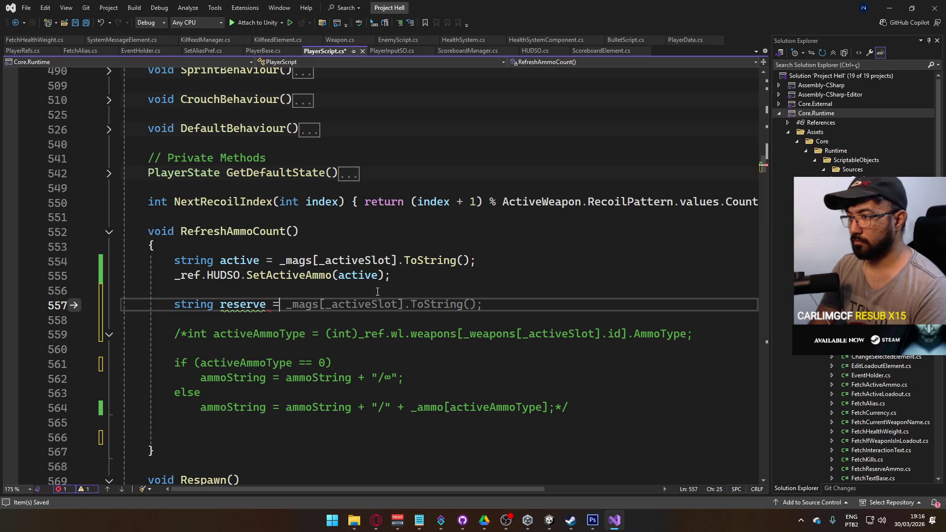
left_click(303, 261)
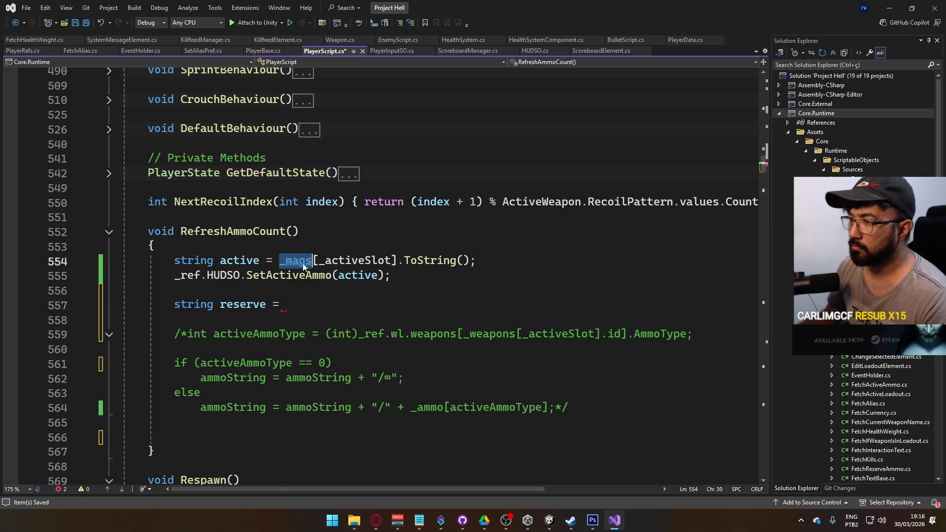
Check the _mags field definition with F12, then return to the unfinished reserve line.
key("F12")
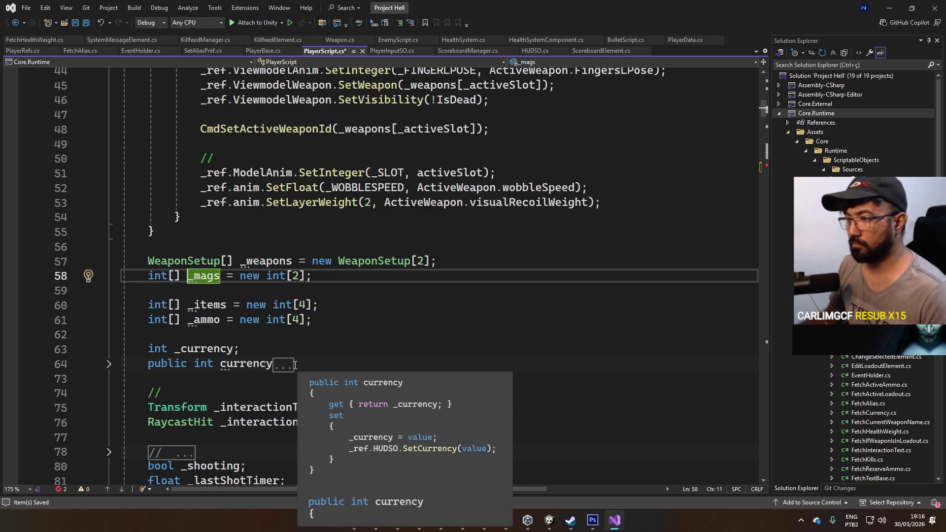
scroll(309, 351, "down", 7)
scroll(309, 350, "down", 20)
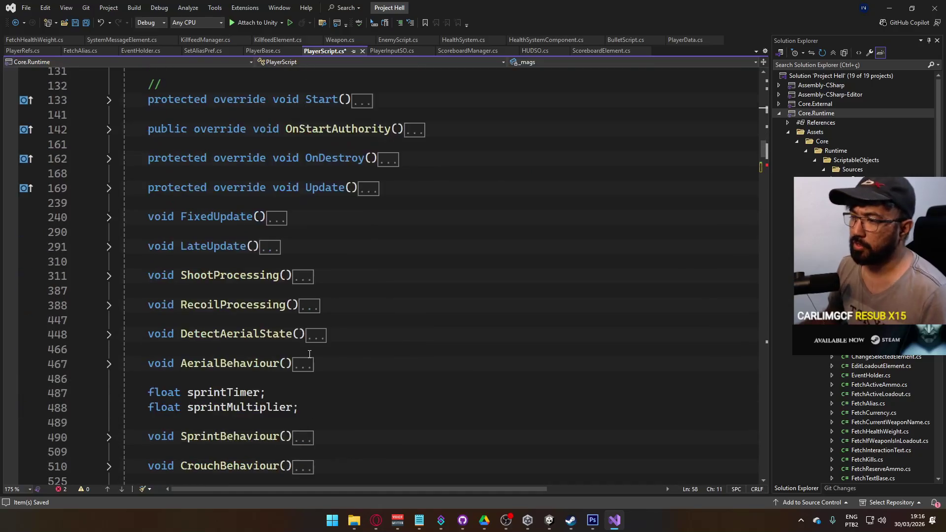
type("string reserve =")
scroll(310, 355, "up", 2)
left_click(339, 274)
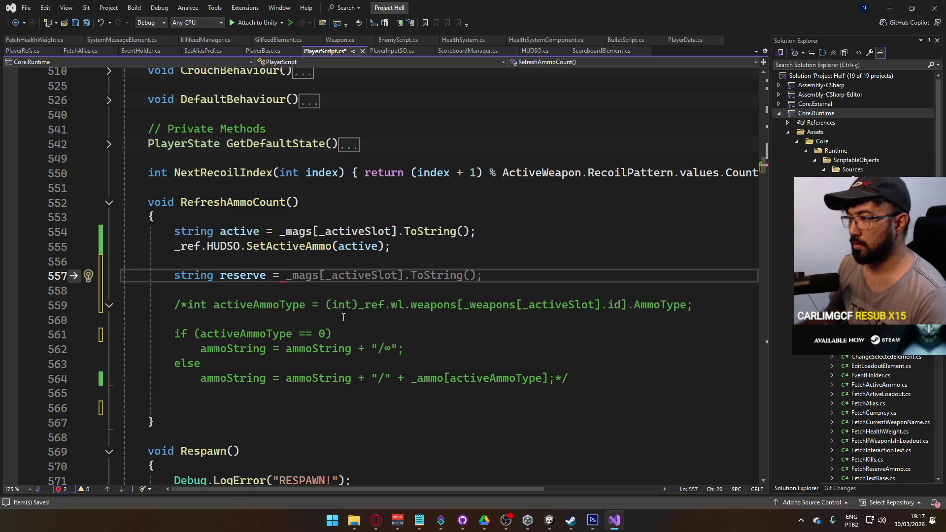
Declare 'int ammoType = (int) _ref.wl.weapons[_weapons[_activeSlot].id].AmmoType;' above the reserve line and save.
left_click_drag(359, 305, 690, 310)
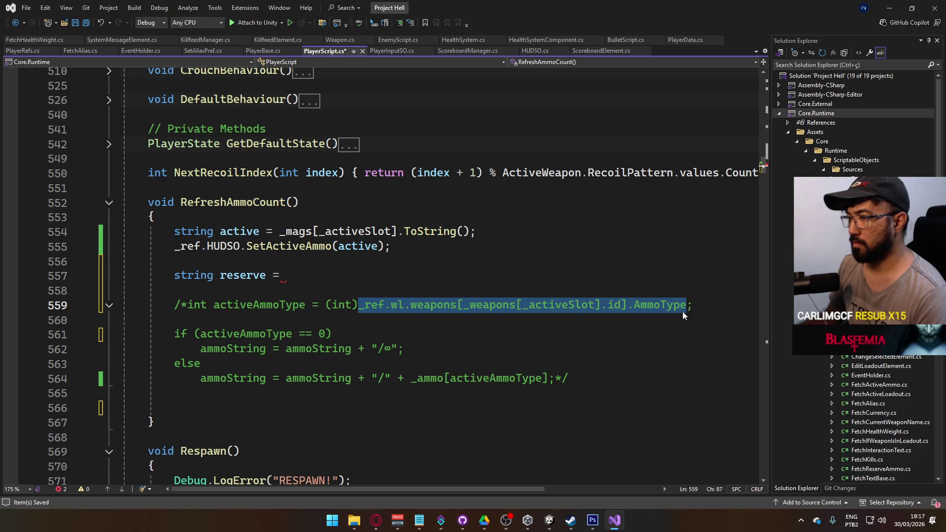
left_click(342, 266)
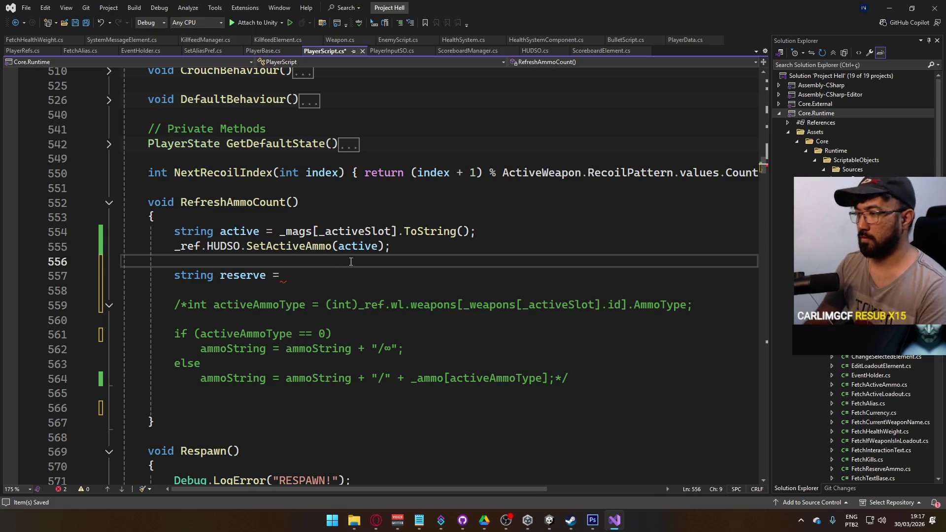
type("int ammoType =")
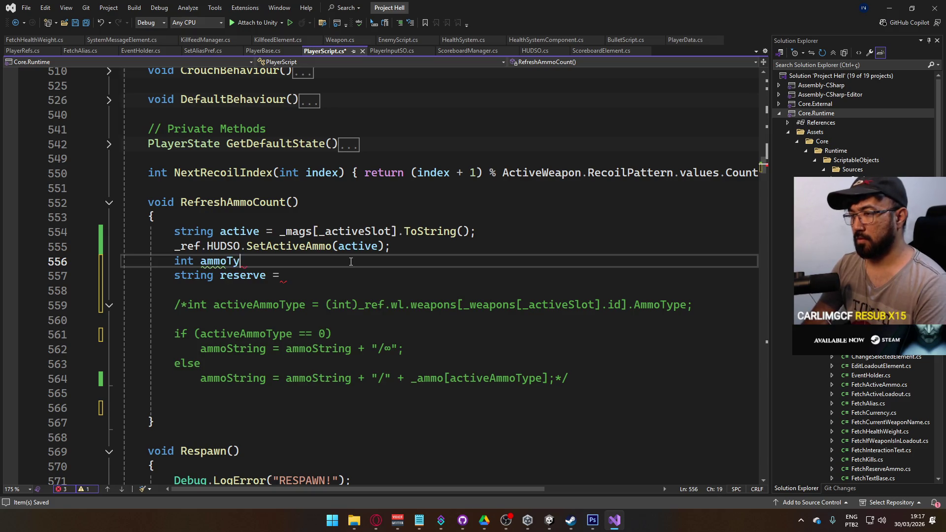
type("_ref.wl.weapons[_weapons[_activeSlot].id].AmmoType")
type(";")
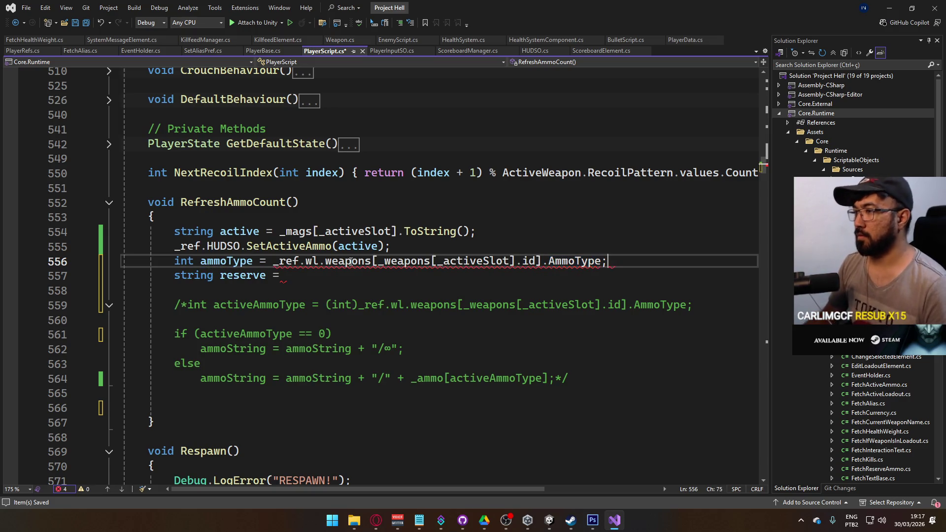
mouse_move(576, 262)
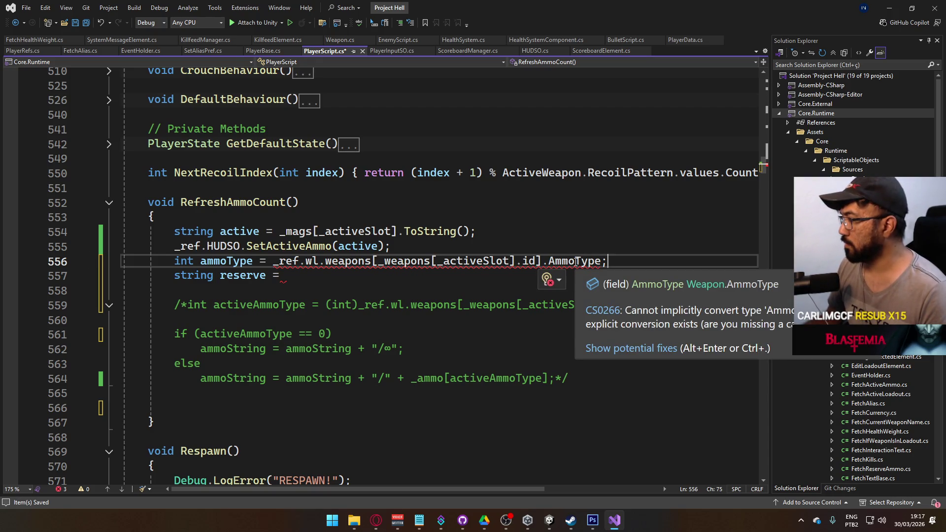
left_click(269, 262)
type("(int)")
key("ctrl+s")
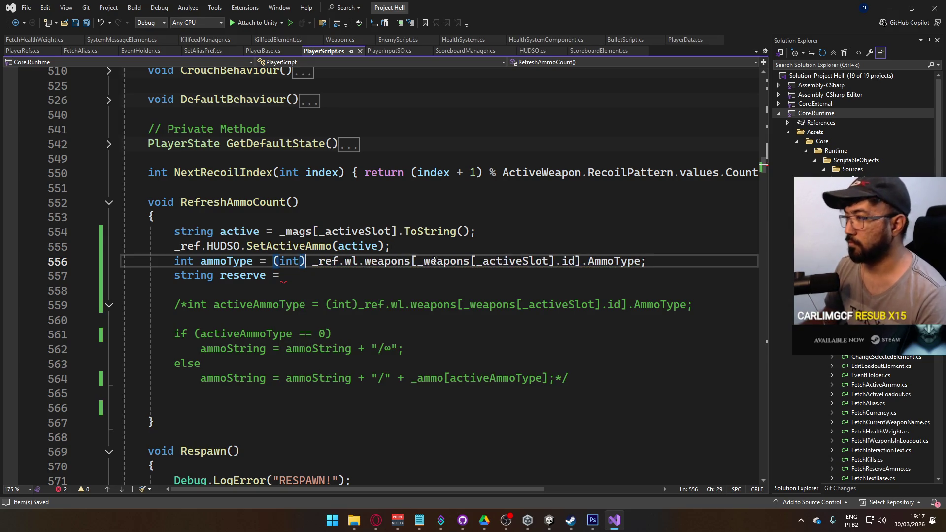
Insert a blank line after the SetActiveAmmo call, returning to the reserve line.
left_click(295, 270)
left_click(591, 246)
key("Return")
left_click(527, 291)
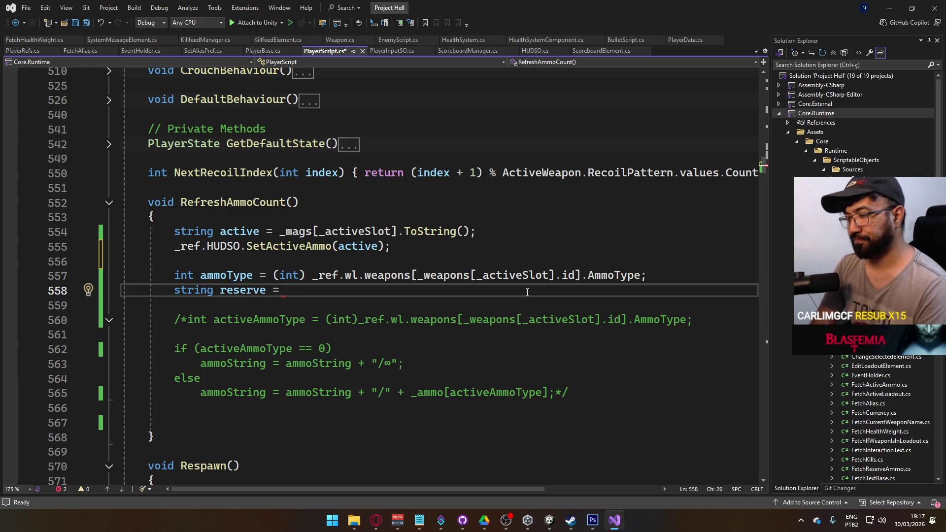
Complete the reserve line as 'string reserve = _ammo[ammoType].ToString();' and save.
type("_mags")
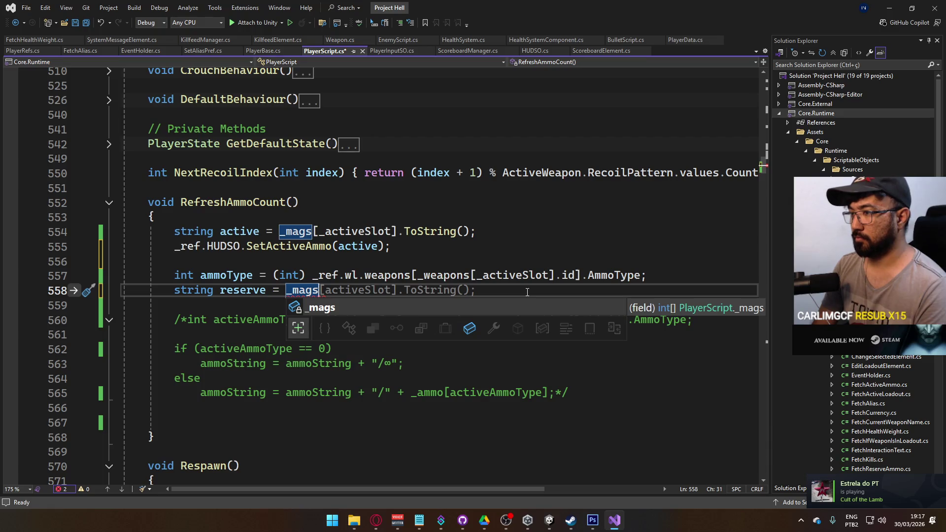
key("BackSpace")
key("BackSpace")
key("BackSpace")
type("wea")
key("Tab")
type("[")
key("BackSpace")
key("BackSpace")
key("BackSpace")
type("am")
key("BackSpace")
key("BackSpace")
key("BackSpace")
type("ammo")
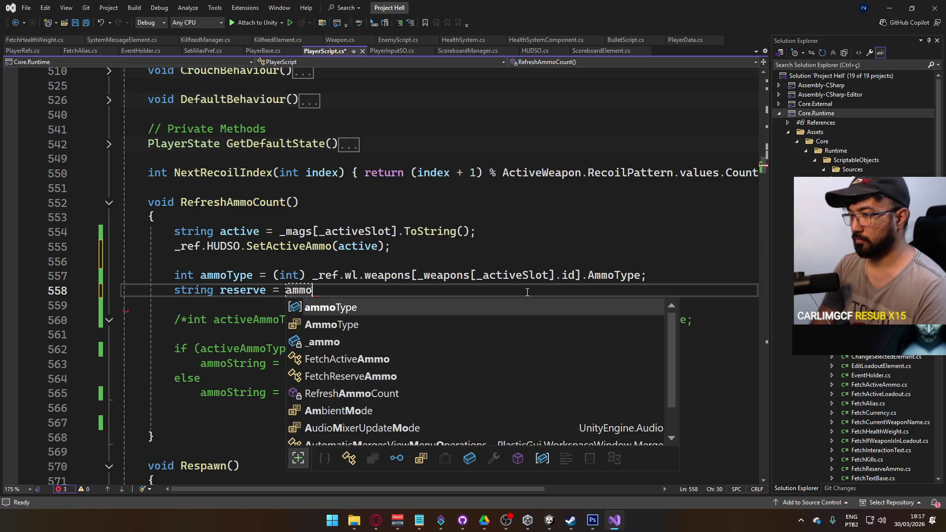
key("Tab")
type("[")
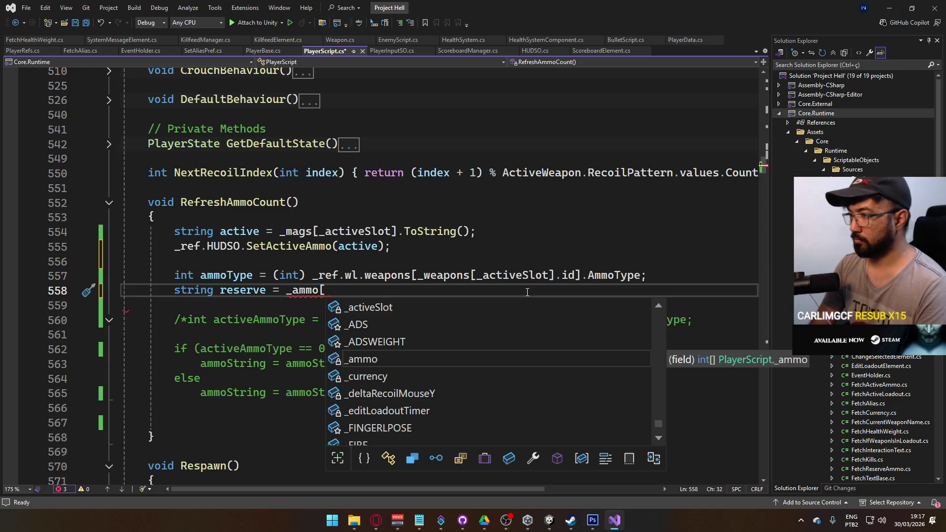
type("ammo")
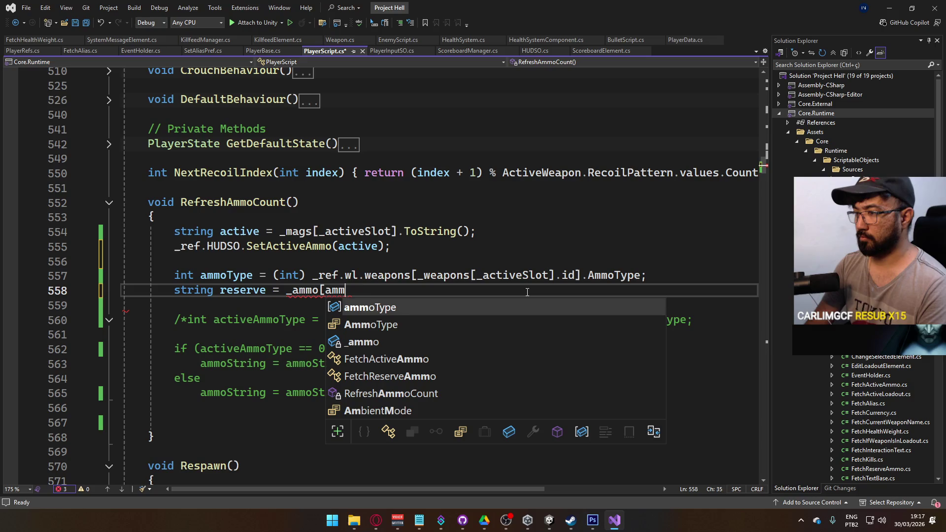
key("Tab")
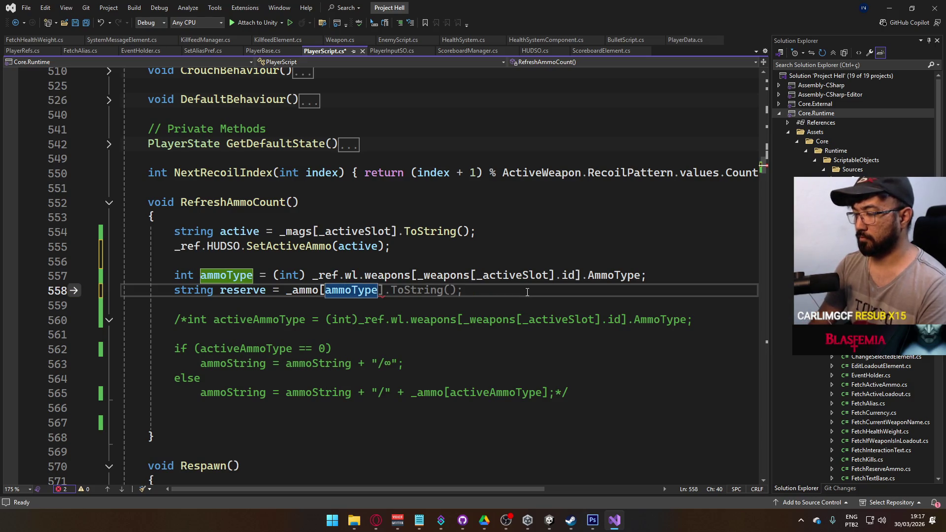
type("].")
key("Tab")
type("();")
key("ctrl+s")
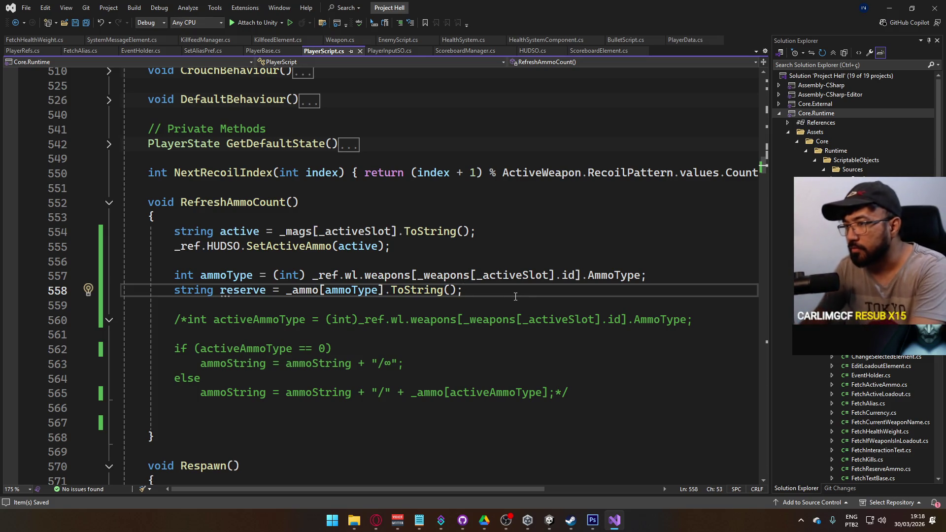
Add '_ref.HUDSO.SetReserveAmmo(reserve);' below the reserve line and save.
key("Return")
type("_ref.HUDSO")
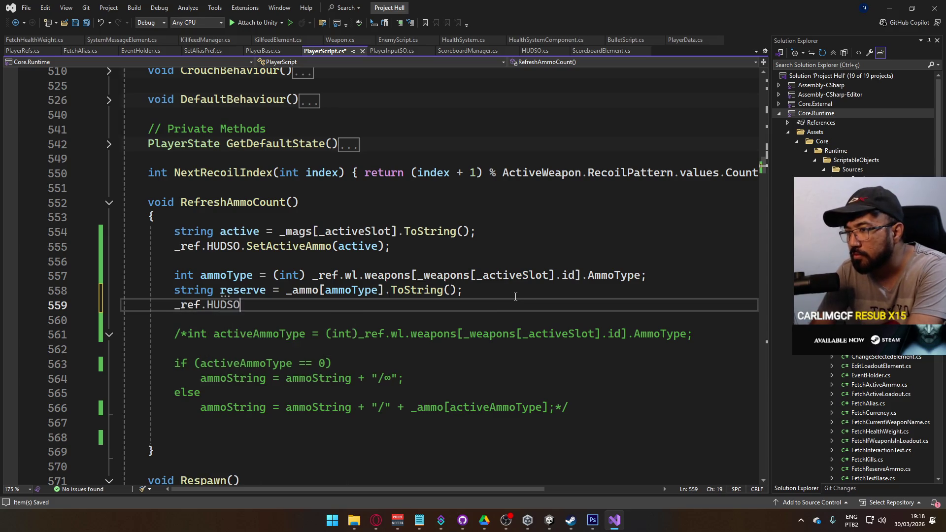
type(".set")
key("Down")
key("Tab")
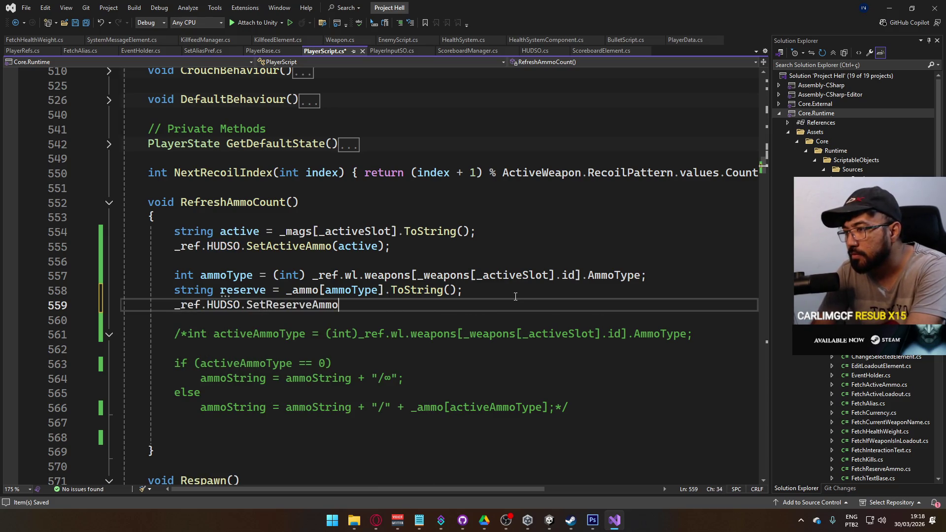
type("(reserve);")
key("ctrl+s")
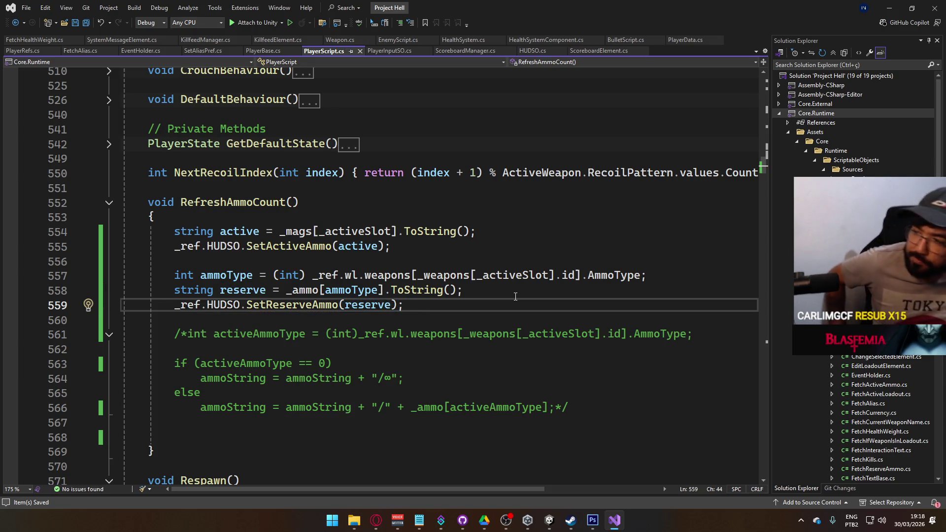